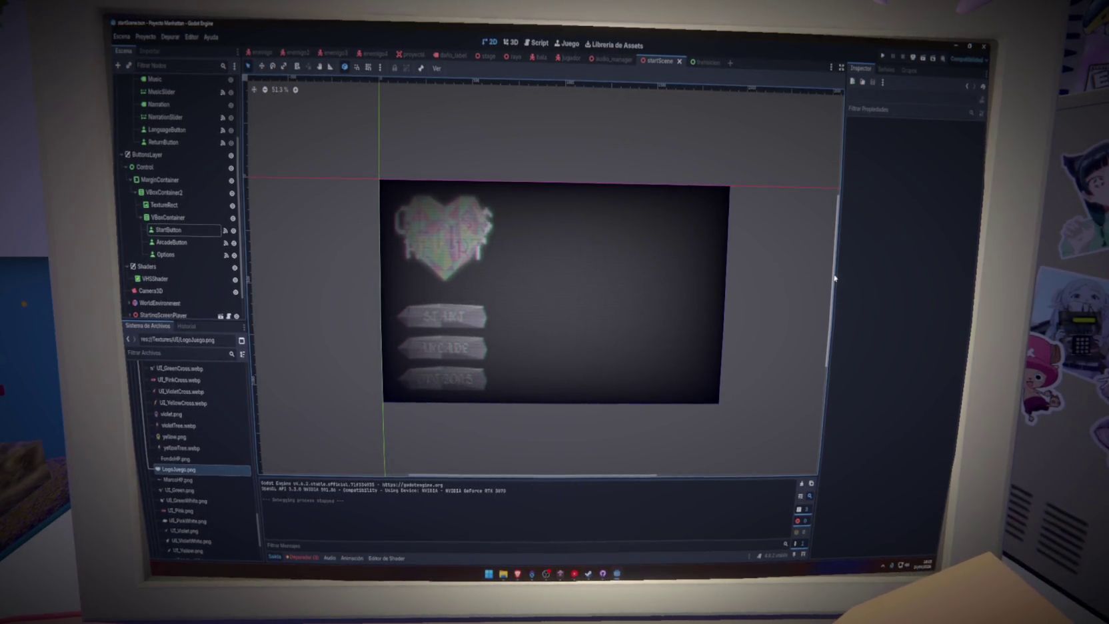
Step: Open game_manager.gd in the Script editor and scroll to the ending transition call
left_click(537, 43)
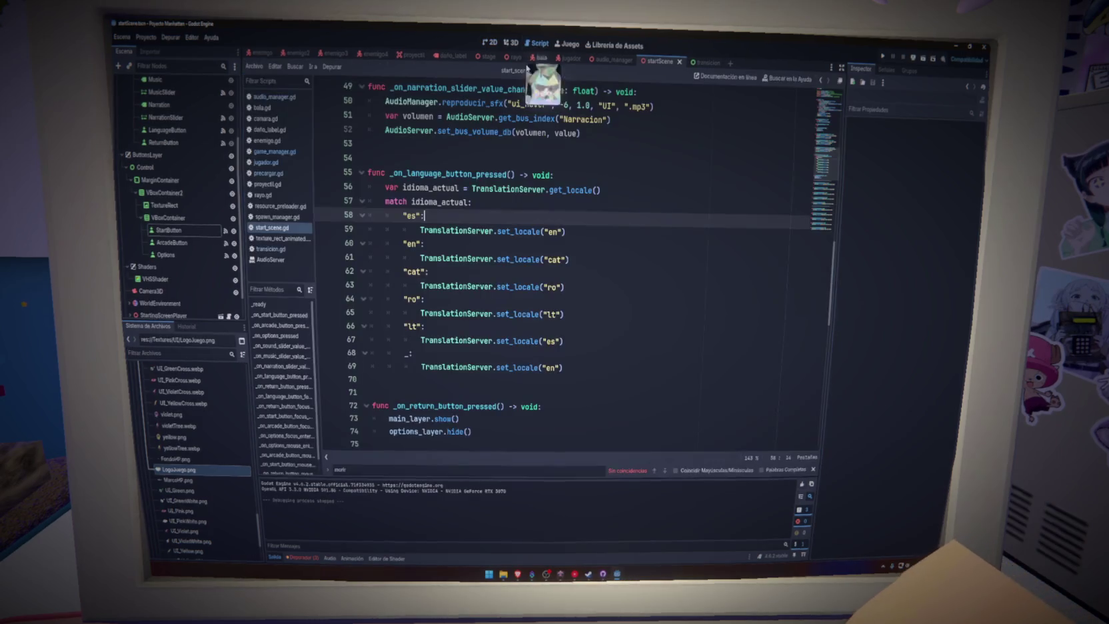
left_click(280, 152)
scroll(573, 368, "down", 20)
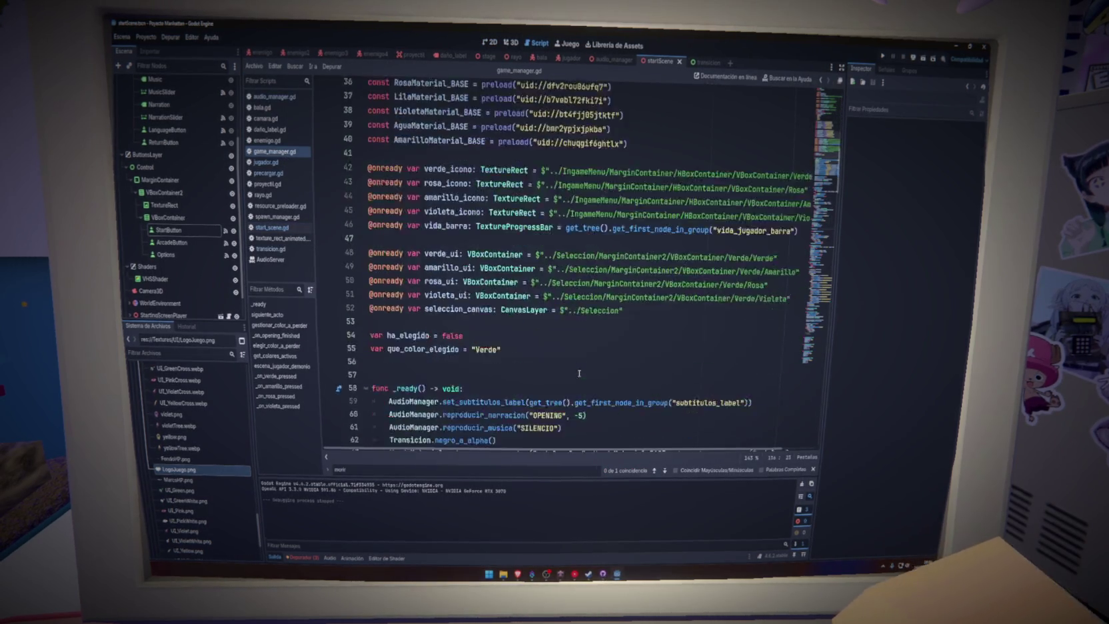
scroll(578, 373, "down", 5)
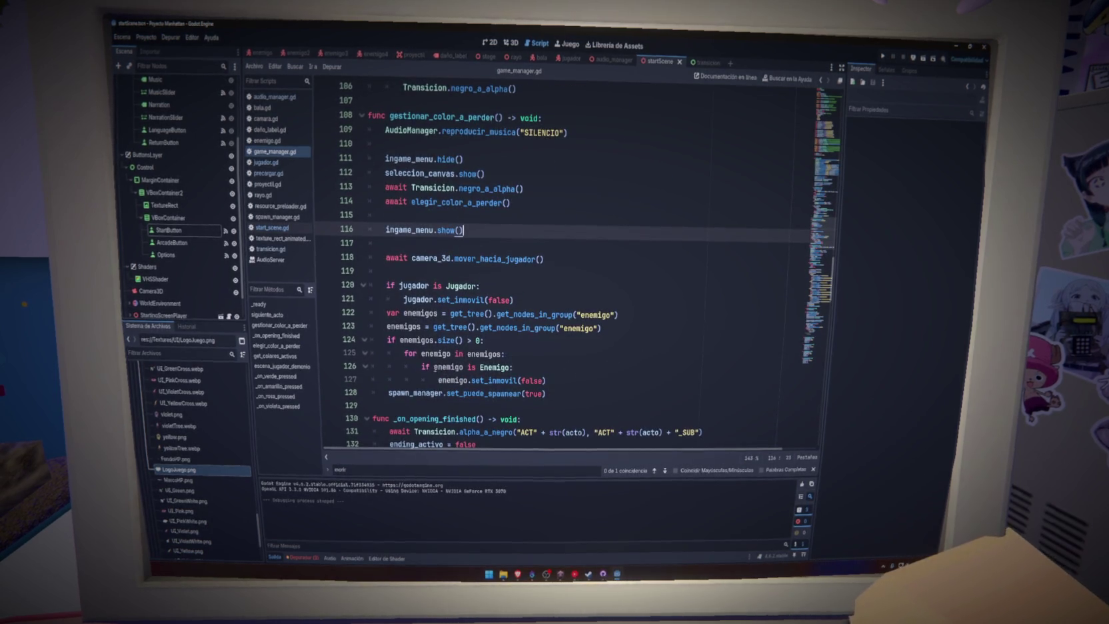
scroll(440, 367, "up", 9)
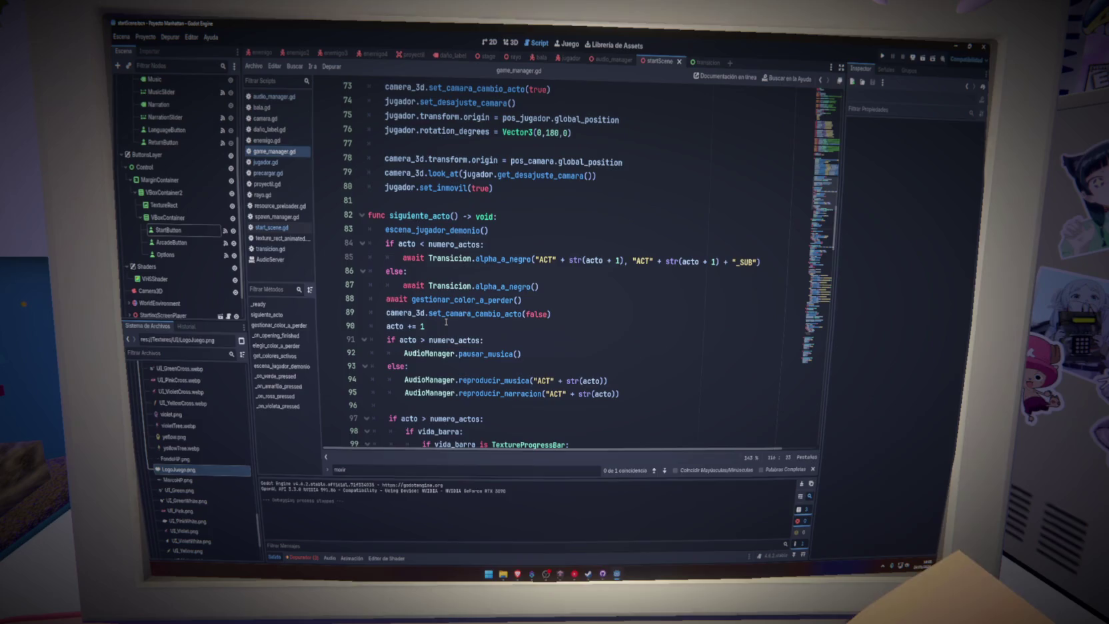
scroll(472, 362, "down", 3)
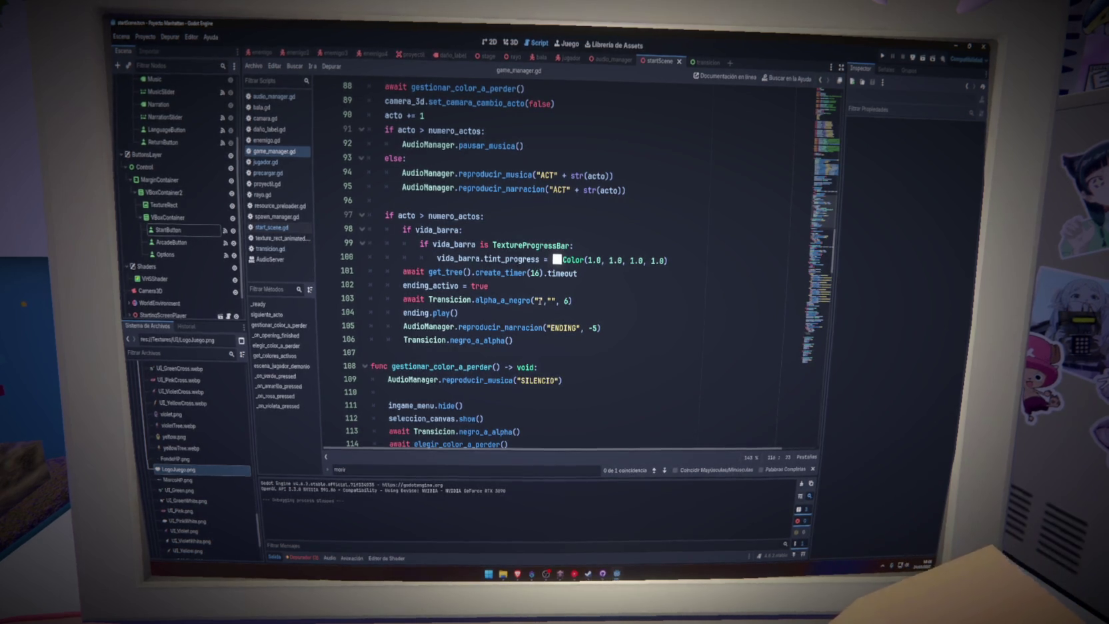
Step: Change line 103 to alpha_a_negro("The End","THANKS", 6), run the game, and open the Project menu
left_click(539, 300)
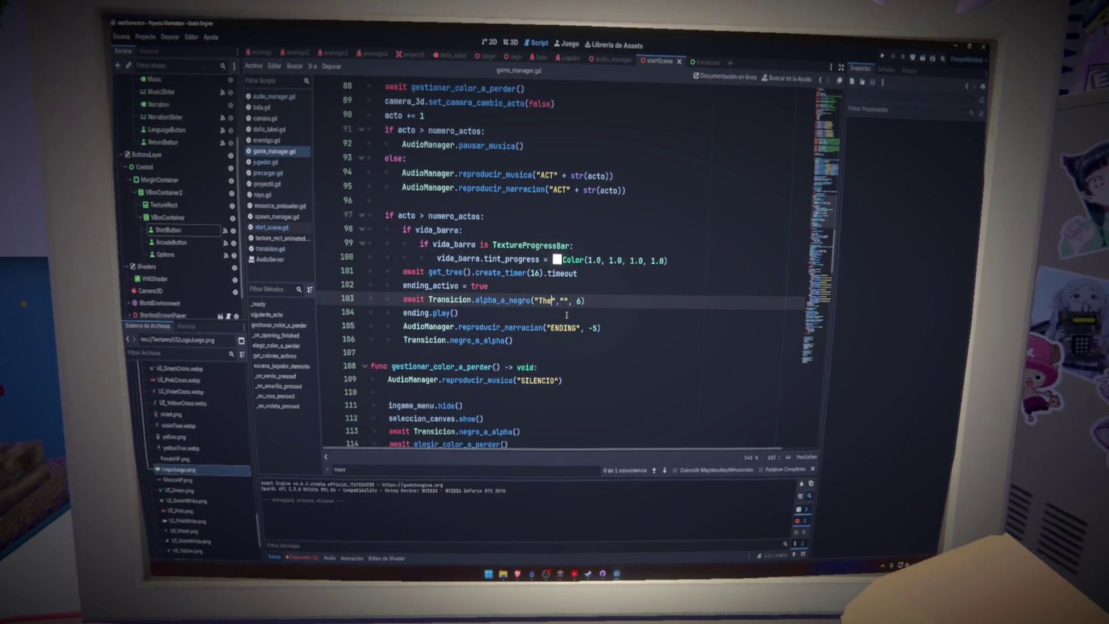
type(" End")
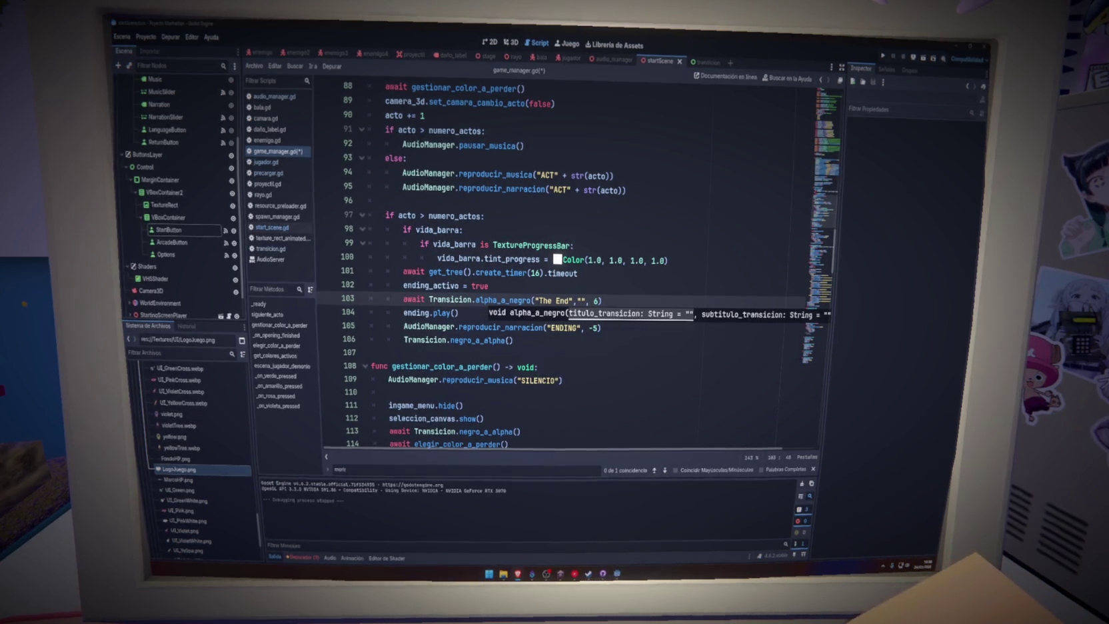
type("THANKS")
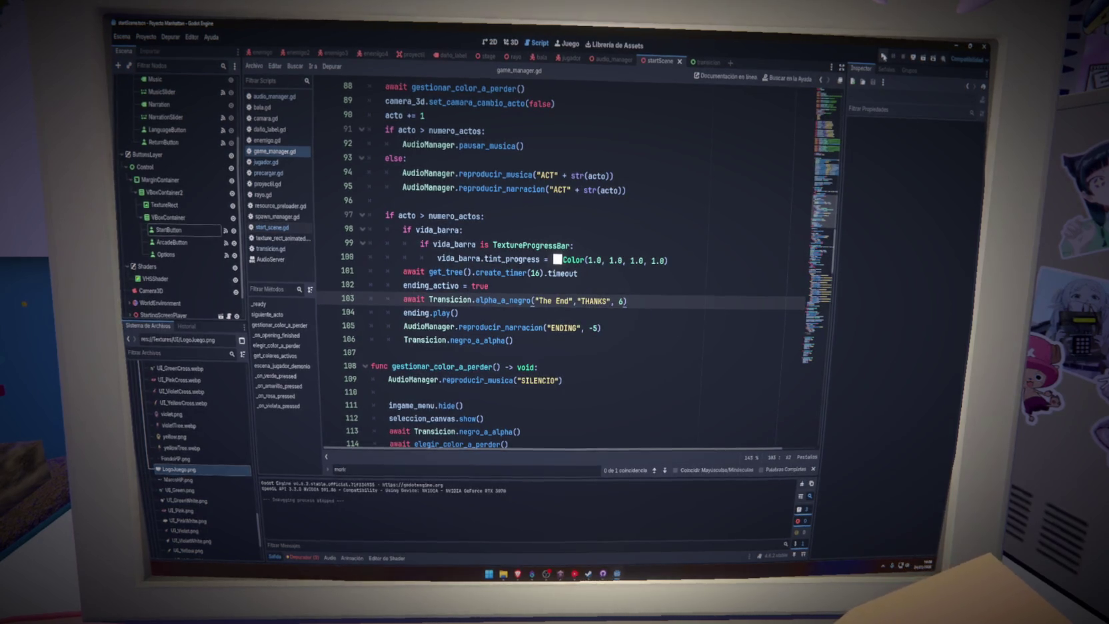
left_click(884, 56)
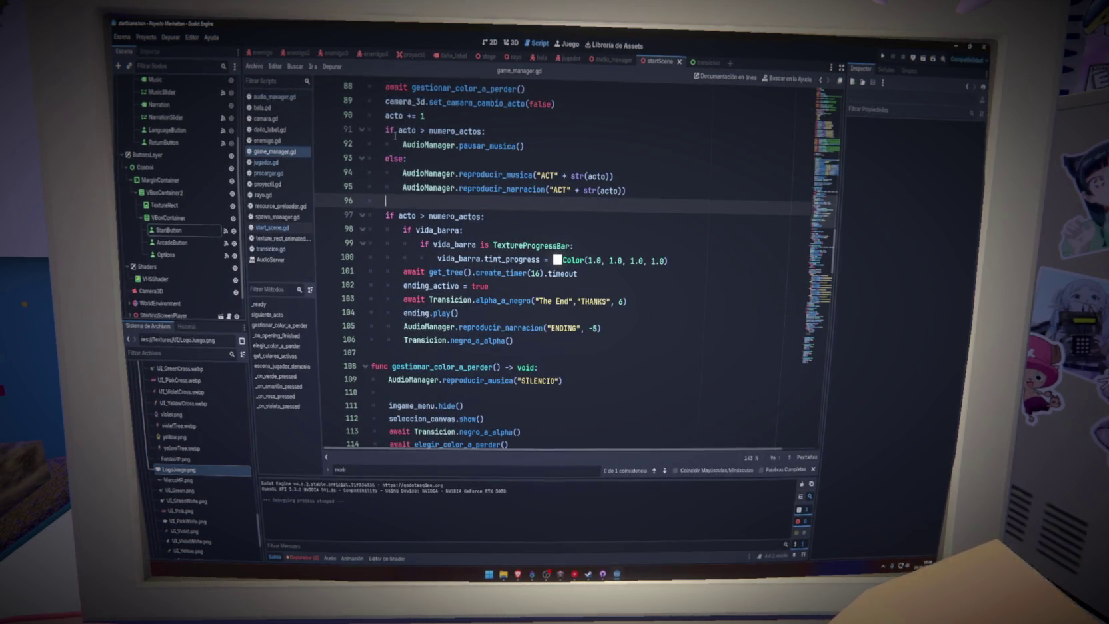
left_click(152, 40)
Step: Close the Export dialog, then view transicion.gd with duracion on line 11 selected
left_click(185, 93)
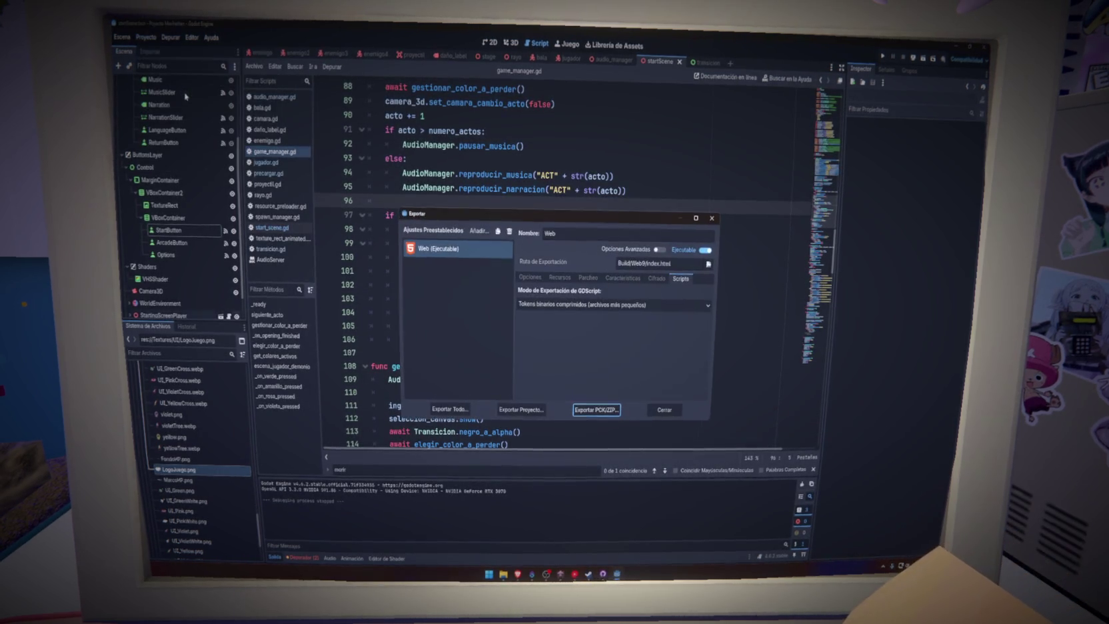
left_click(711, 218)
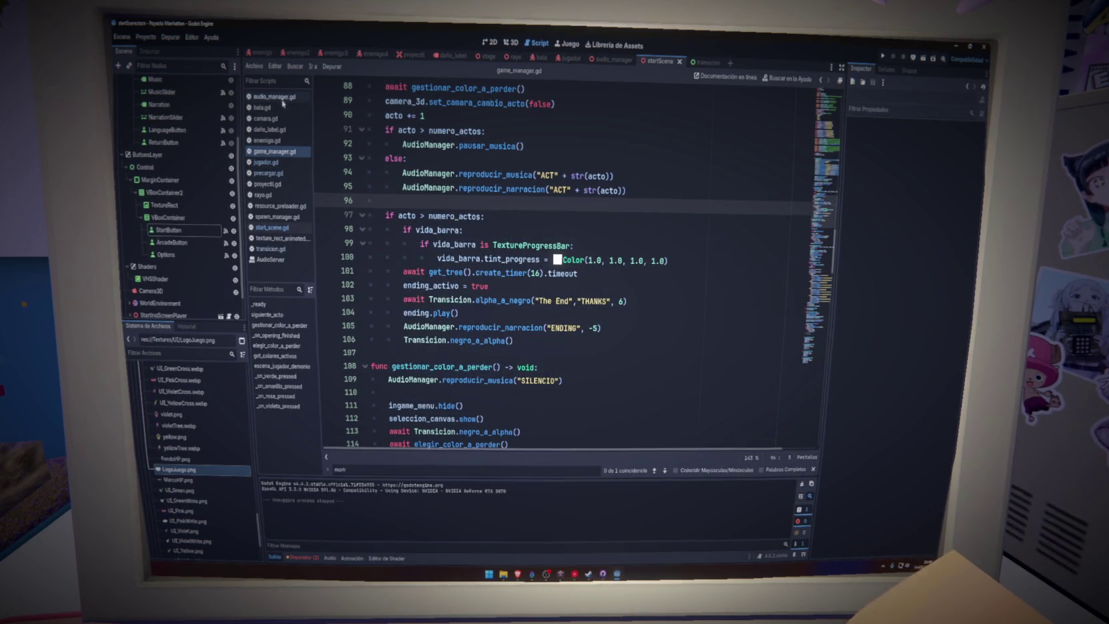
left_click(278, 250)
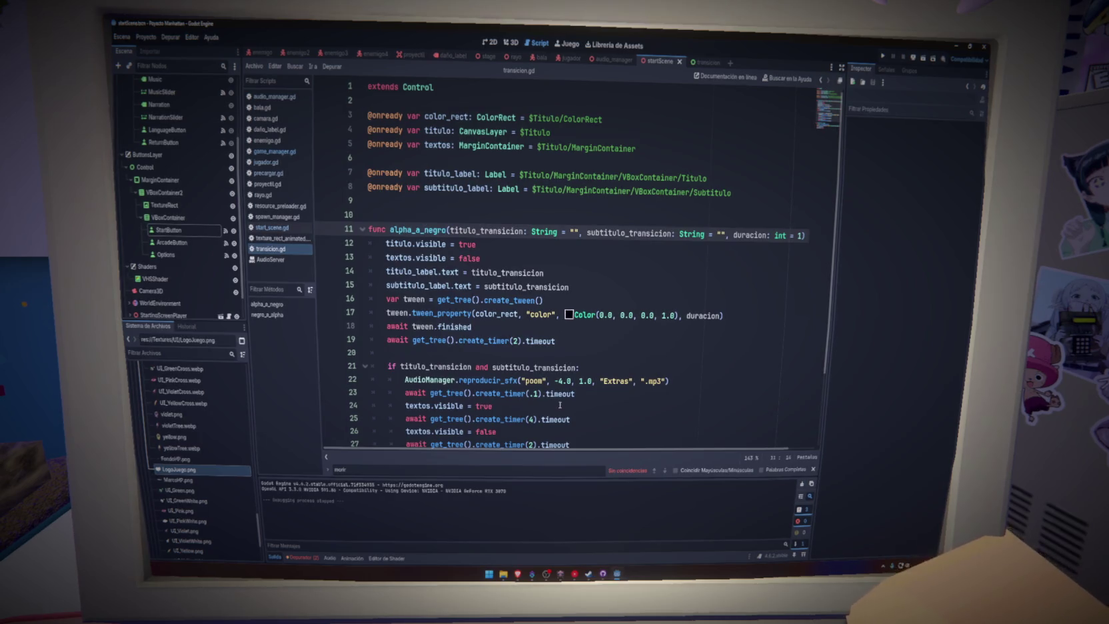
double_click(748, 236)
mouse_move(448, 331)
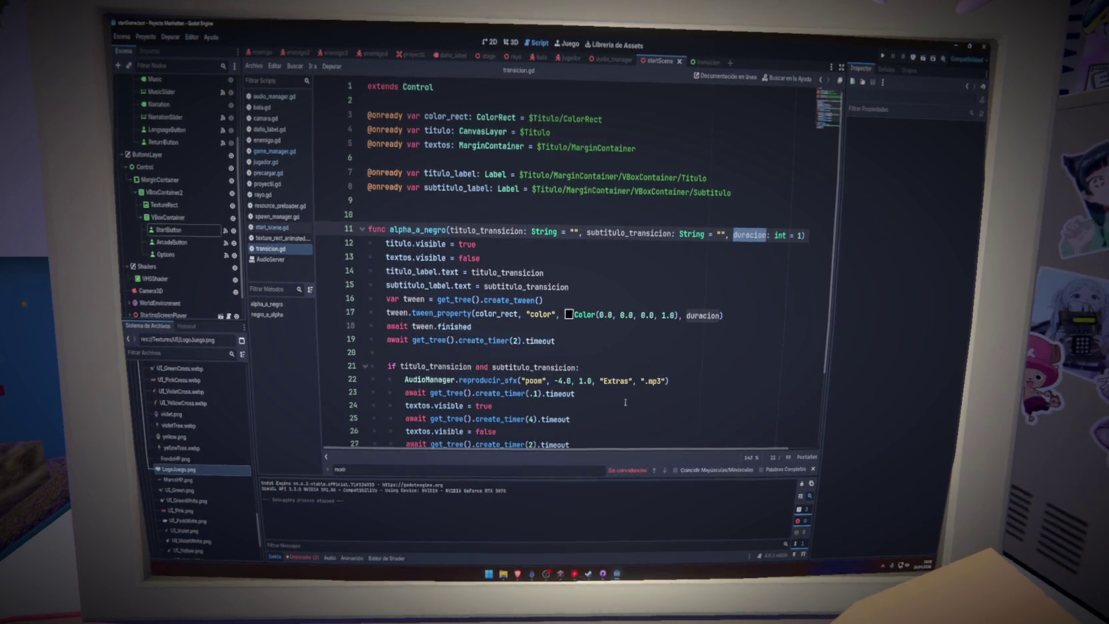
scroll(625, 402, "down", 2)
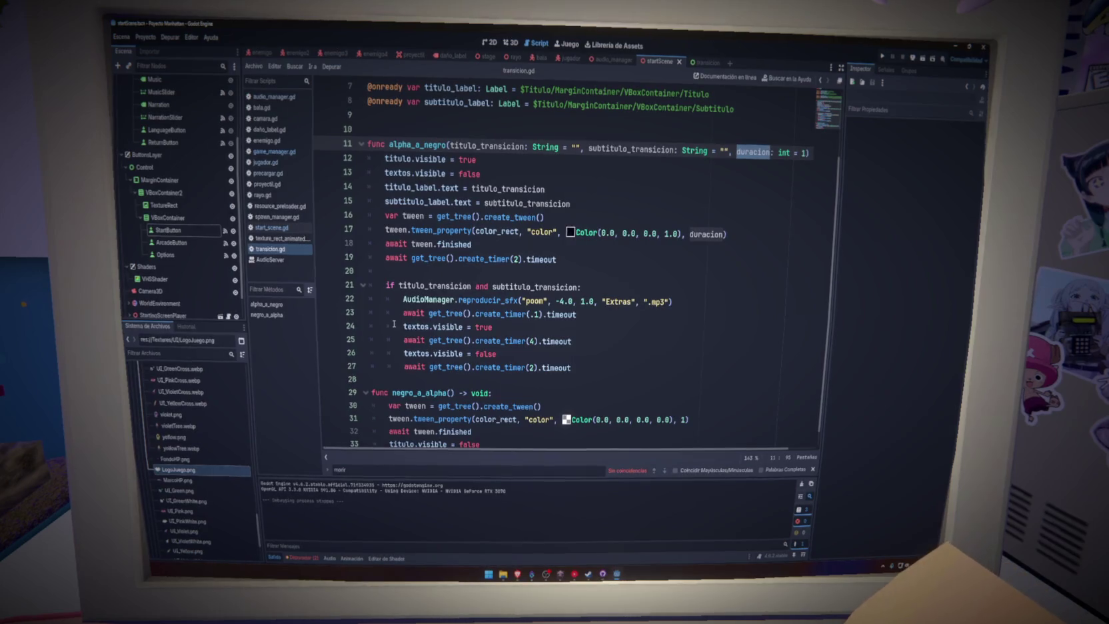
Step: Export the Web preset into a newly created folder inside Build, then close the Export dialog
left_click(407, 121)
left_click(145, 37)
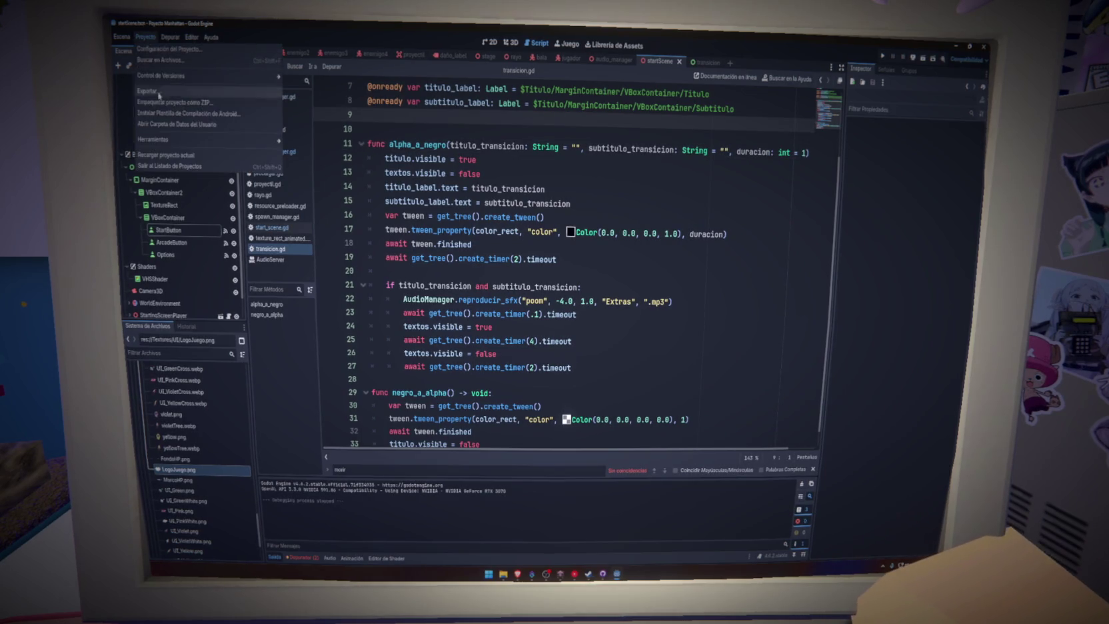
left_click(148, 92)
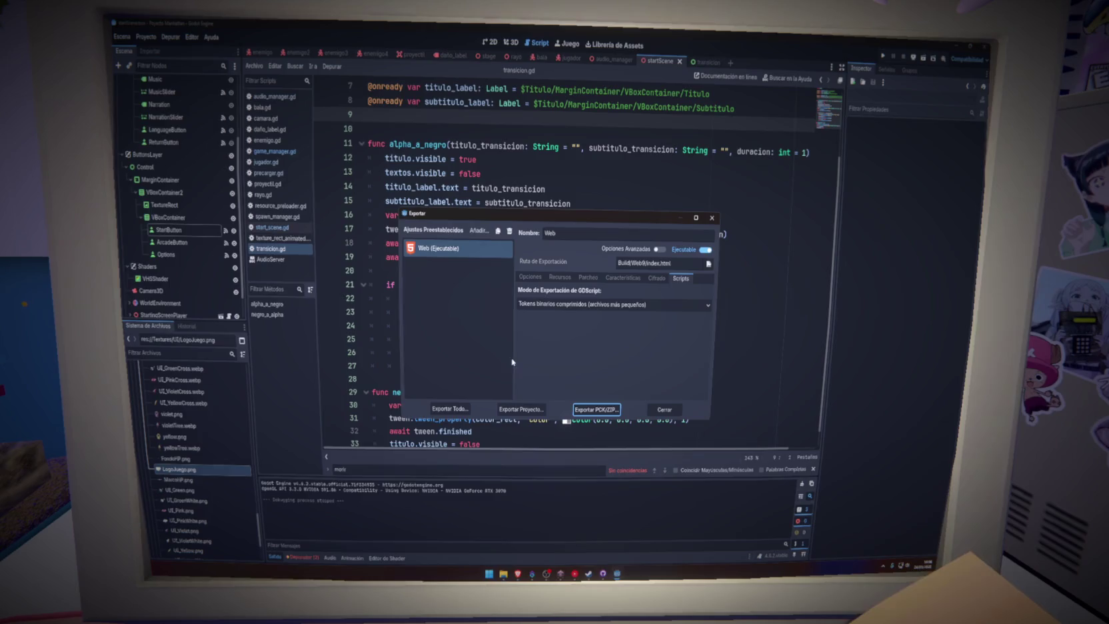
left_click(522, 411)
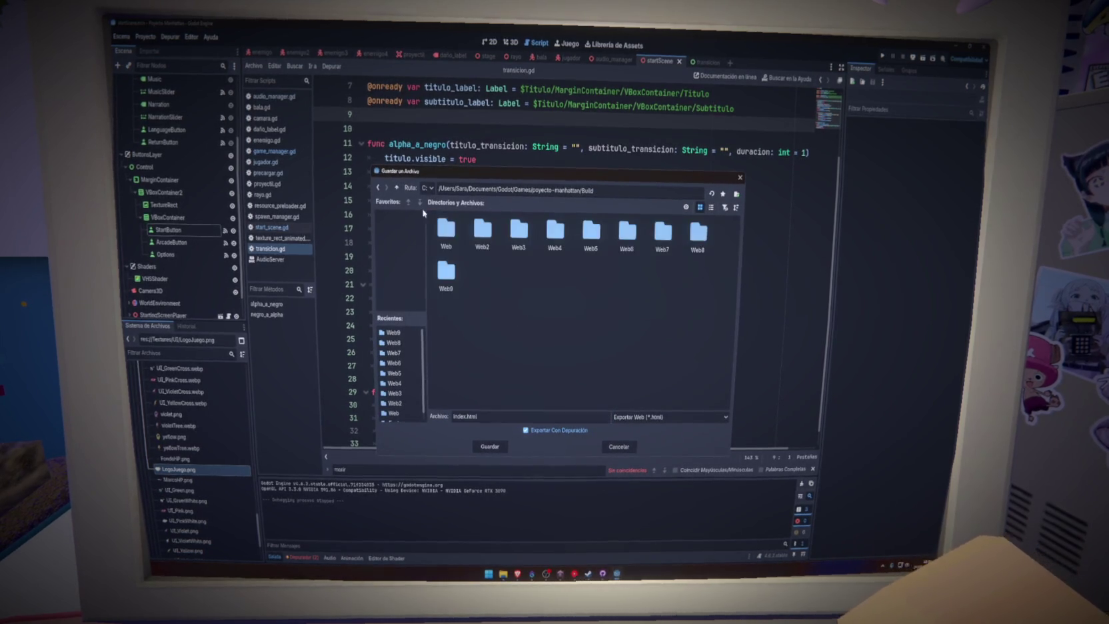
key("ctrl+n")
type("Web10")
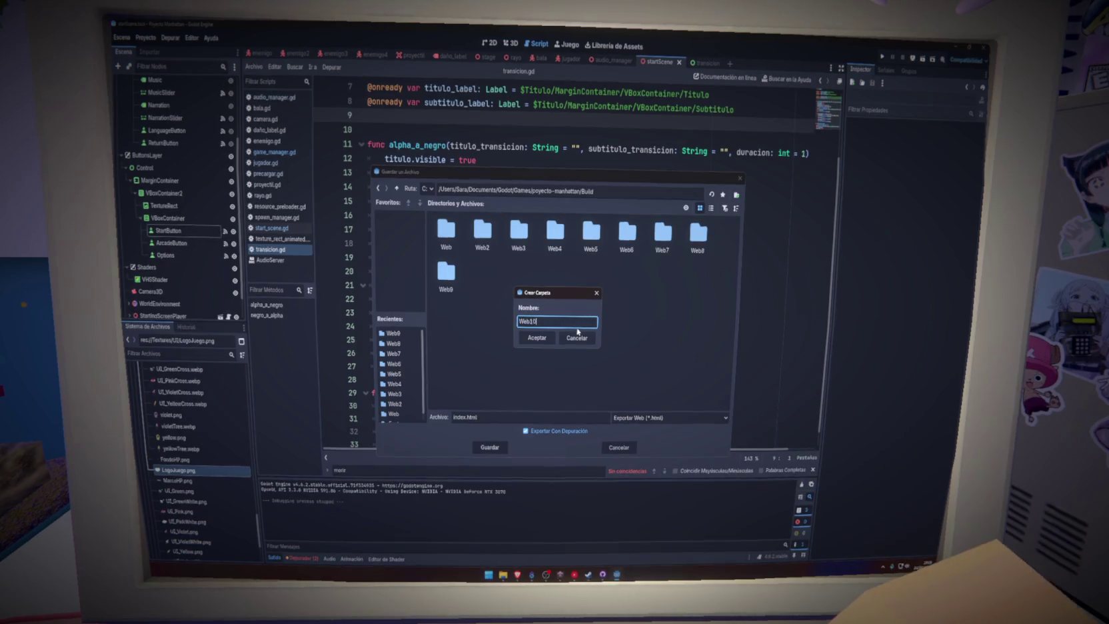
key("Return")
key("Return")
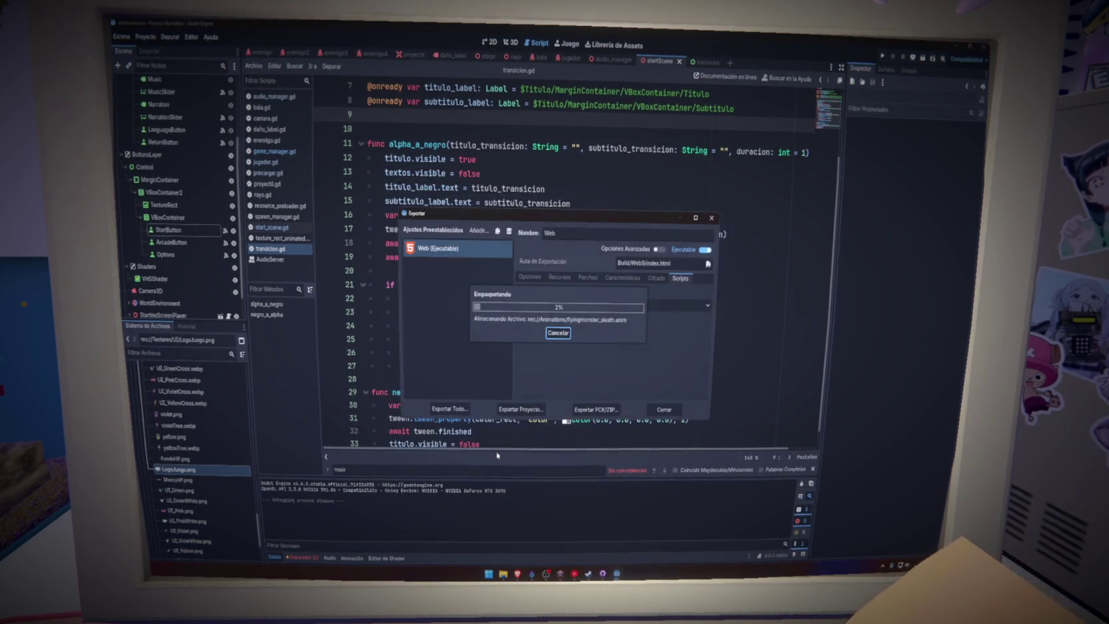
left_click(710, 217)
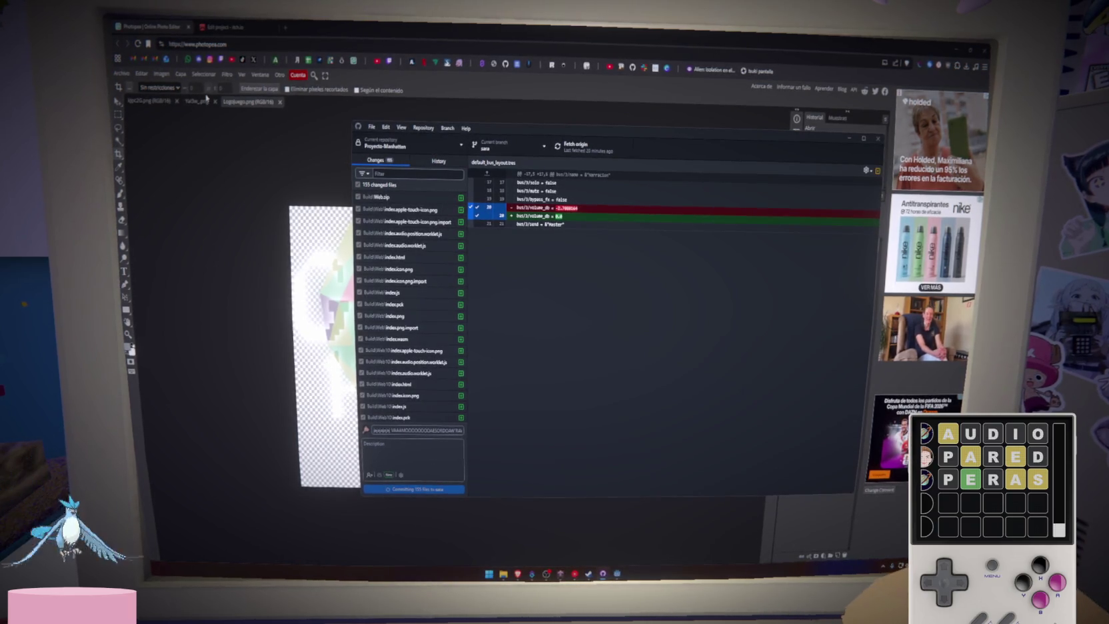
Step: Delete the old Web9.zip upload from the itch.io project edit page
left_click(230, 28)
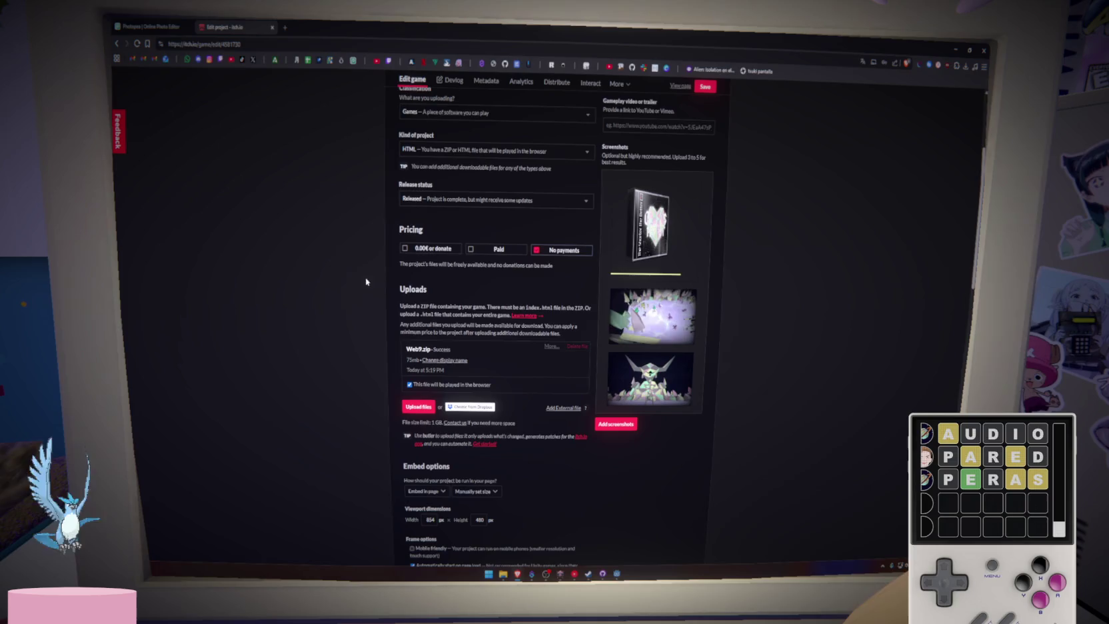
left_click(578, 346)
left_click(494, 166)
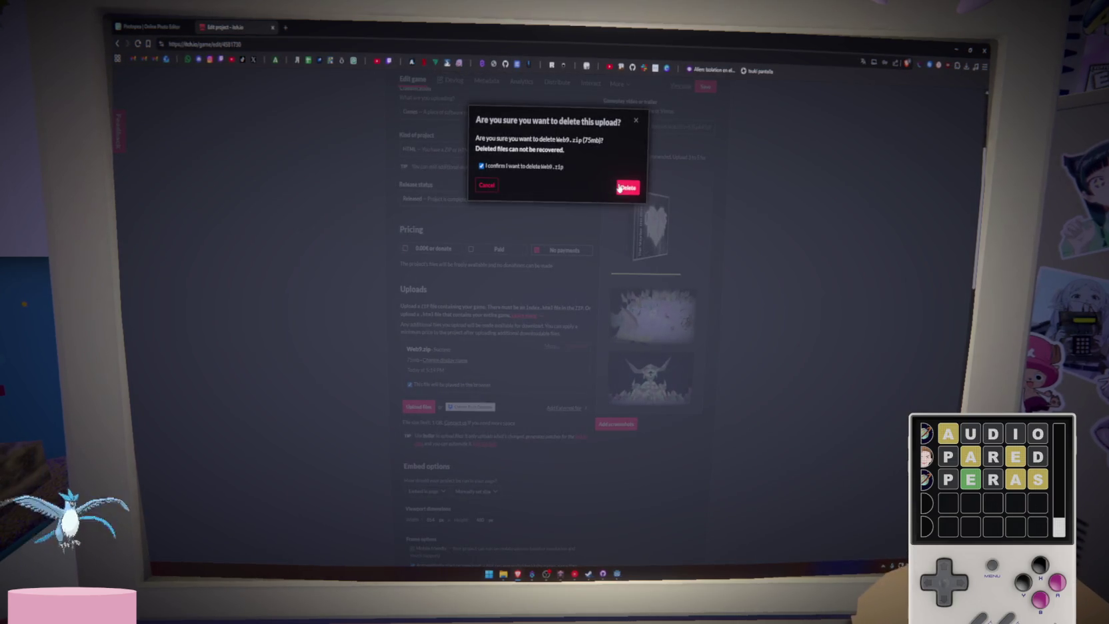
left_click(628, 188)
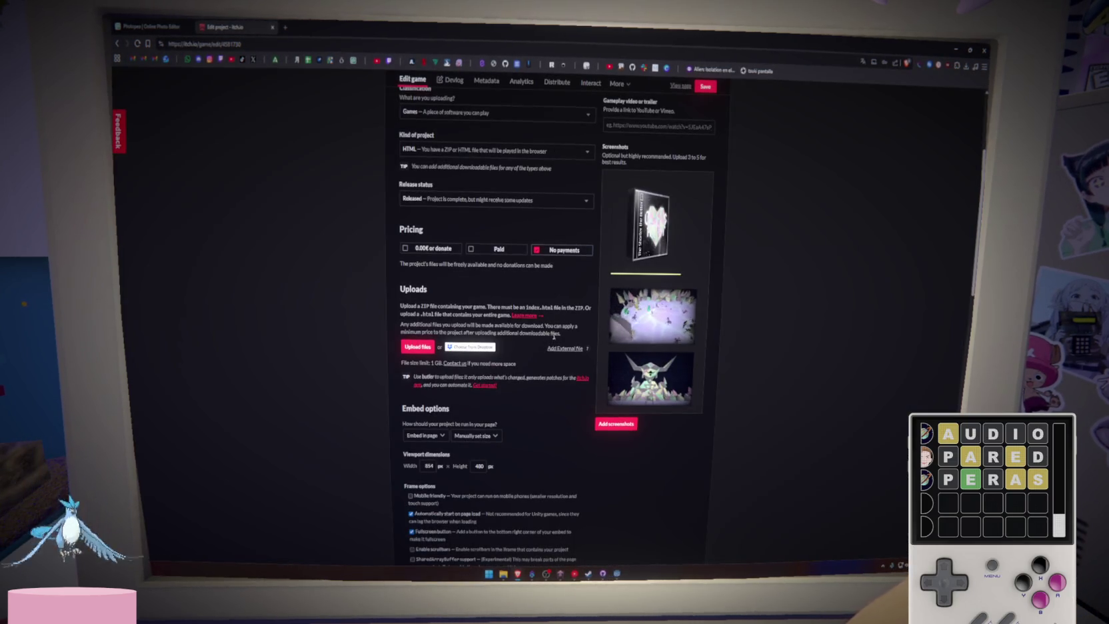
Step: In the upload picker, compress the Build folder's Web10 folder into Web10.zip
left_click(416, 348)
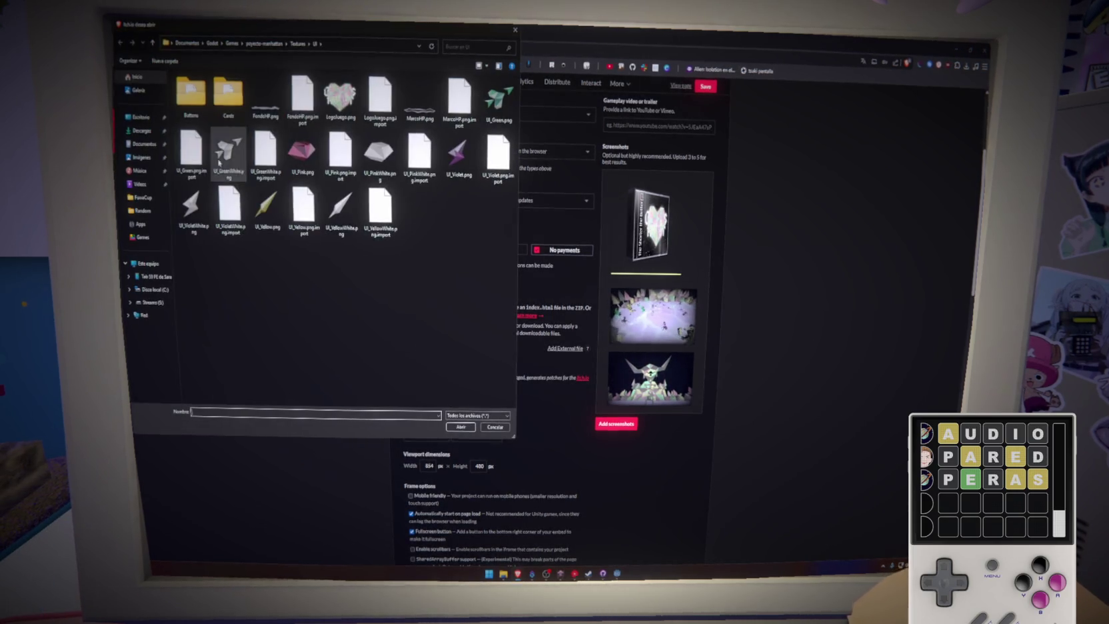
left_click(246, 45)
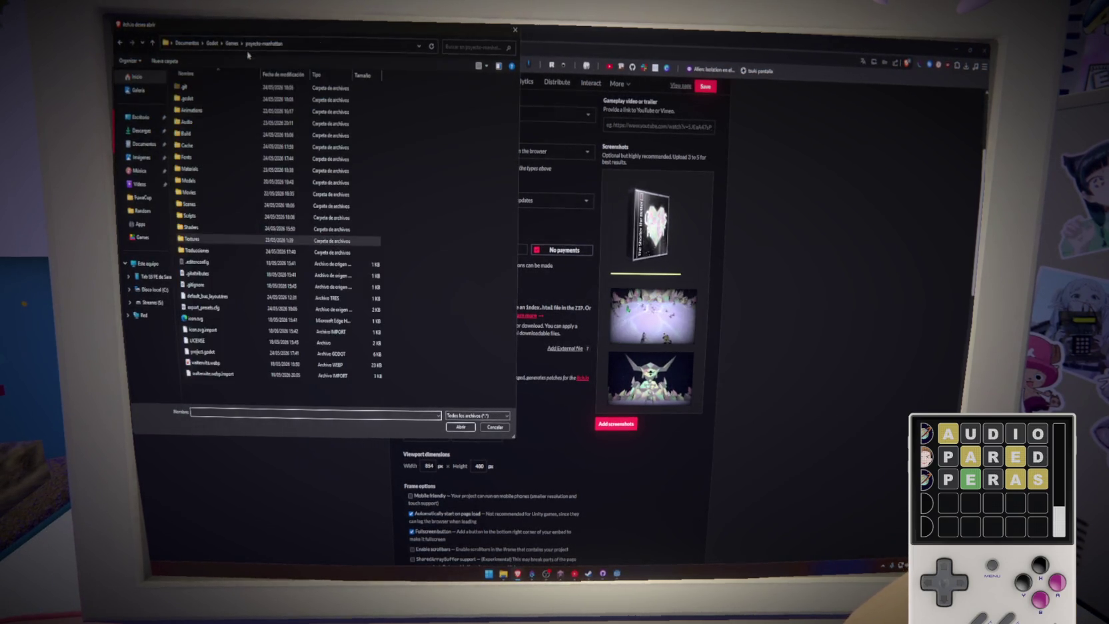
double_click(188, 133)
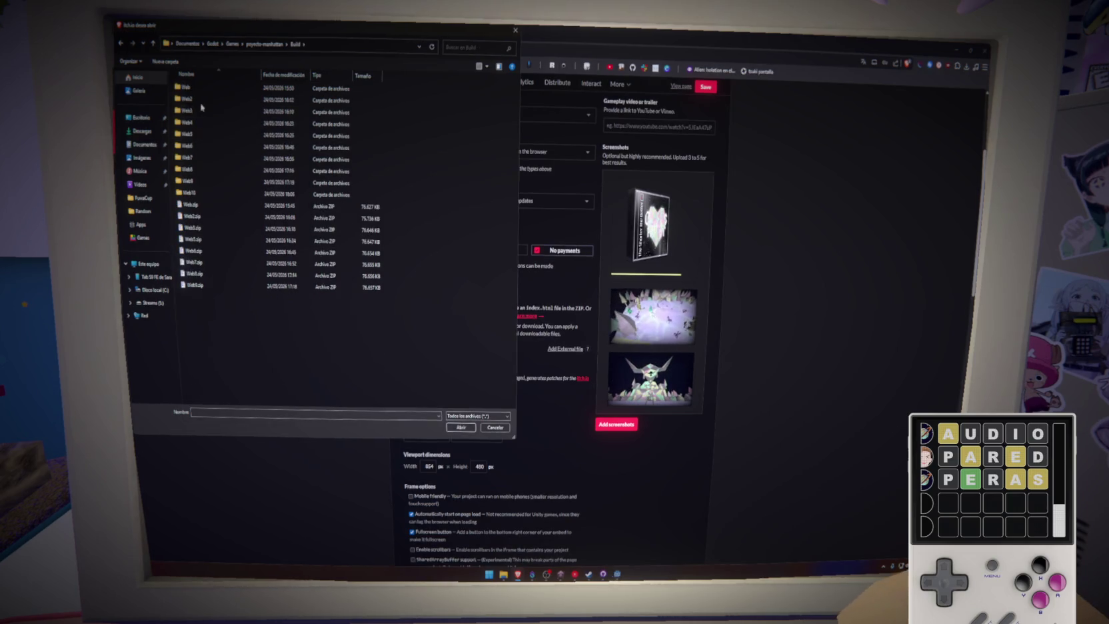
right_click(205, 192)
left_click(266, 362)
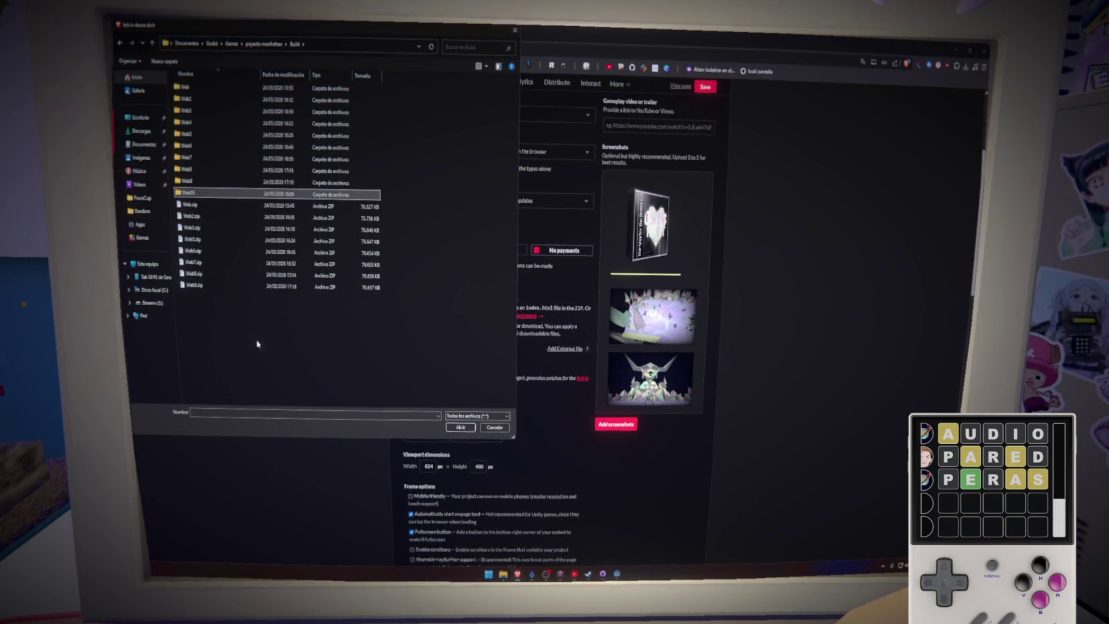
key("shift+F10")
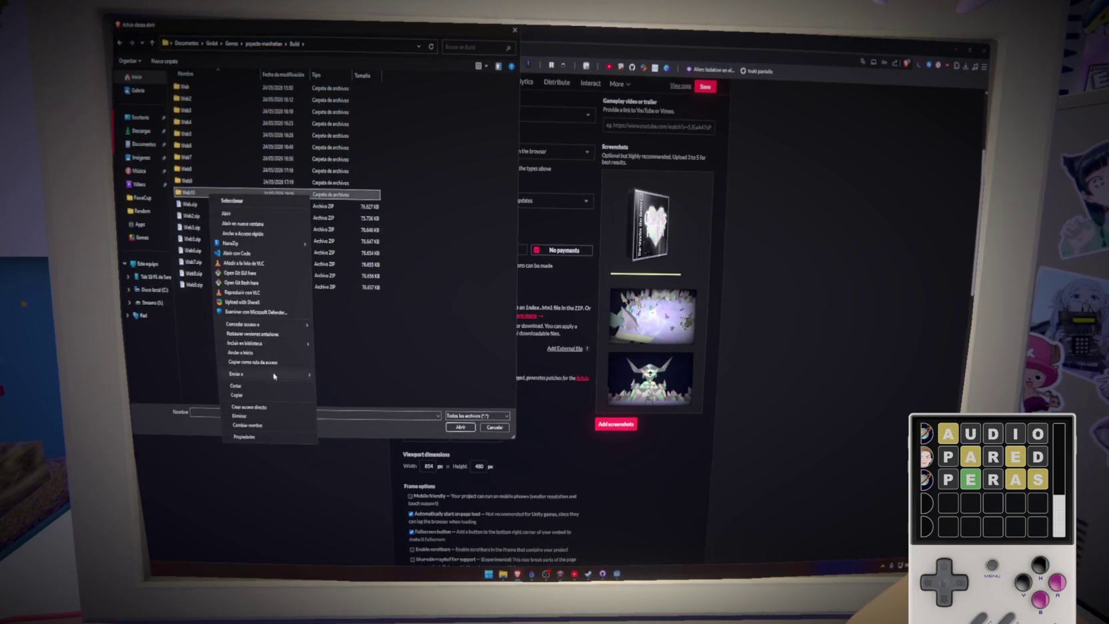
left_click(329, 380)
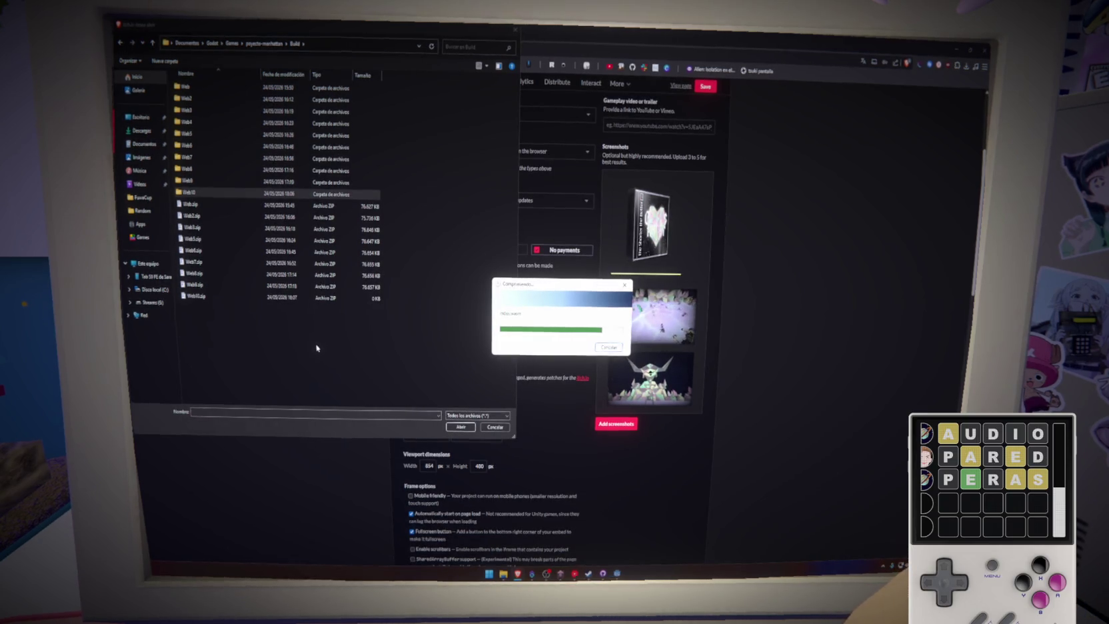
key("Return")
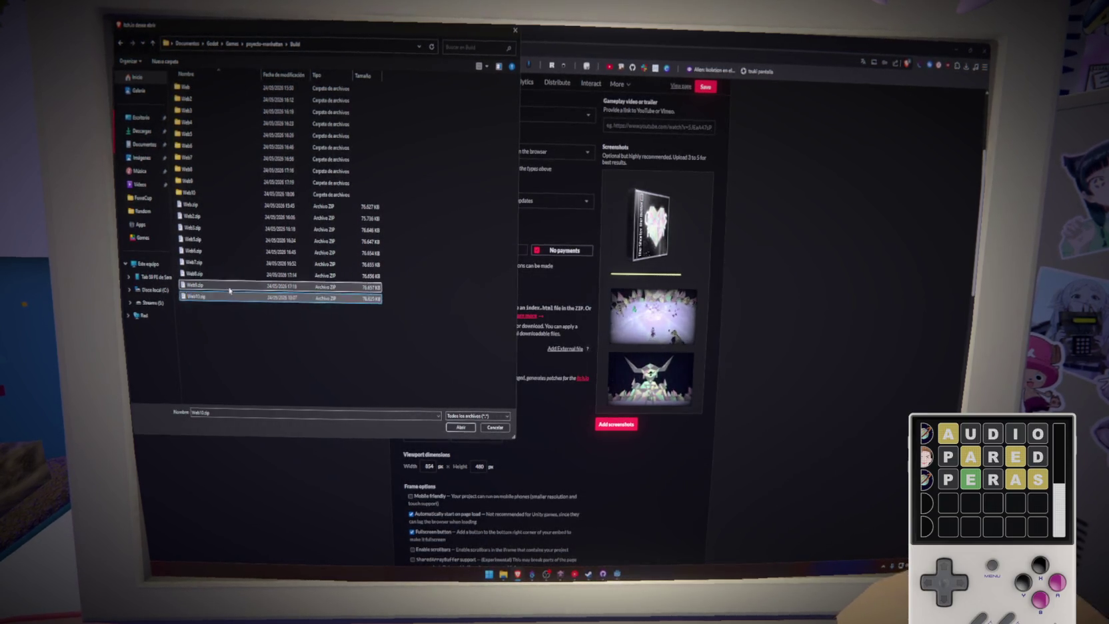
Step: Upload Web10.zip and return to the top of the Edit game page
left_click(458, 428)
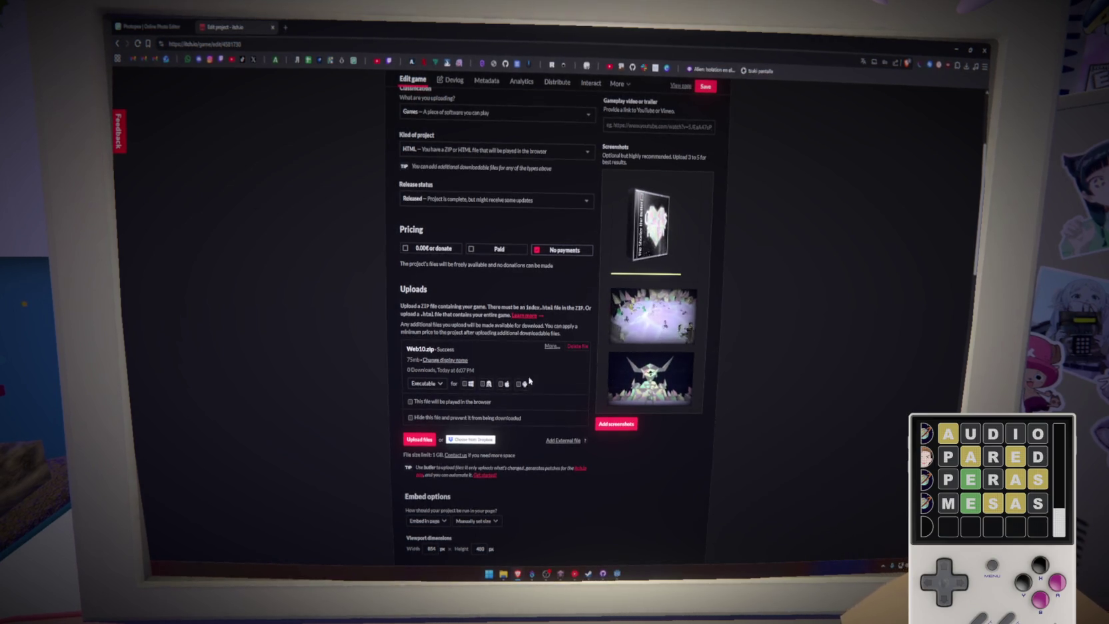
scroll(786, 267, "up", 5)
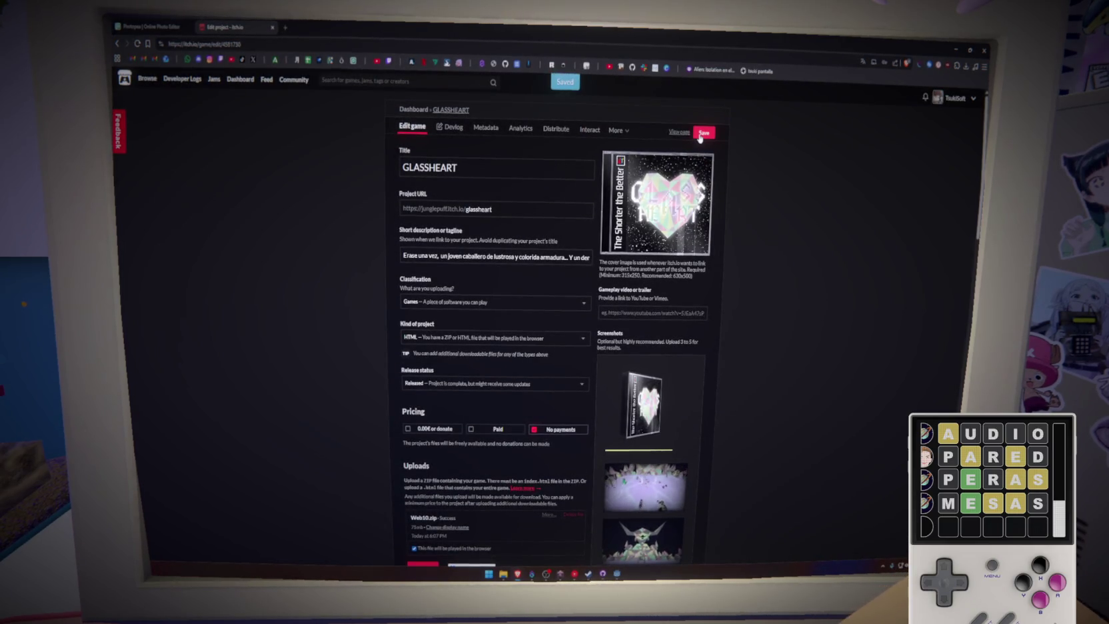
Step: Open the GLASS HEART public page, dismiss the update notice, and look over the page
left_click(679, 132)
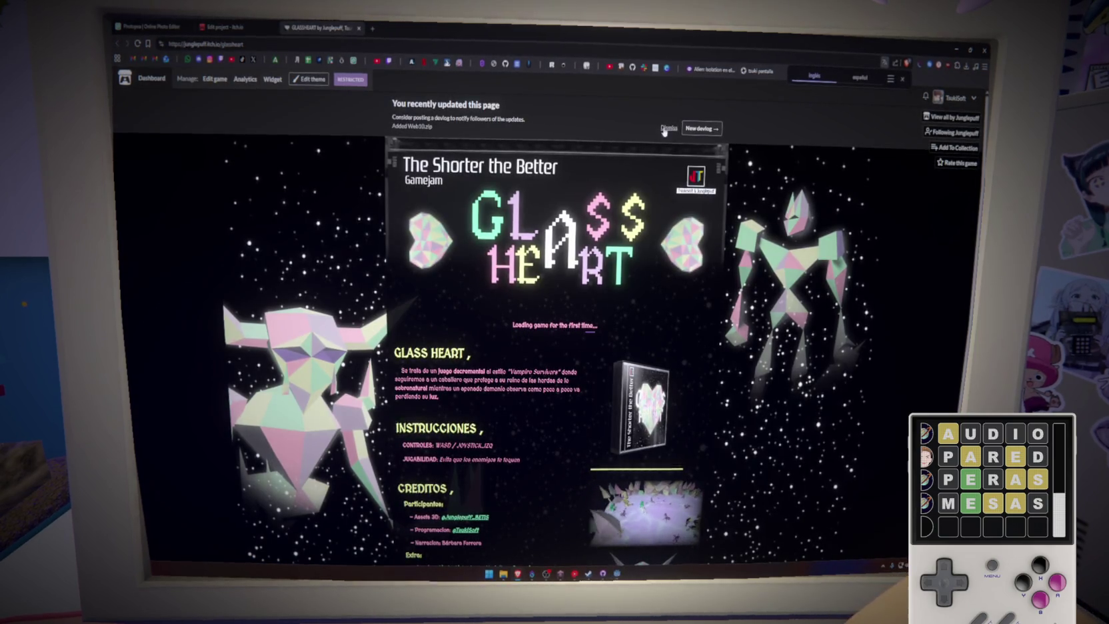
left_click(668, 129)
left_click(242, 27)
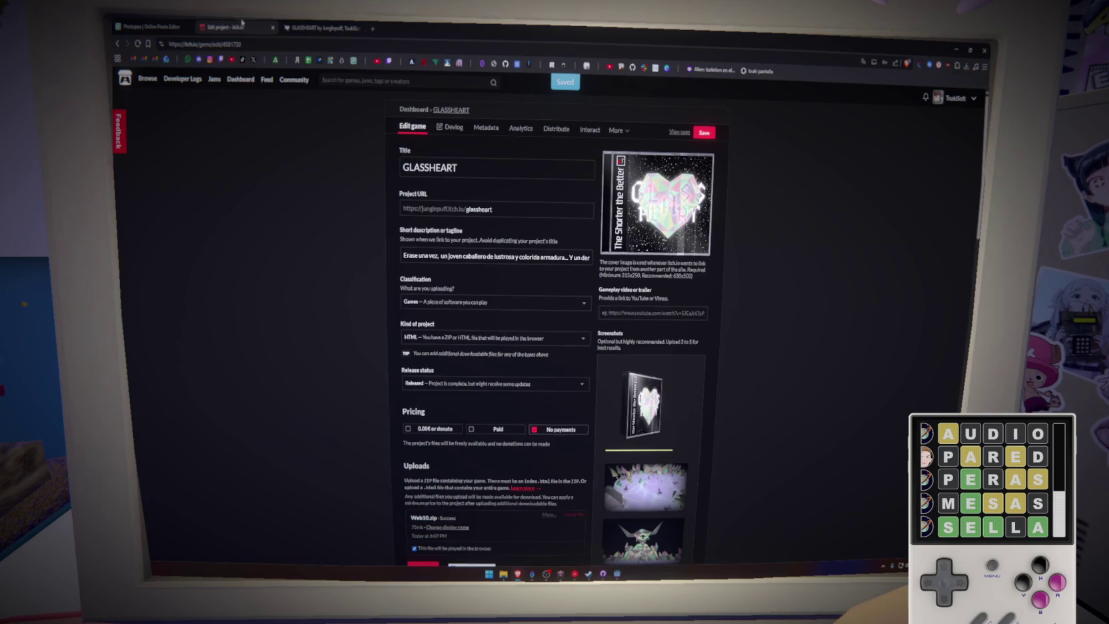
left_click(324, 23)
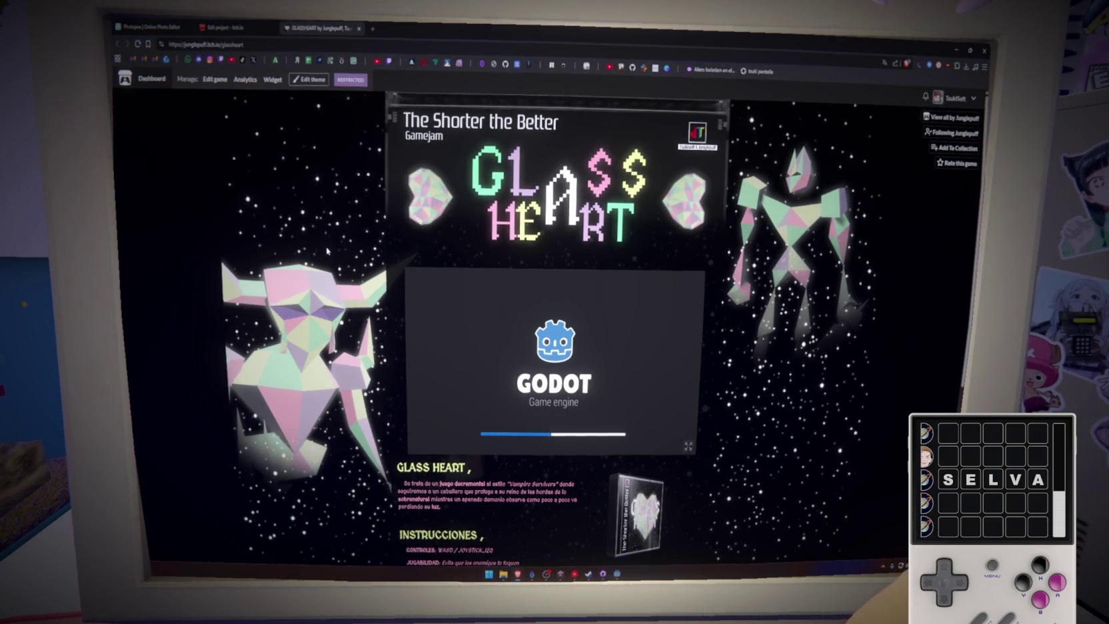
scroll(344, 300, "down", 5)
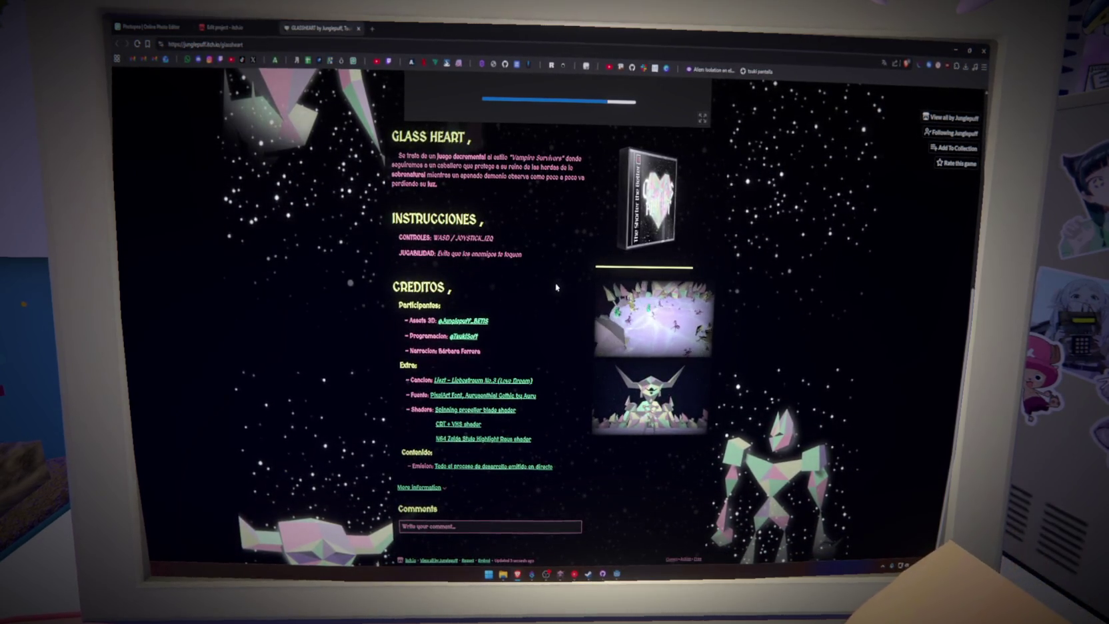
scroll(557, 286, "up", 2)
scroll(556, 283, "down", 2)
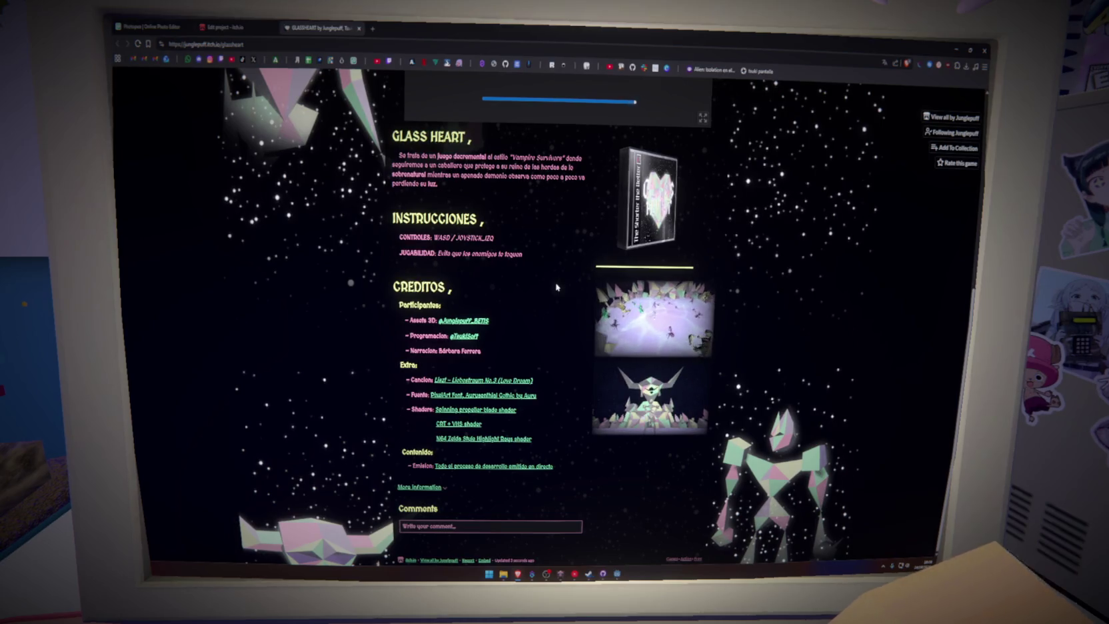
scroll(556, 286, "up", 5)
scroll(558, 287, "down", 5)
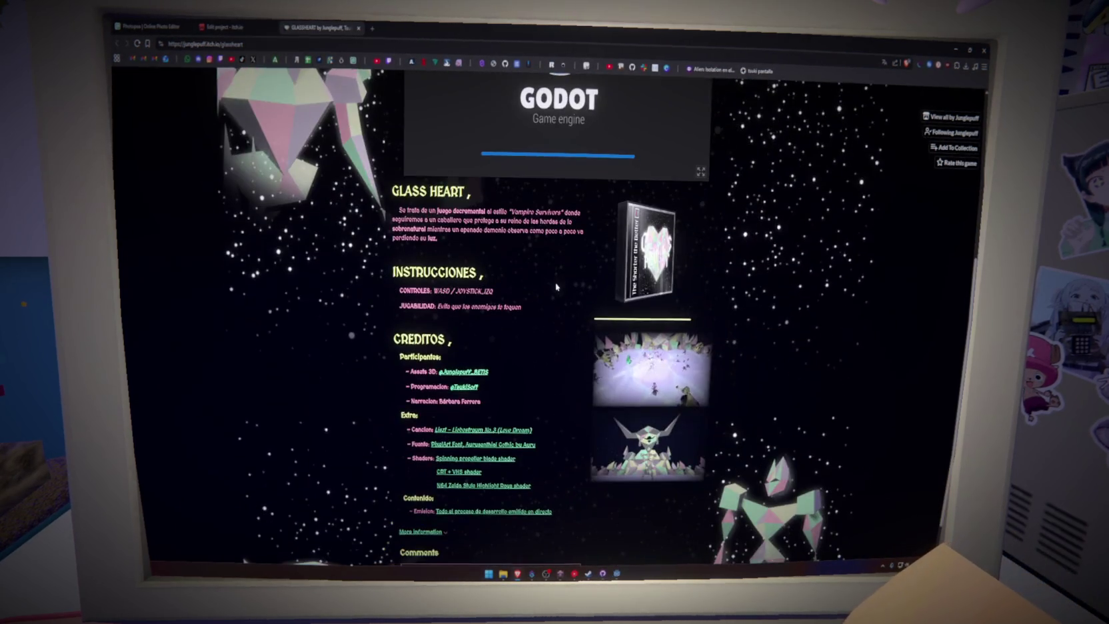
scroll(556, 286, "up", 5)
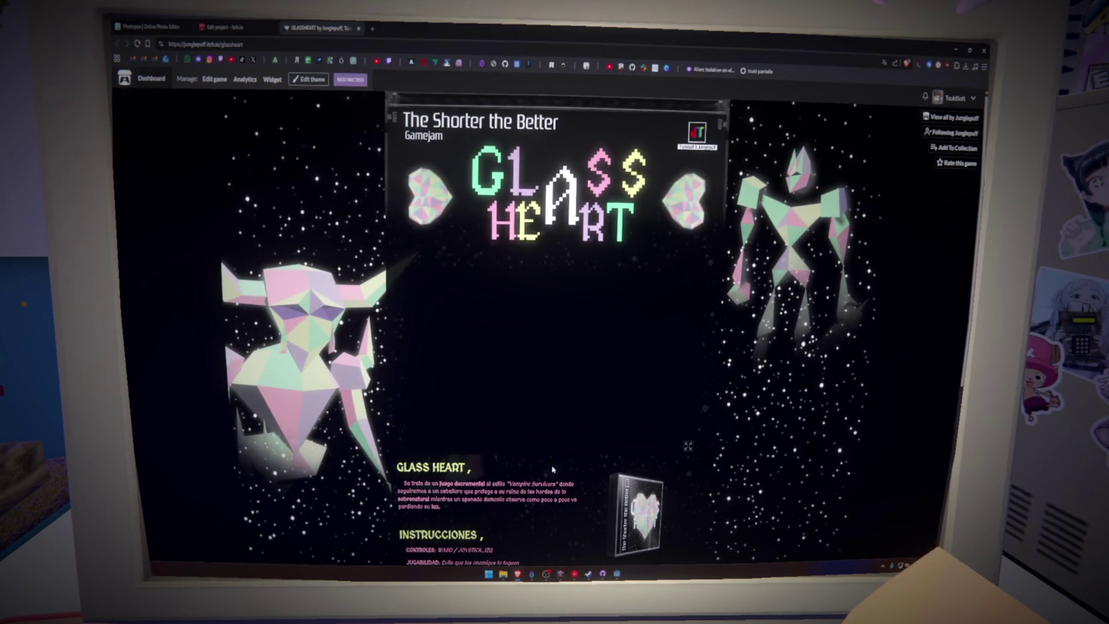
scroll(534, 433, "down", 5)
scroll(553, 460, "up", 5)
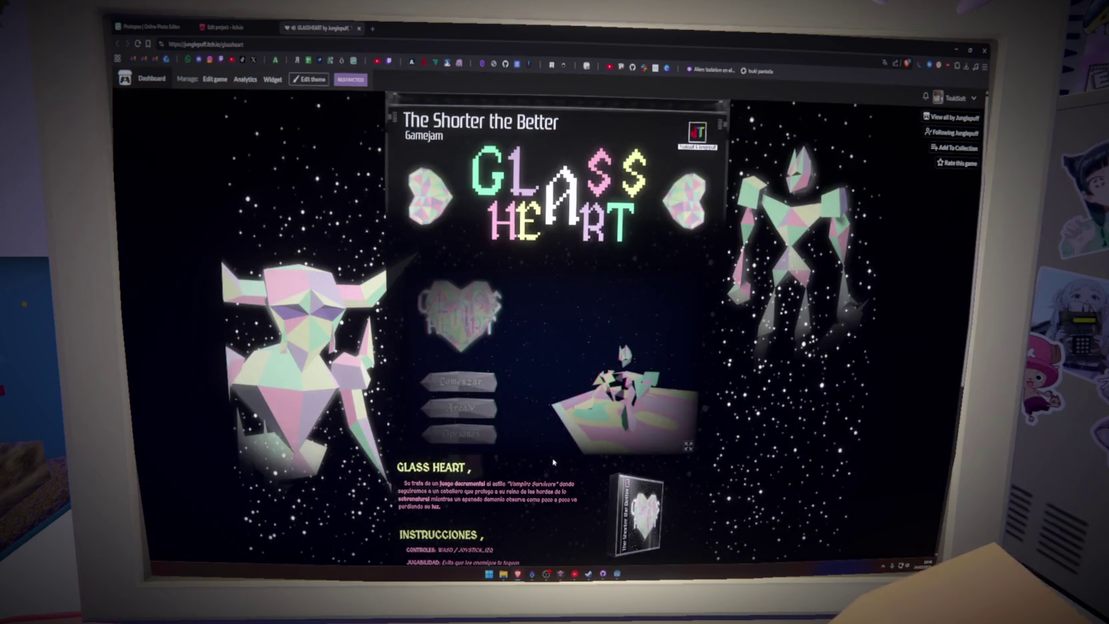
Step: Play fullscreen and cycle the Opciones language through Català, English, Lietuvių and Română
left_click(689, 446)
left_click(374, 530)
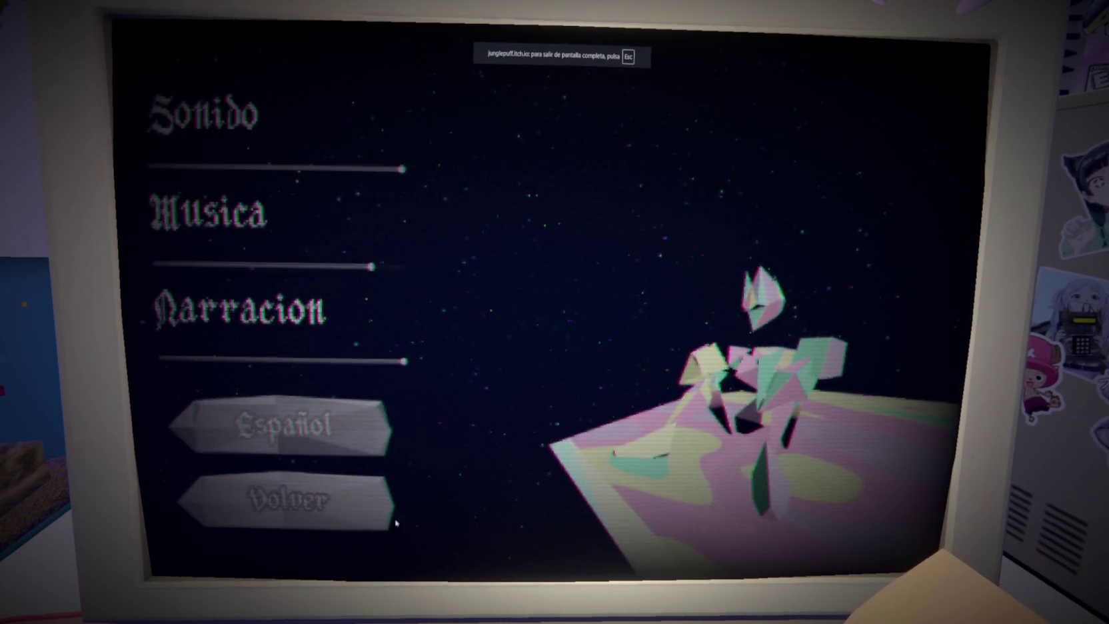
left_click(287, 498)
left_click(363, 530)
left_click(294, 423)
left_click(293, 423)
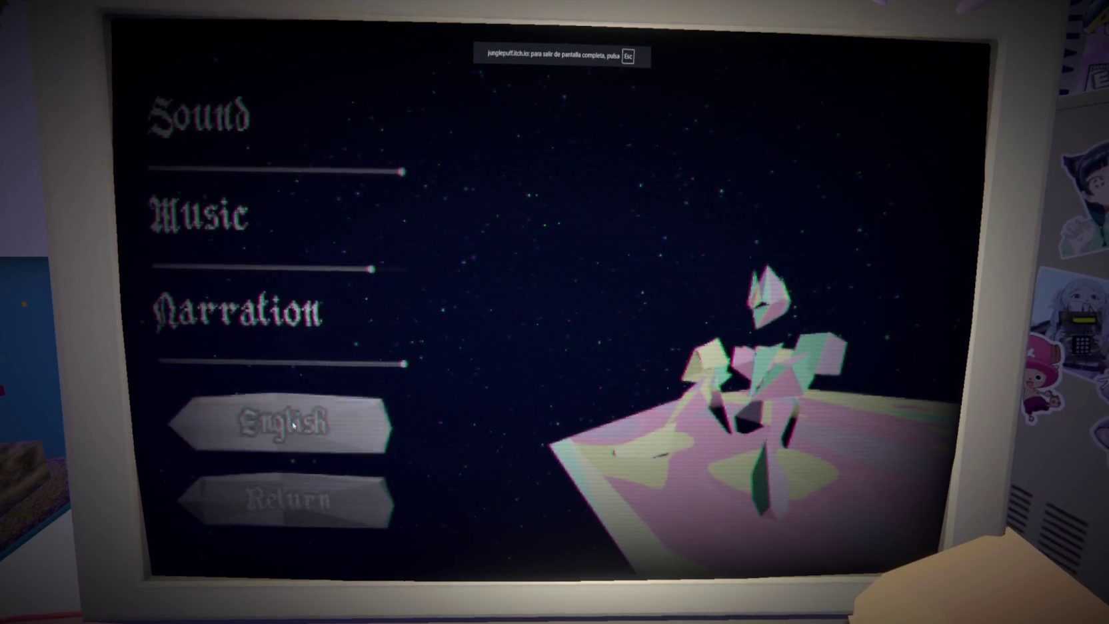
left_click(293, 424)
left_click(293, 423)
left_click(313, 510)
left_click(314, 514)
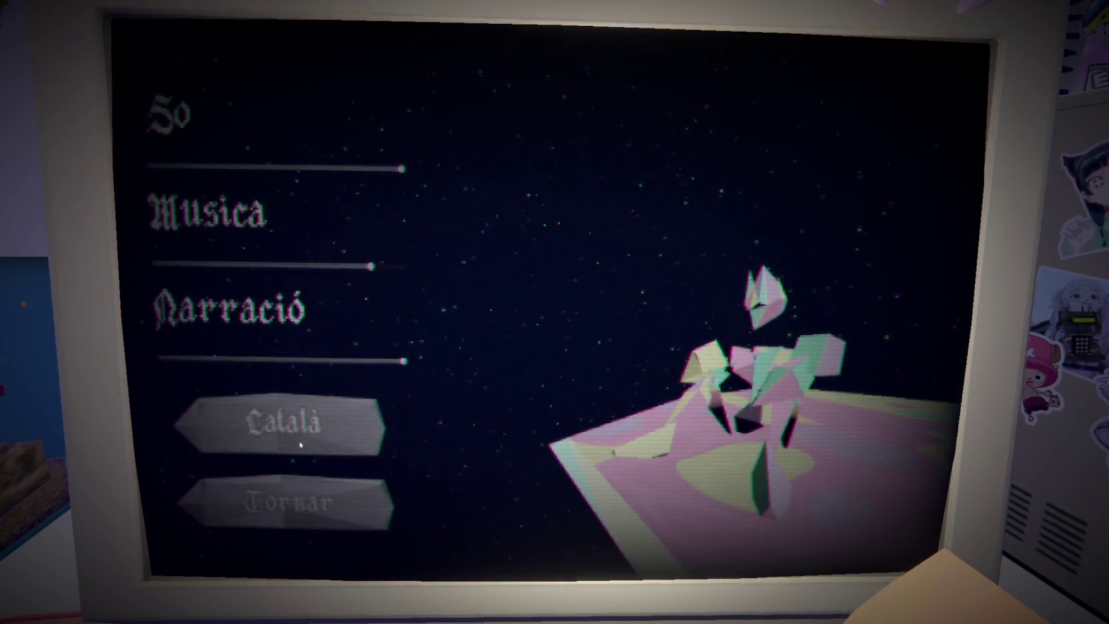
left_click(294, 424)
left_click(315, 497)
Step: Keep cycling languages until Lithuanian is set, then return to the main menu
left_click(320, 507)
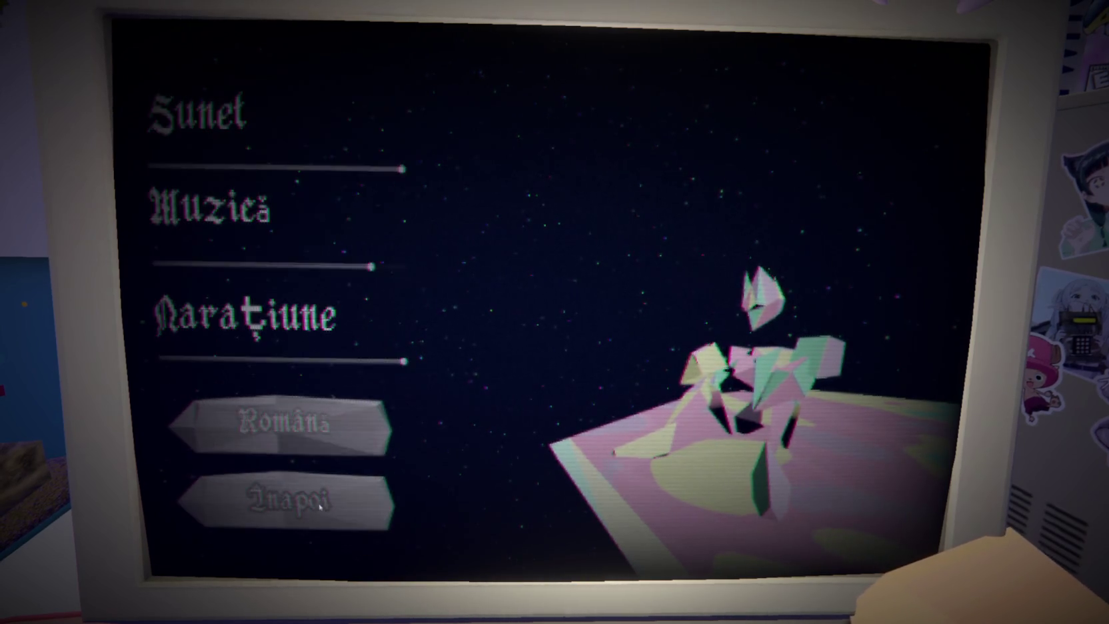
left_click(293, 442)
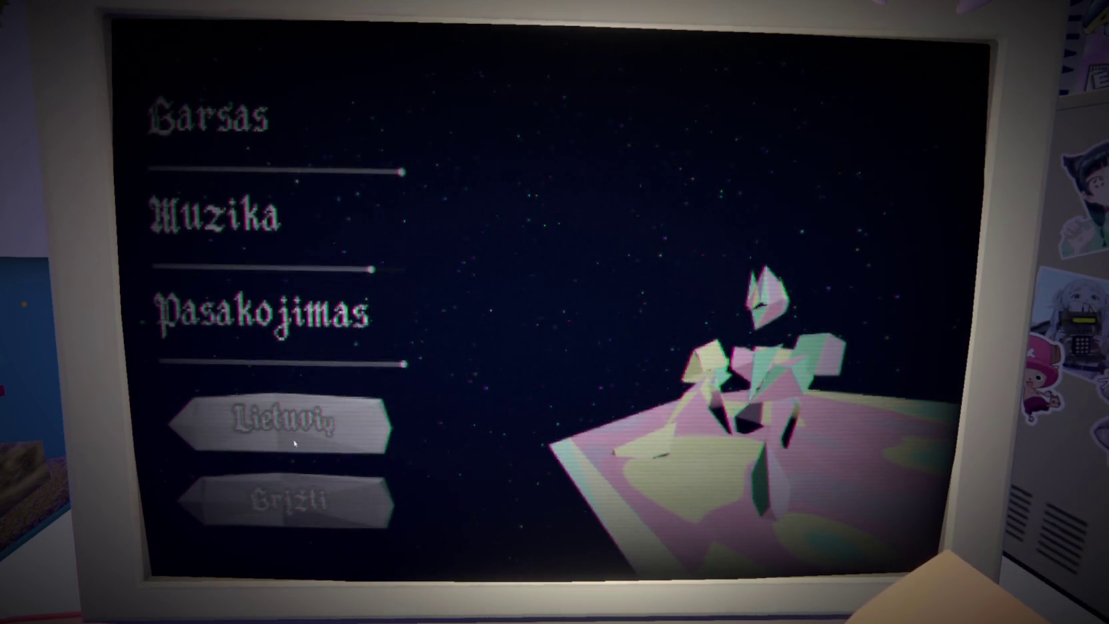
left_click(293, 440)
left_click(292, 438)
left_click(293, 436)
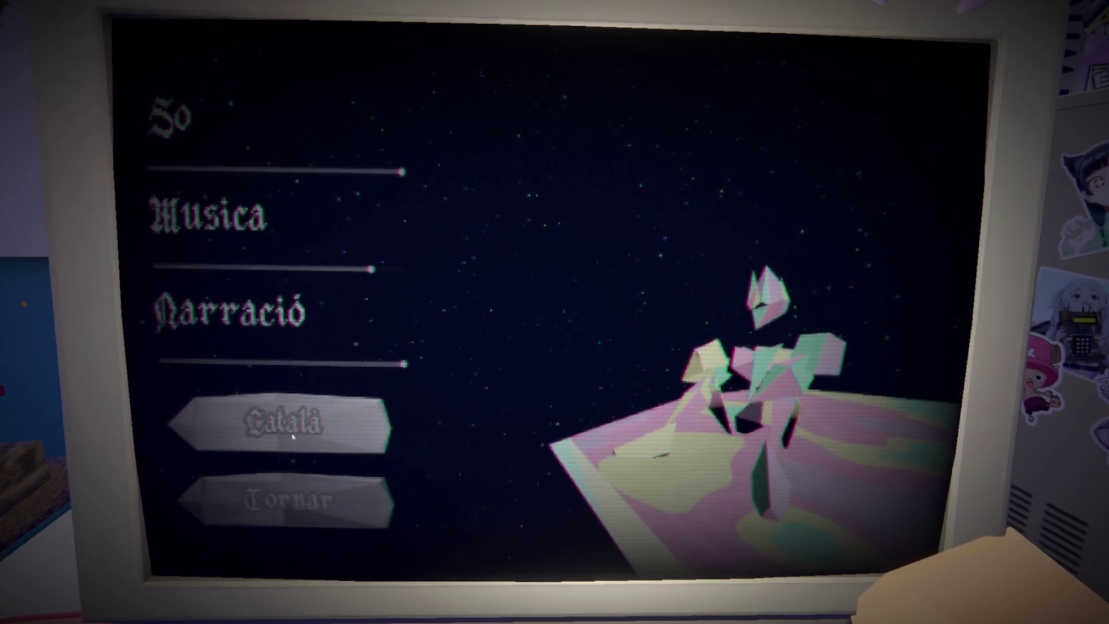
left_click(293, 436)
left_click(293, 437)
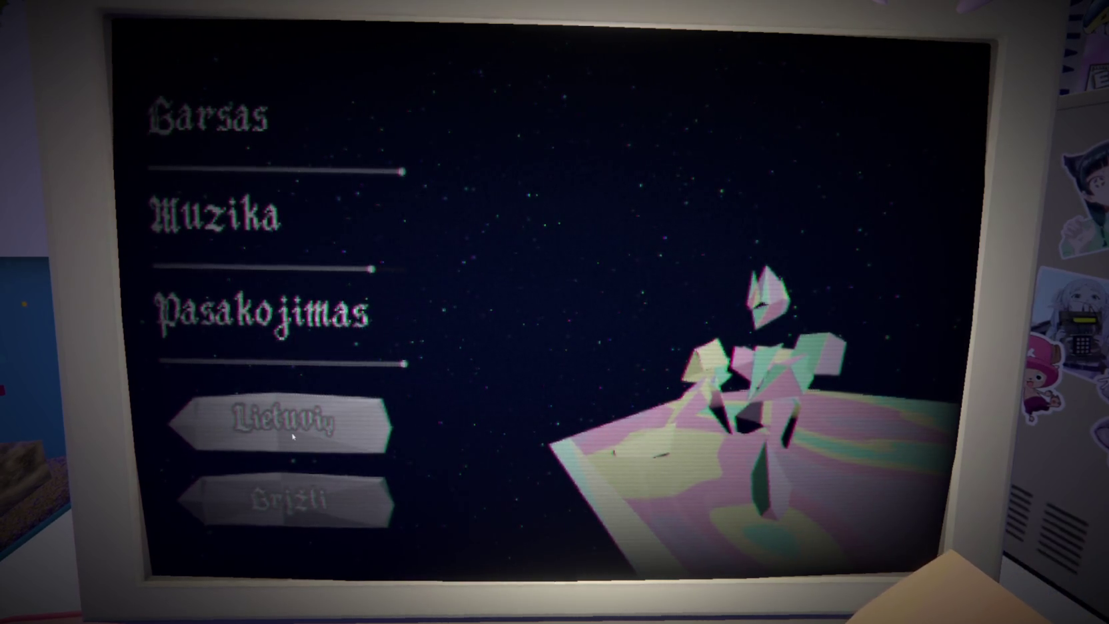
left_click(293, 437)
left_click(293, 436)
left_click(292, 437)
left_click(293, 437)
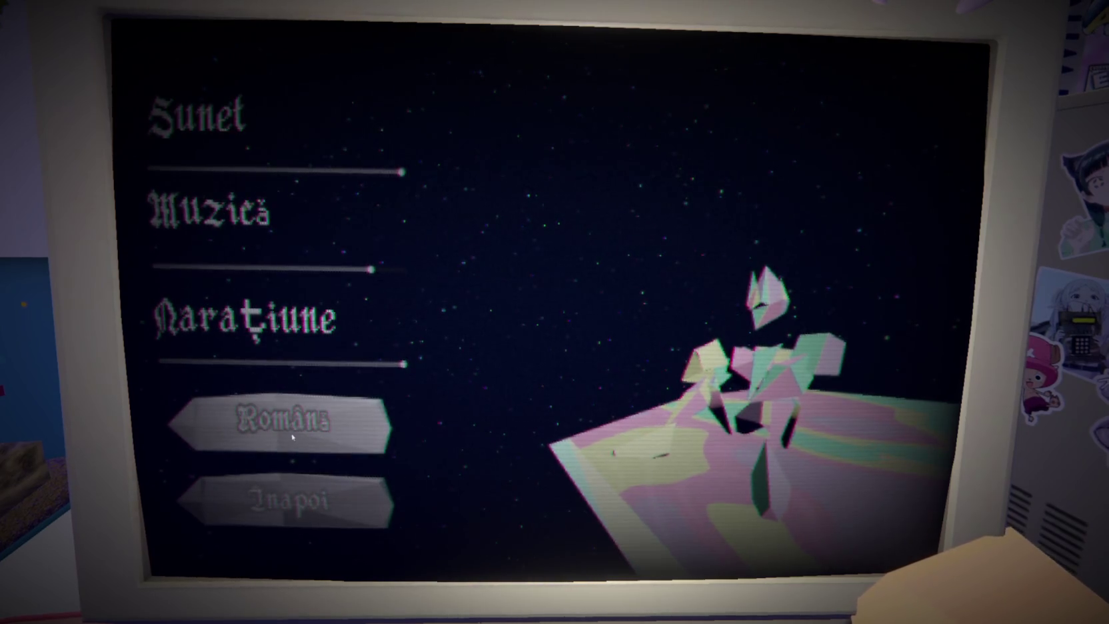
left_click(292, 438)
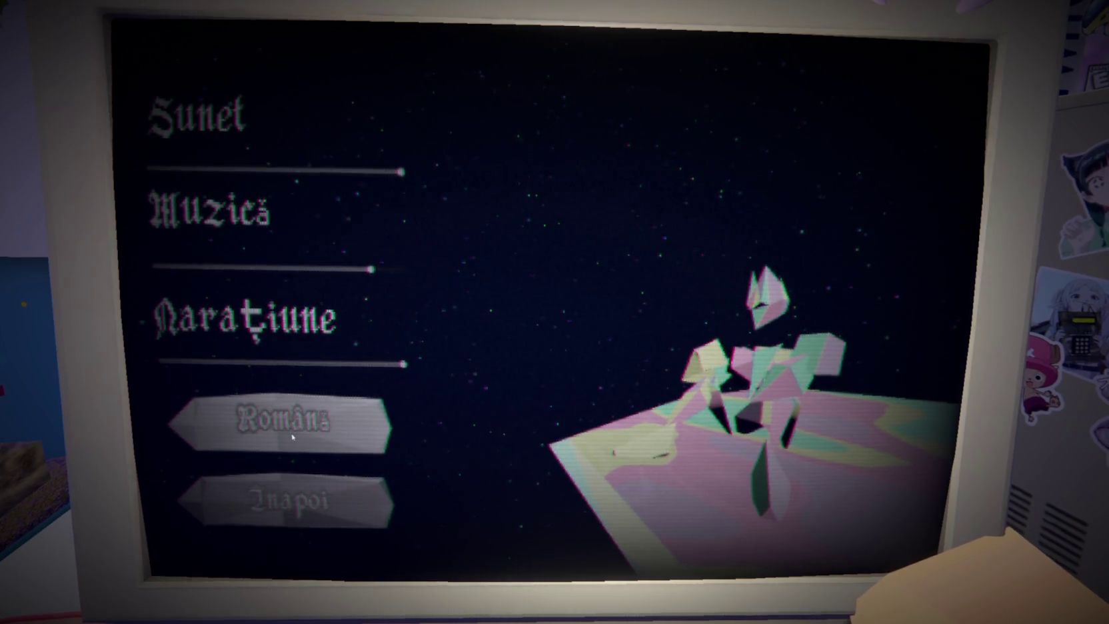
left_click(293, 437)
left_click(288, 500)
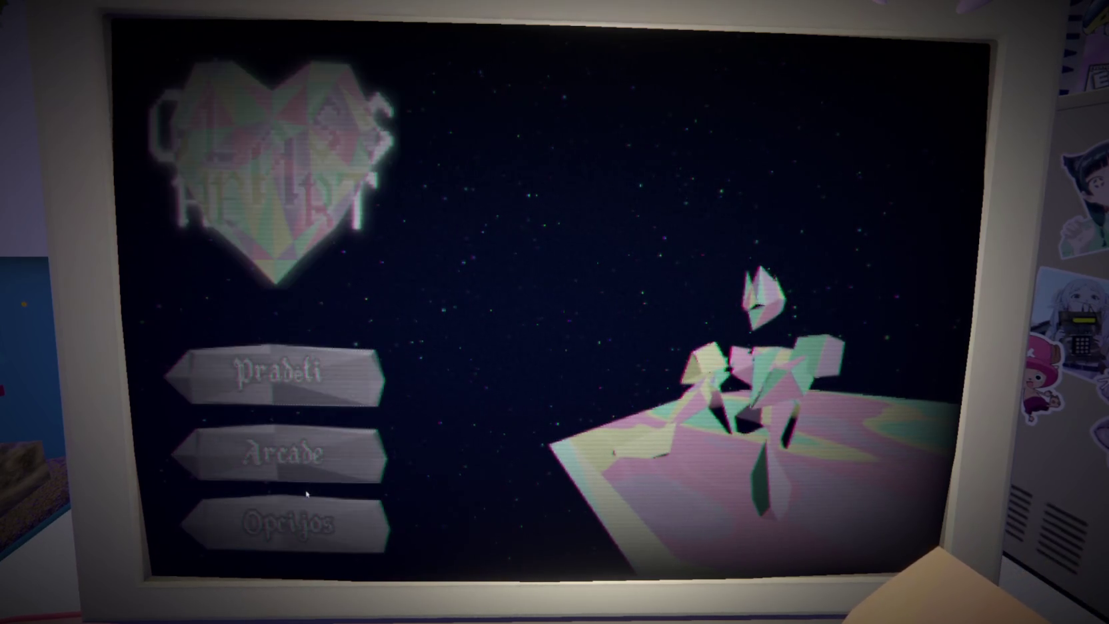
Step: Start a new game with Pradėti, watch the Lithuanian cutscene, and exit fullscreen with Esc
left_click(284, 393)
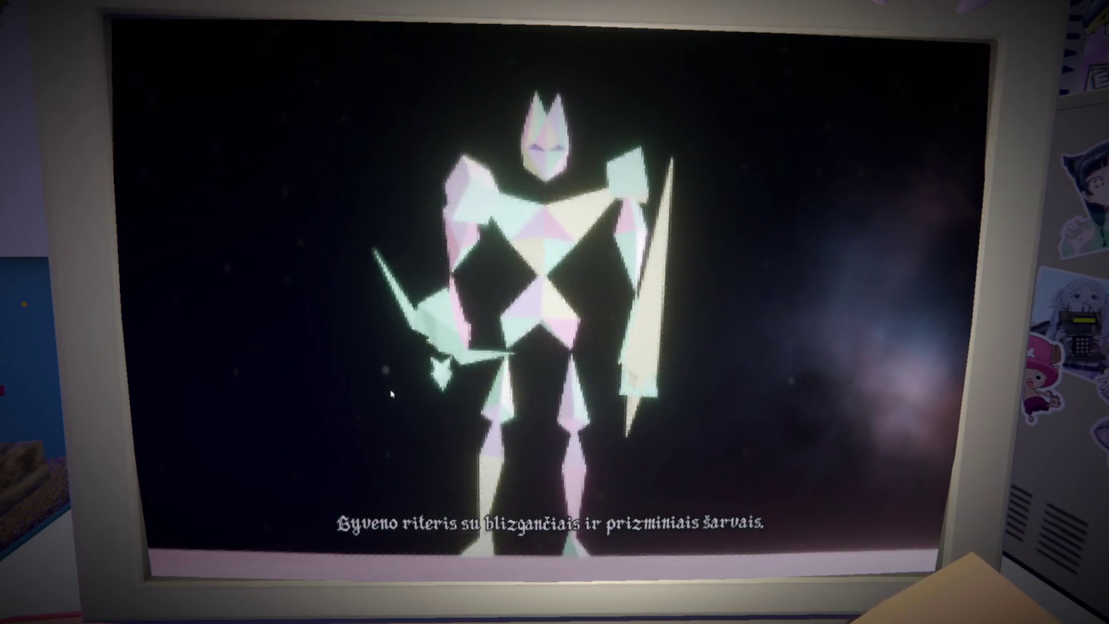
key("super")
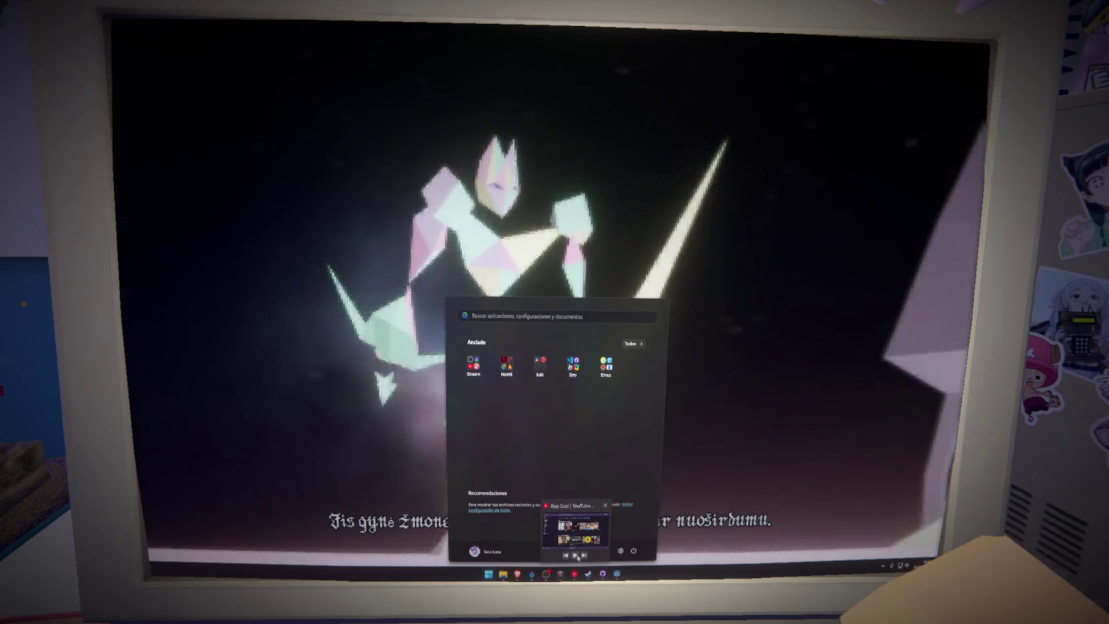
left_click(576, 555)
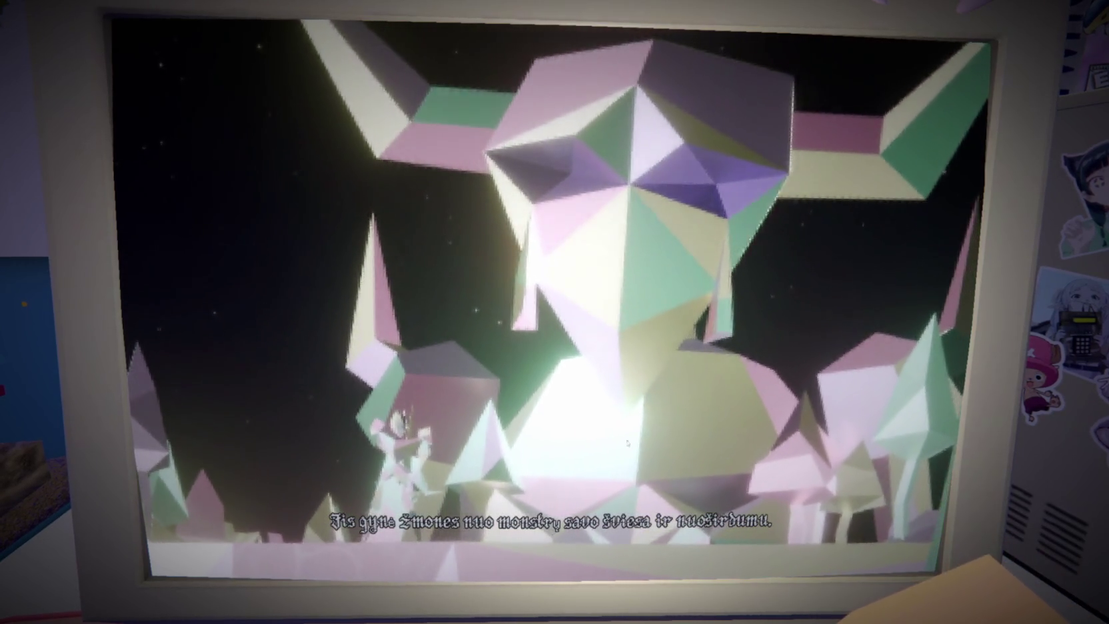
key("Escape")
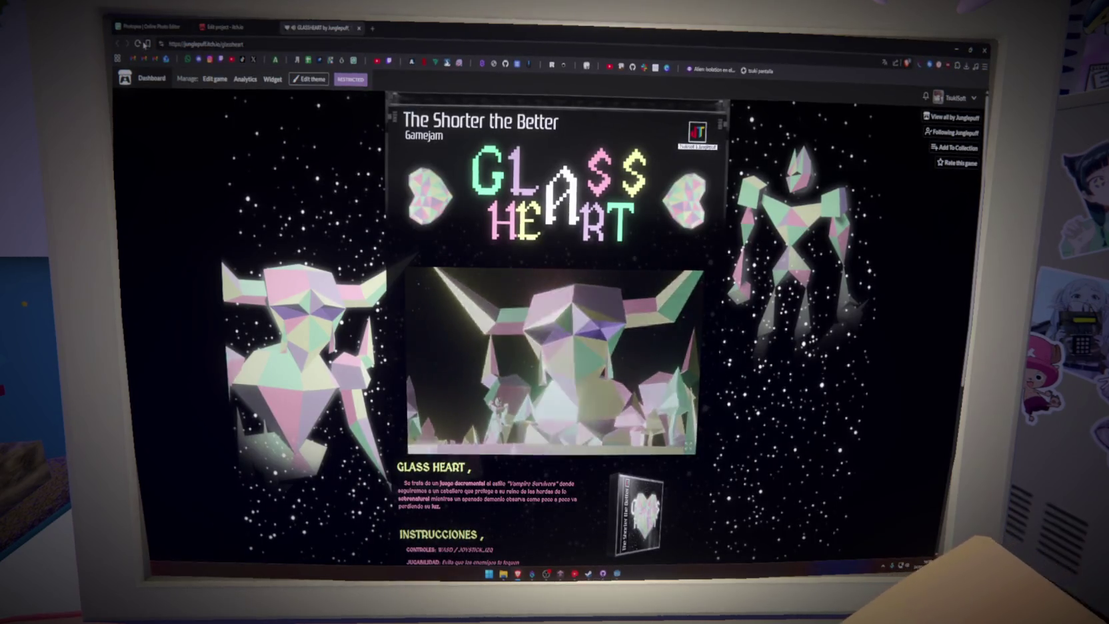
Step: Reload the GLASS HEART page and relaunch the game in fullscreen
left_click(139, 44)
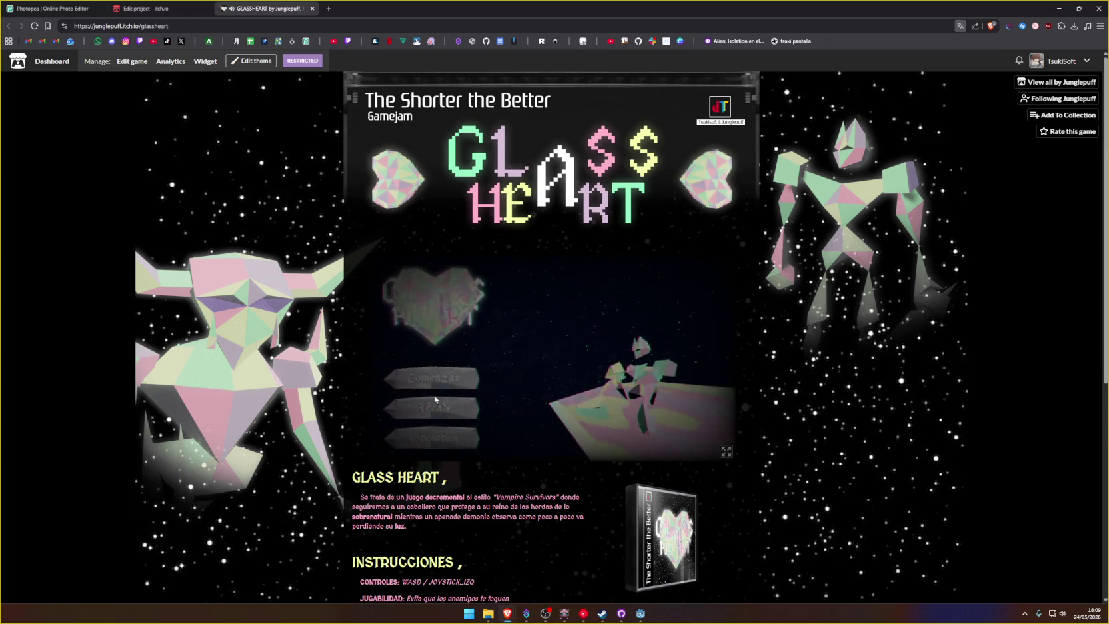
left_click(726, 453)
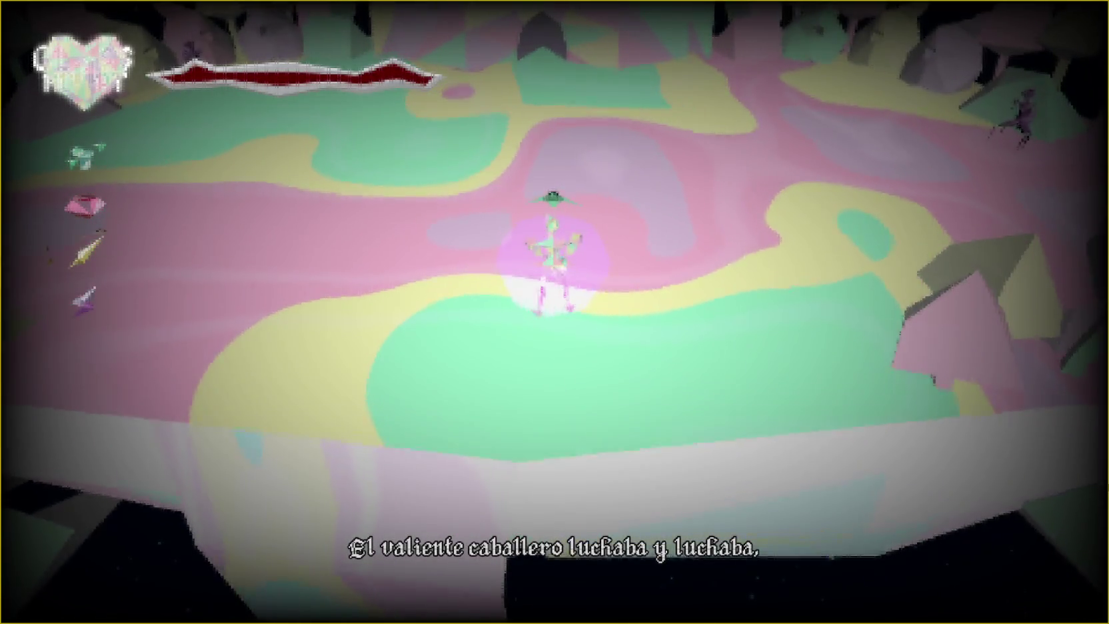
Step: Steer the knight with W, D and S through the clearing, slashing the purple enemies
key("w")
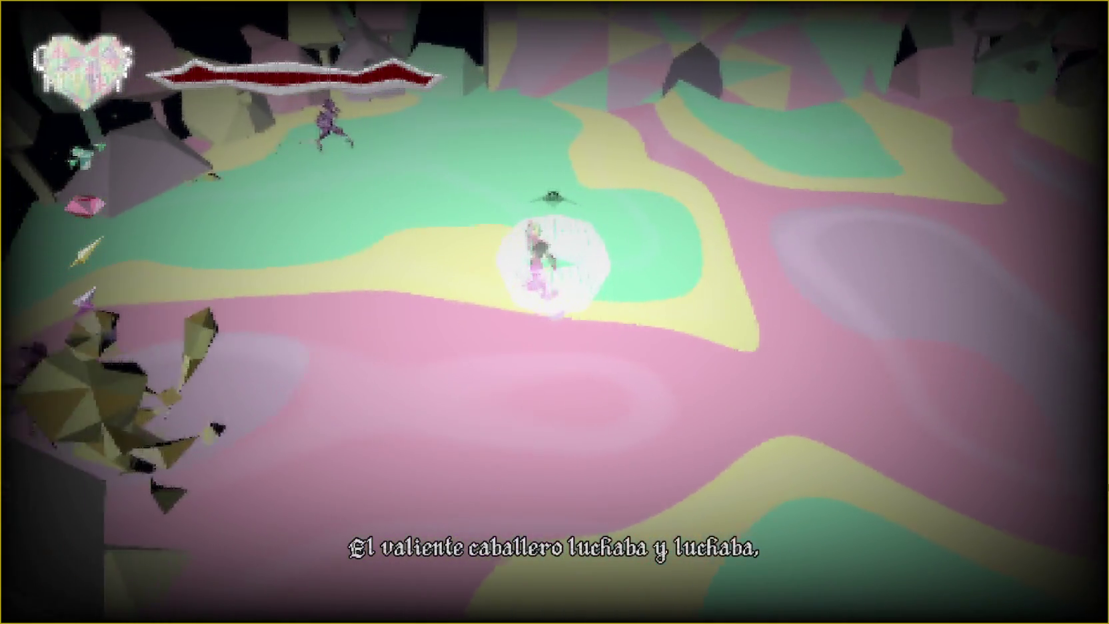
key("w")
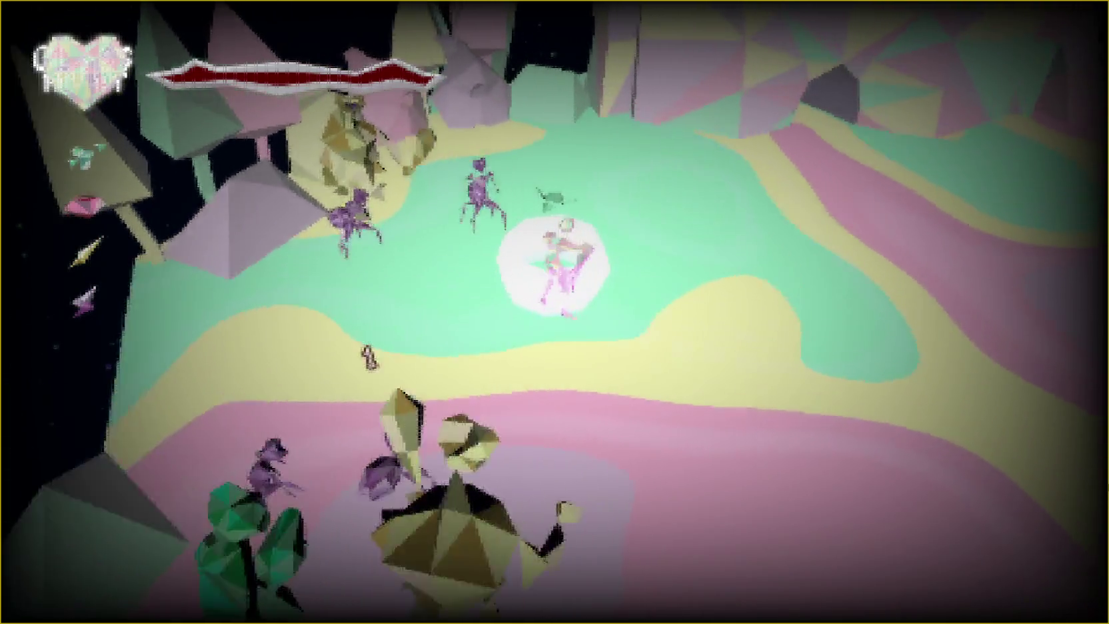
key("w")
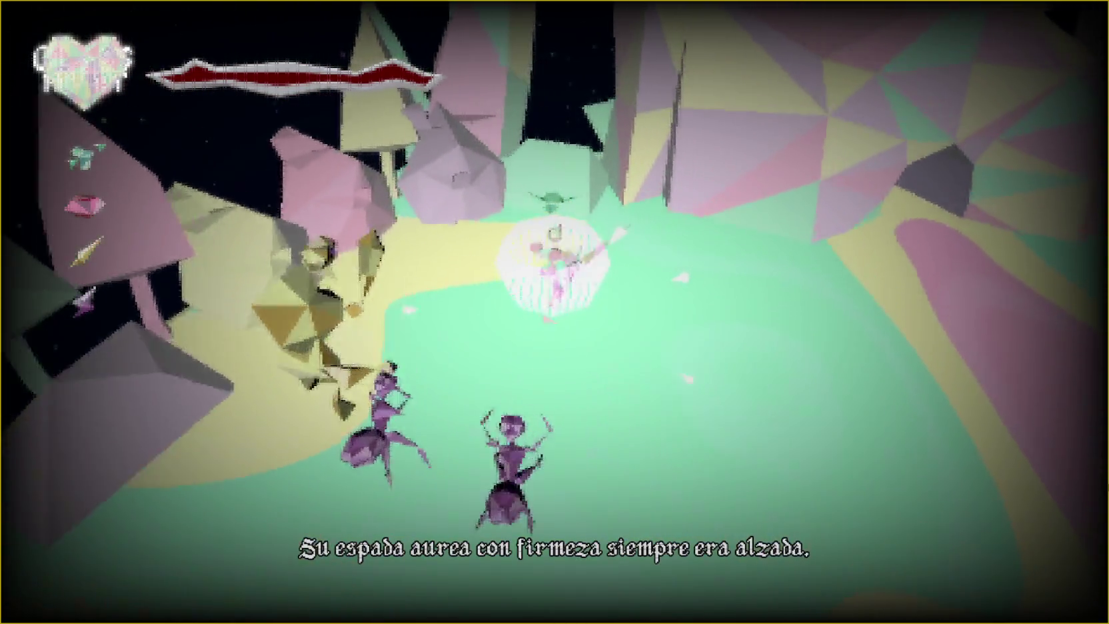
key("w")
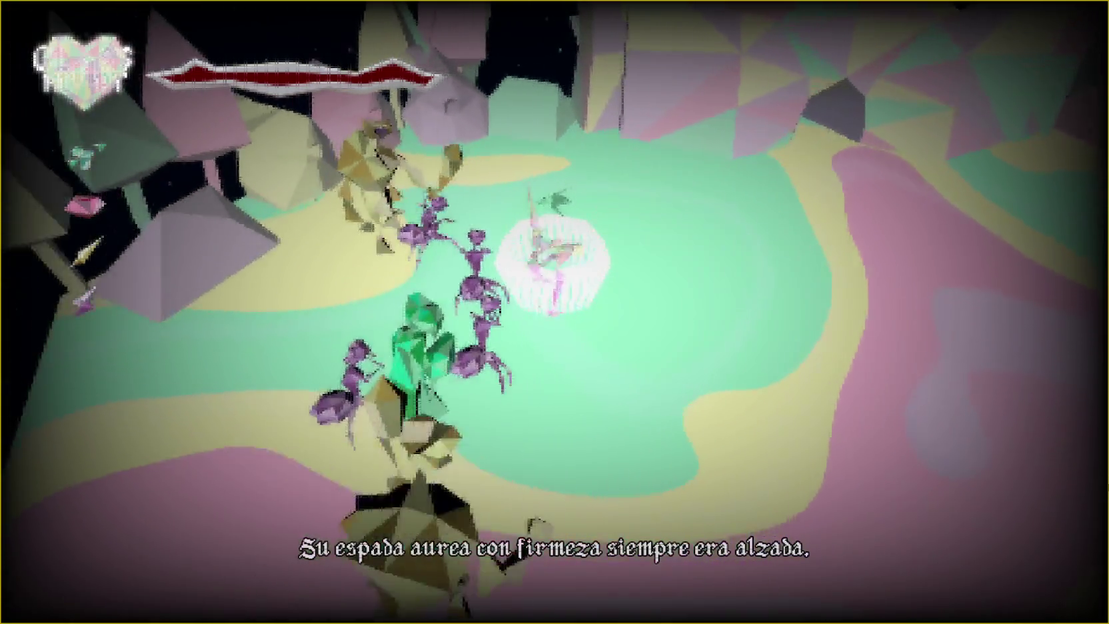
key("d")
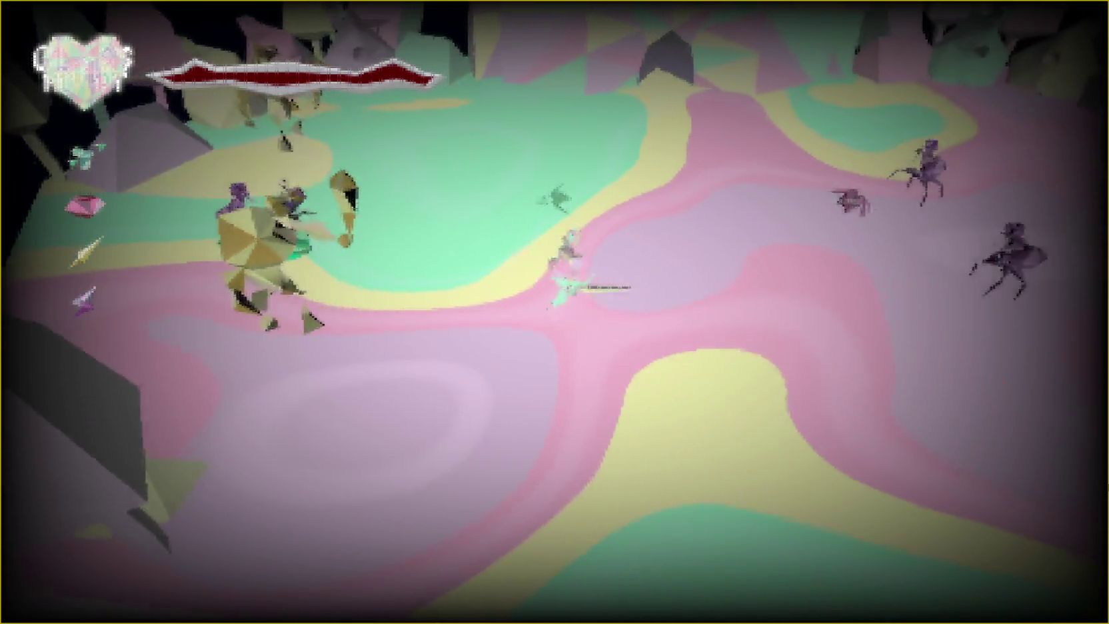
key("w")
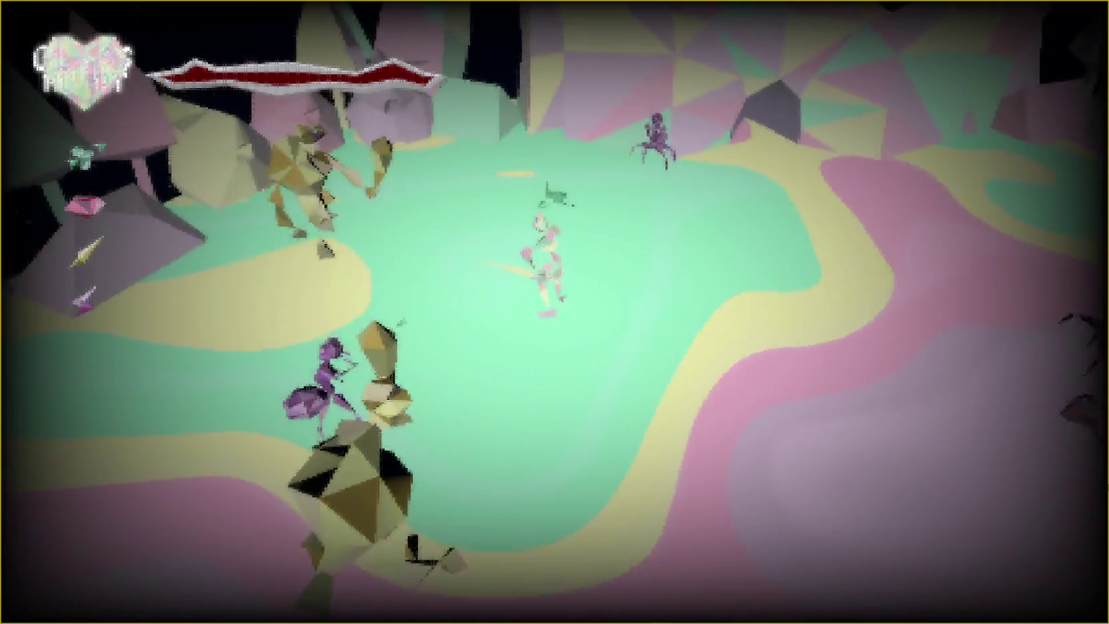
key("d")
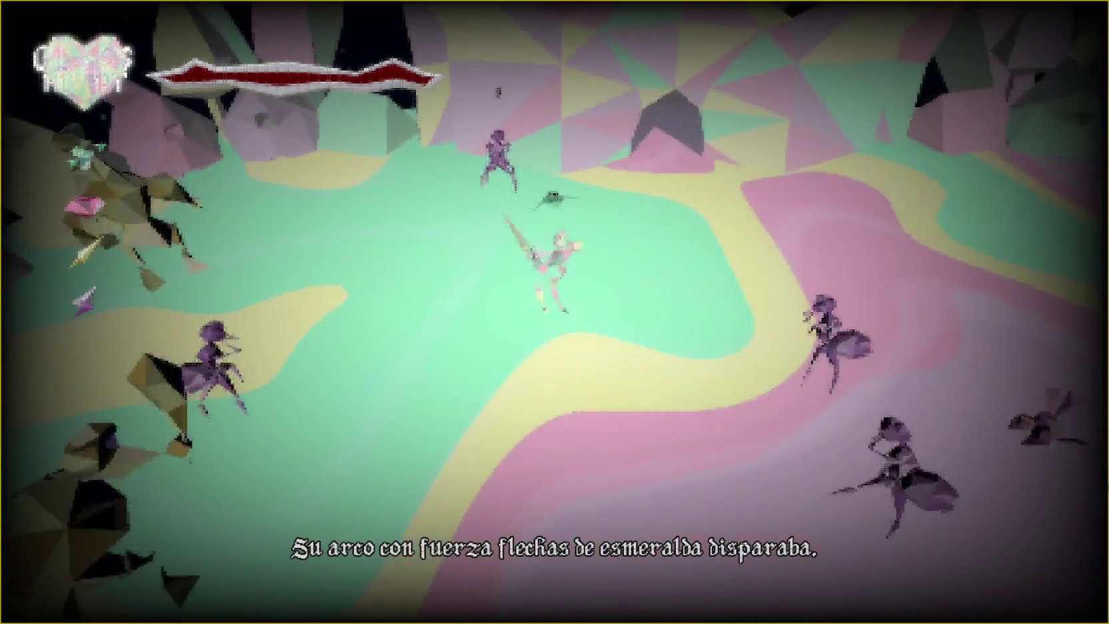
key("s")
key("w")
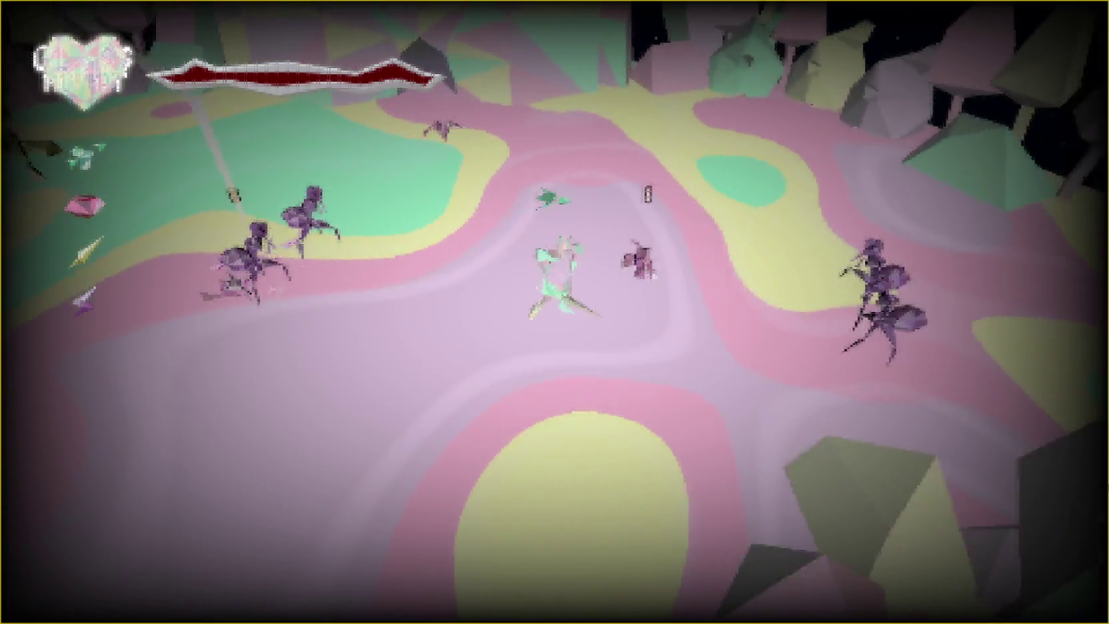
key("space")
key("w")
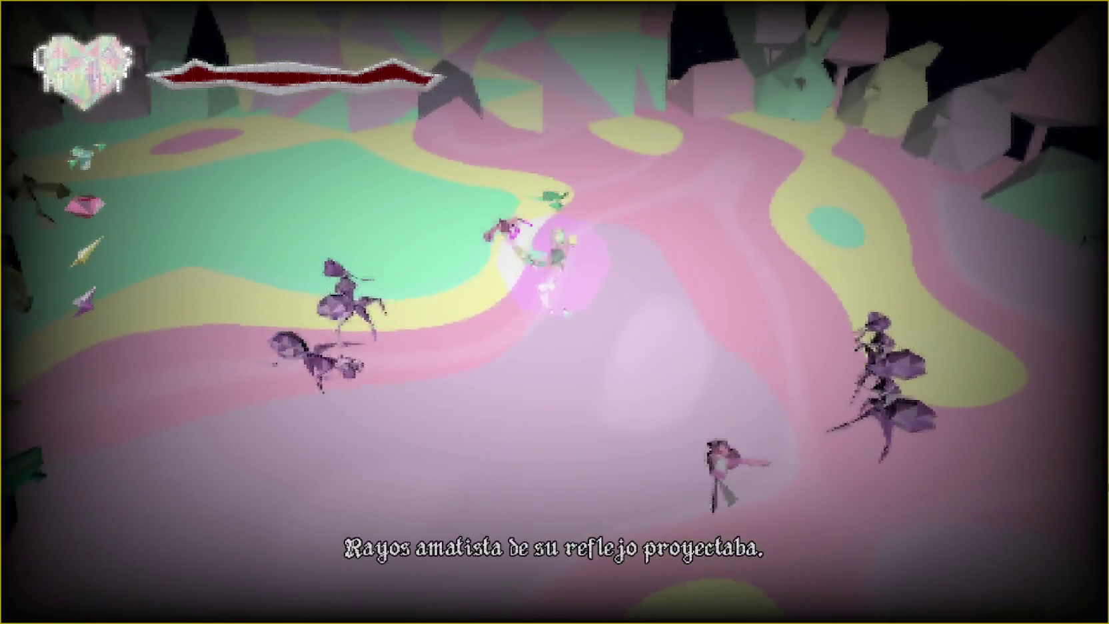
key("w")
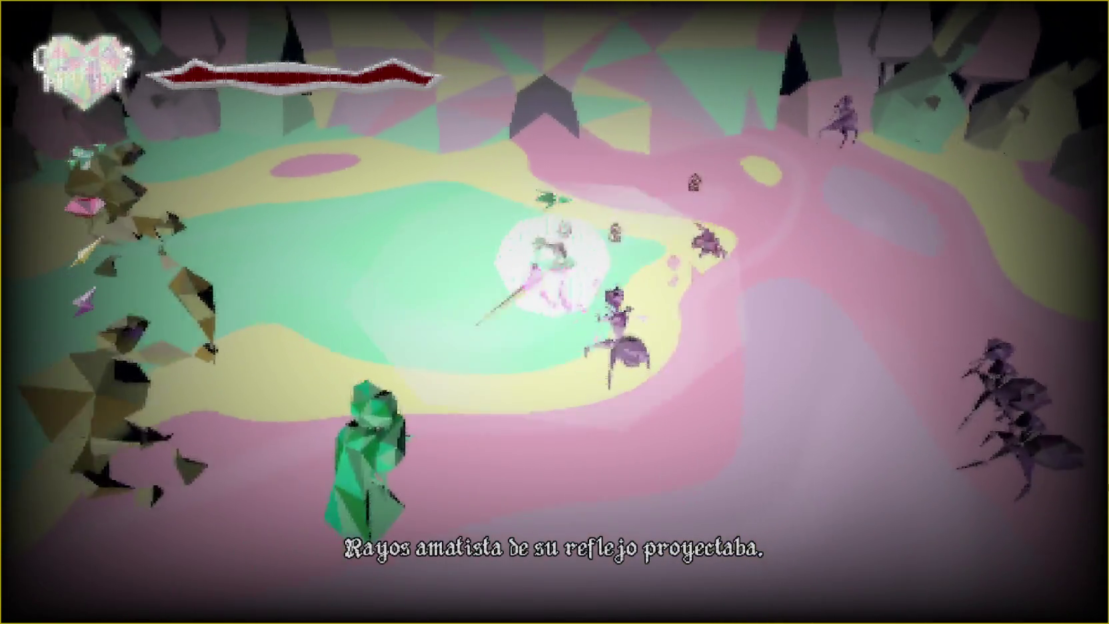
key("w")
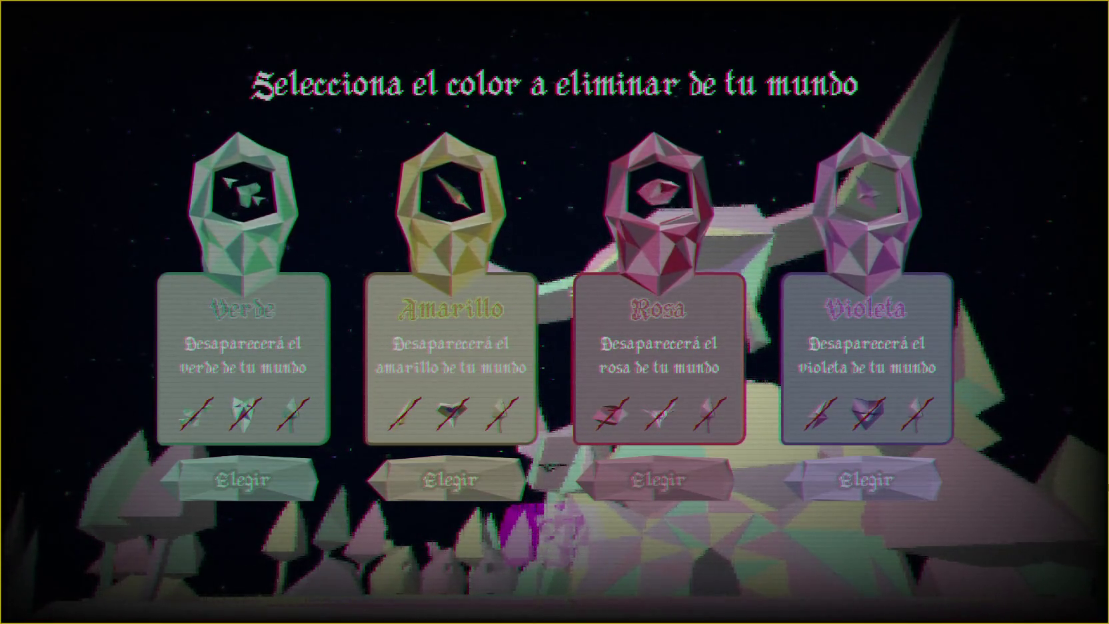
Step: Choose Elegir under Violeta to remove violet from the world
left_click(706, 479)
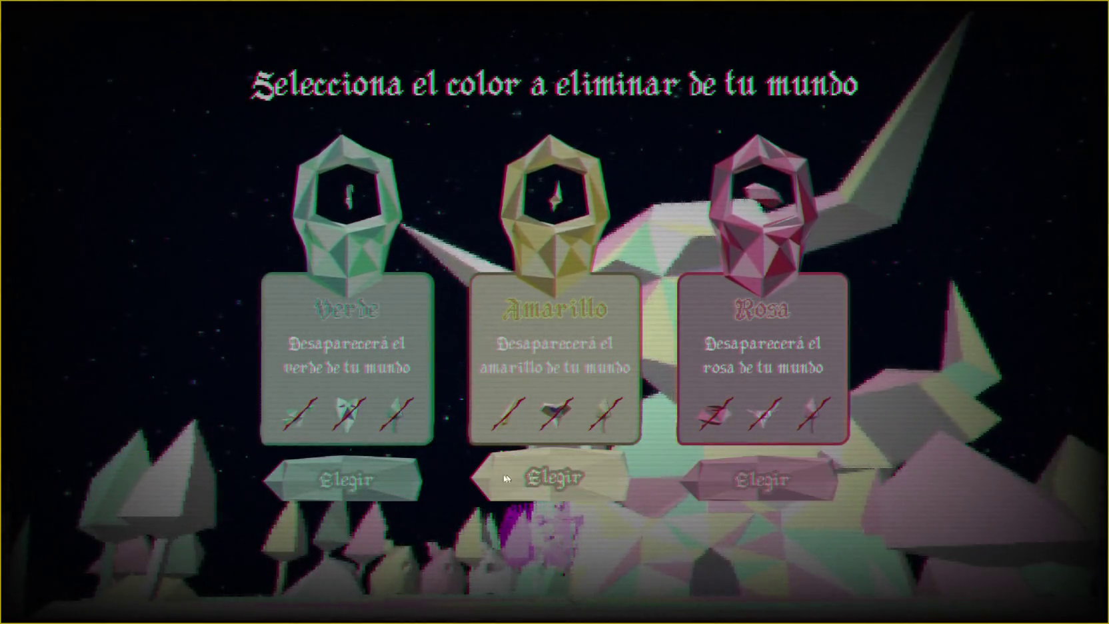
Step: Choose Elegir under Amarillo, then under Verde, removing yellow and then green
left_click(503, 476)
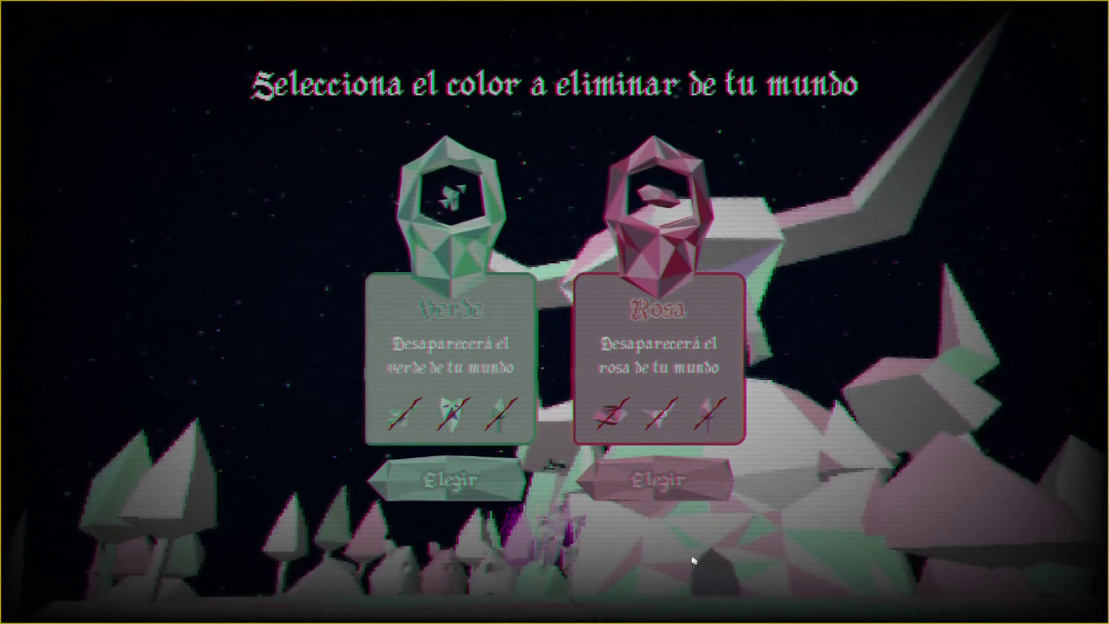
left_click(447, 479)
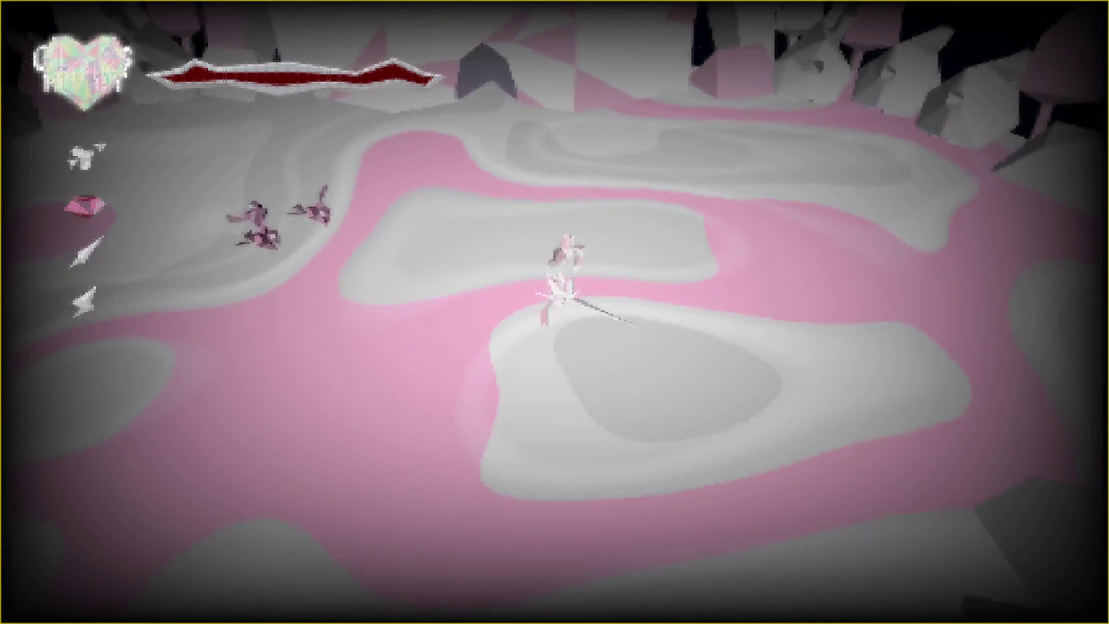
Step: Guide the knight through the arena fighting enemies, then choose Rosa to remove the final colour
key("w")
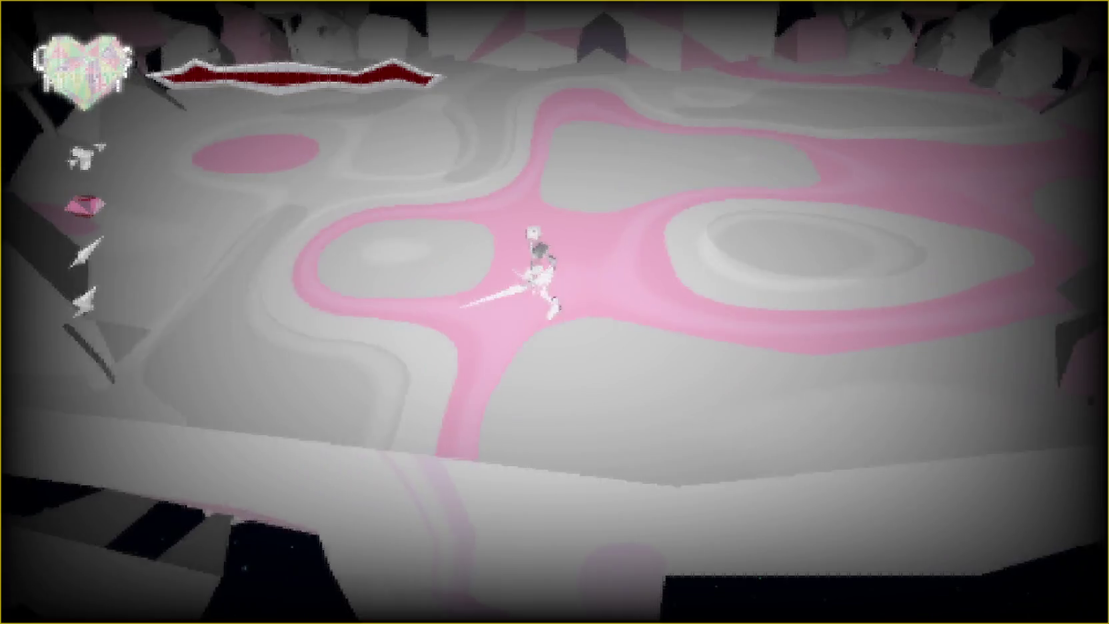
key("w")
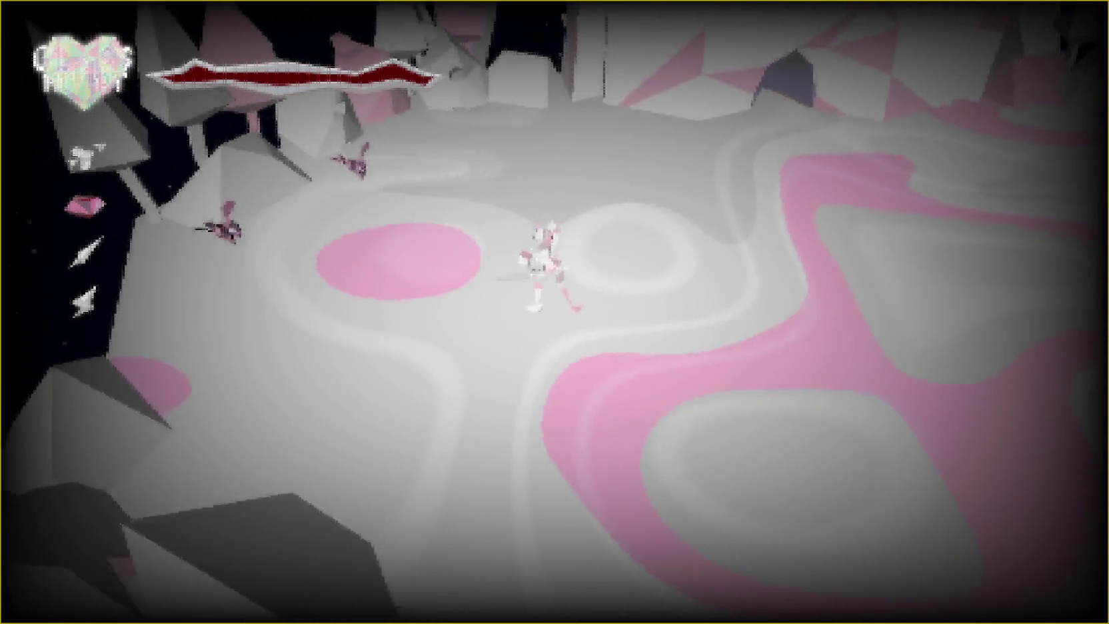
key("w")
key("w")
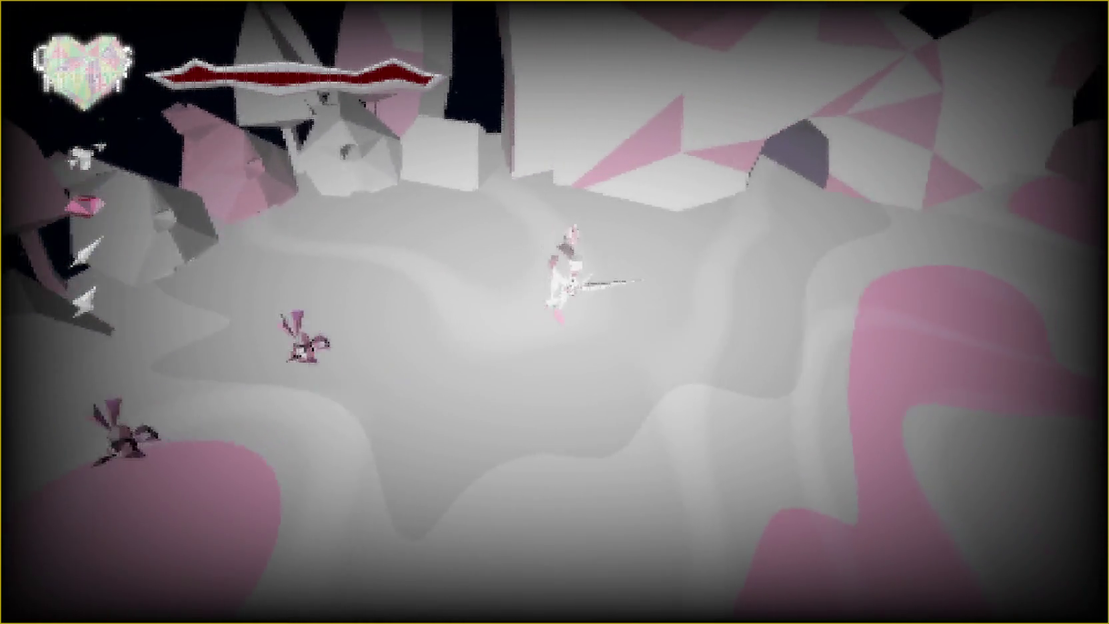
key("w")
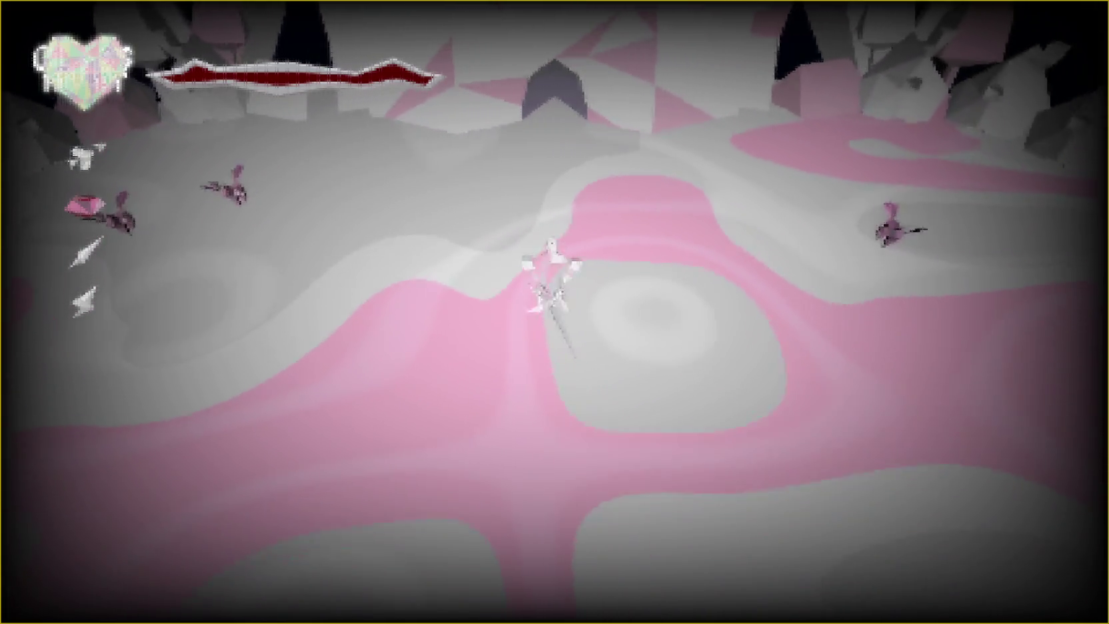
key("w")
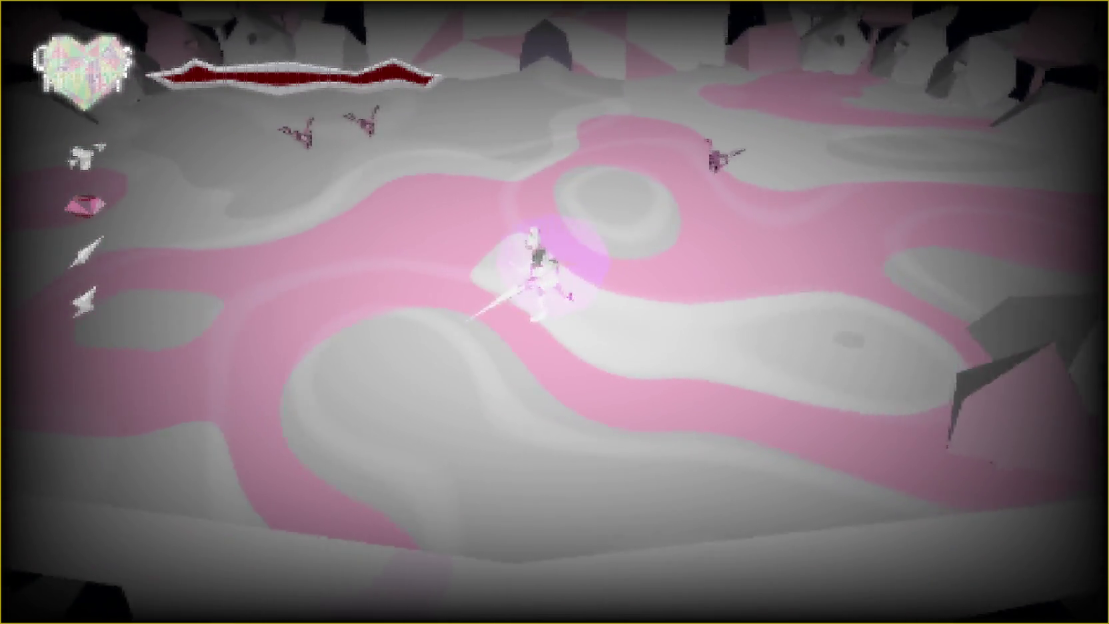
key("w")
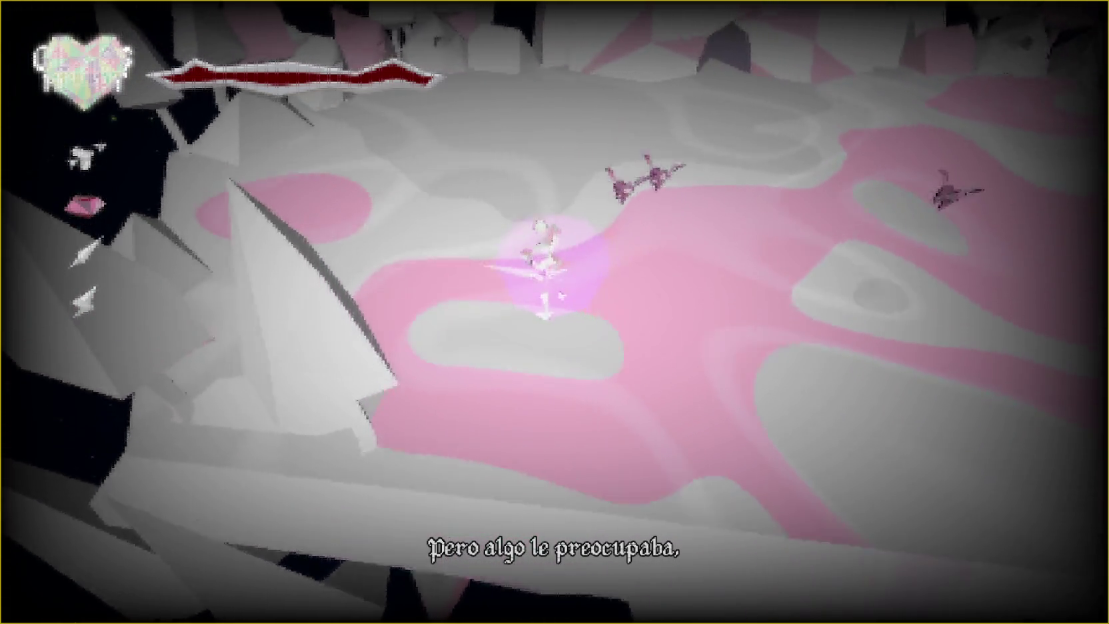
key("w")
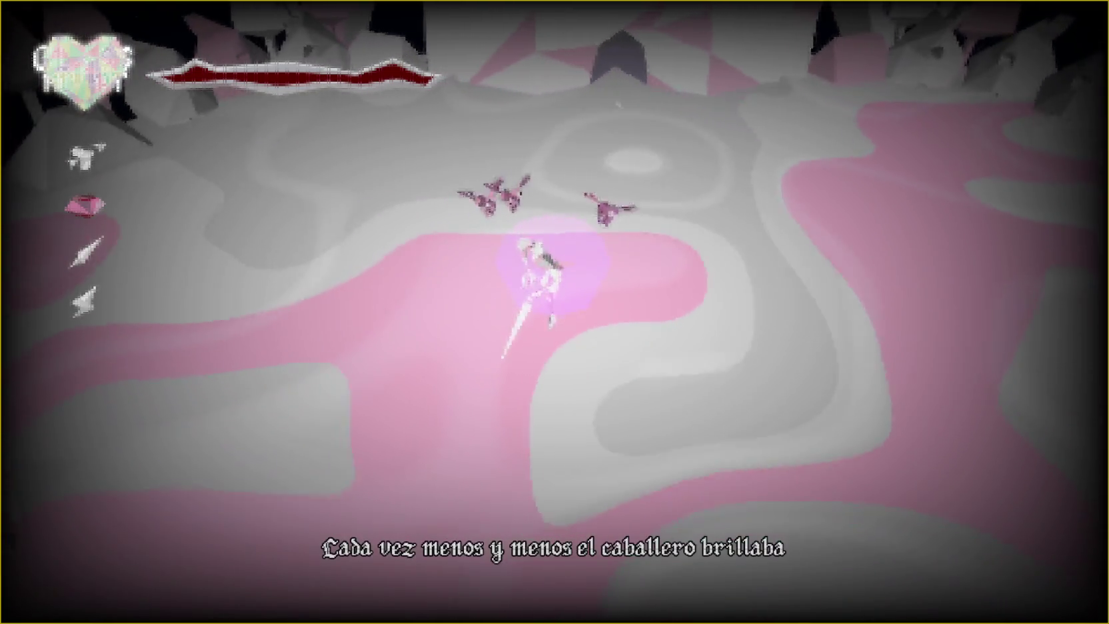
key("w")
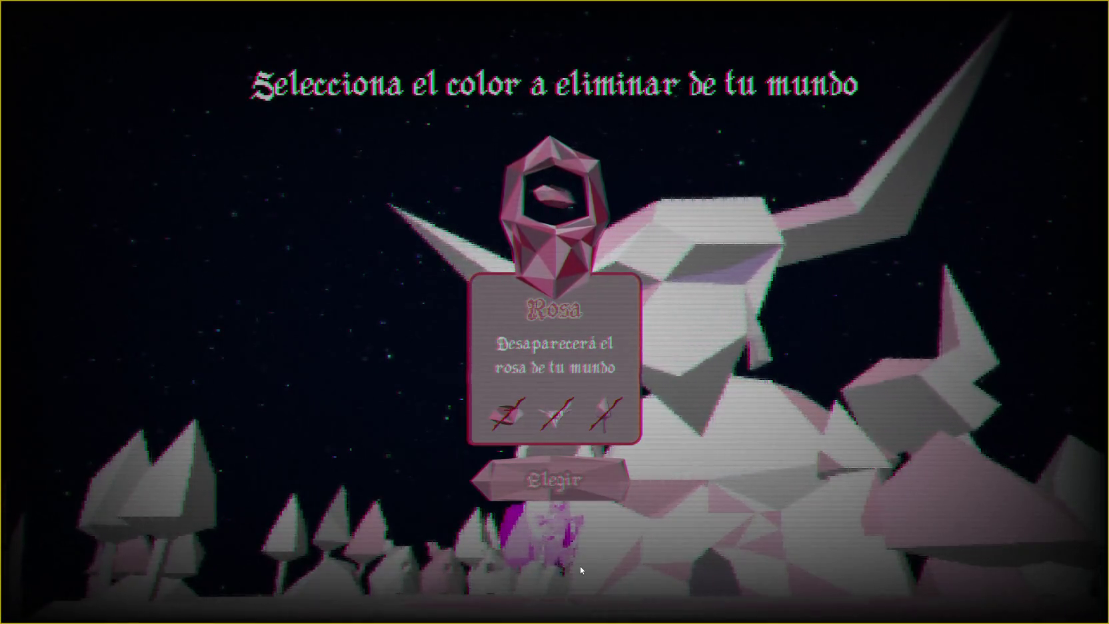
left_click(576, 467)
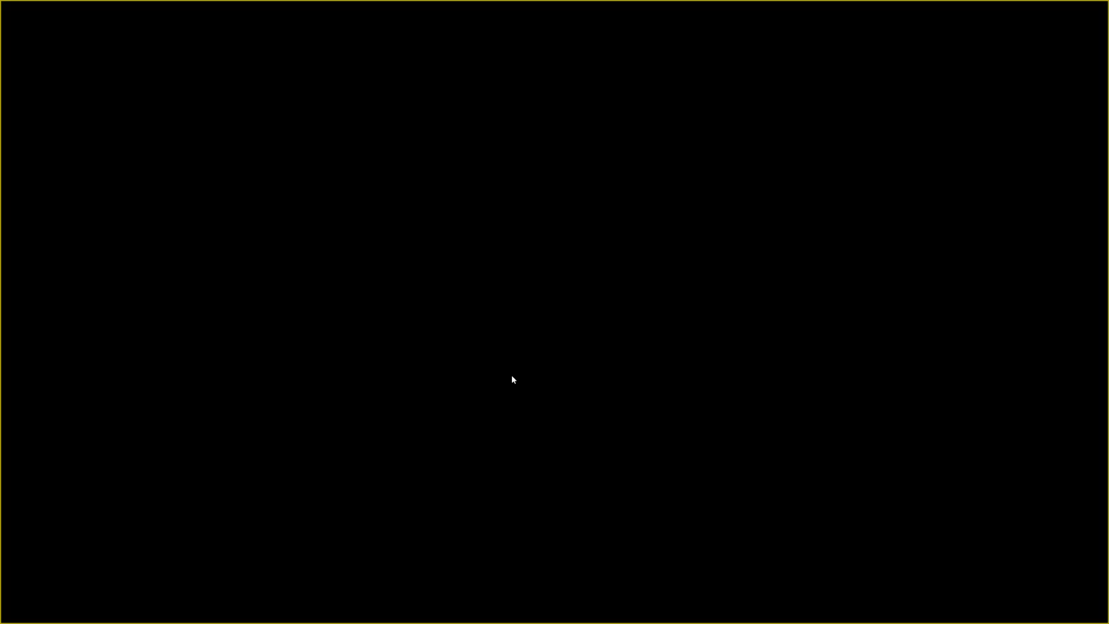
Step: Exit the itch.io page's fullscreen and bring the Godot editor showing transicion.gd to the front
key("Escape")
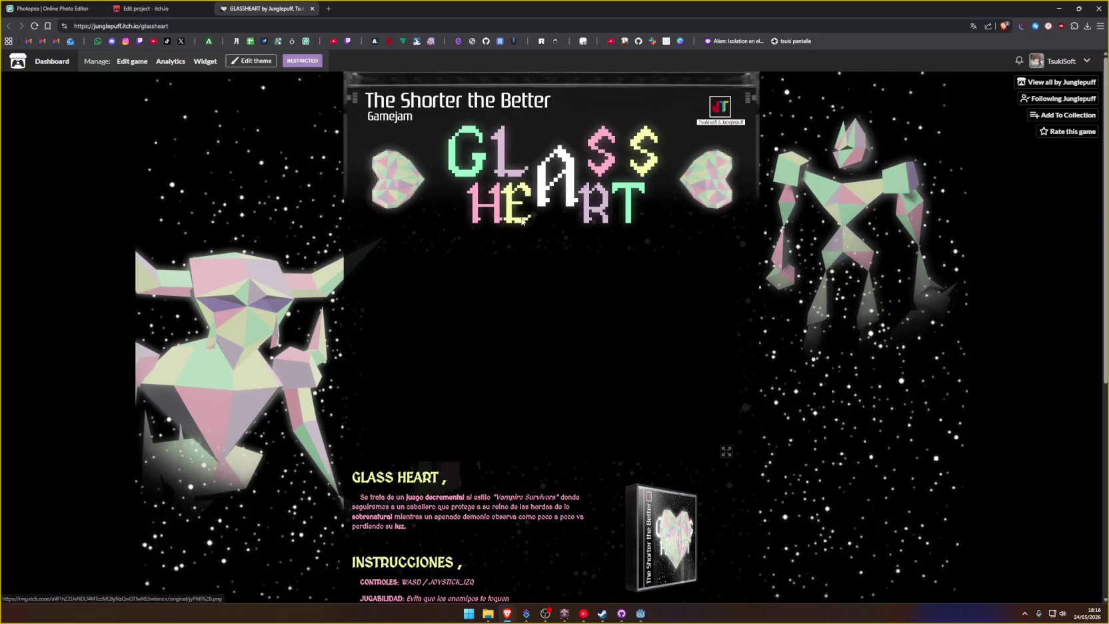
left_click(644, 616)
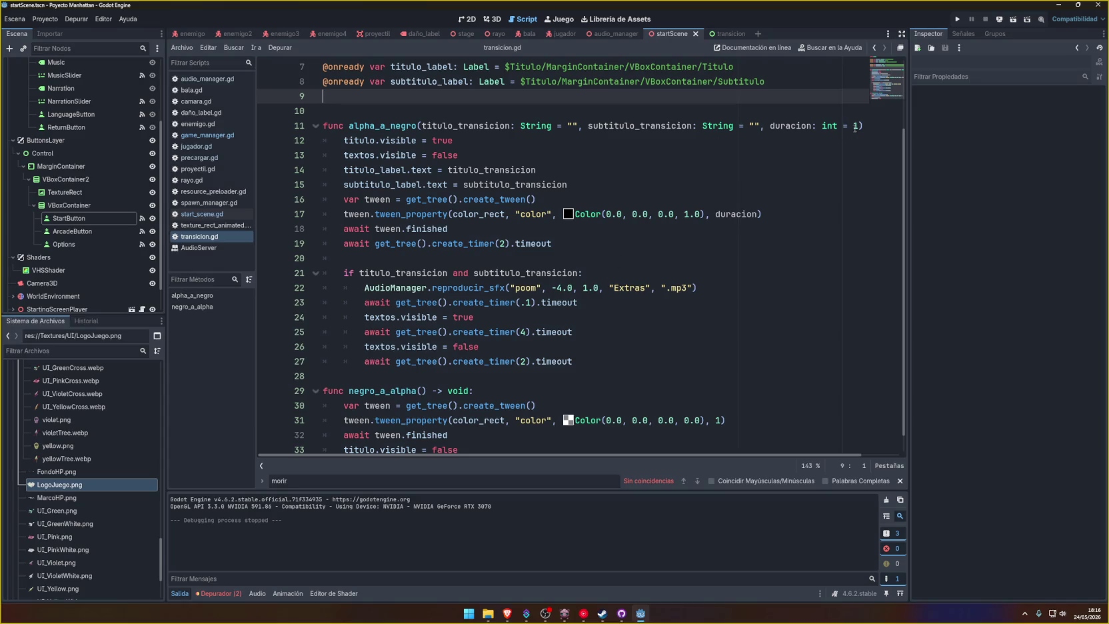
Step: Add a 'duracion_texto: int = 4' parameter to the alpha_a_negro signature and save
left_click(856, 126)
key("Down")
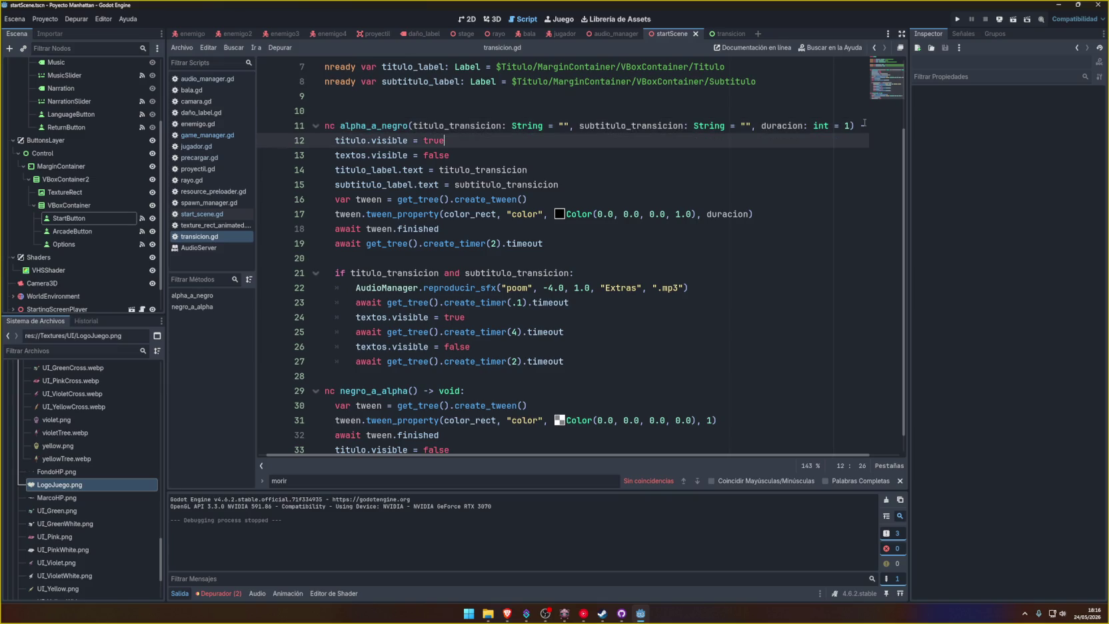
left_click(845, 126)
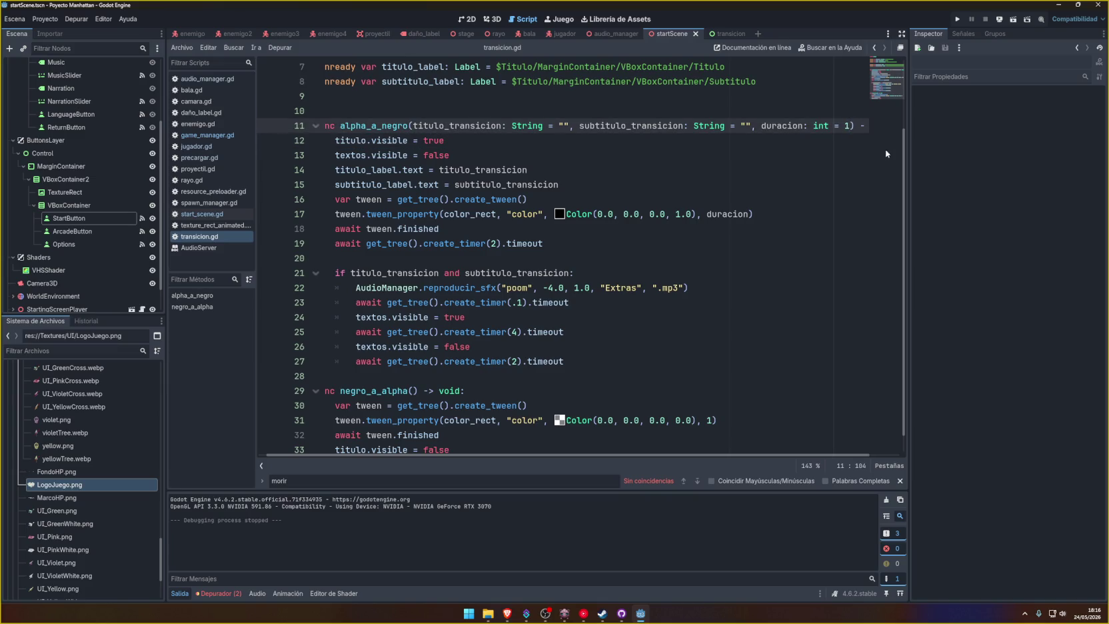
type(", ")
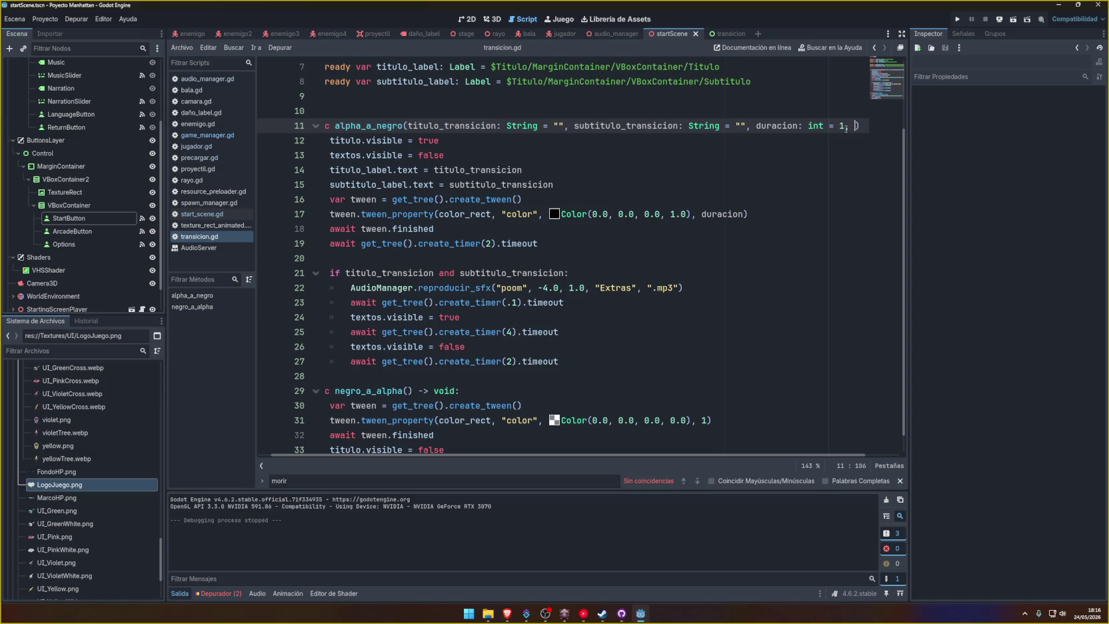
type("duracion")
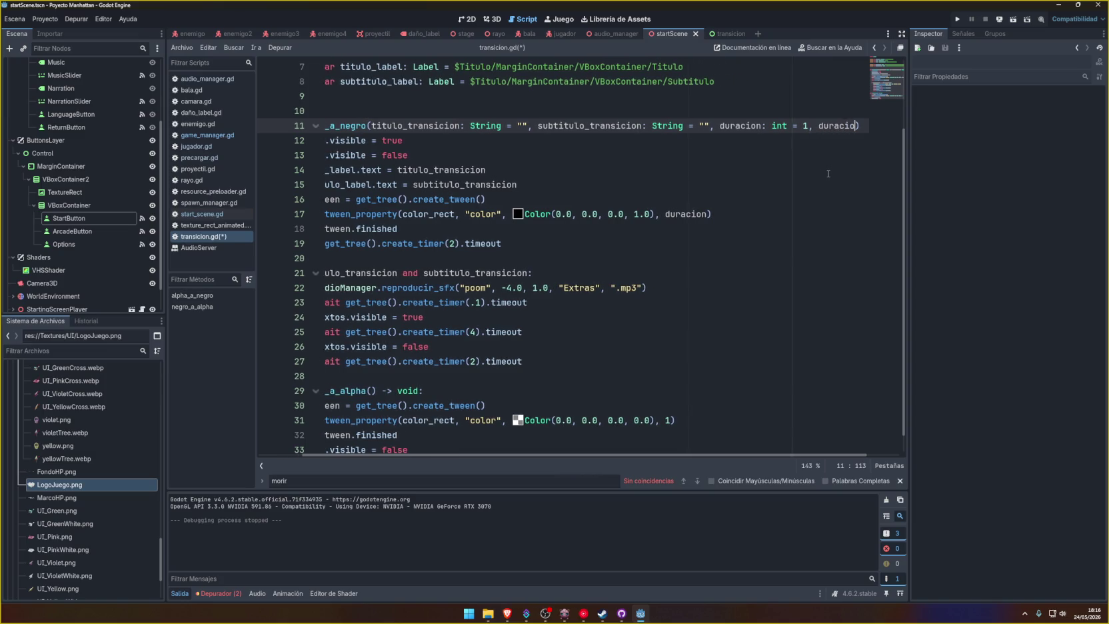
type("_texto:")
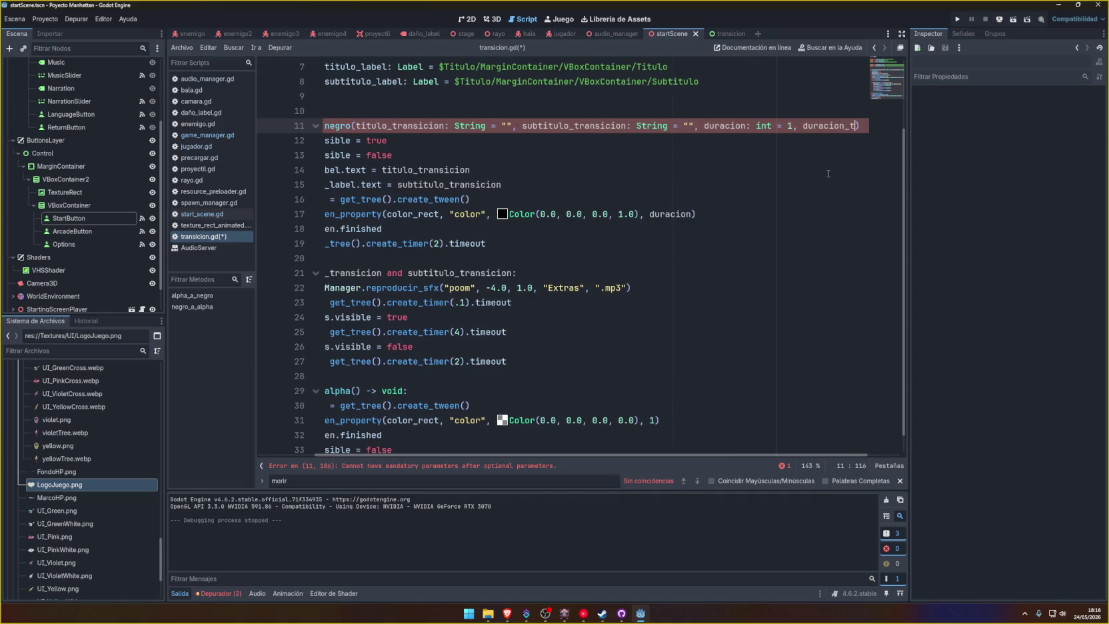
type(" int = ")
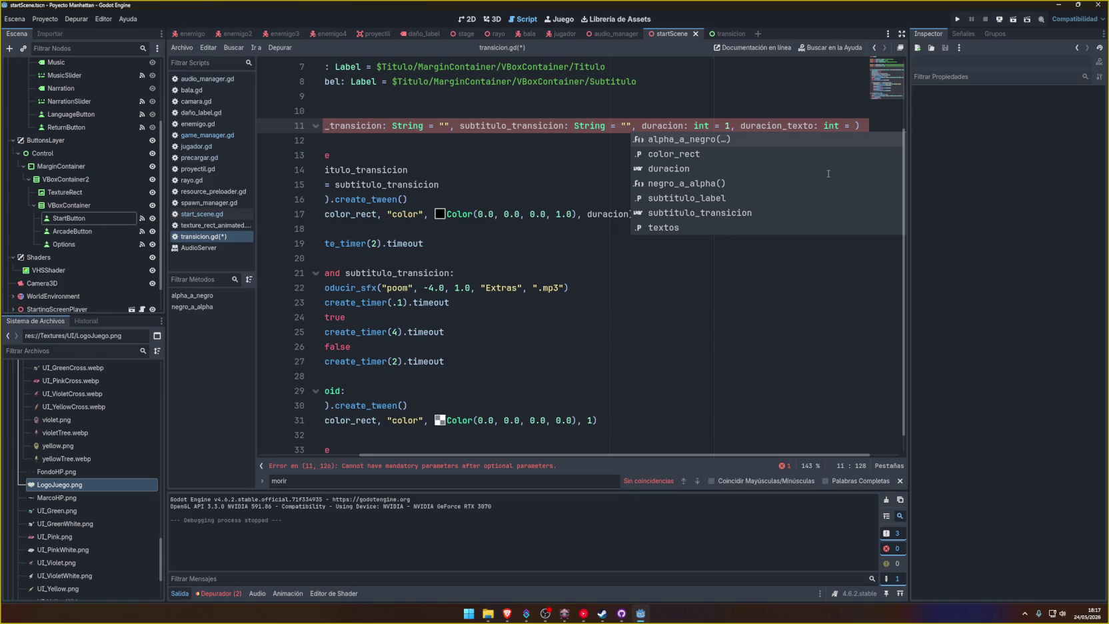
type("4")
key("ctrl+s")
Step: Replace the fixed 4 in line 25's create_timer with duracion_texto, save, and open game_manager.gd
double_click(771, 125)
key("ctrl+c")
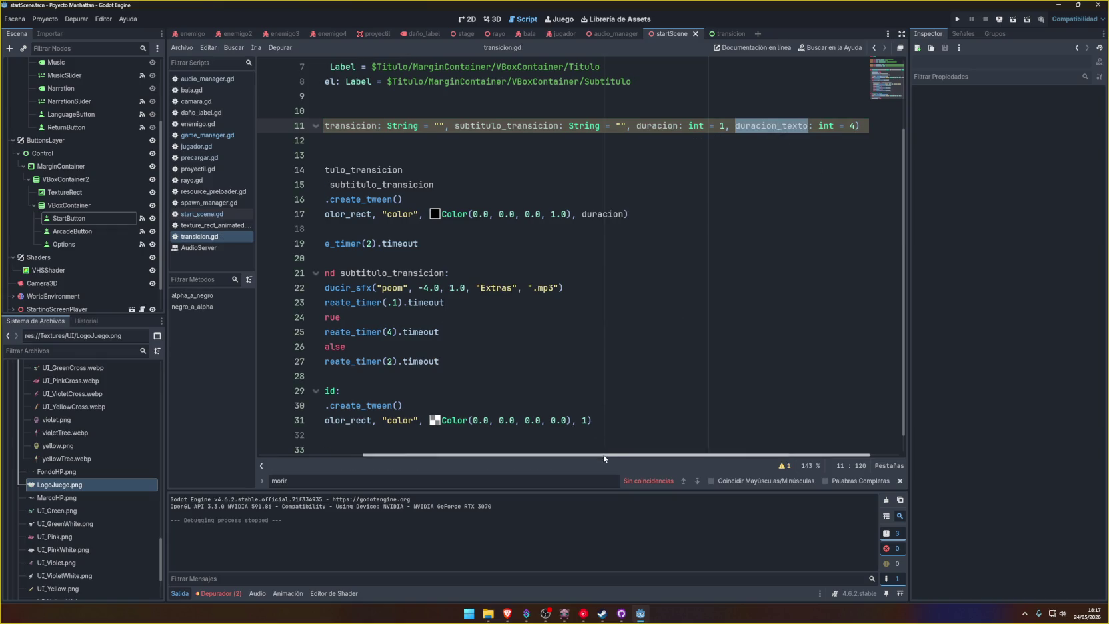
left_click_drag(605, 458, 436, 460)
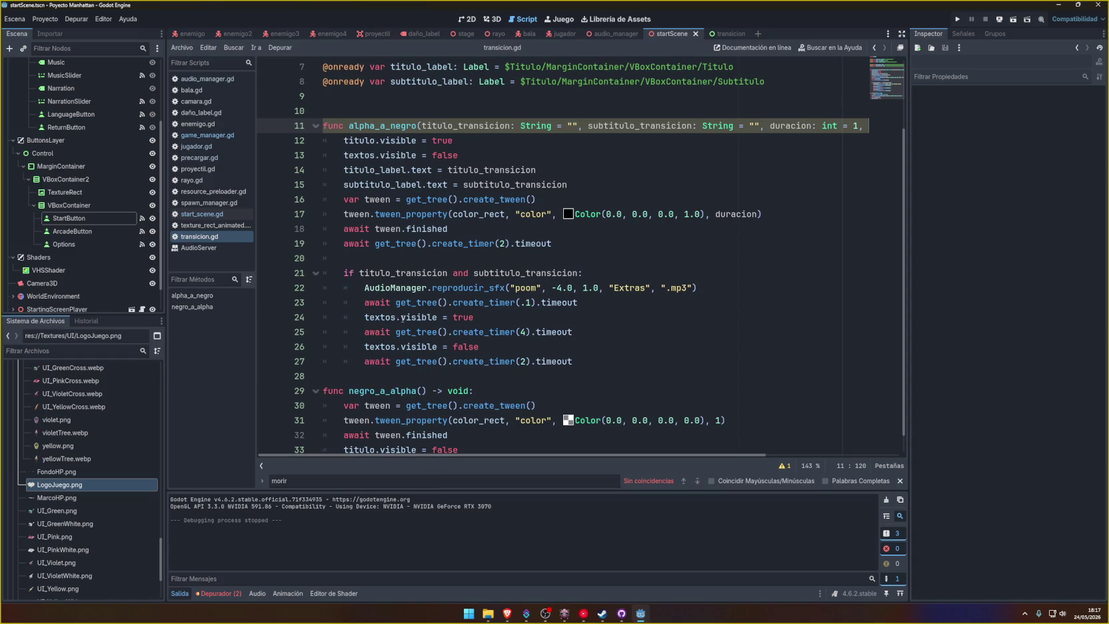
double_click(484, 302)
left_click(524, 318)
double_click(524, 332)
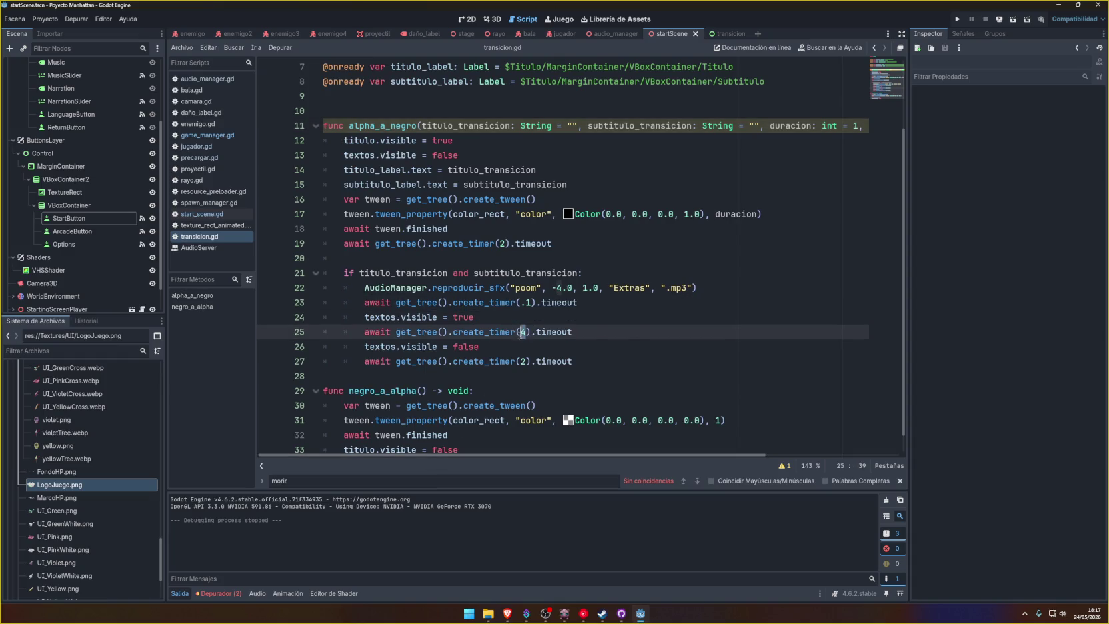
key("ctrl+v")
key("ctrl+s")
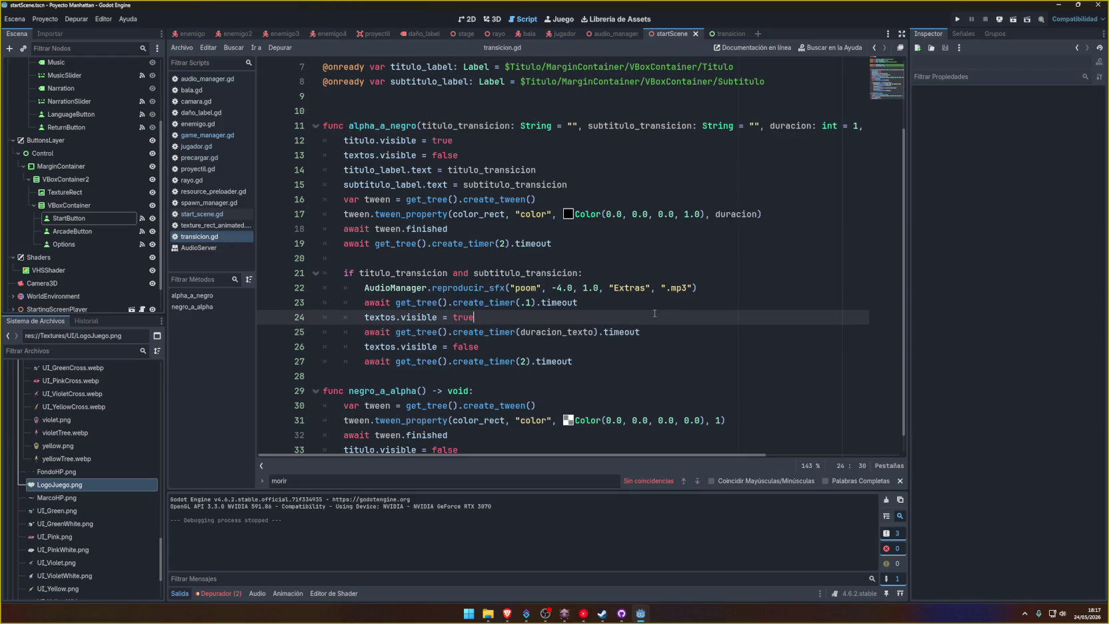
left_click(221, 136)
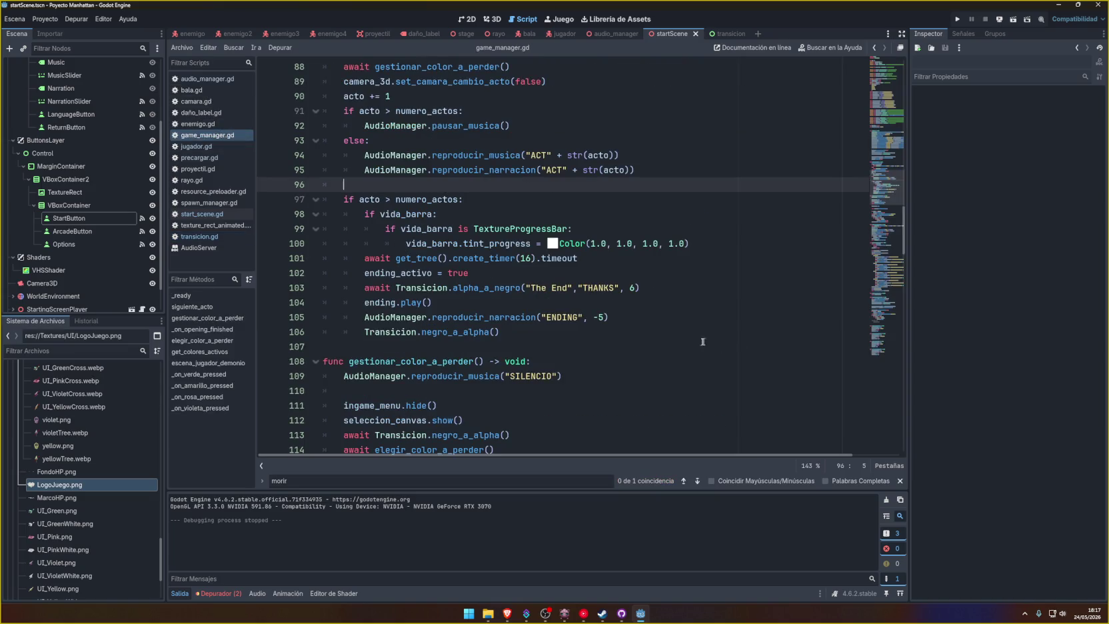
Step: Delete the The End fade call from line 103 of the act-end code
left_click_drag(654, 286, 305, 287)
key("BackSpace")
key("BackSpace")
key("BackSpace")
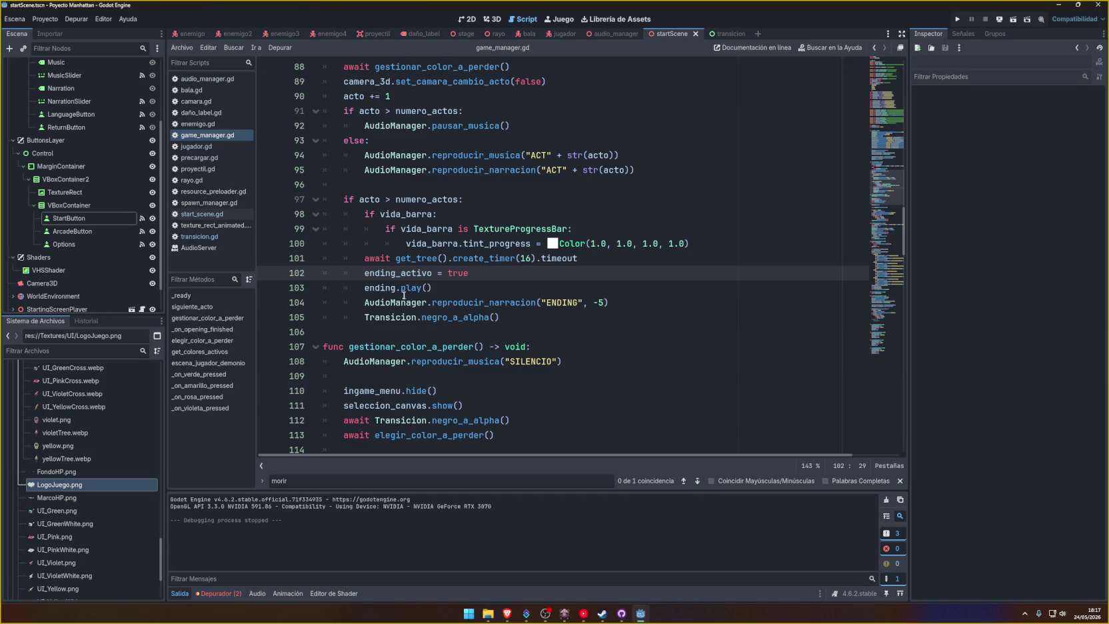
double_click(380, 288)
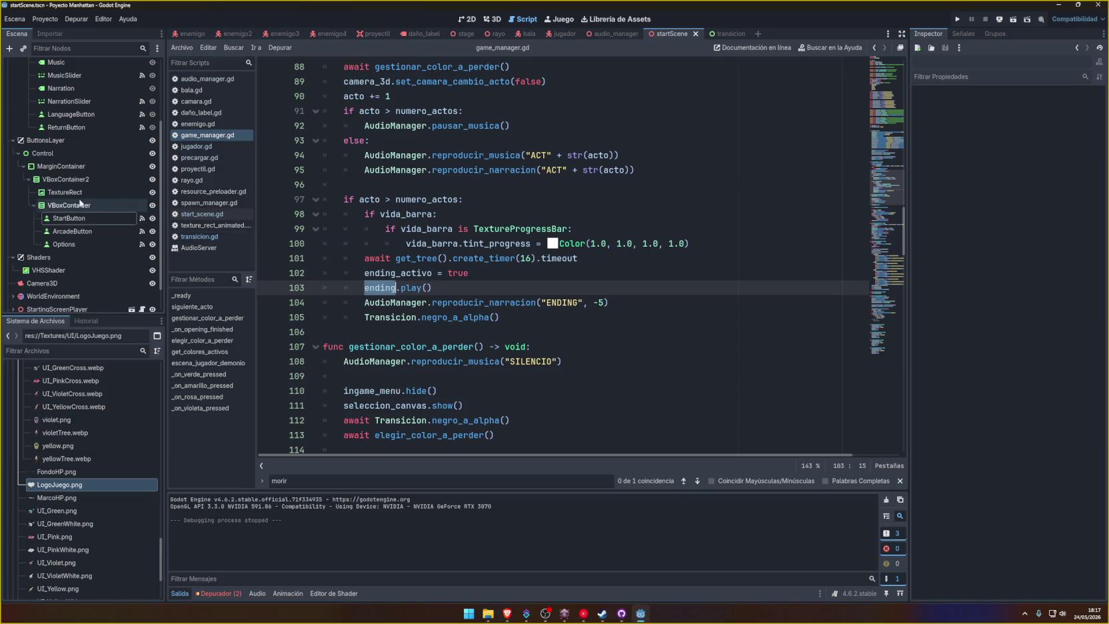
scroll(80, 203, "up", 3)
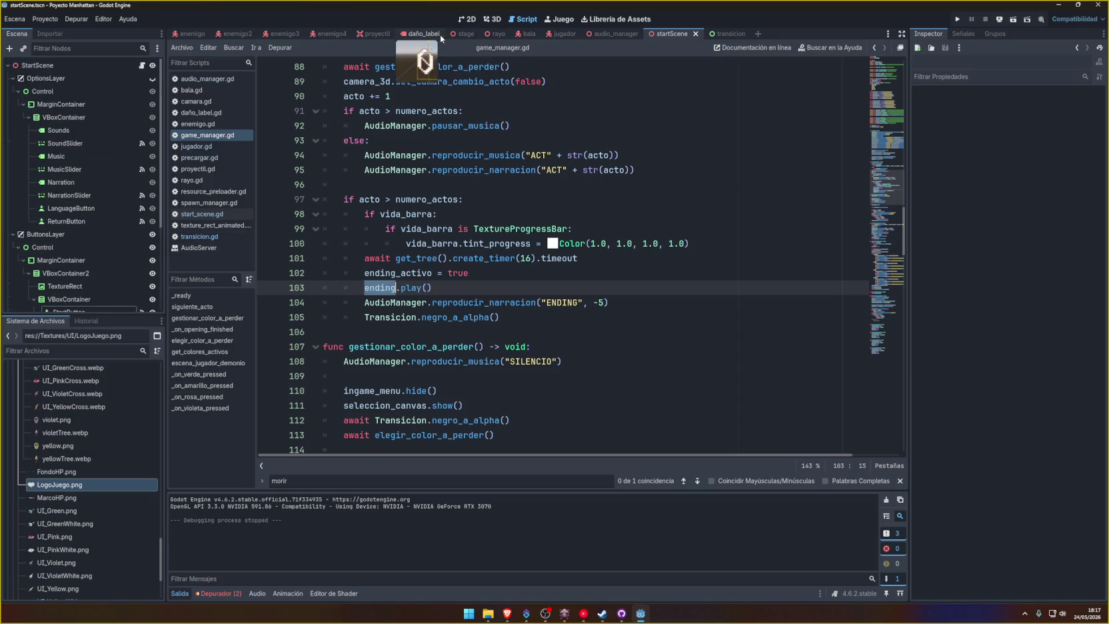
Step: In the stage scene, select Videos > Ending and connect its finished() signal
left_click(467, 34)
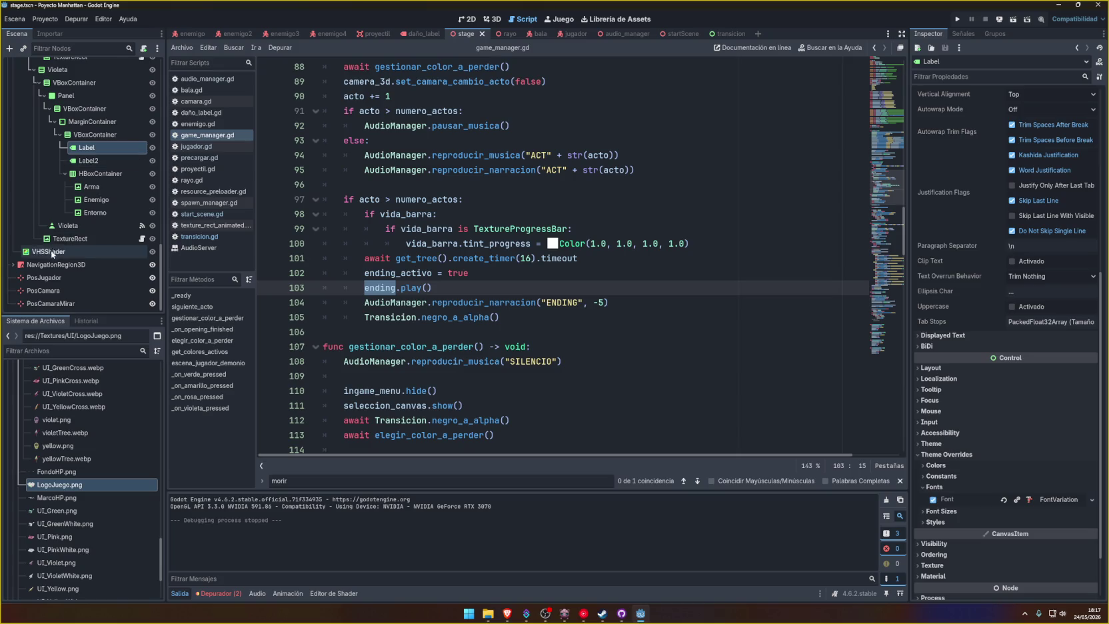
scroll(50, 249, "up", 5)
left_click(12, 184)
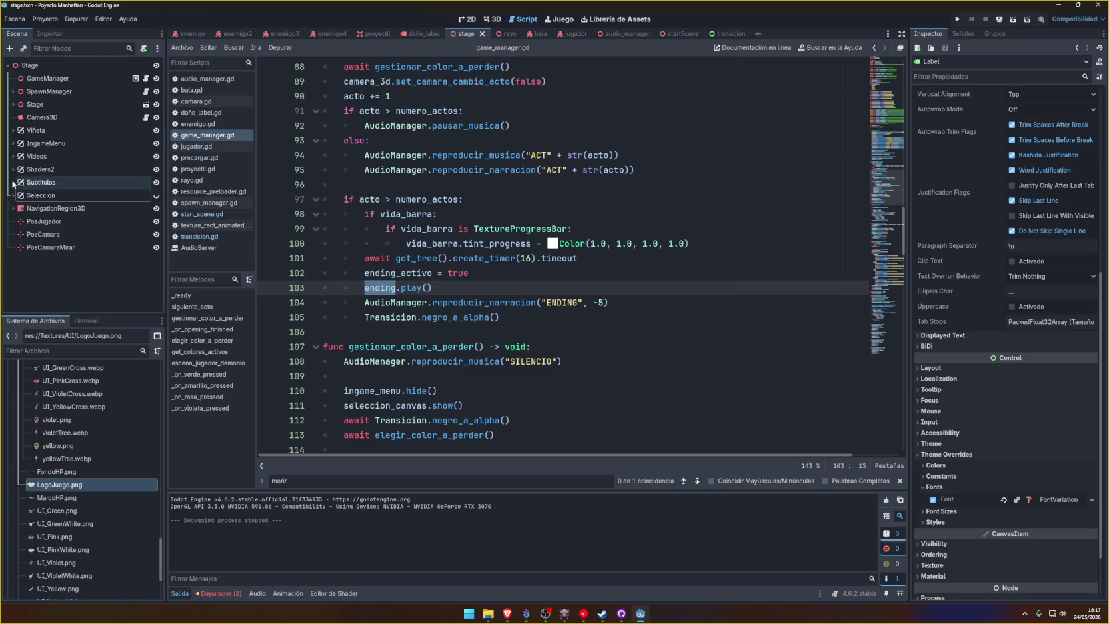
left_click(12, 156)
left_click(44, 169)
left_click(49, 184)
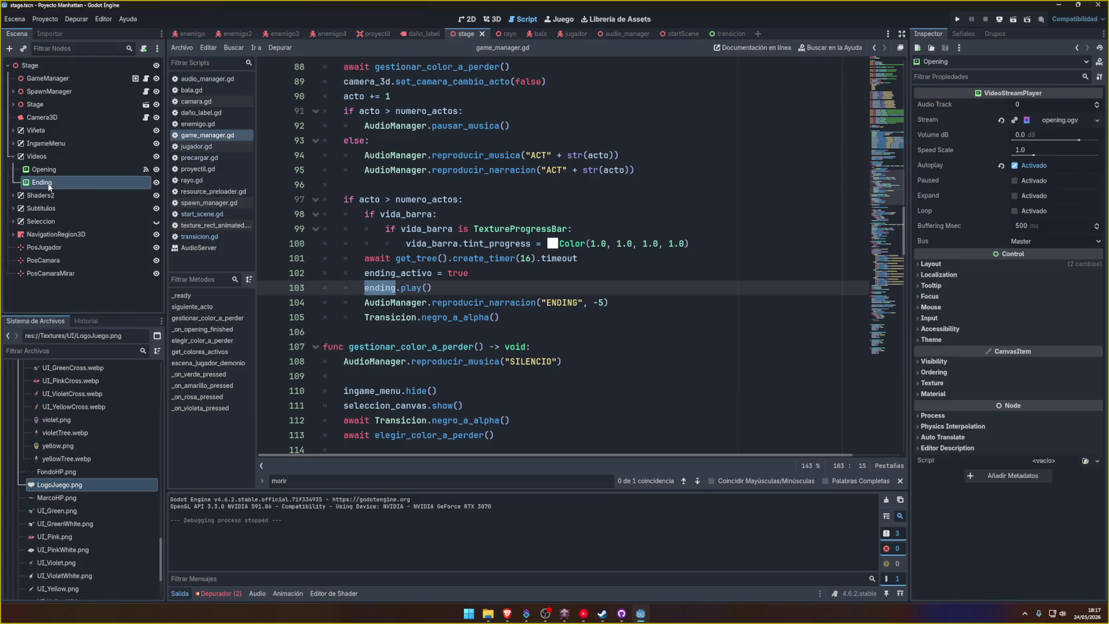
left_click(963, 34)
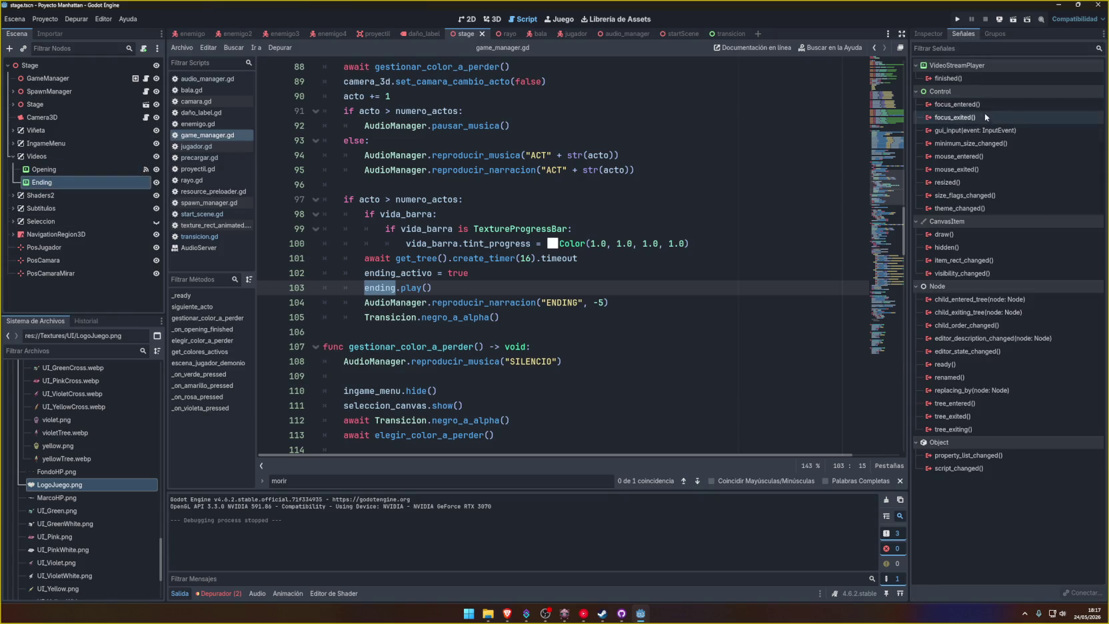
double_click(956, 78)
Step: Confirm the GameManager connection and replace pass with the pasted The End/THANKS fade call
left_click(528, 406)
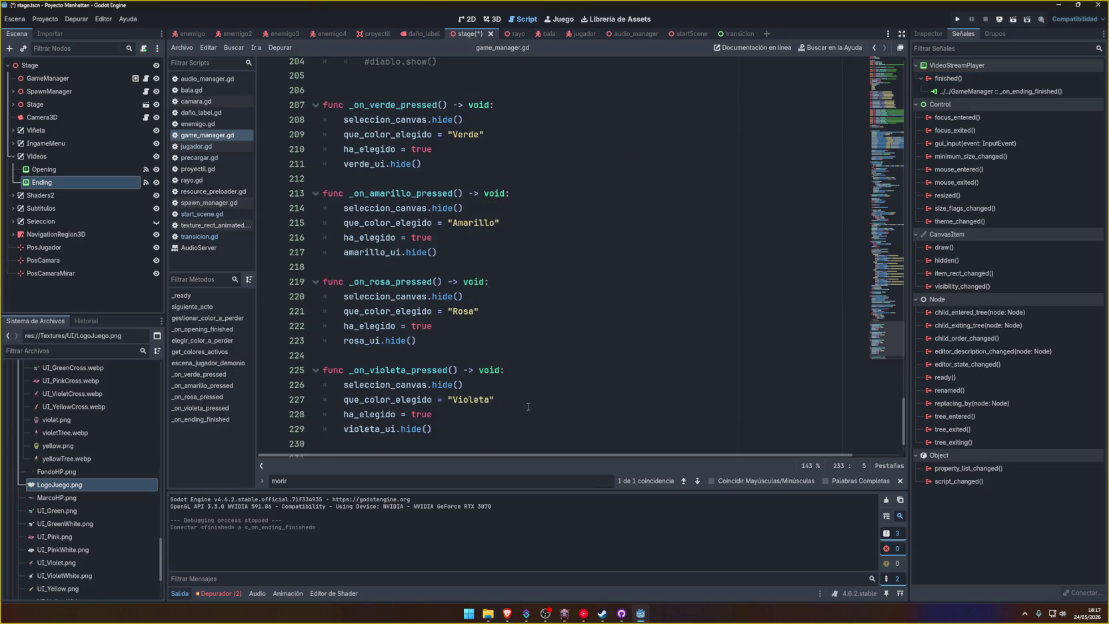
key("shift+End")
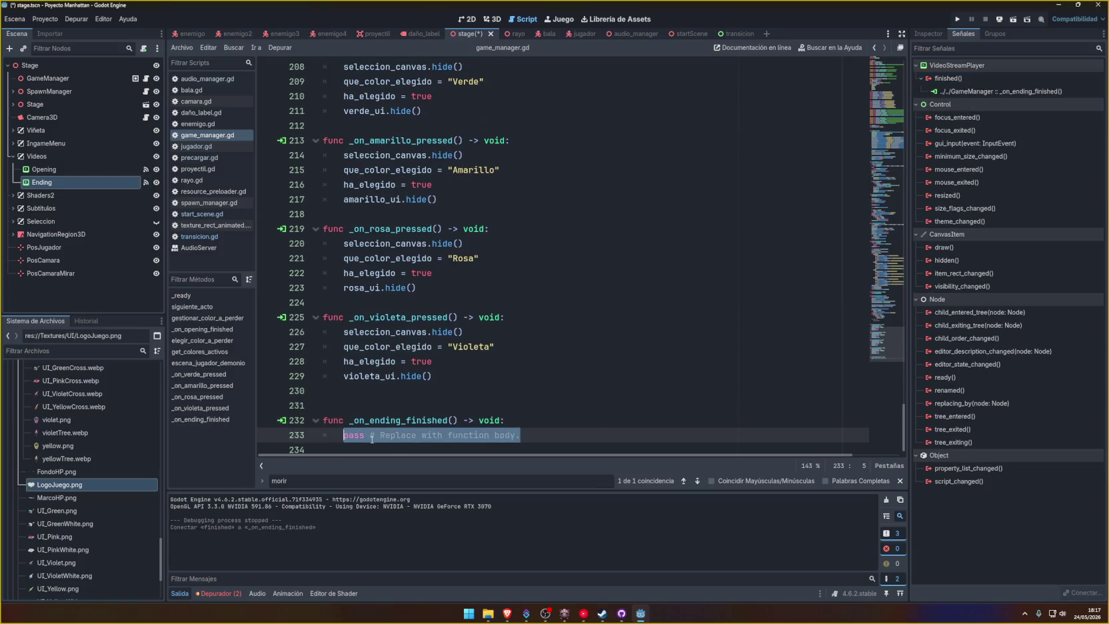
type("await Transicion.alpha_a_negro(\"The End\",\"THANKS\", 6)")
key("ctrl+s")
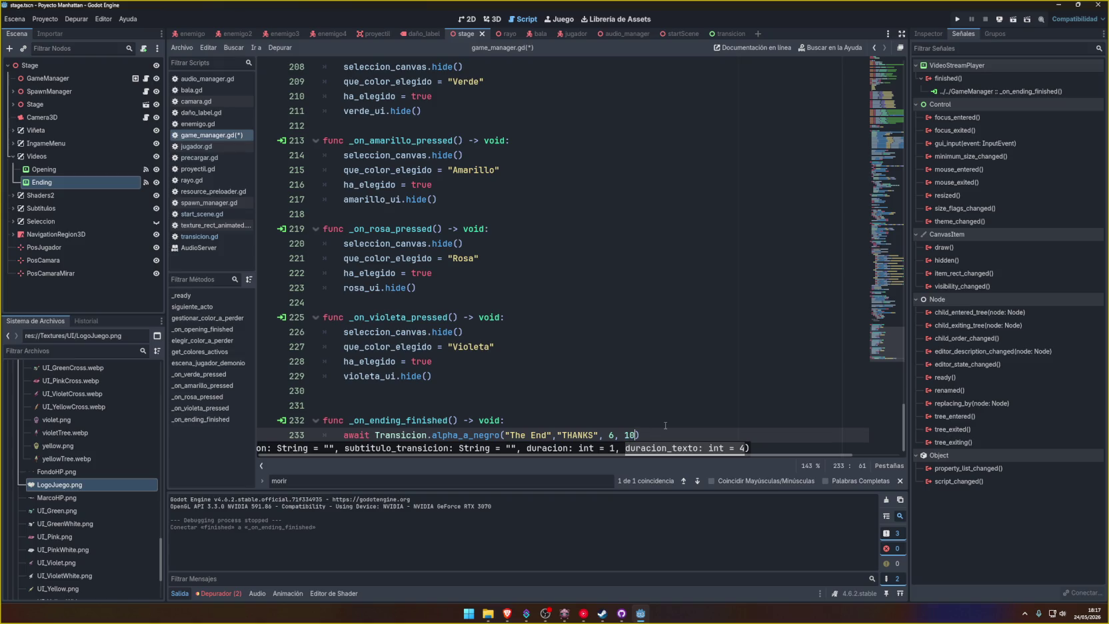
key("ctrl+s")
type(")")
key("Return")
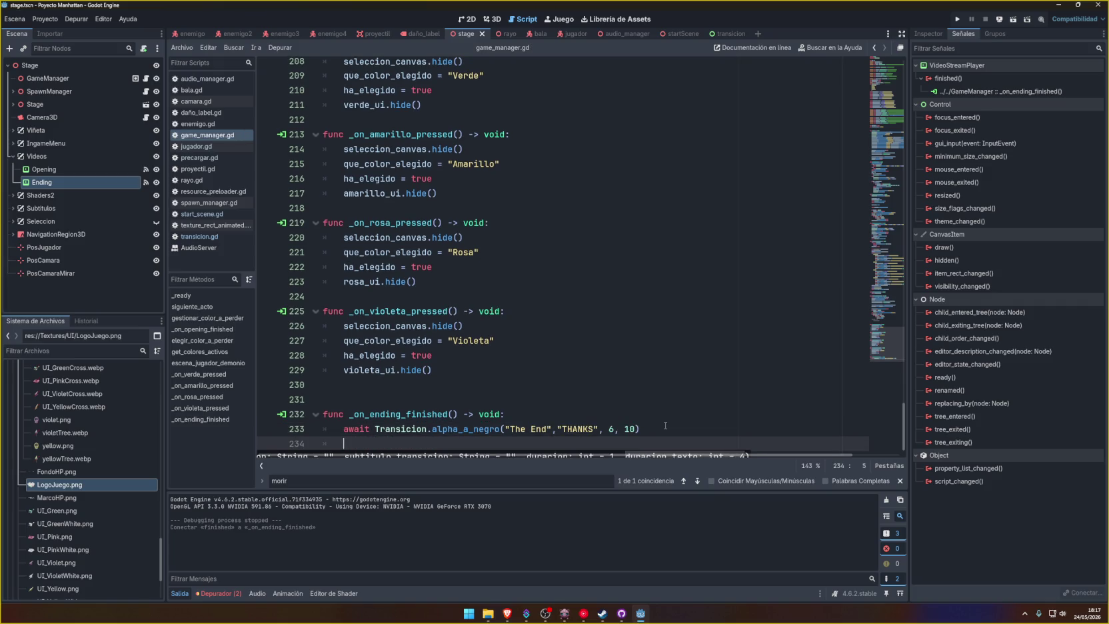
Step: Copy change_scene_to_packed(STAGE) from start_scene.gd into _on_ending_finished below the fade
left_click(215, 205)
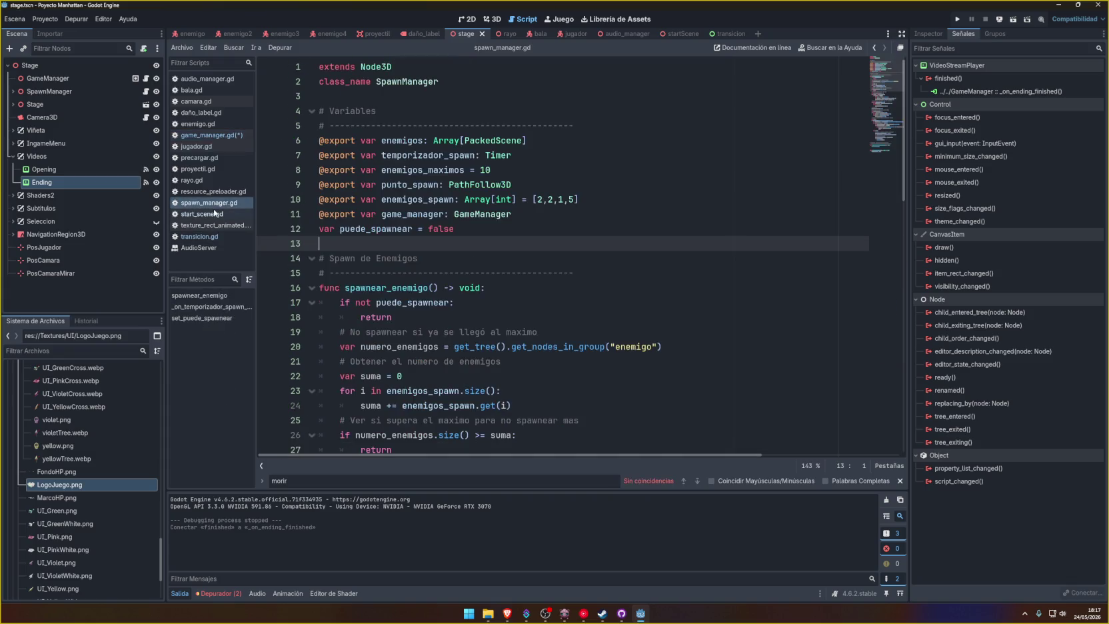
left_click(215, 214)
left_click_drag(894, 181, 879, 85)
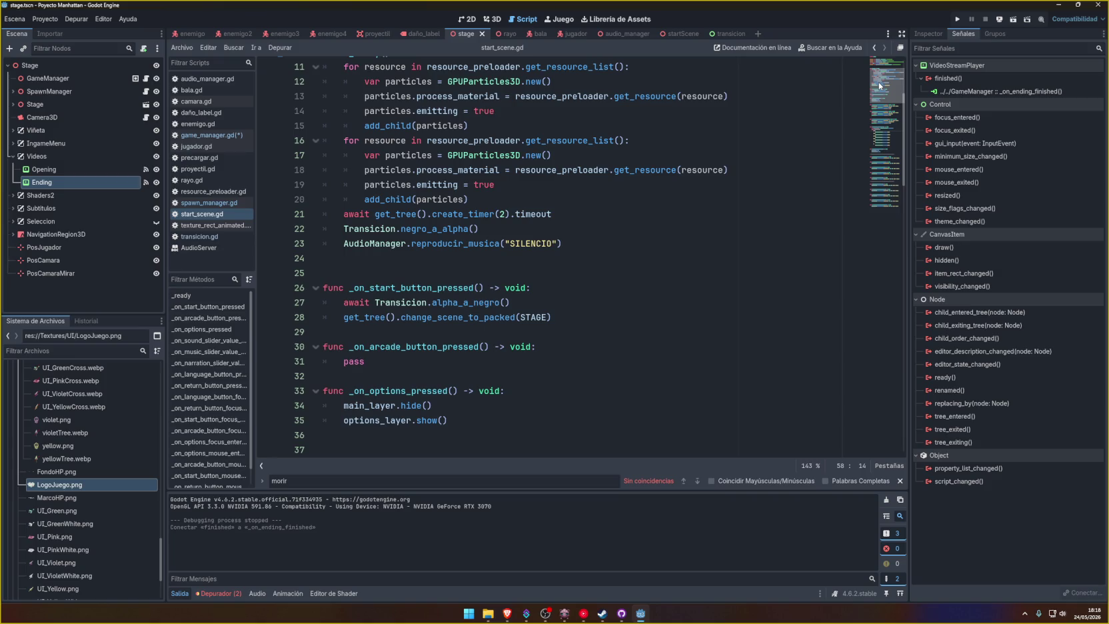
left_click(594, 303)
left_click_drag(594, 317, 596, 309)
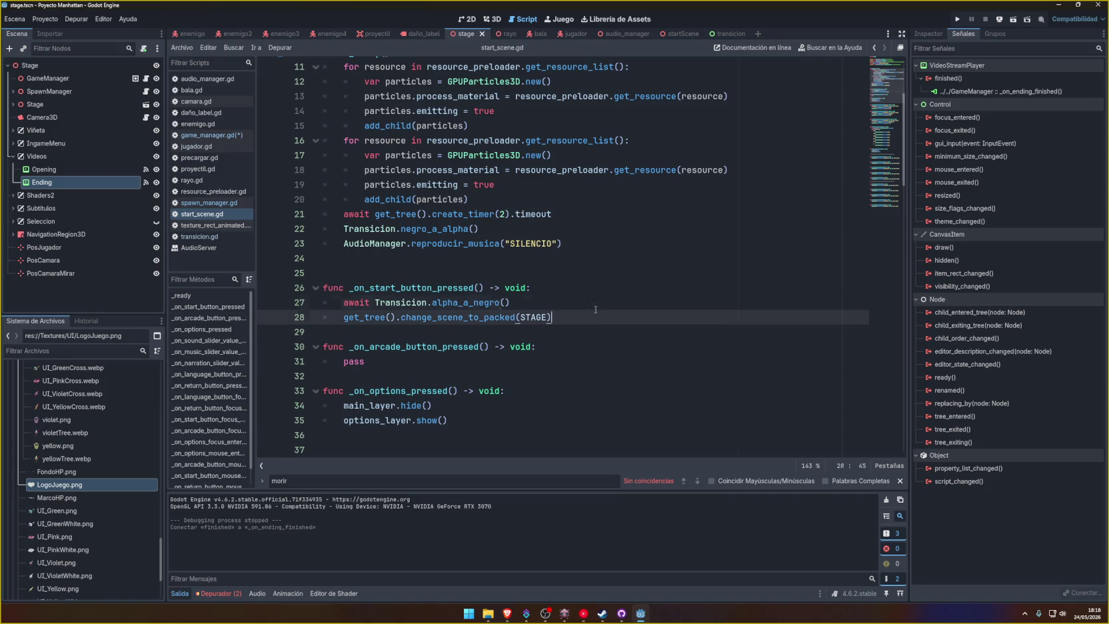
left_click(884, 203)
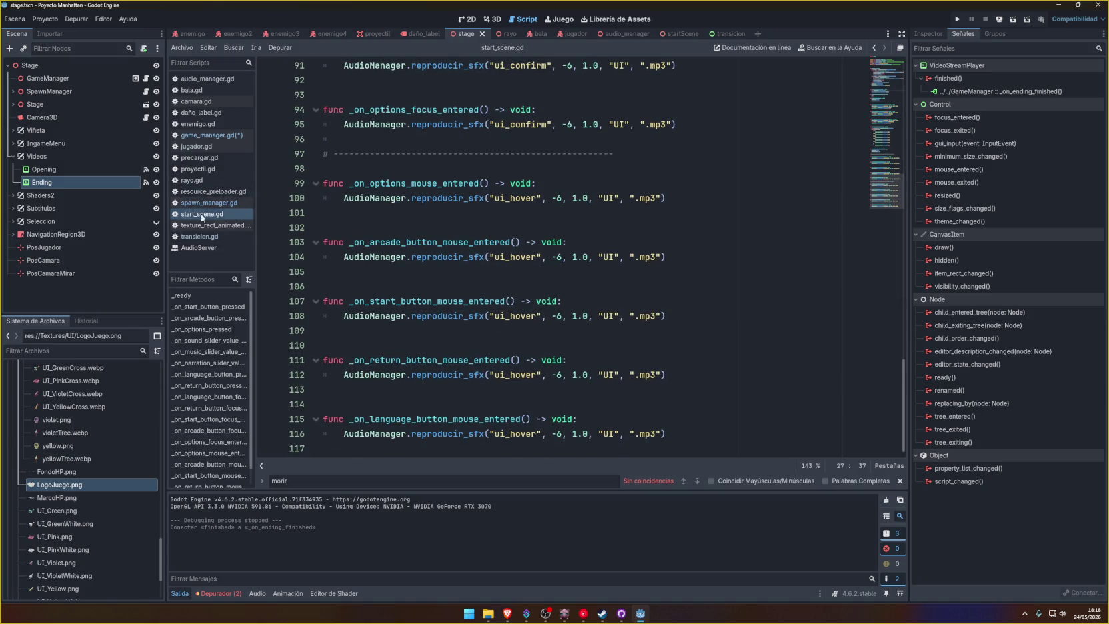
left_click(209, 136)
scroll(543, 422, "down", 1)
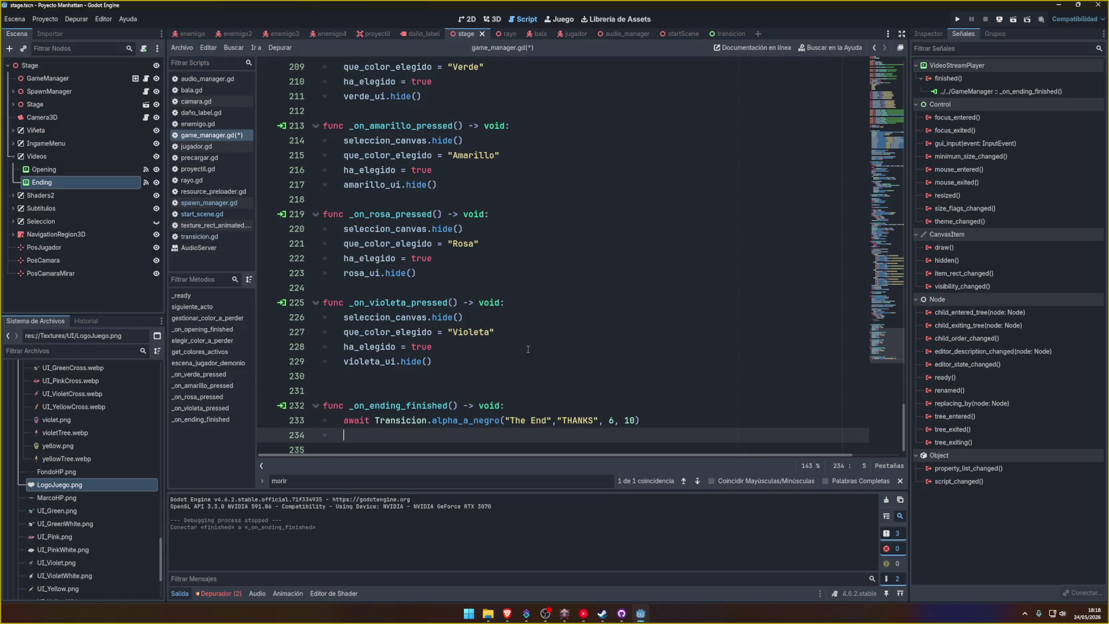
key("ctrl+s")
Step: Remove the empty line 234 below the fade call and save
left_click(551, 429)
key("BackSpace")
key("BackSpace")
key("ctrl+s")
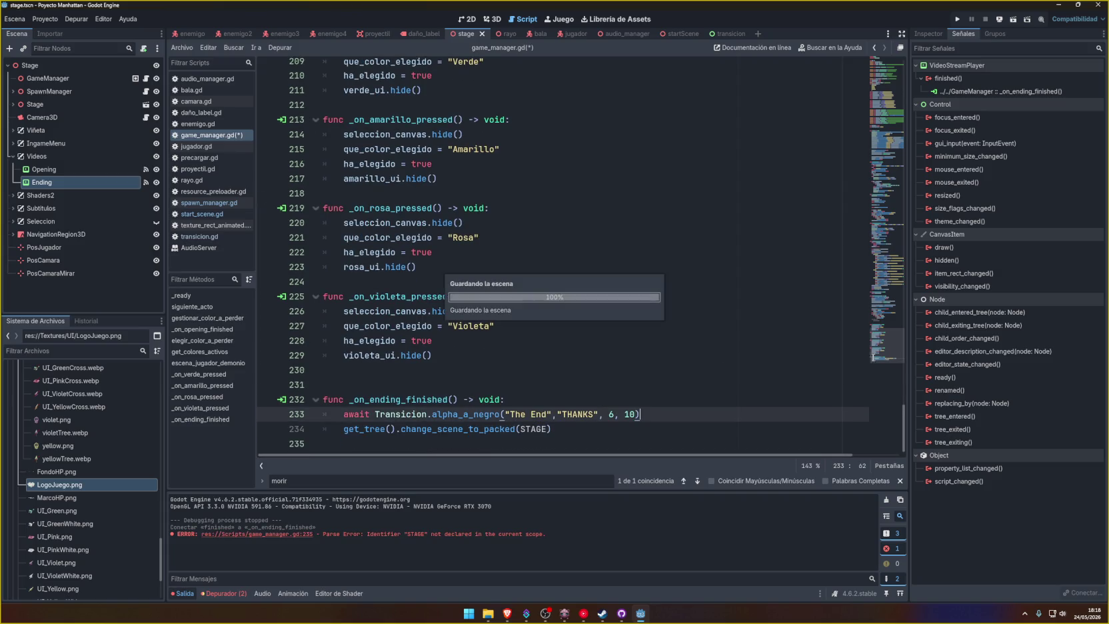
Step: Add a START_SCENE preload of startScene.tscn at line 57 by dragging it from Scenes
scroll(701, 252, "up", 20)
scroll(702, 252, "down", 2)
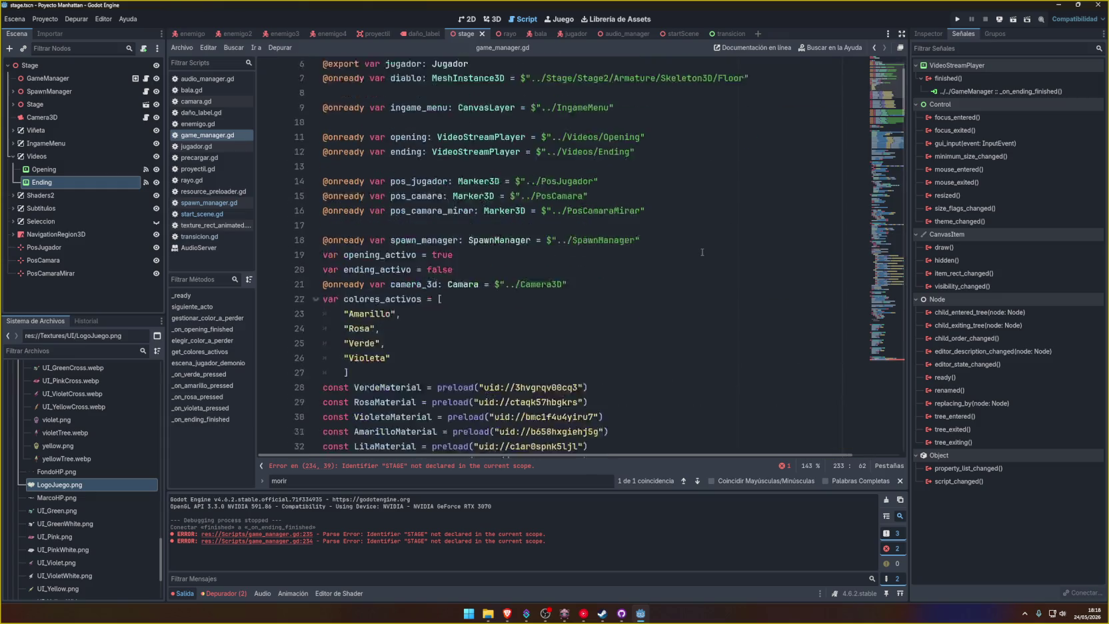
scroll(702, 252, "down", 10)
left_click(611, 287)
key("Return")
key("Return")
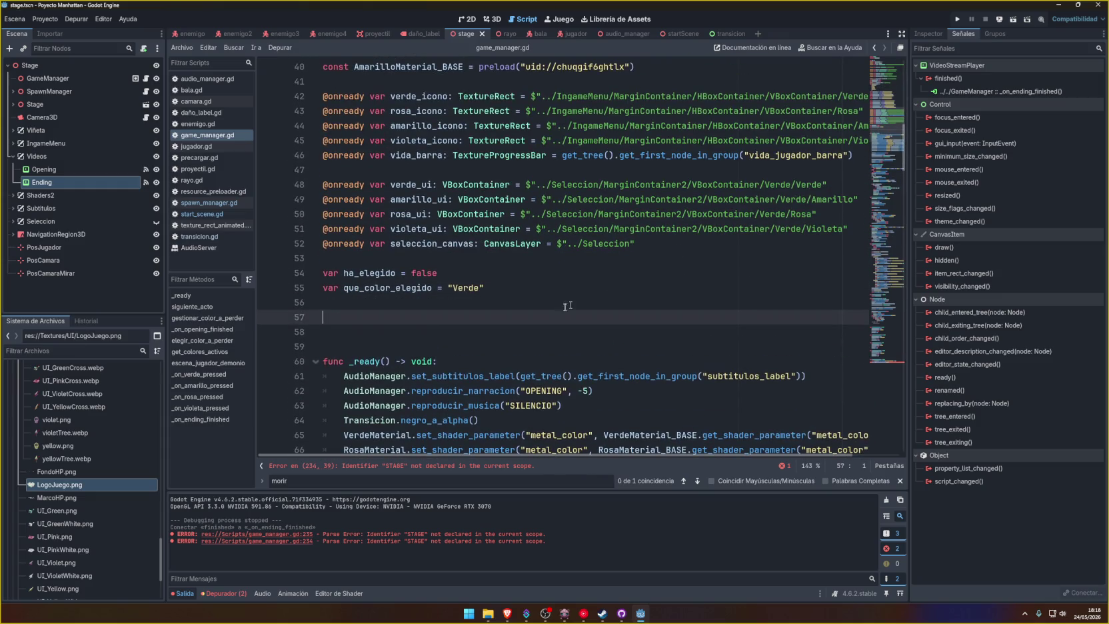
scroll(108, 464, "up", 10)
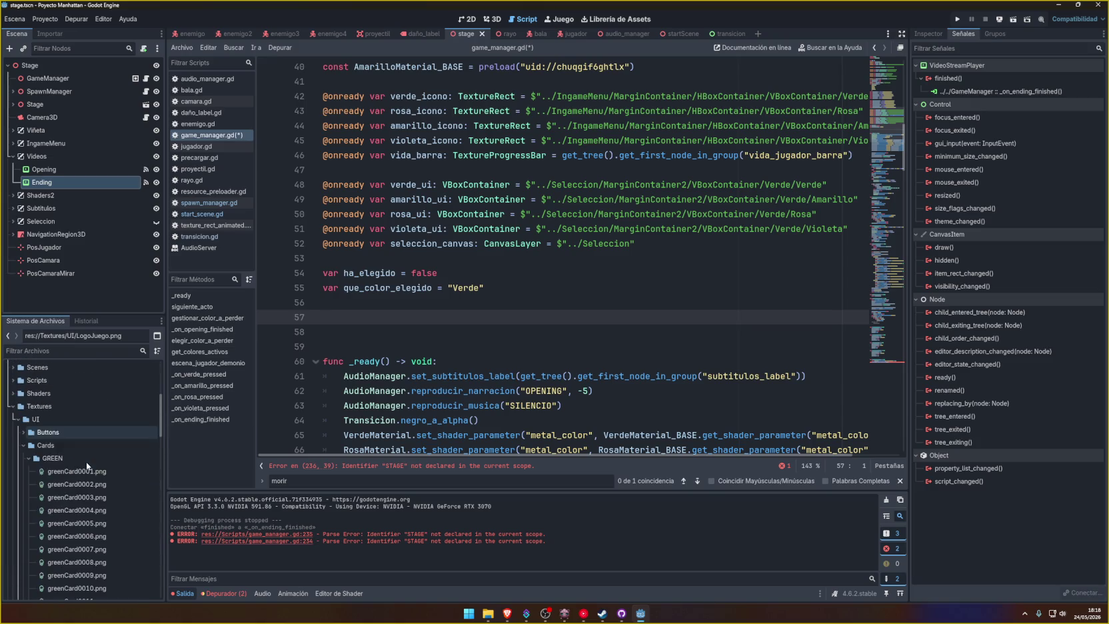
scroll(18, 410, "up", 2)
left_click(18, 411)
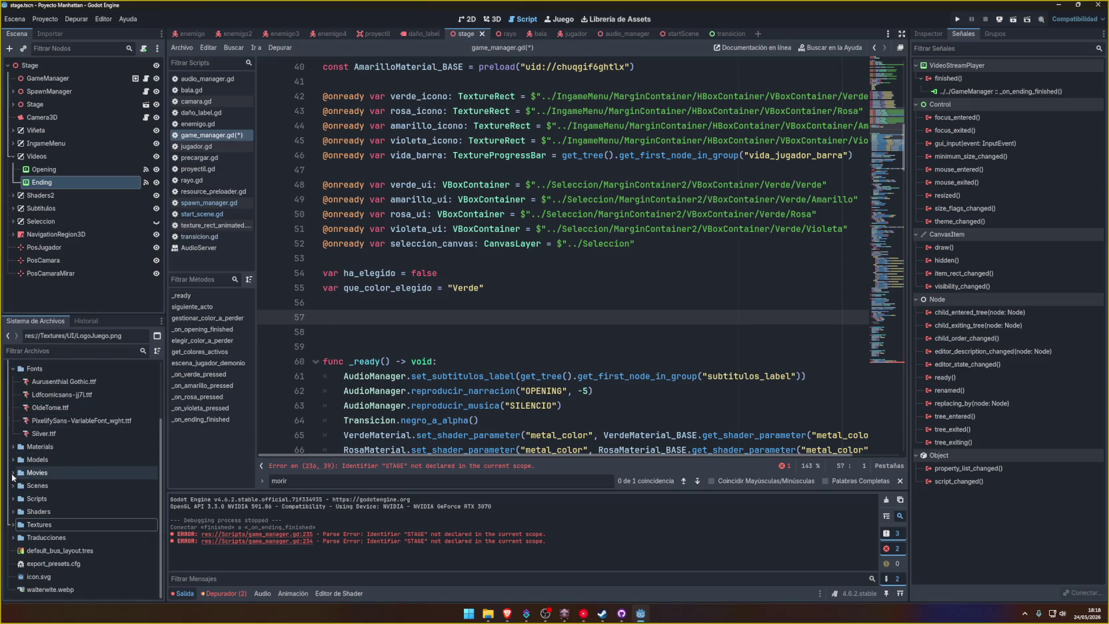
scroll(27, 466, "down", 3)
left_click(37, 445)
scroll(47, 492, "down", 4)
mouse_move(50, 500)
left_mouse_down()
mouse_move(80, 506)
mouse_move(325, 317)
left_mouse_up()
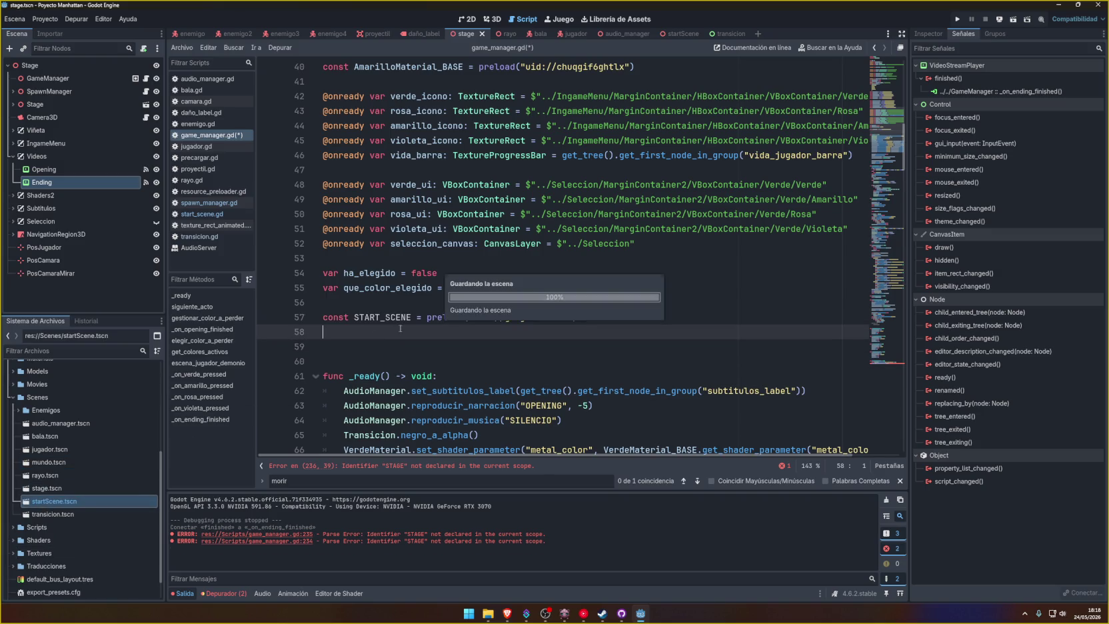
key("BackSpace")
Step: Swap STAGE for START_SCENE in the scene-change call and save
double_click(383, 317)
key("ctrl+c")
scroll(860, 328, "down", 20)
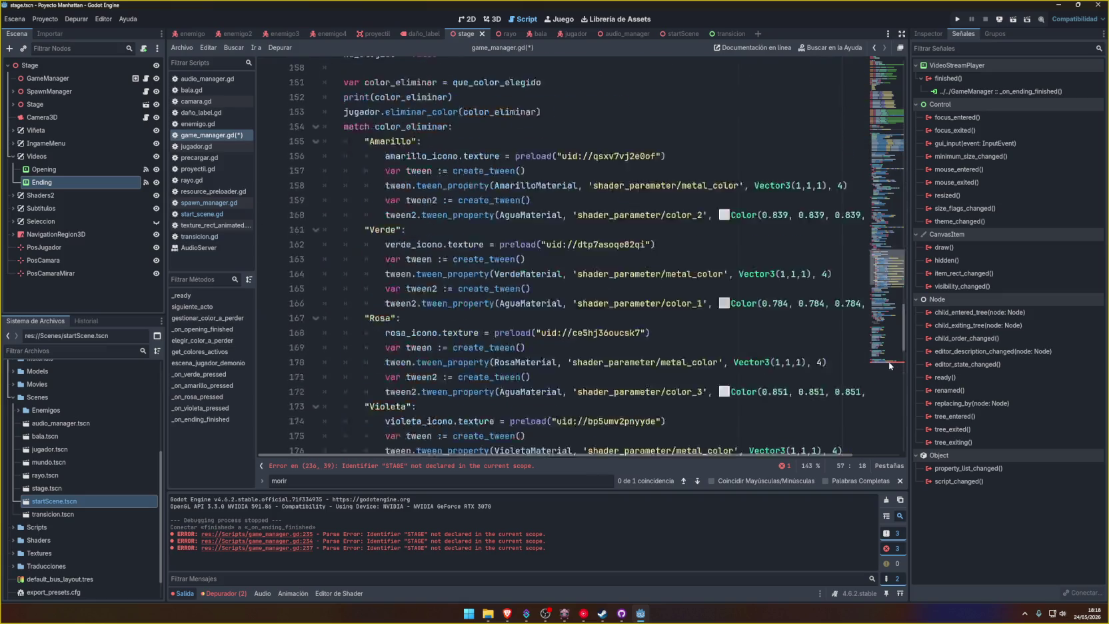
double_click(536, 434)
key("ctrl+v")
key("ctrl+s")
left_click(682, 432)
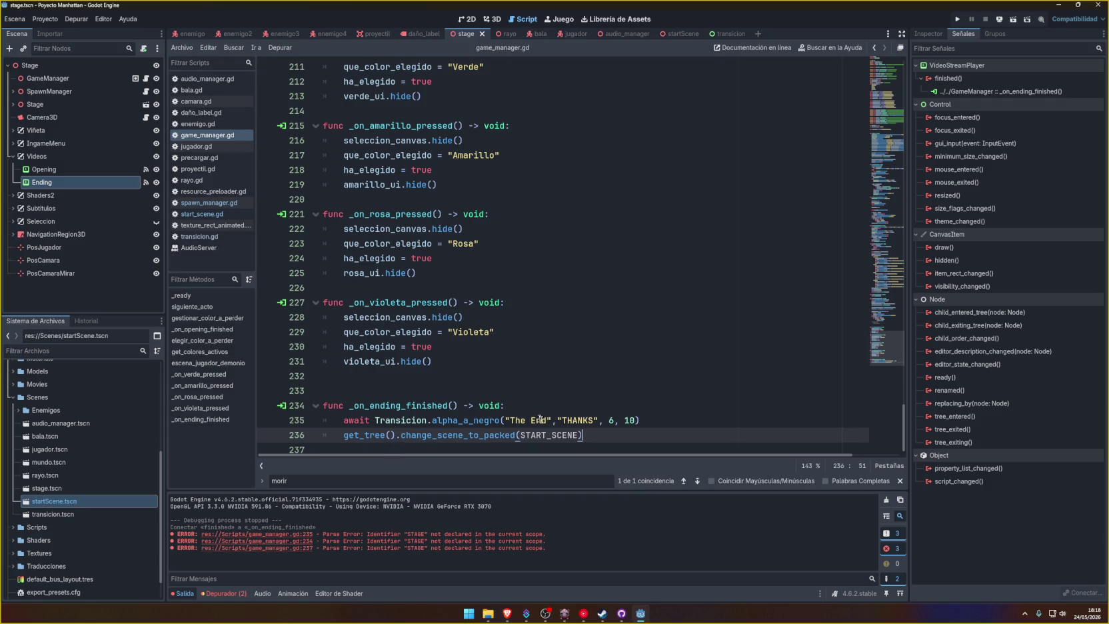
Step: Change the ending fade's first duration to 1, giving ("The End","THANKS", 1, 10), and save
left_click(610, 419)
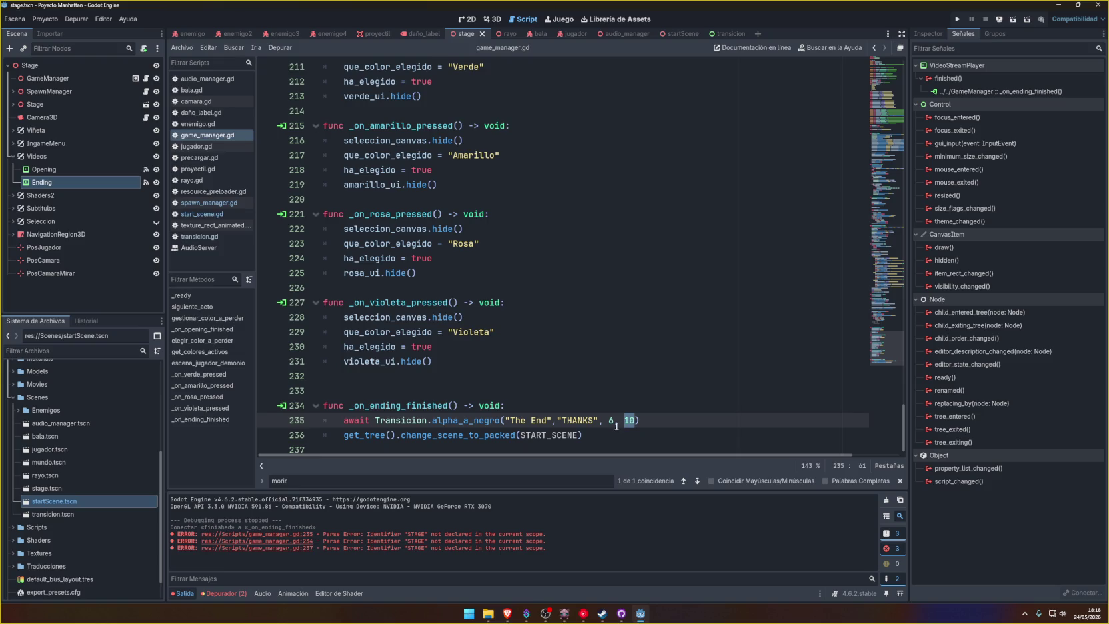
left_click(610, 420)
key("Delete")
type("1,")
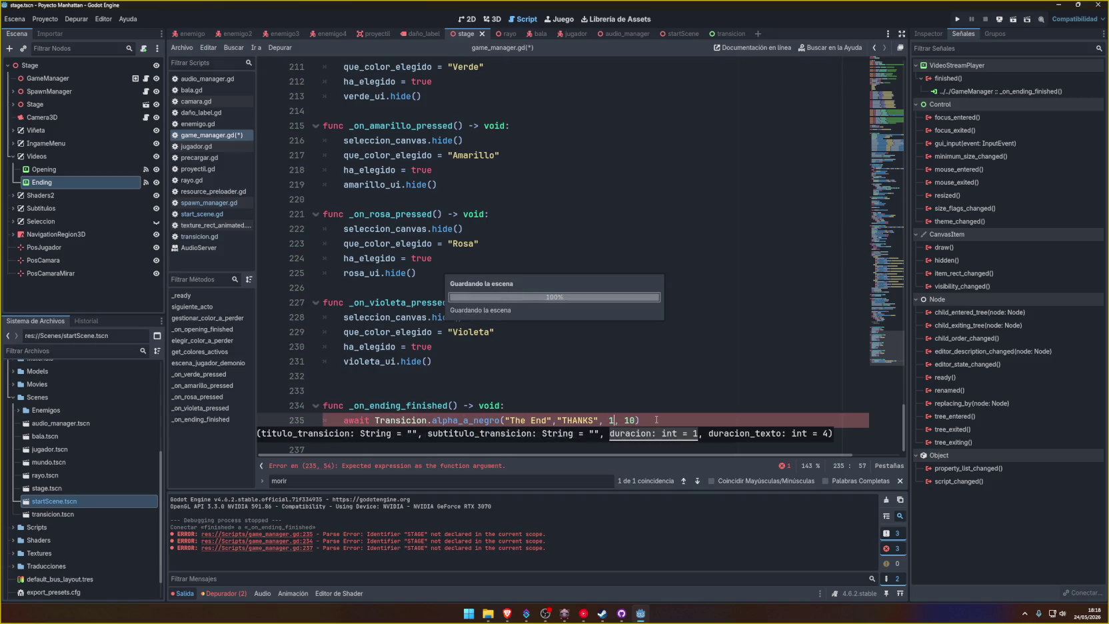
left_click(655, 422)
key("ctrl+s")
key("ctrl+s")
key("ctrl+s")
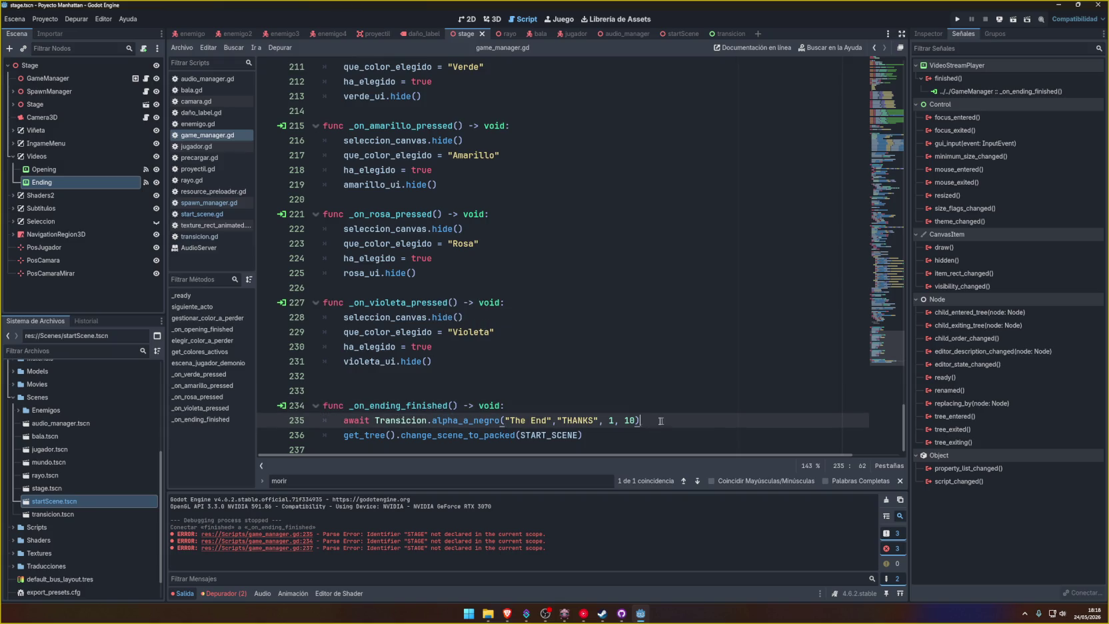
left_click_drag(660, 421, 342, 422)
left_click_drag(879, 272, 880, 254)
Step: Paste the alpha_a_negro fade call as a new line 104 after the 16-second timer
left_click_drag(878, 248, 878, 244)
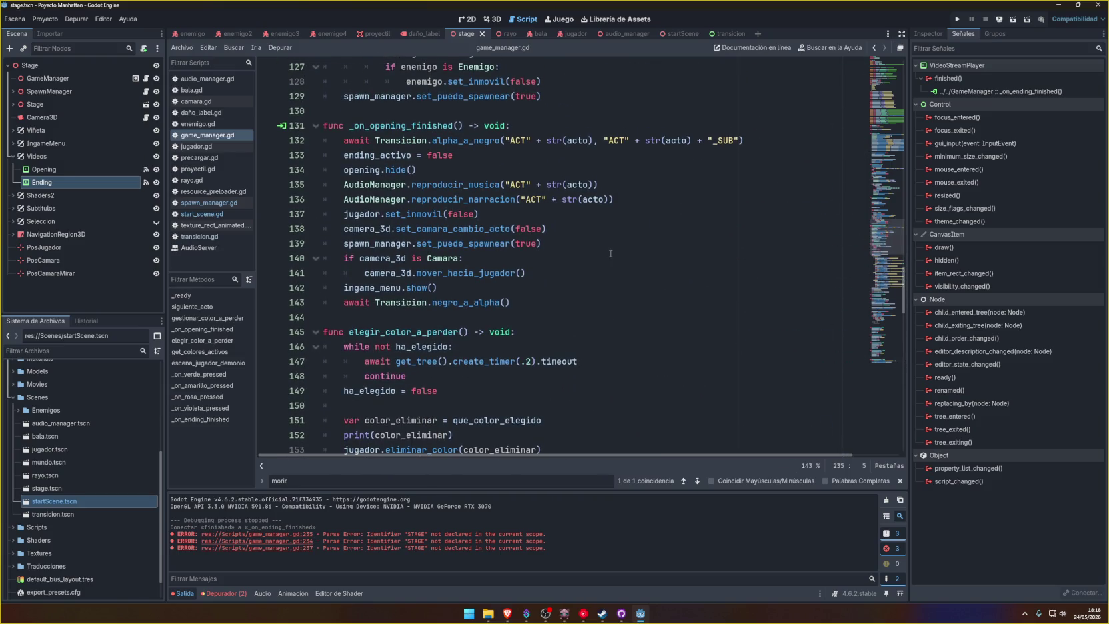
scroll(611, 254, "up", 6)
scroll(607, 292, "up", 8)
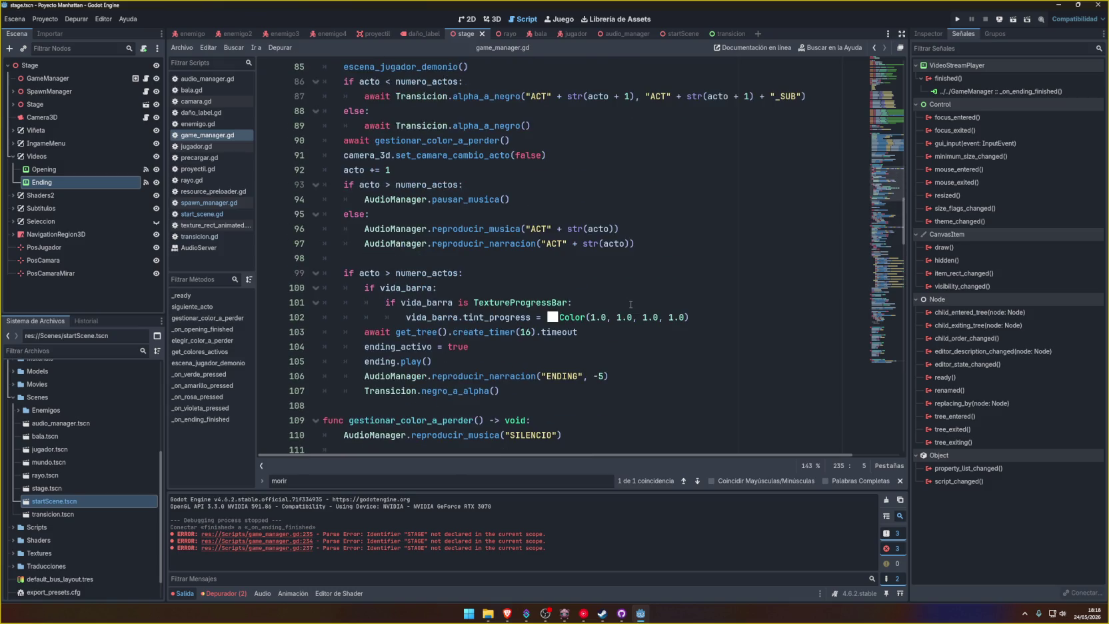
left_click(493, 360)
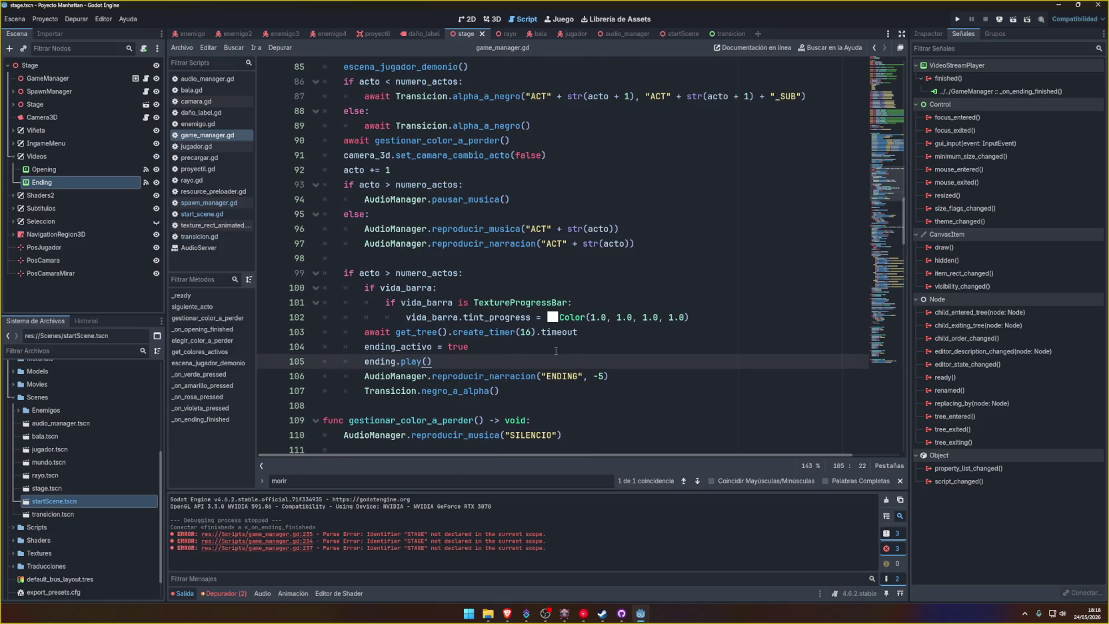
left_click(625, 331)
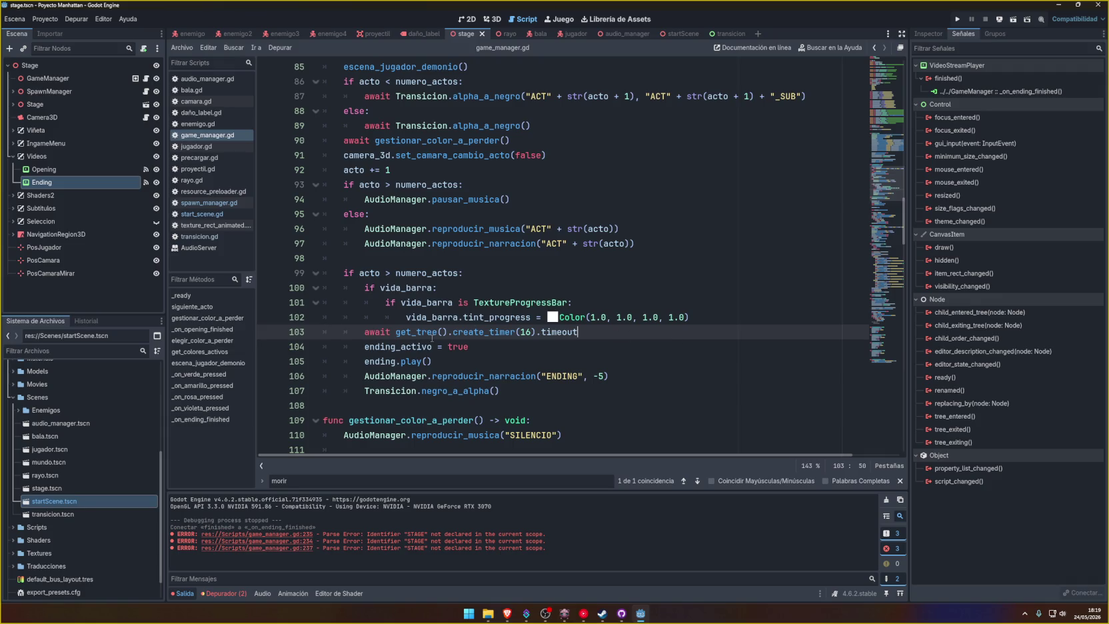
mouse_move(429, 335)
key("Return")
key("ctrl+v")
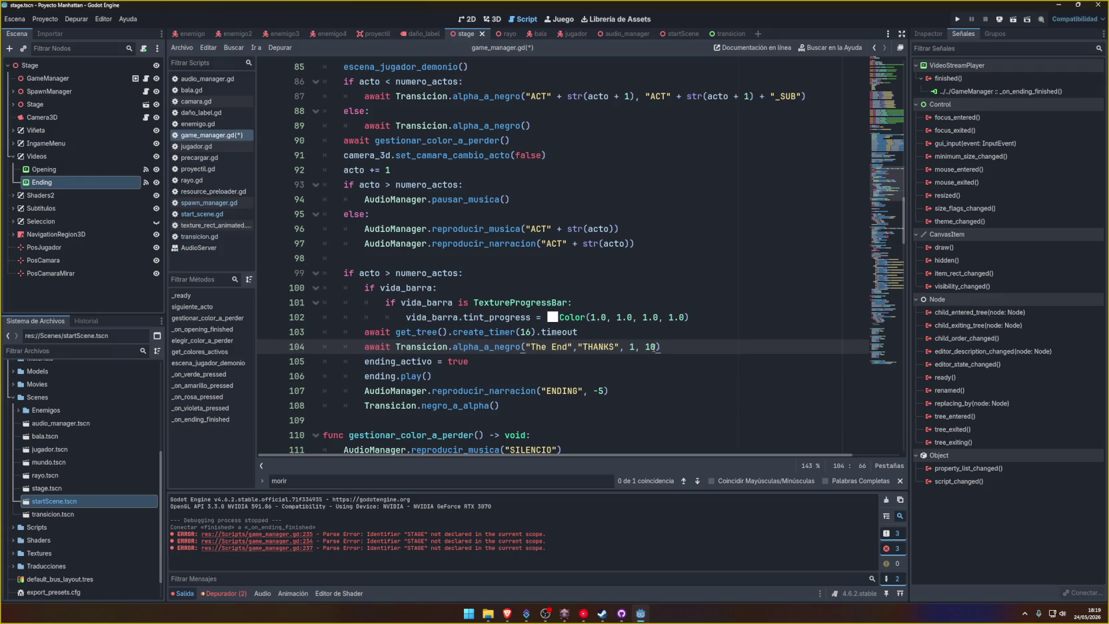
Step: Change the pasted call's arguments to ("", "", 6) and save the script
double_click(648, 347)
double_click(632, 347)
type("6")
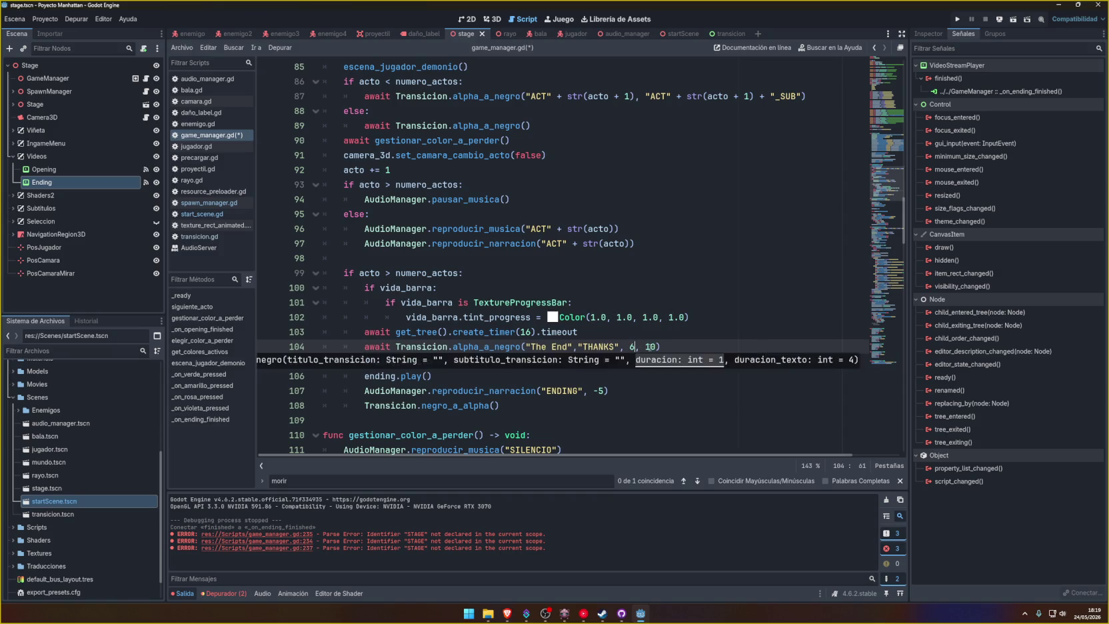
key("Delete")
key("Delete")
key("Delete")
double_click(603, 346)
key("BackSpace")
key("BackSpace")
key("BackSpace")
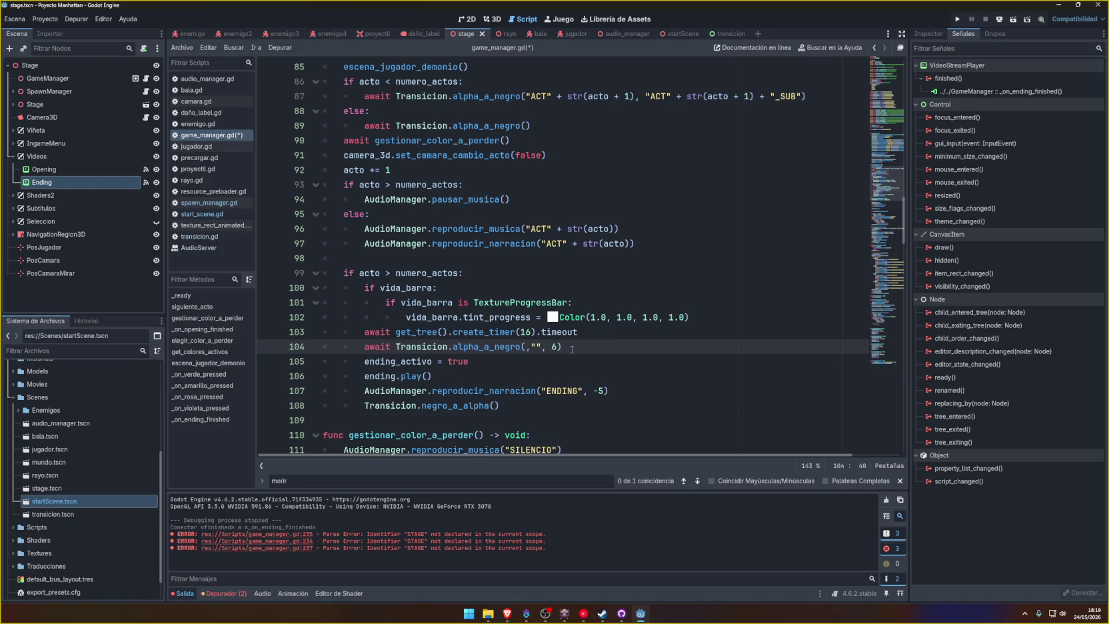
type("\"\"")
left_click(599, 340)
key("ctrl+s")
key("ctrl+s")
Step: Review the music-handling block on lines 93–98 and wipe the parse errors from the Output panel
left_click(667, 302)
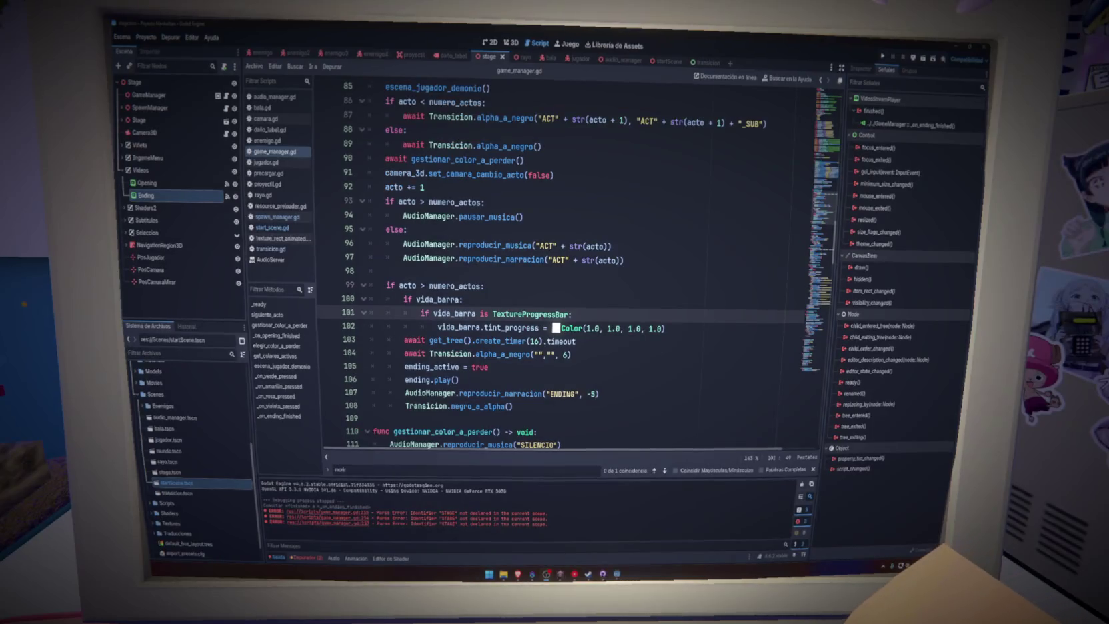
left_click(404, 274)
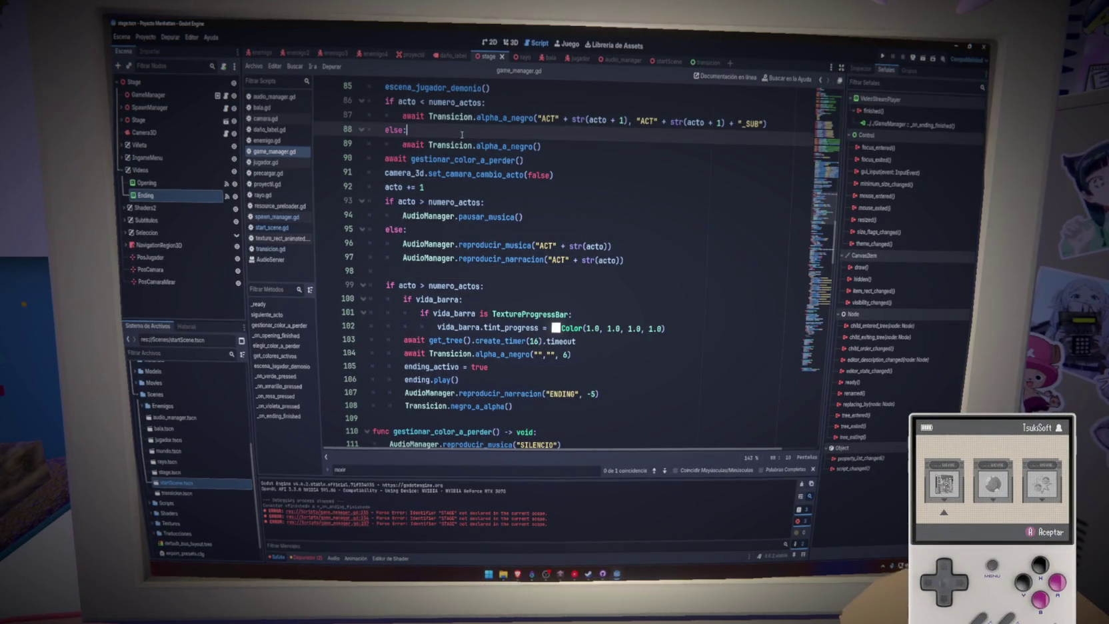
left_click(433, 130)
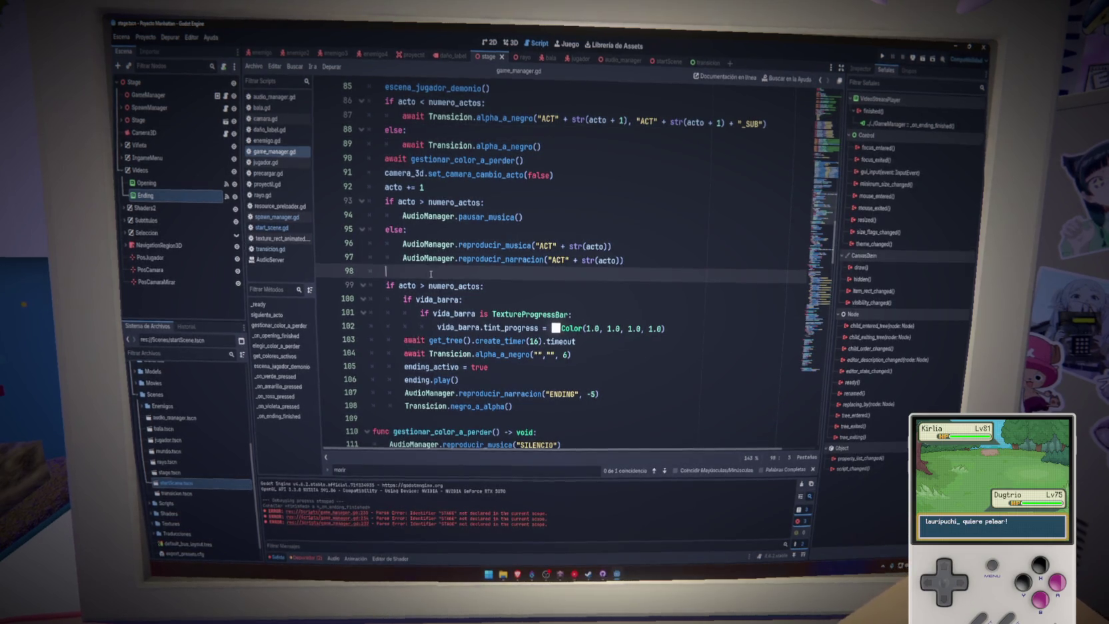
left_click_drag(441, 267, 366, 205)
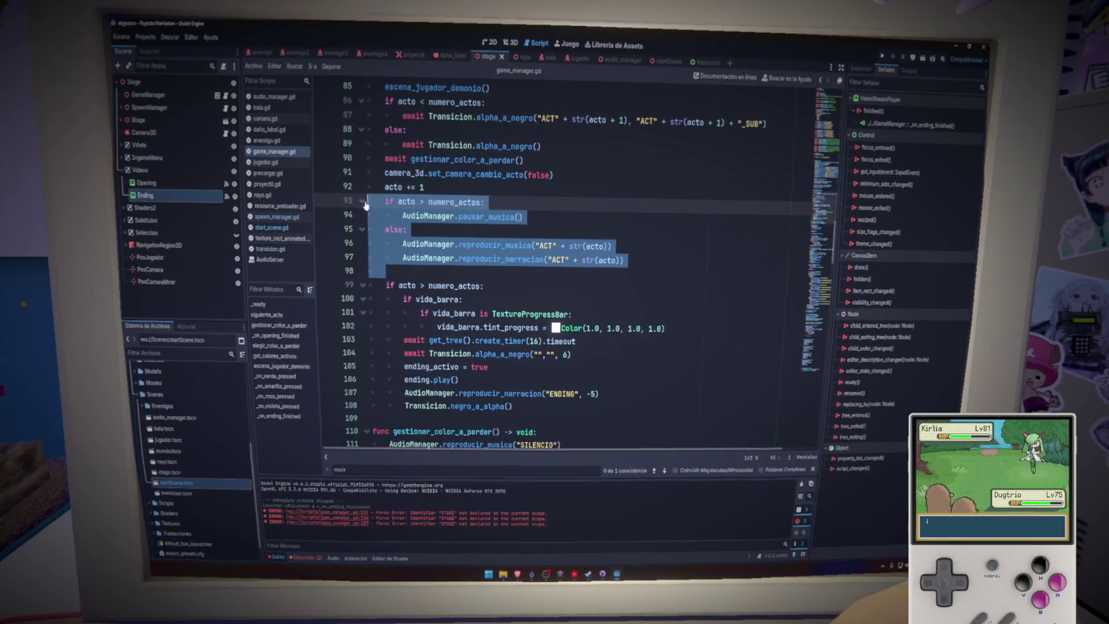
left_click(802, 484)
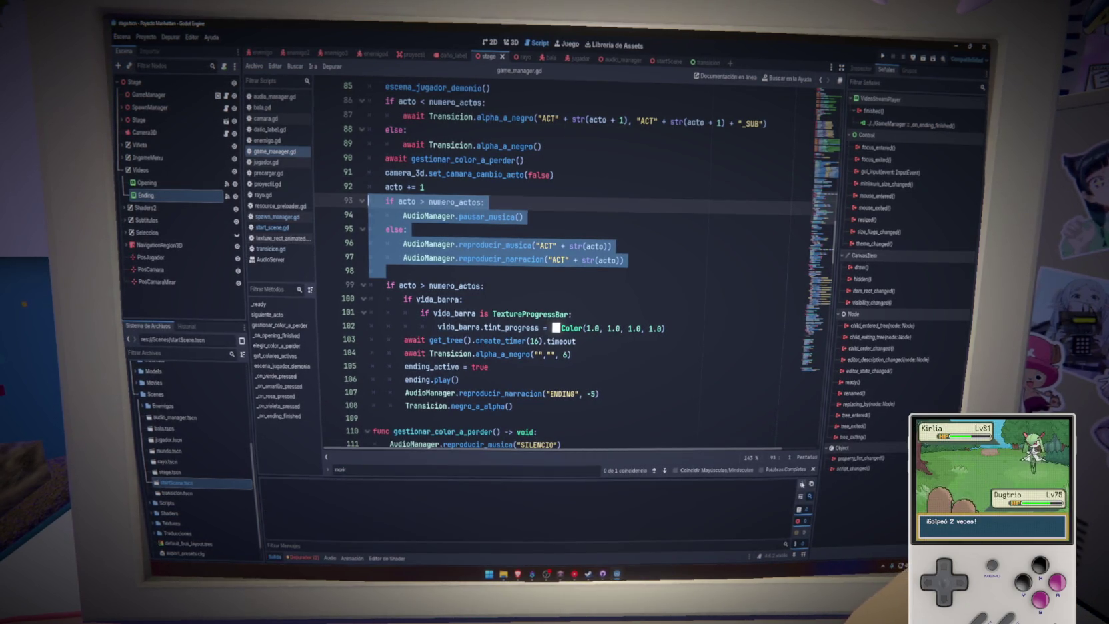
left_click(406, 266)
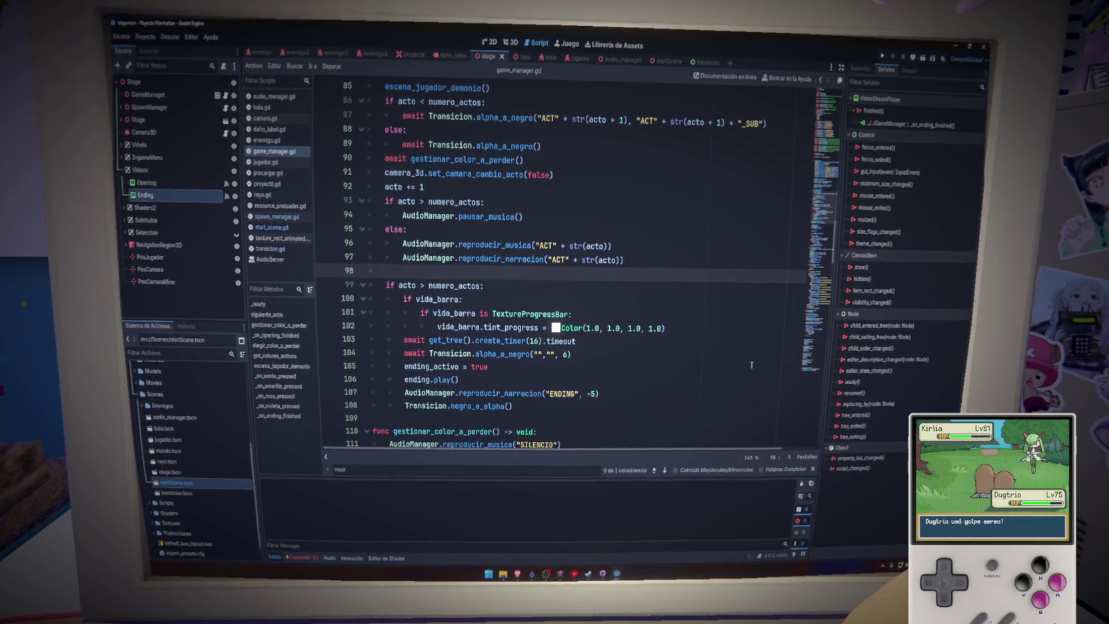
scroll(646, 440, "down", 20)
mouse_move(646, 433)
left_mouse_down()
mouse_move(610, 419)
mouse_move(609, 398)
left_mouse_up()
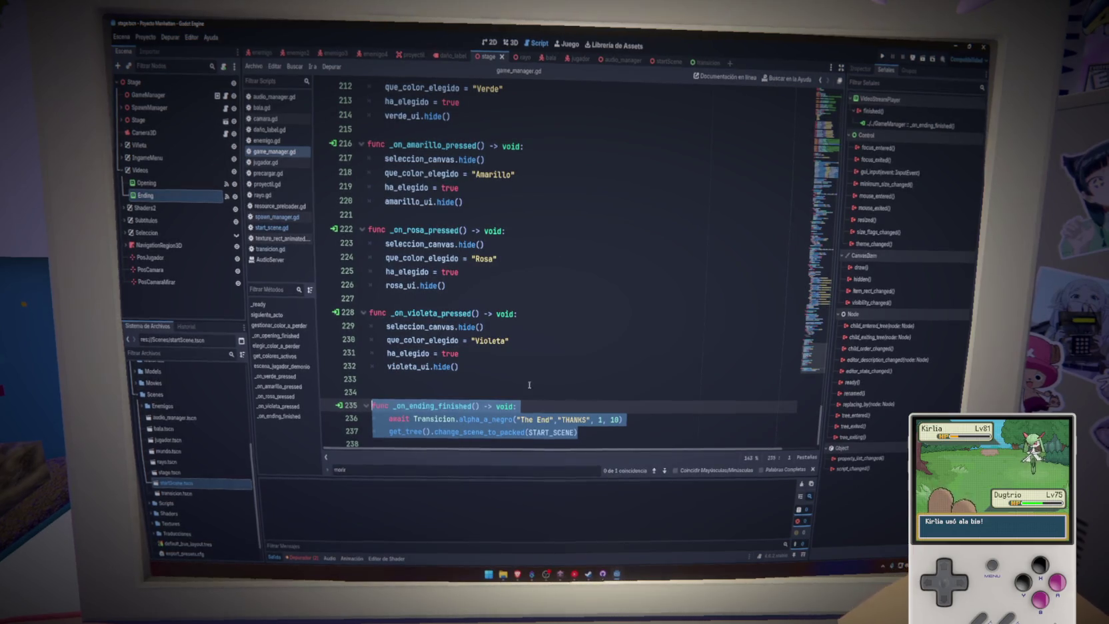
left_click(328, 392, "shift")
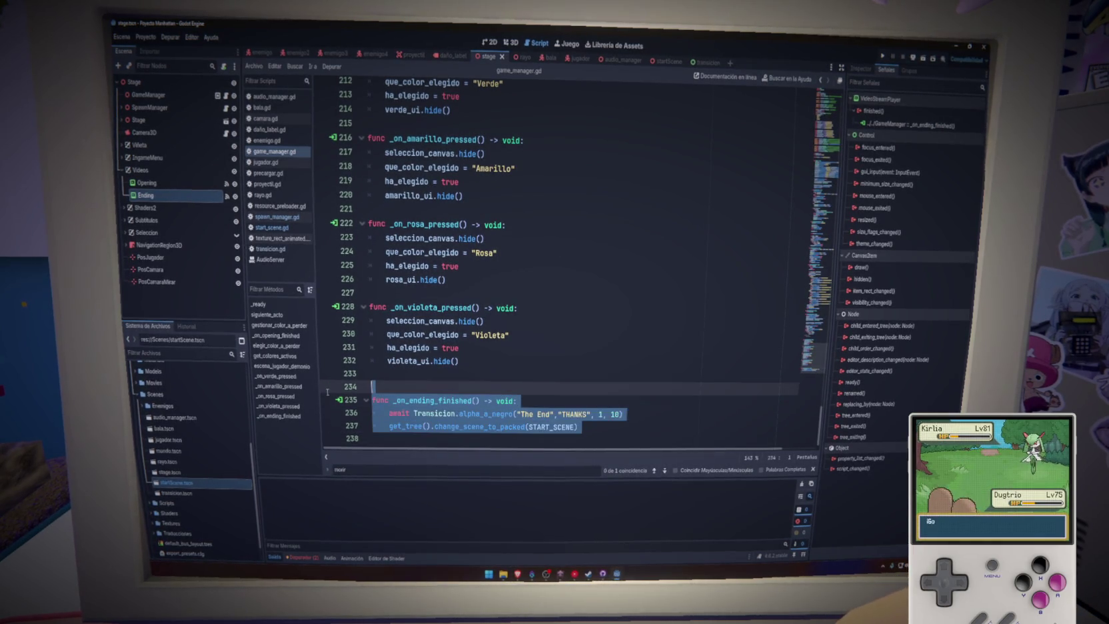
left_click(336, 400, "shift")
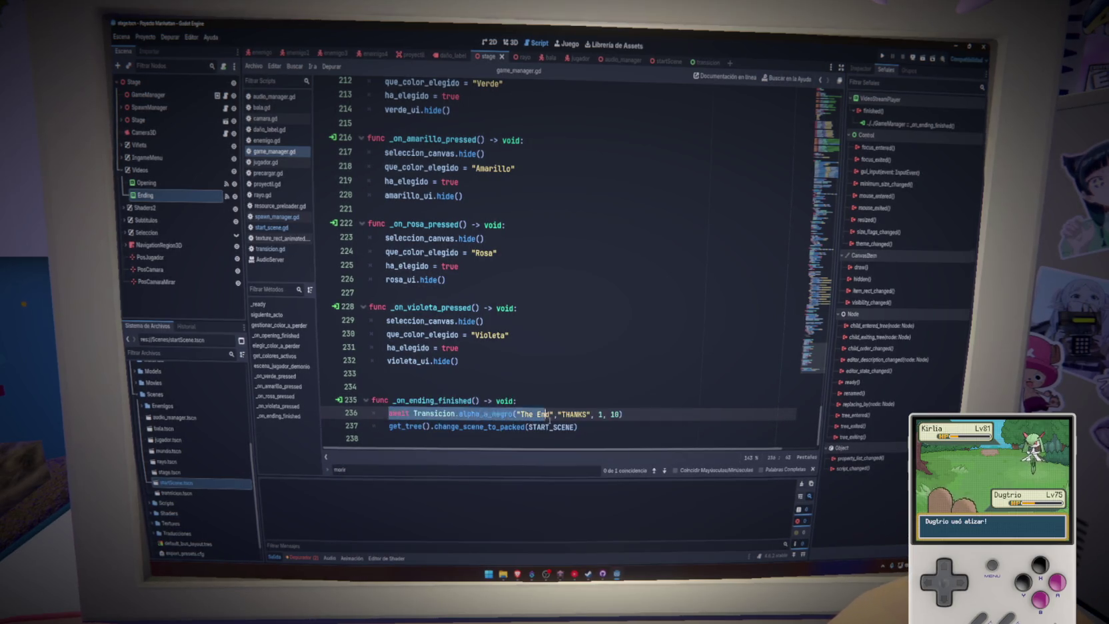
left_click(533, 414)
double_click(575, 414)
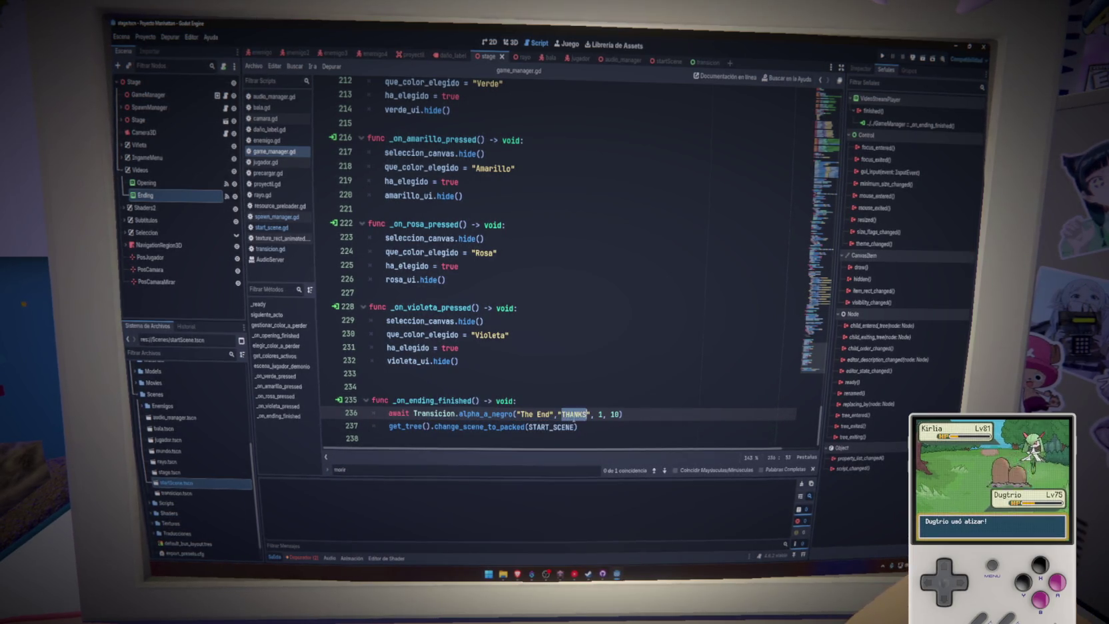
double_click(616, 414)
left_click_drag(612, 426, 390, 427)
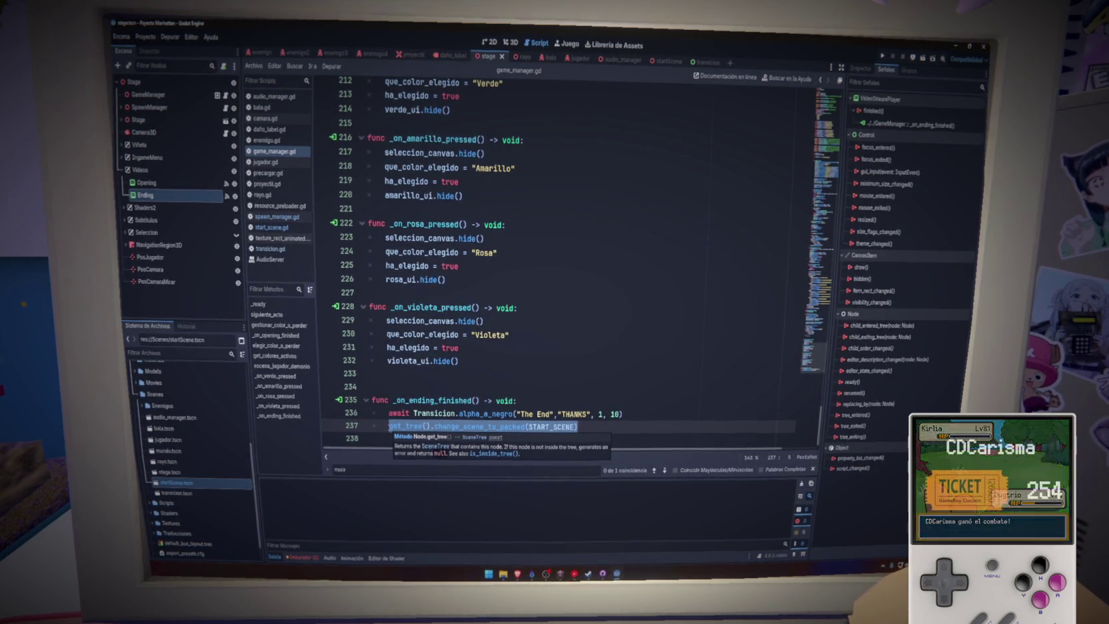
Step: Open Project > Export and start exporting the Web preset to a file
left_click(533, 400)
left_click(145, 36)
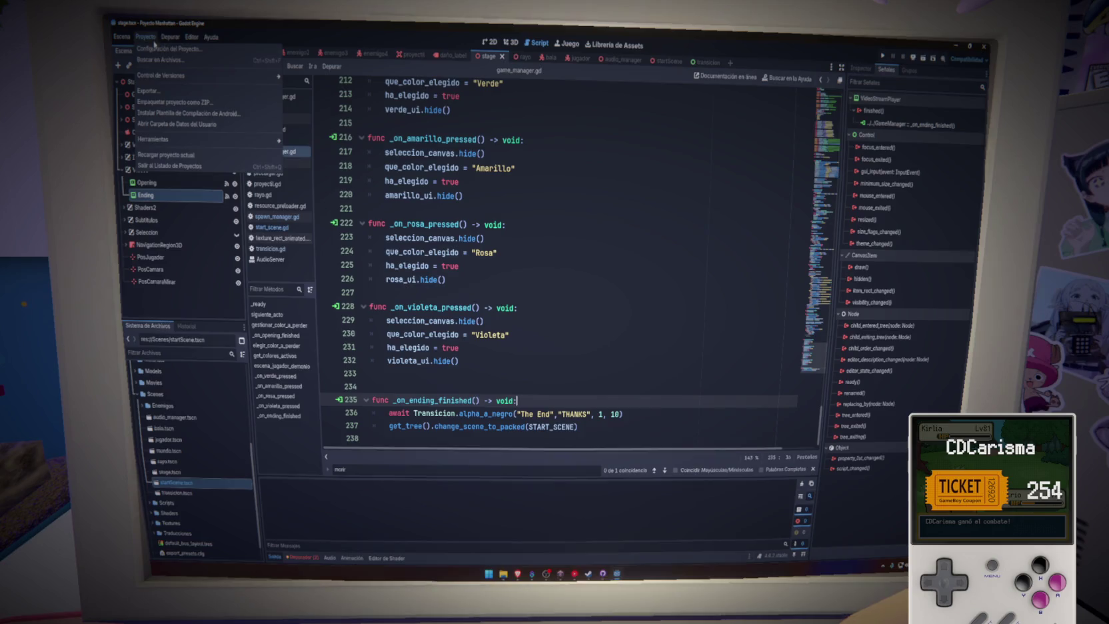
left_click(172, 90)
left_click(597, 408)
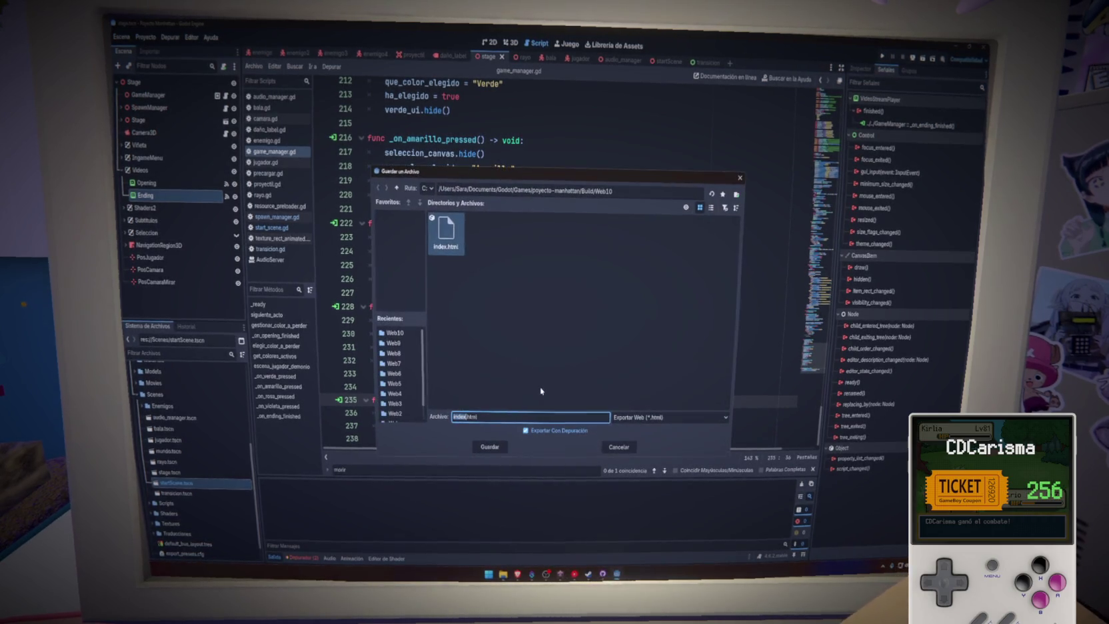
Step: Create a Web11 folder inside Build, save the web export there, and close the export dialog
left_click(396, 188)
right_click(525, 307)
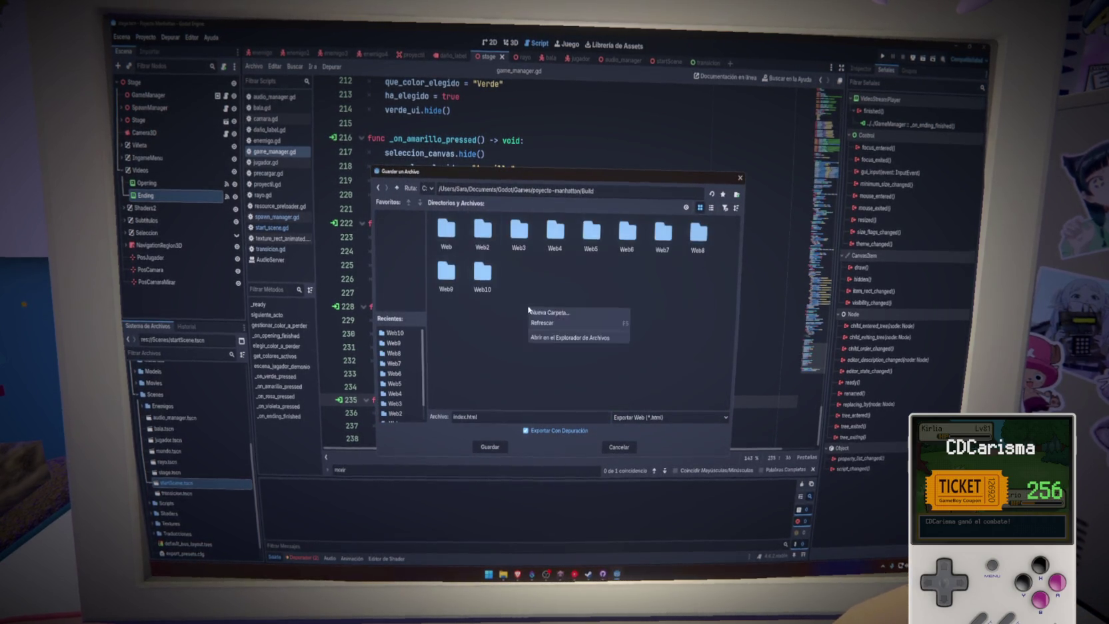
left_click(556, 313)
type("Web11")
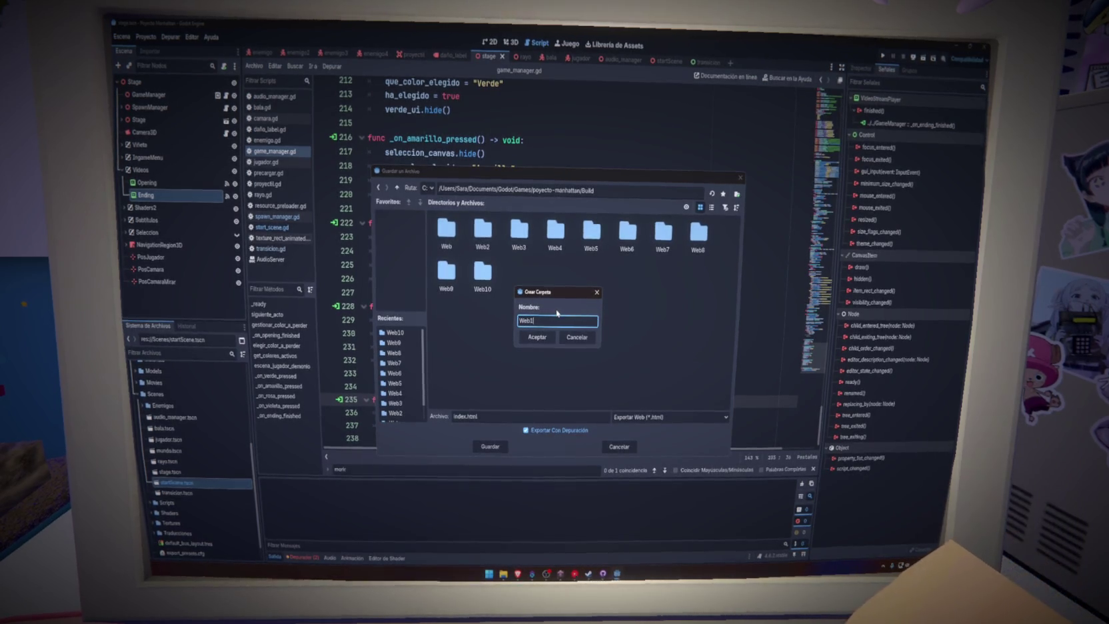
left_click(537, 337)
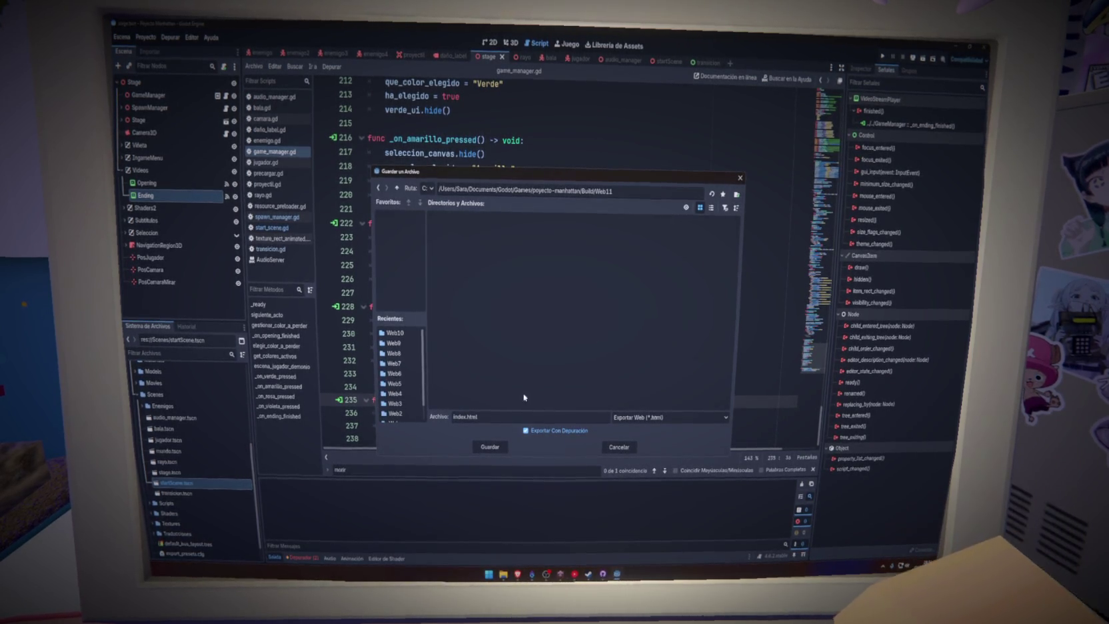
left_click(491, 447)
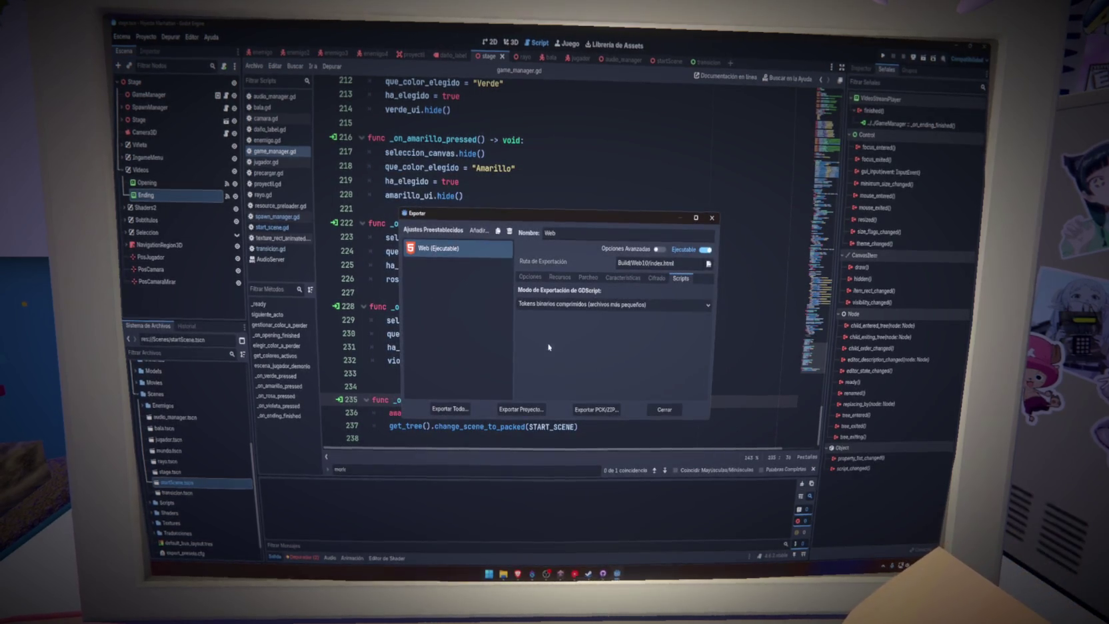
left_click(711, 218)
Step: Delete the old Web10.zip upload from the GLASS HEART itch.io edit page
key("alt+Tab")
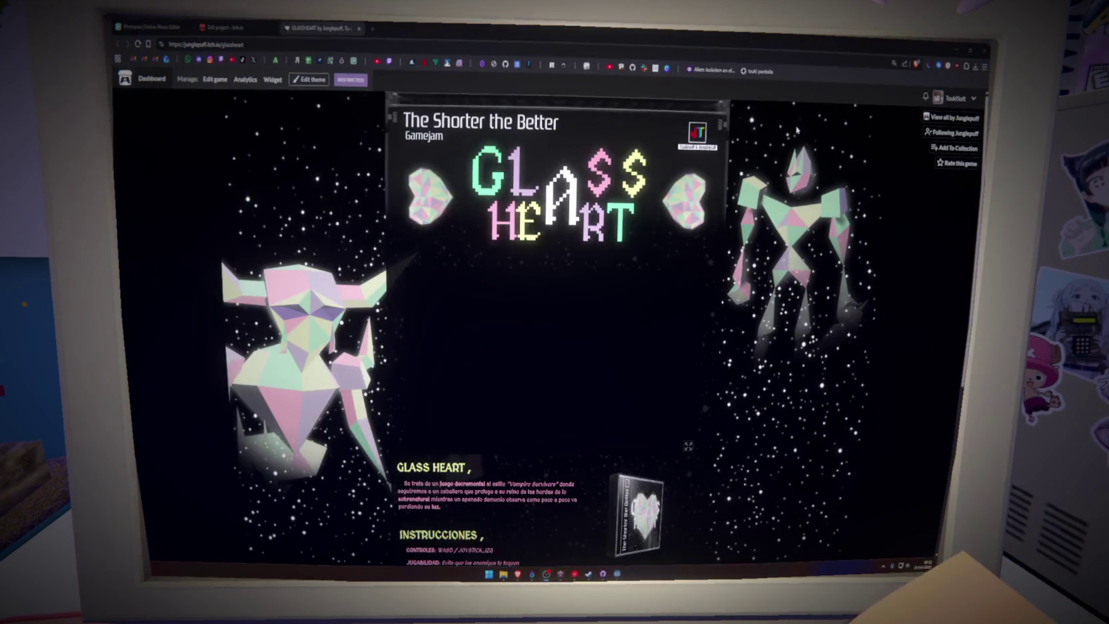
left_click(232, 25)
scroll(449, 315, "down", 5)
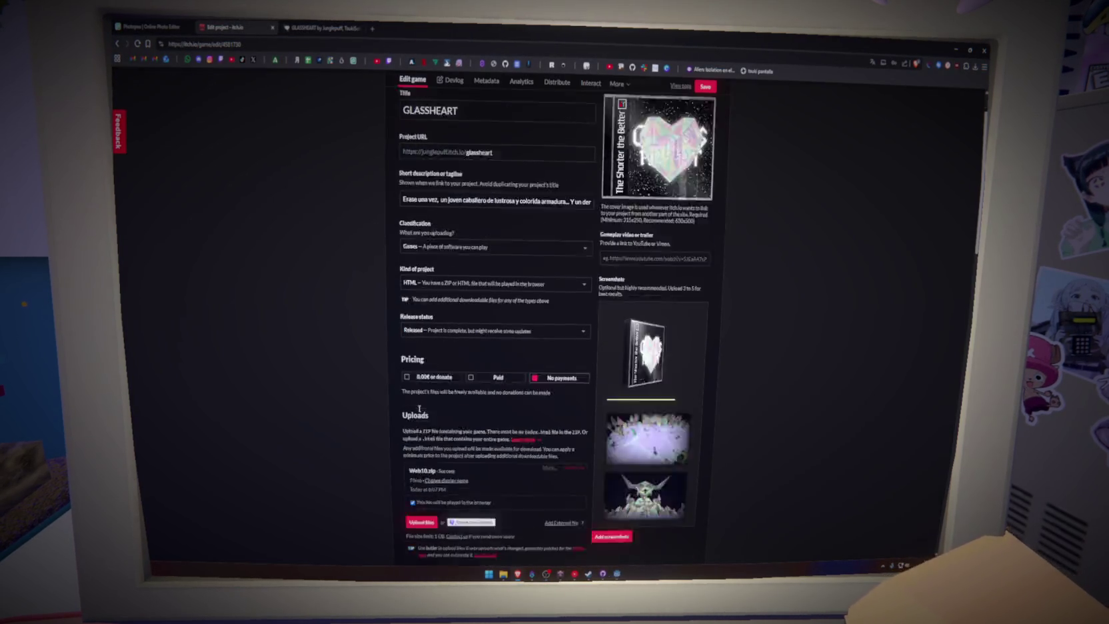
left_click(579, 290)
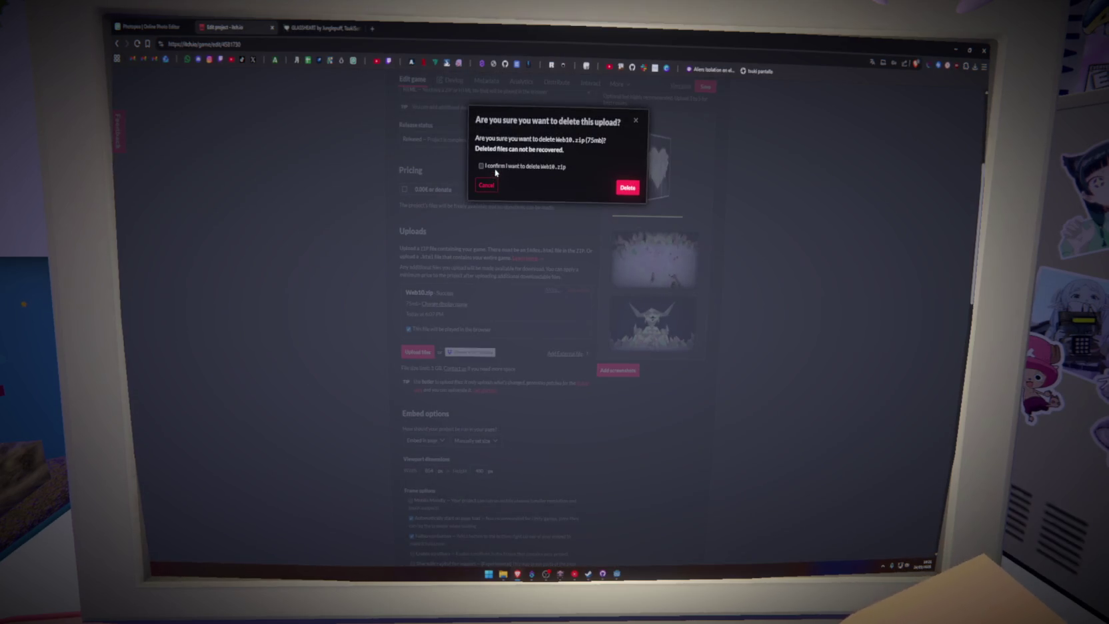
left_click(627, 187)
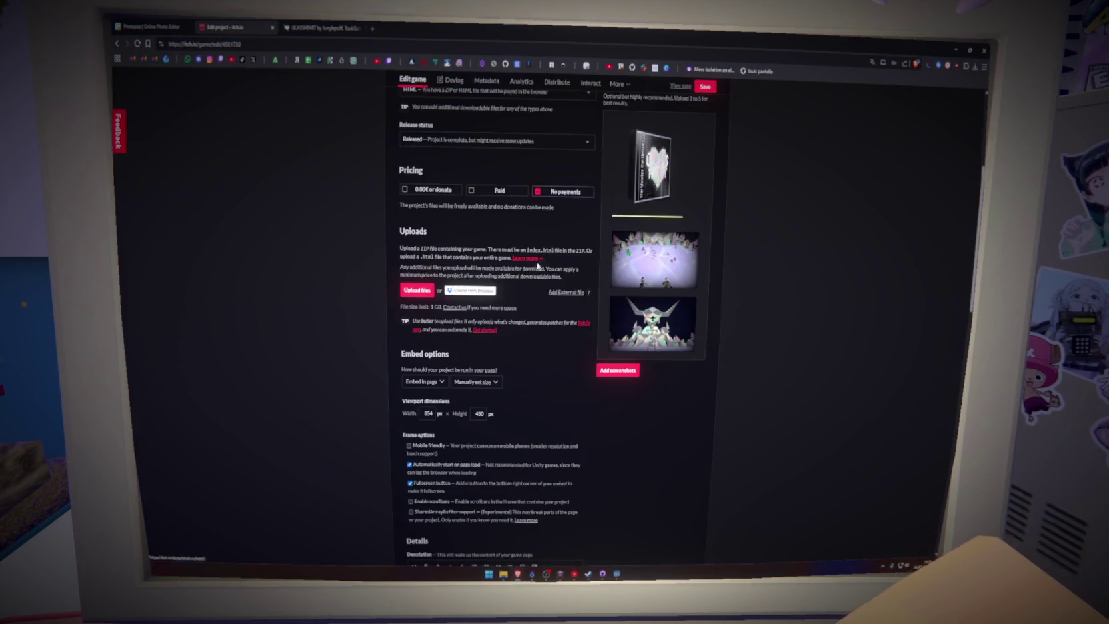
Step: Compress the Web11 folder into Web11.zip and upload it as the new build
left_click(417, 289)
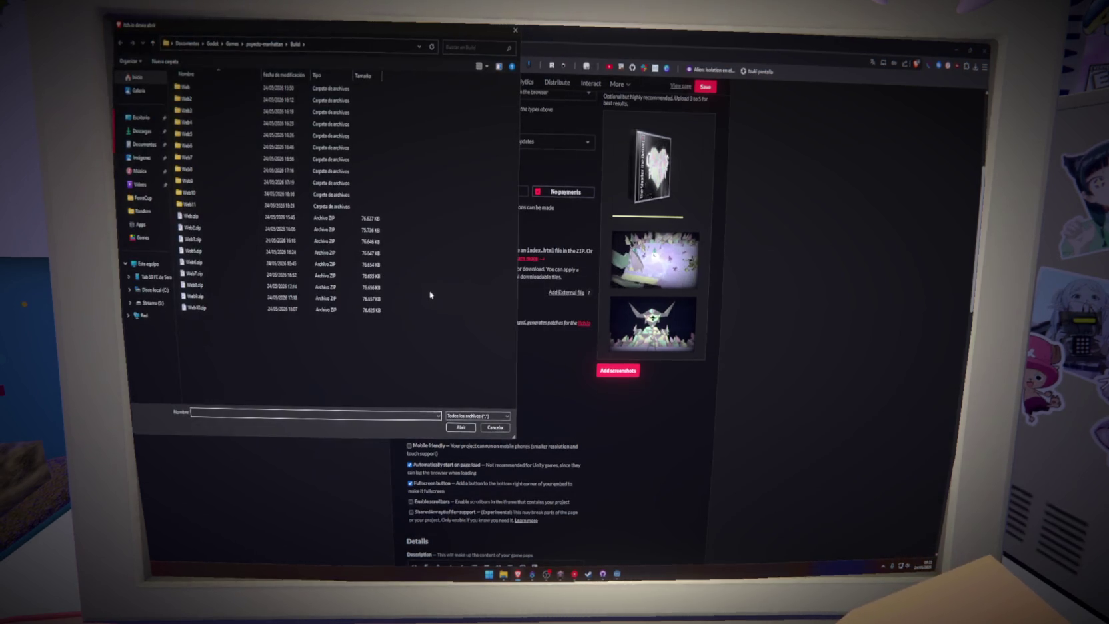
right_click(198, 205)
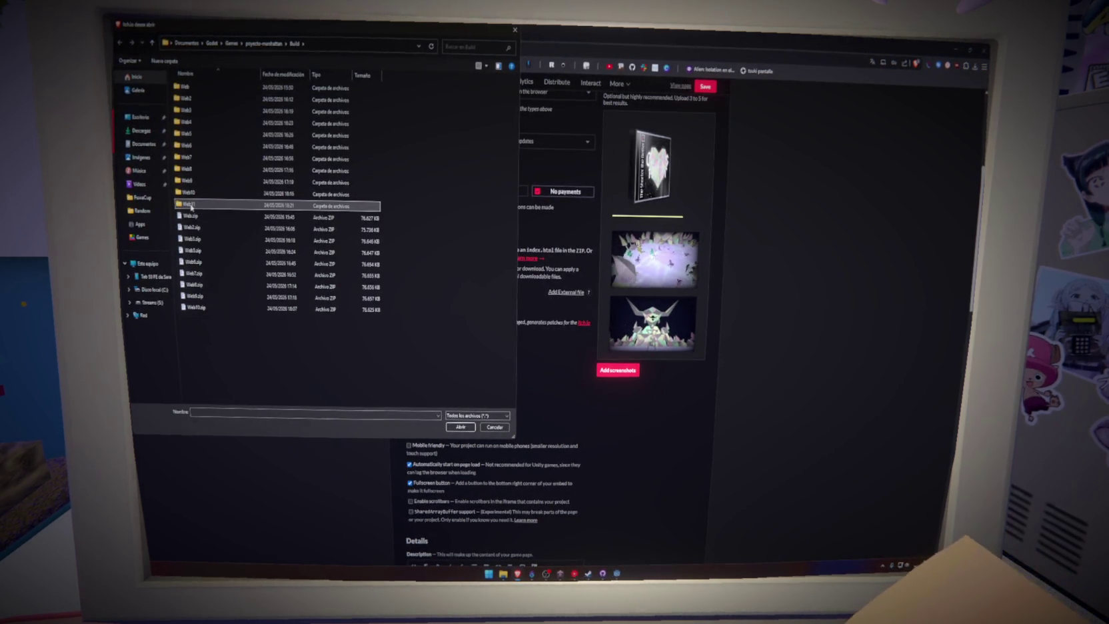
mouse_move(253, 383)
left_click(309, 389)
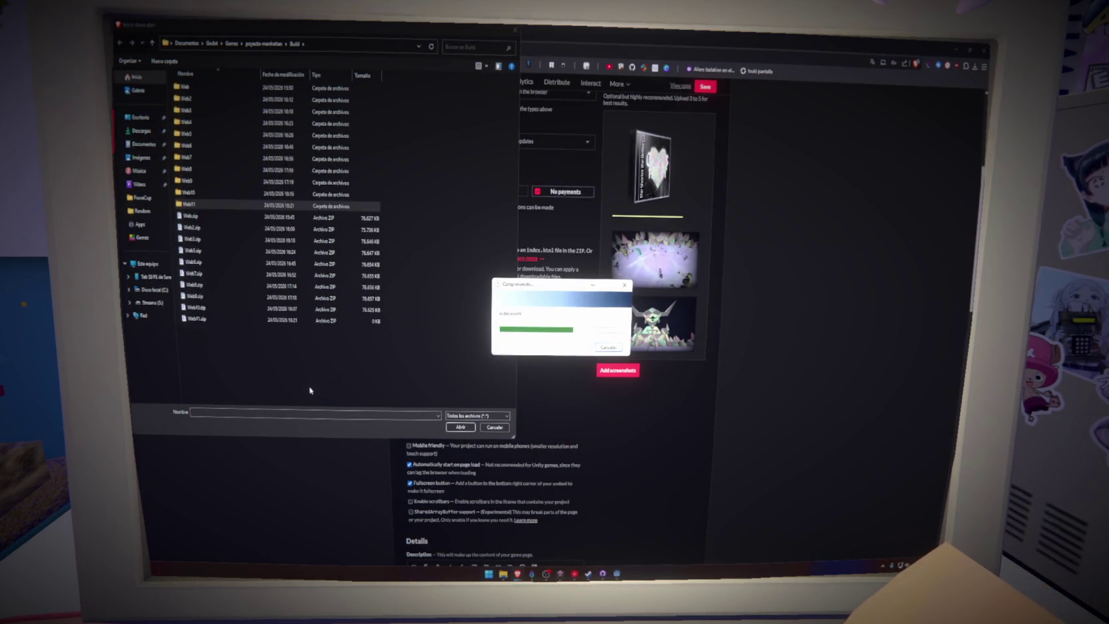
left_click(238, 320)
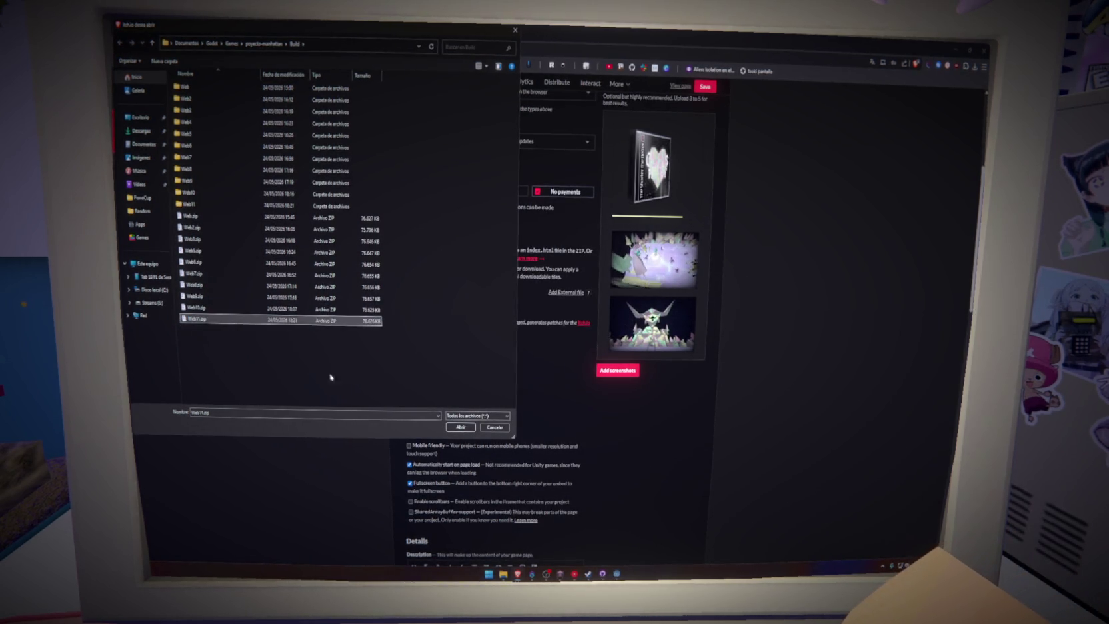
left_click(455, 427)
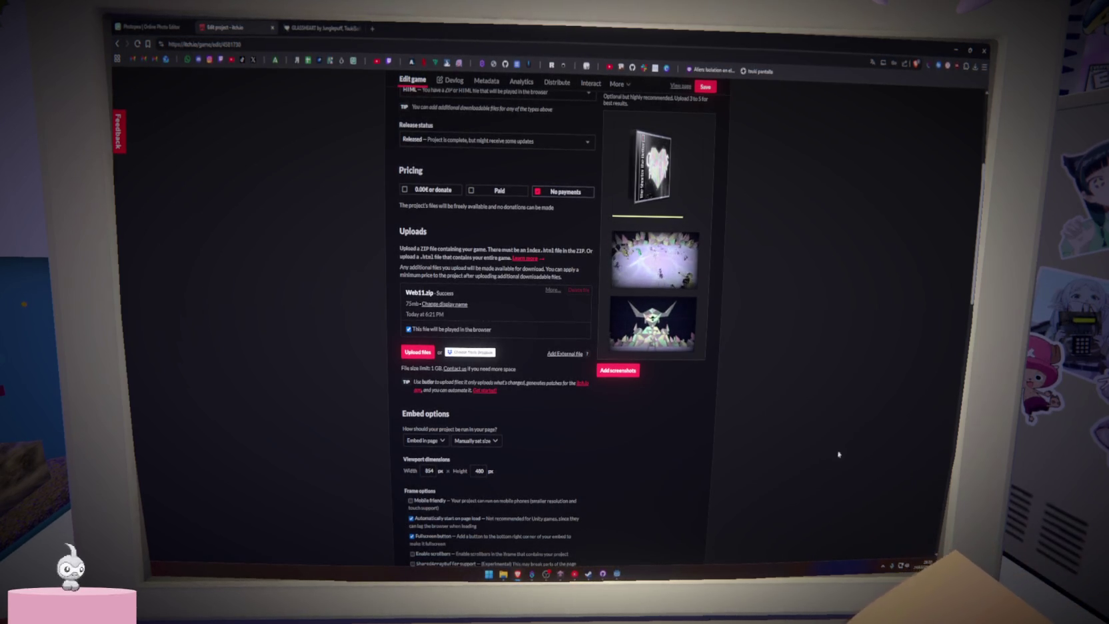
Step: Load ezgif.com/maker, Ezgif's Animated GIF Maker, in a new browser tab
left_click(370, 29)
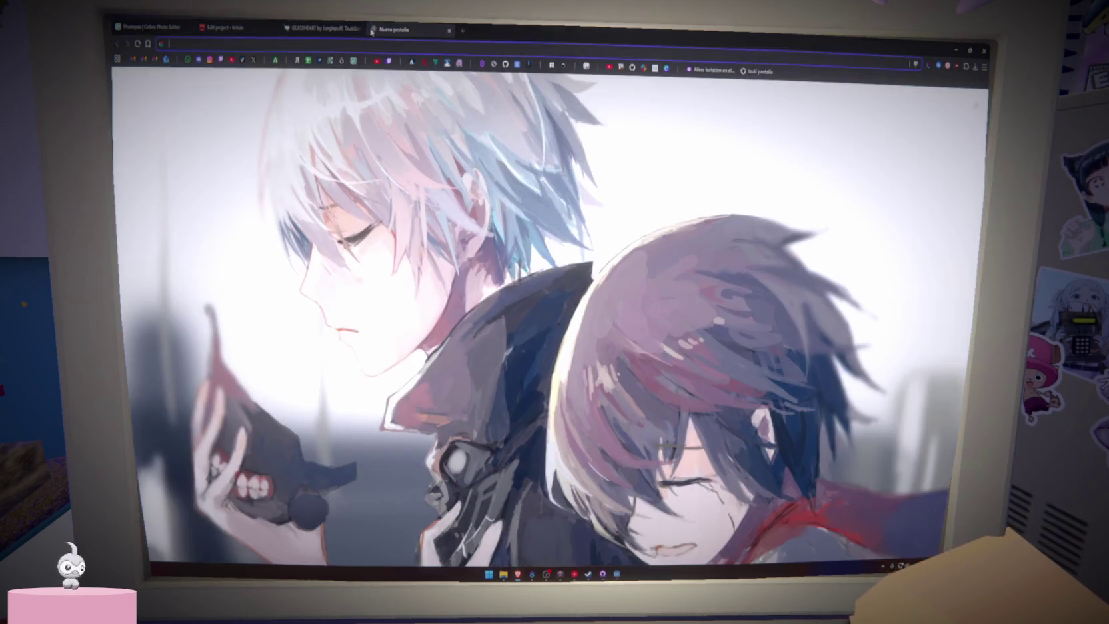
type("gi")
type("ezgif.com/maker")
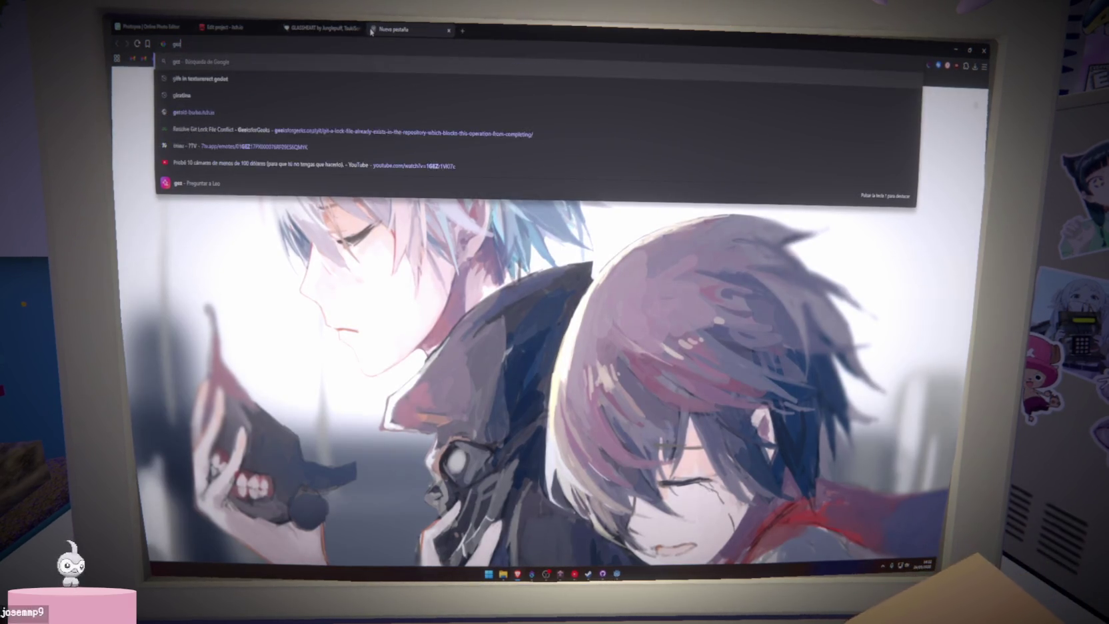
key("Return")
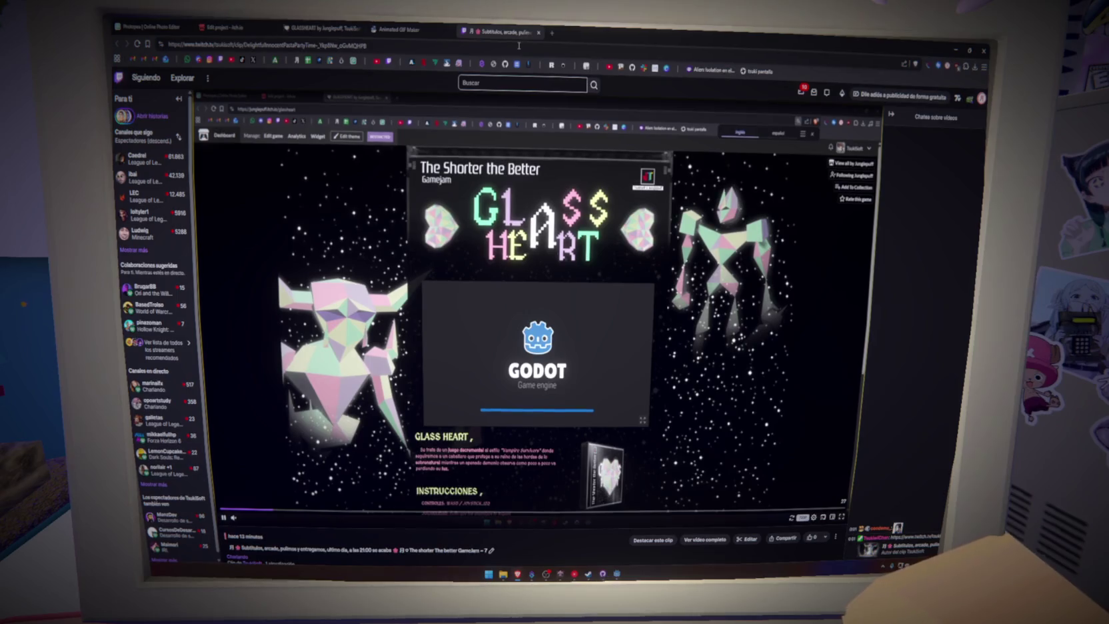
Step: Reload the GLASS HEART game page, then jump the Twitch clip ahead to the cutscene
left_click(226, 27)
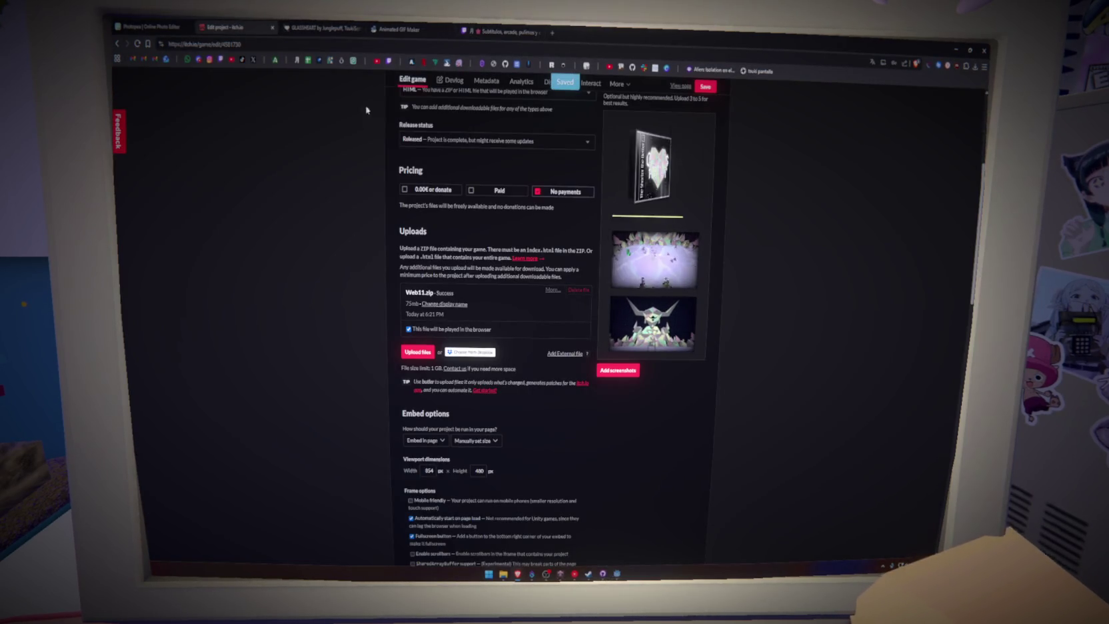
left_click(322, 28)
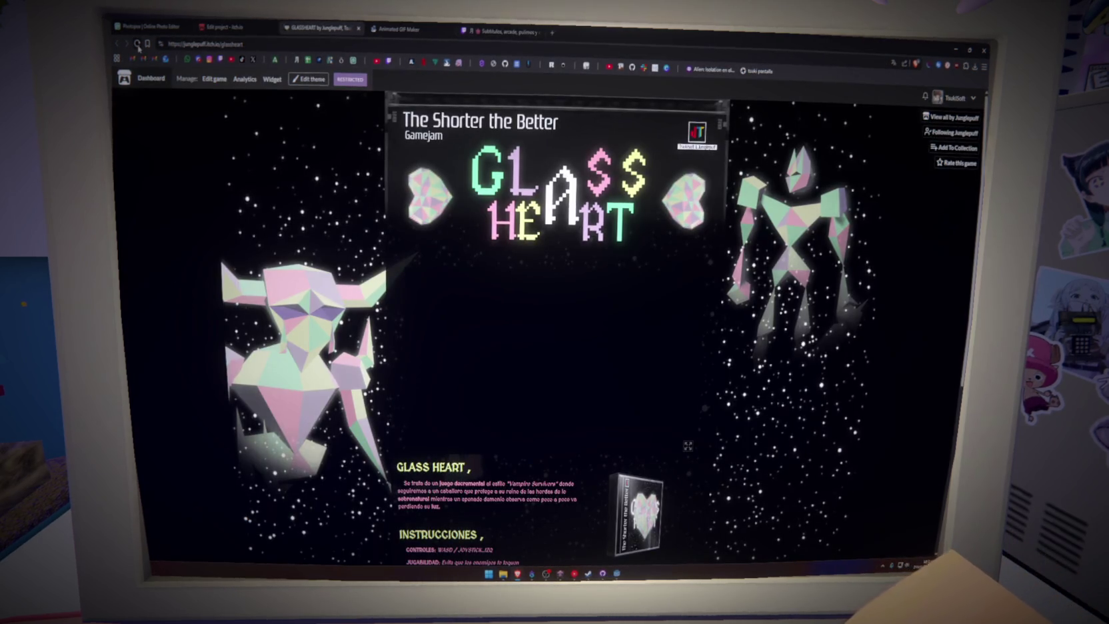
key("F5")
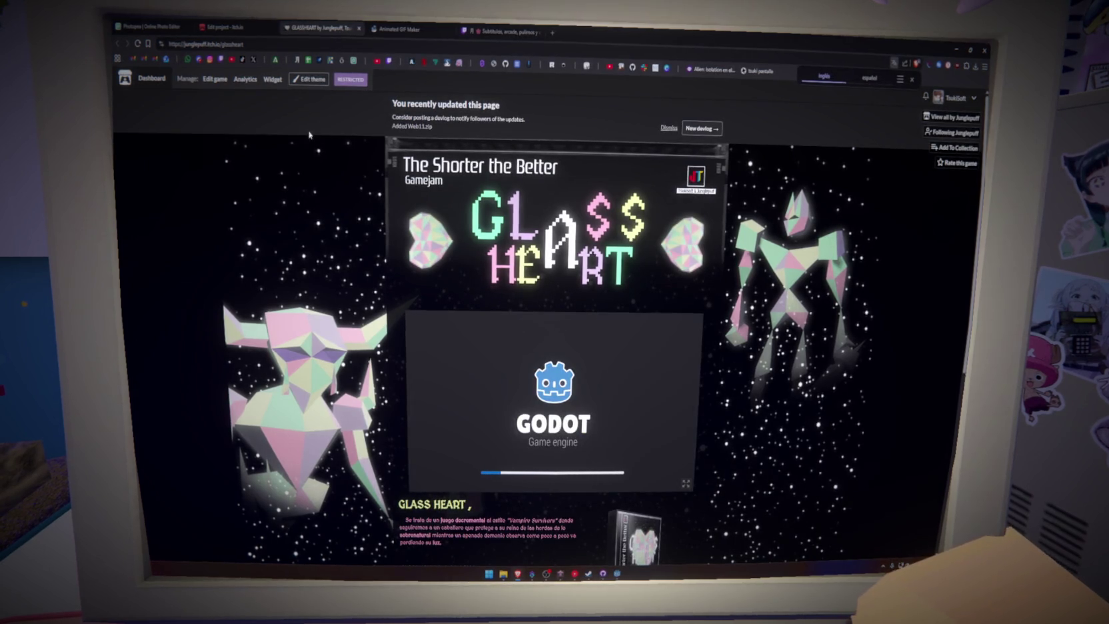
left_click(502, 28)
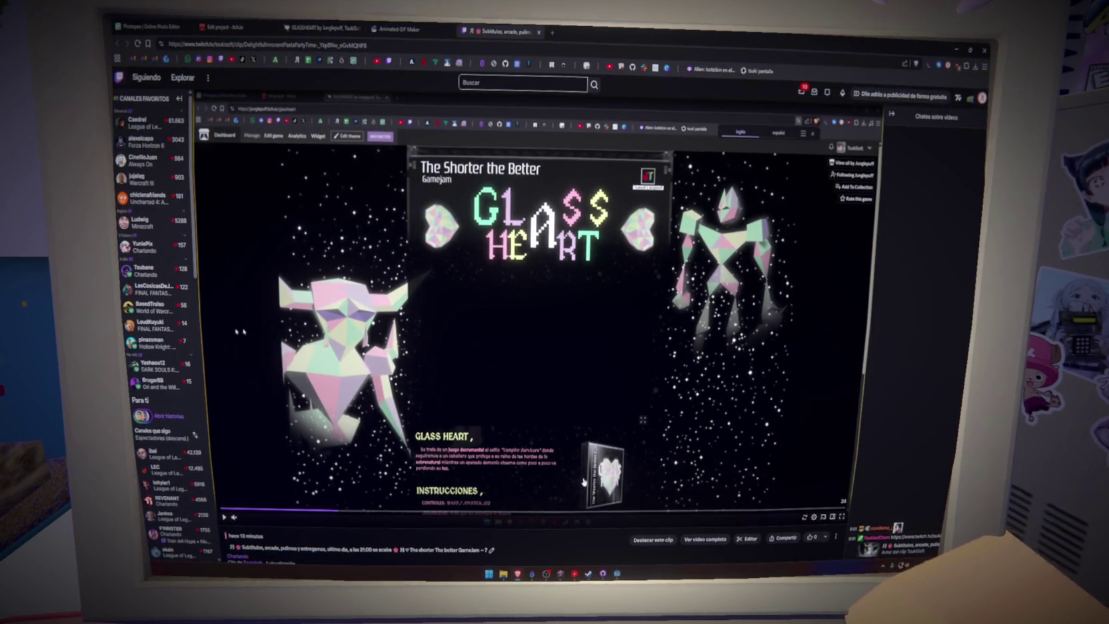
left_click(620, 512)
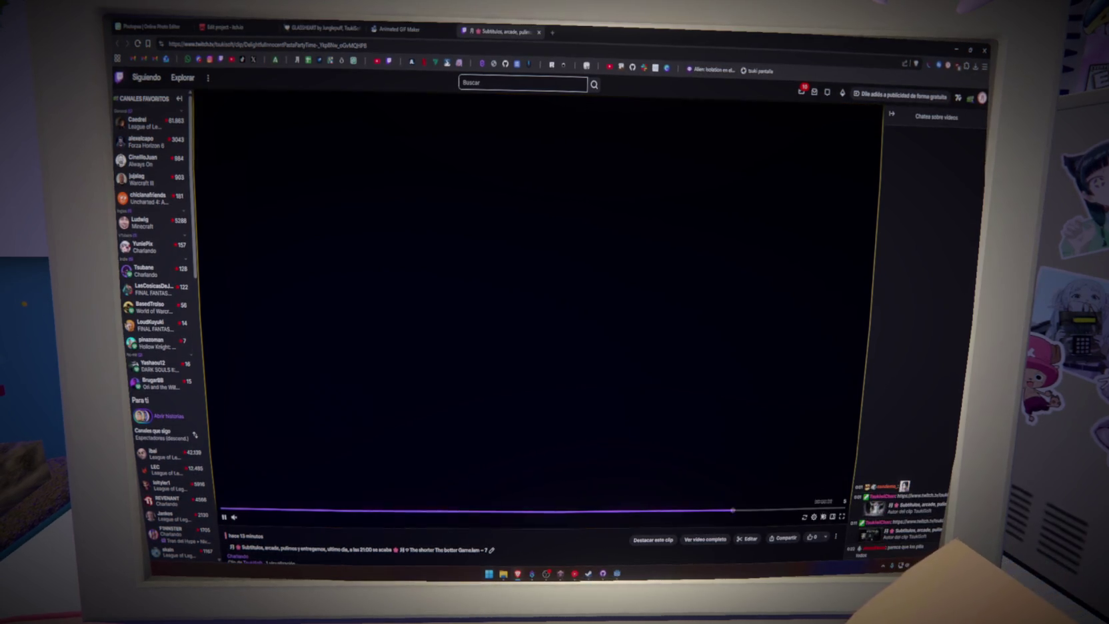
Step: In the clip editor, move the trim start to about 1:08 and preview it
left_click(669, 542)
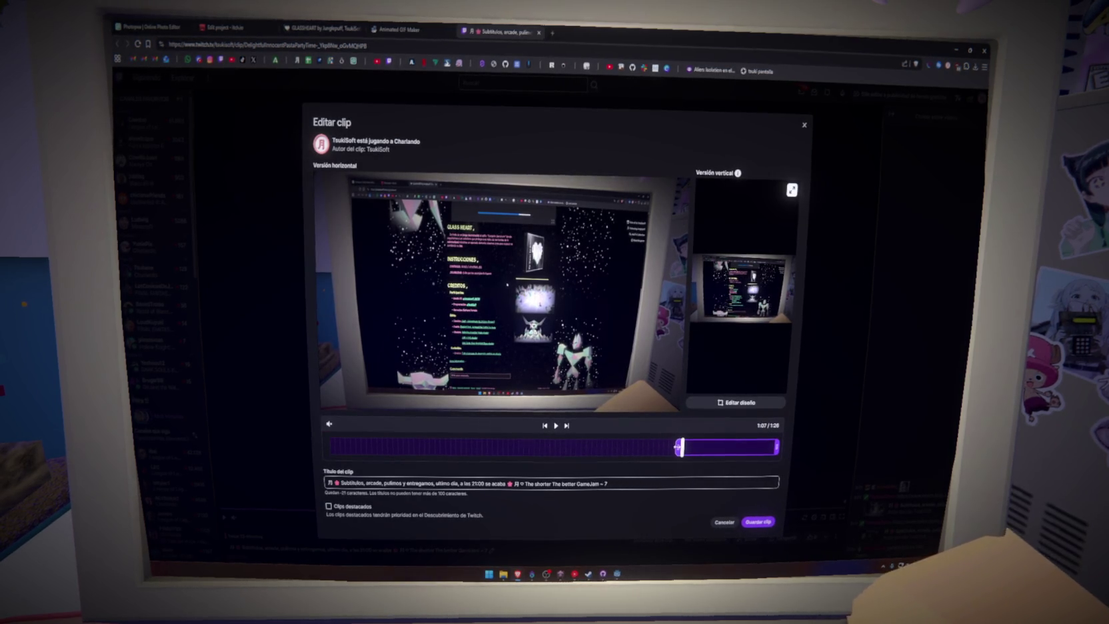
left_click_drag(699, 446, 674, 447)
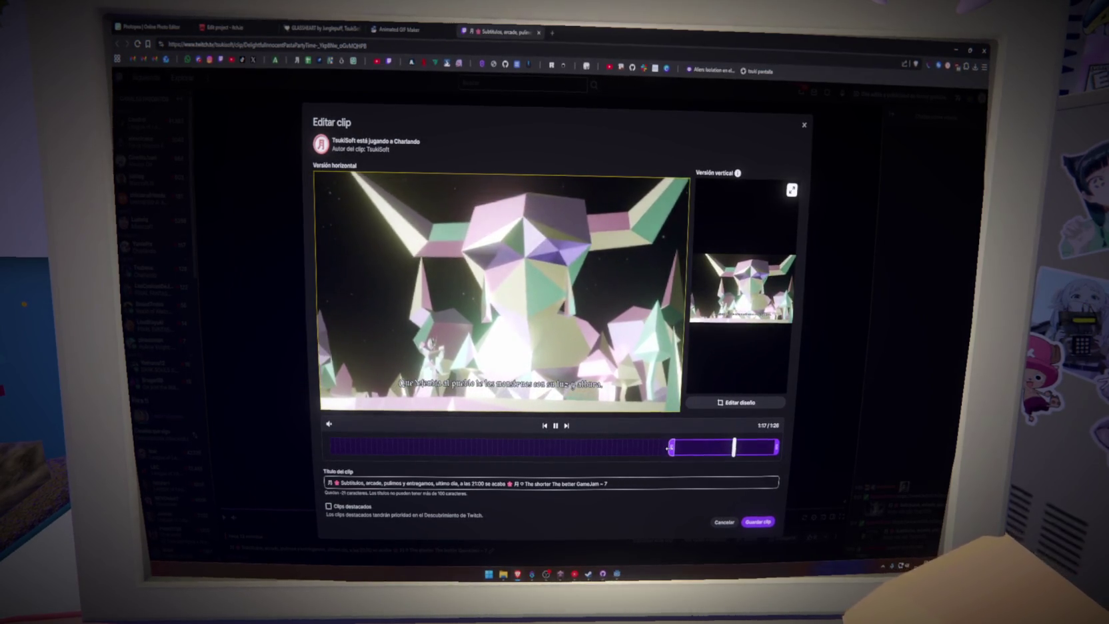
left_click(670, 448)
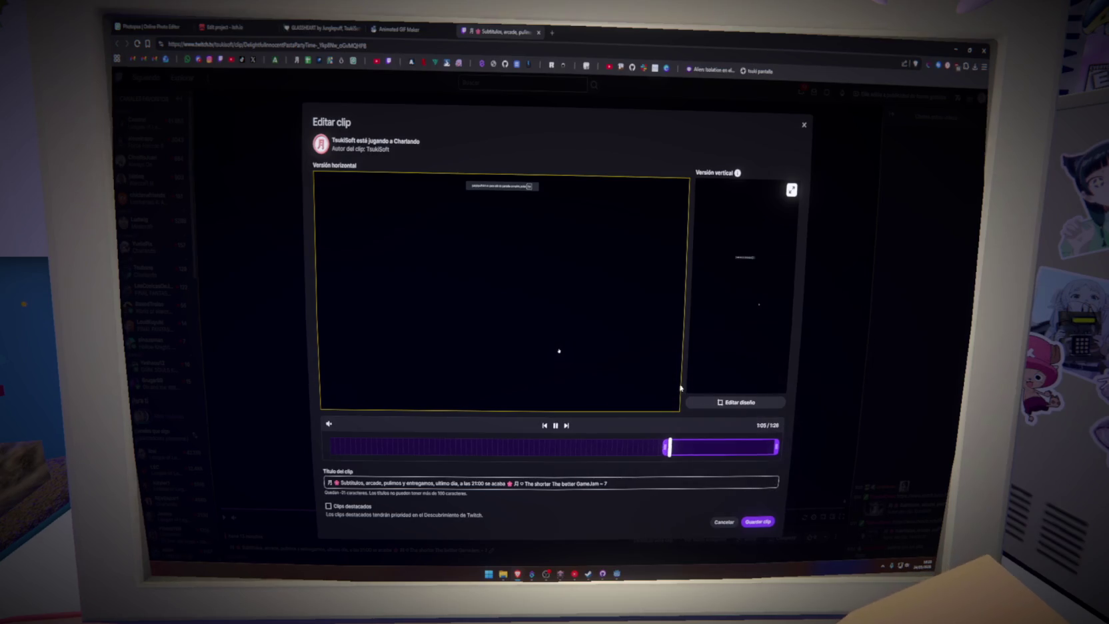
left_click(672, 447)
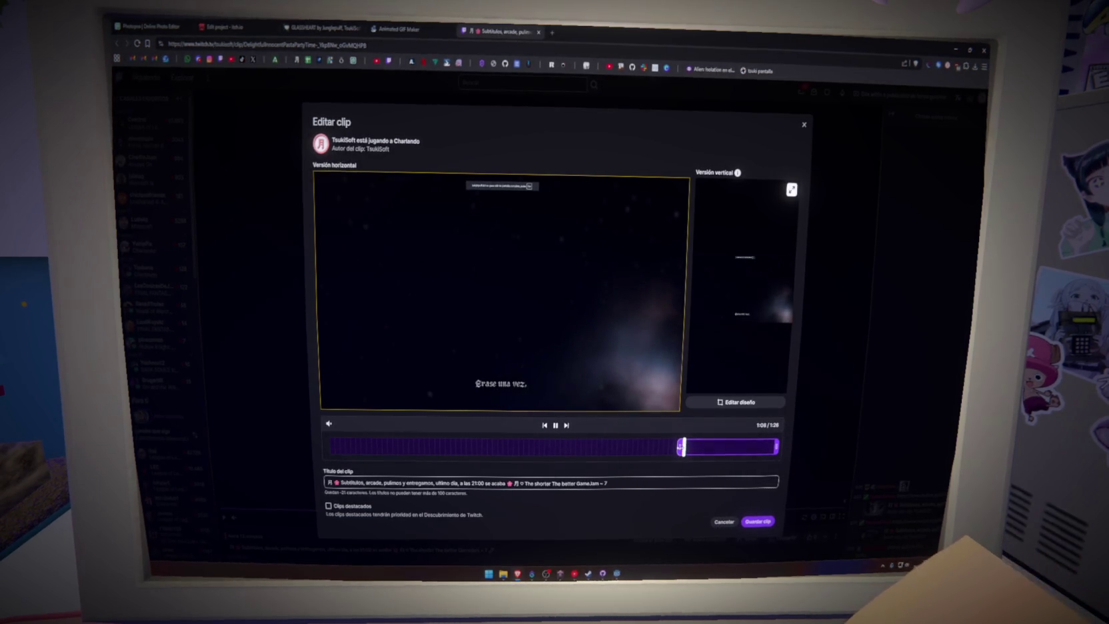
left_click(683, 446)
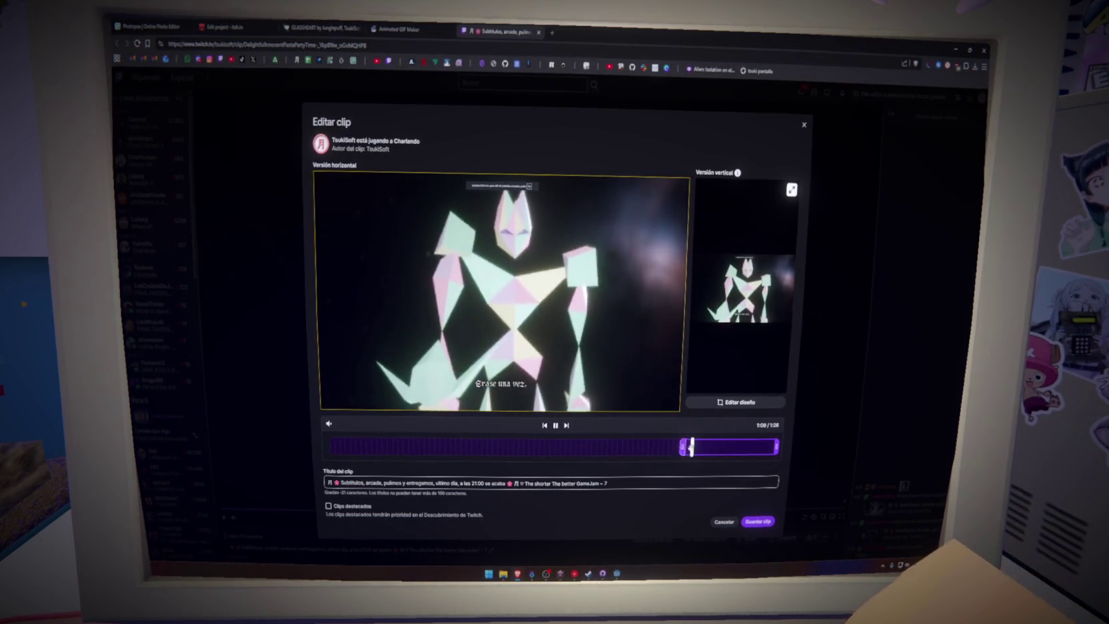
left_click(691, 448)
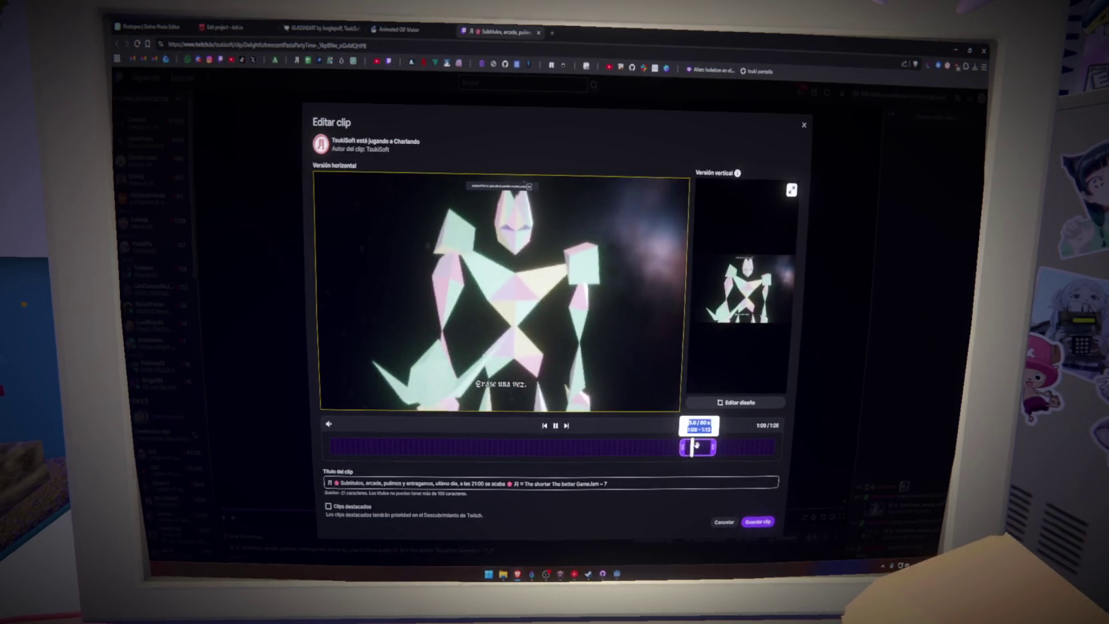
left_click(699, 445)
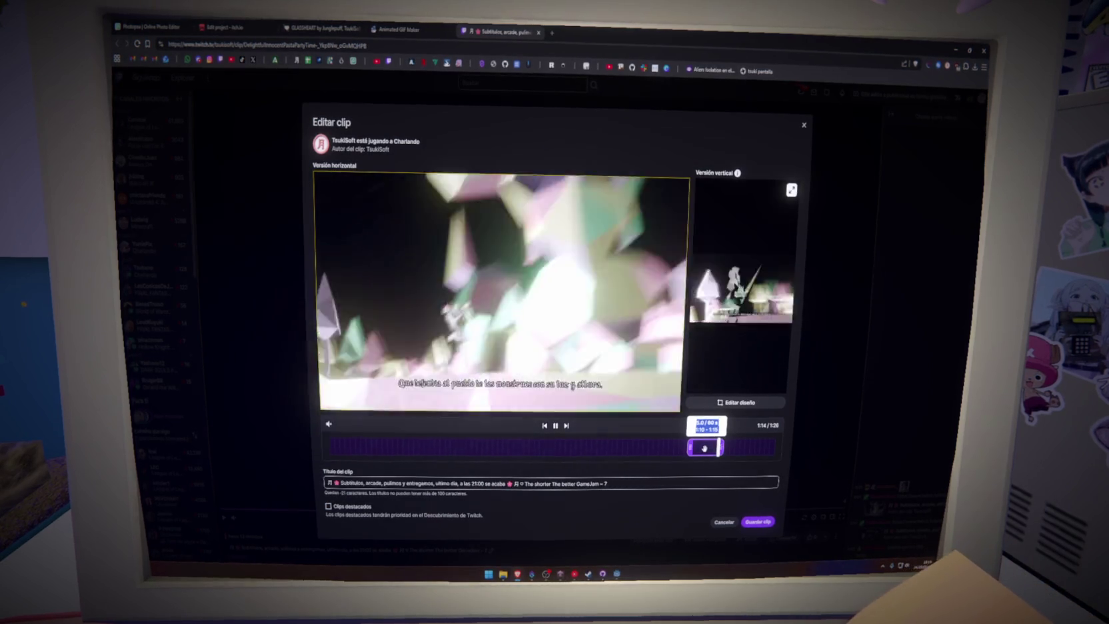
Step: Shift the five-second selection later, then save the clip and confirm re-rendering
left_click_drag(704, 448, 711, 449)
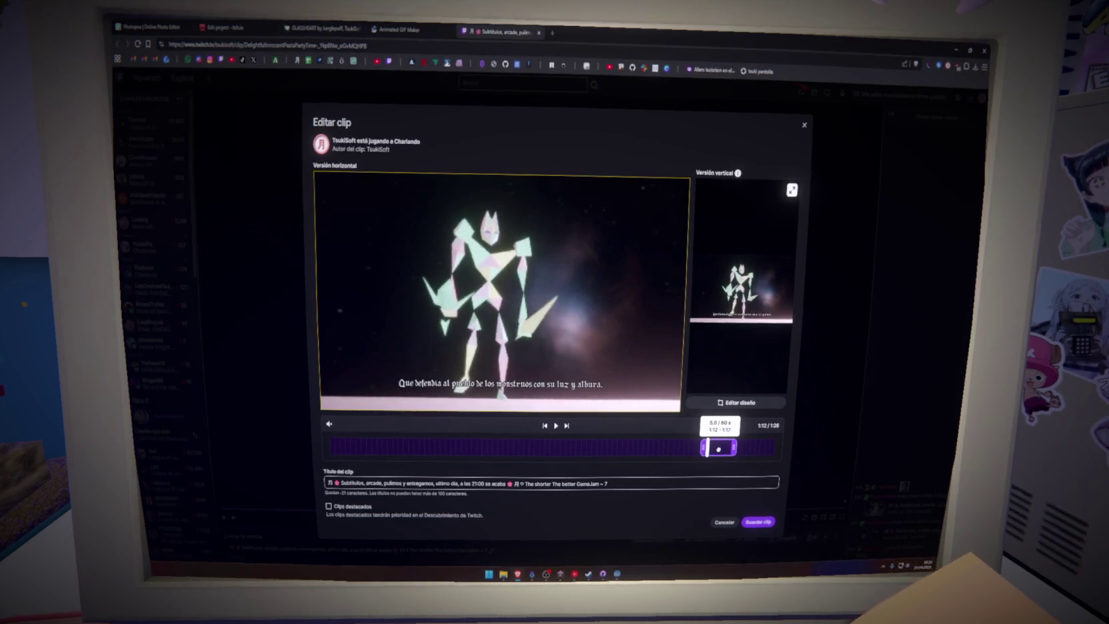
left_click(718, 449)
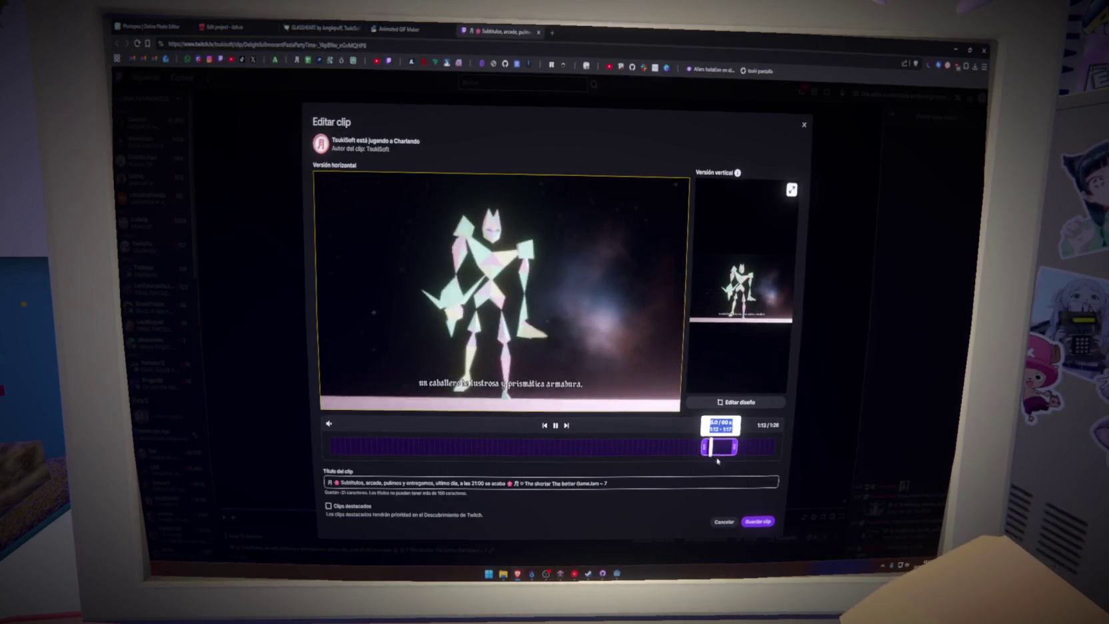
left_click(762, 528)
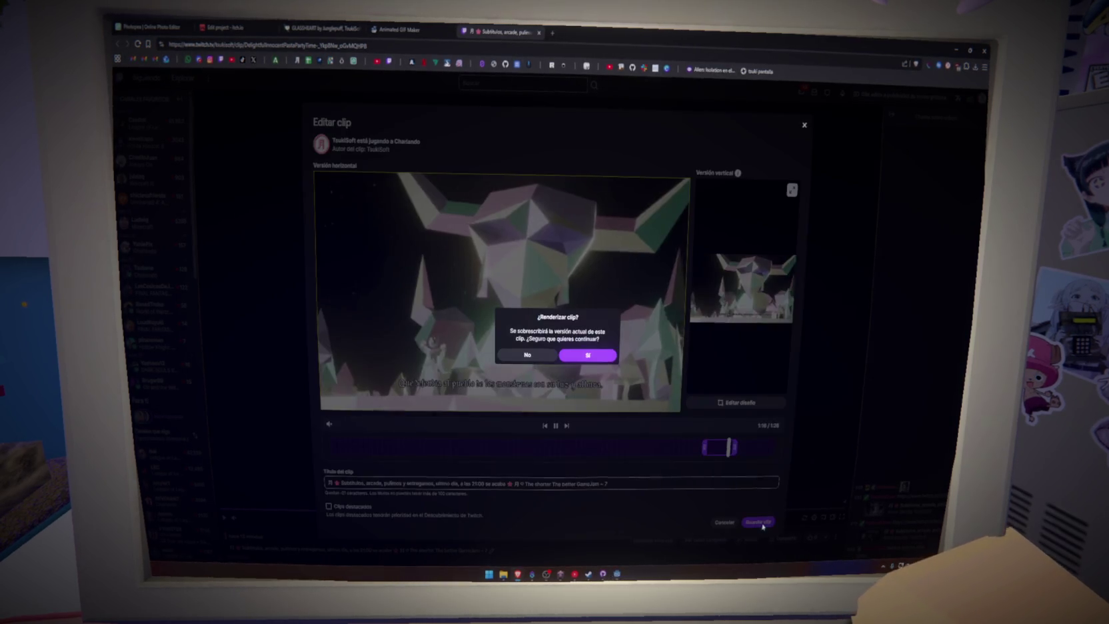
left_click(578, 361)
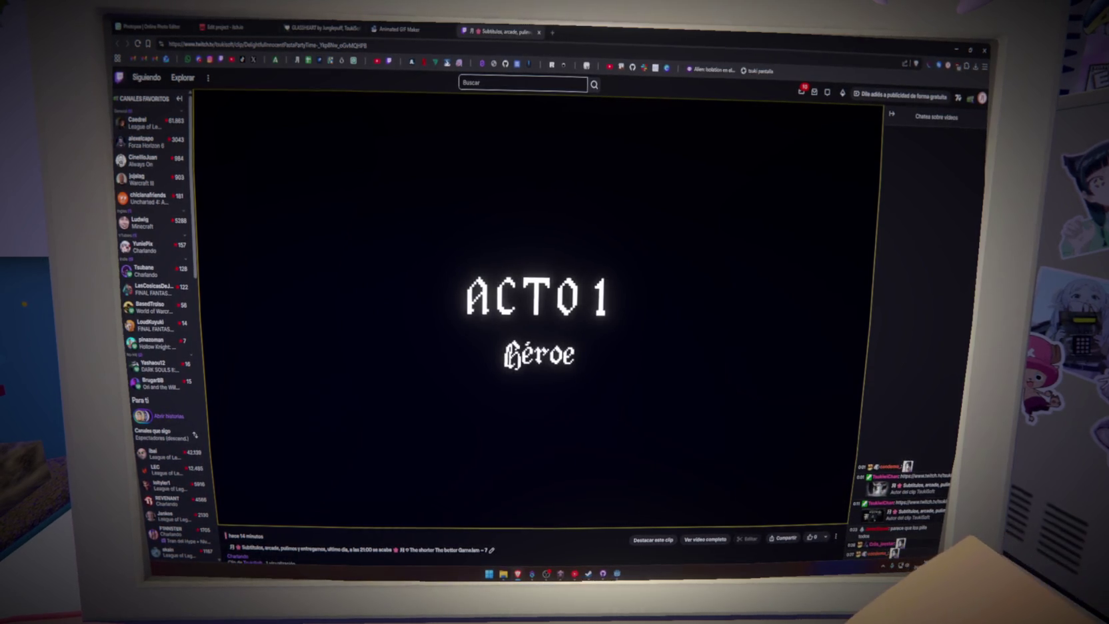
key("ctrl+l")
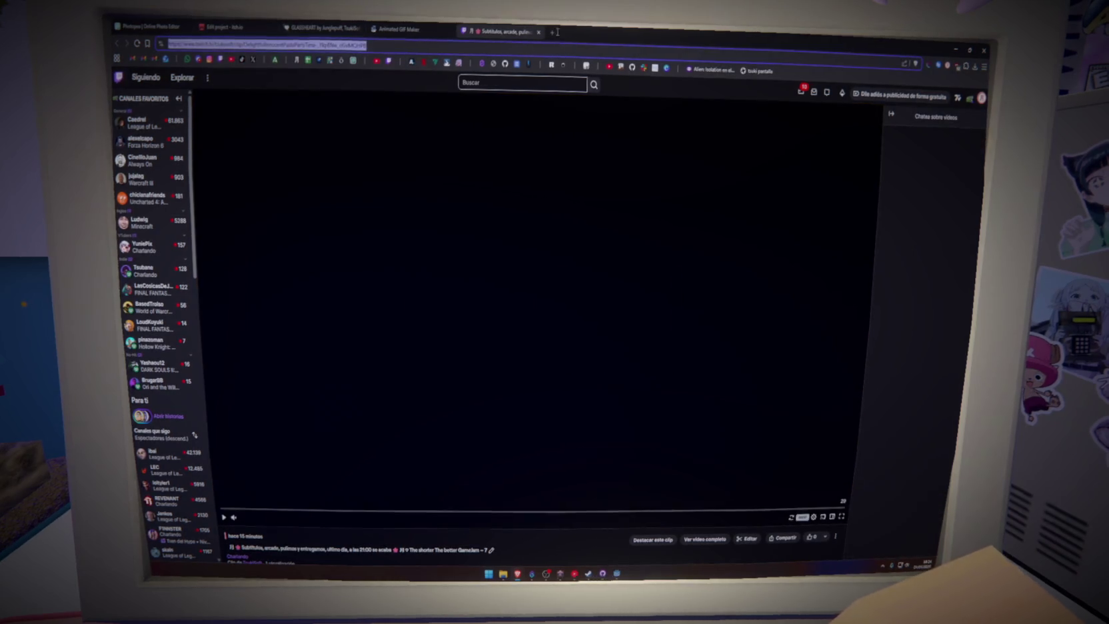
Step: Search for Clipr in a new tab and go to the Clipr downloader site
left_click(553, 32)
type("clipr")
key("Return")
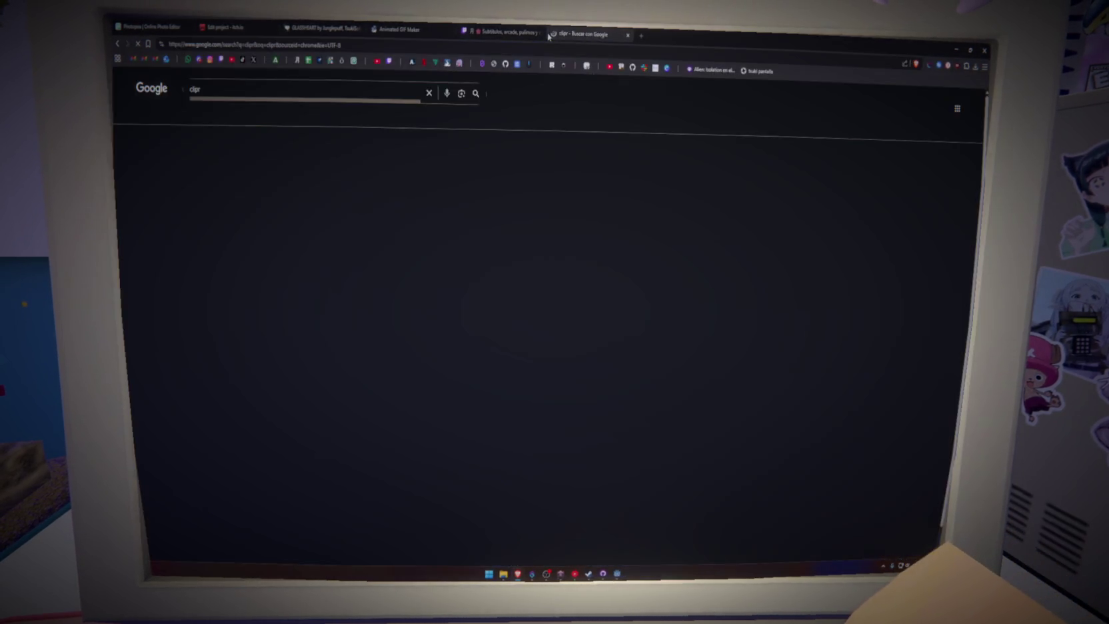
left_click(254, 161)
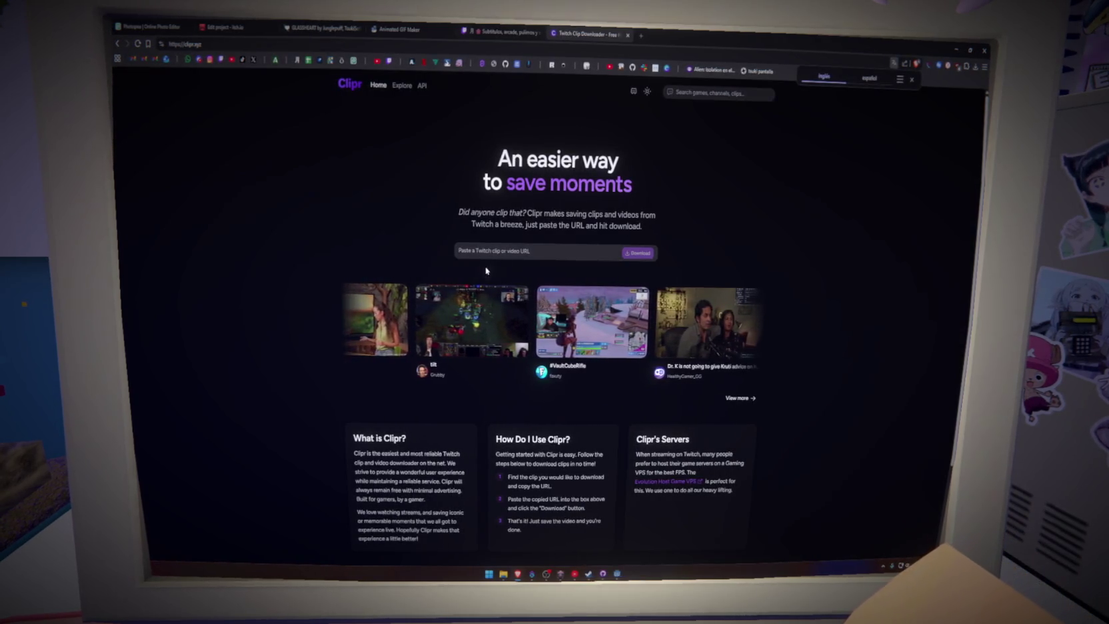
Step: Paste the Twitch clip link into Clipr and download it at 360p30
left_click(510, 252)
key("ctrl+v")
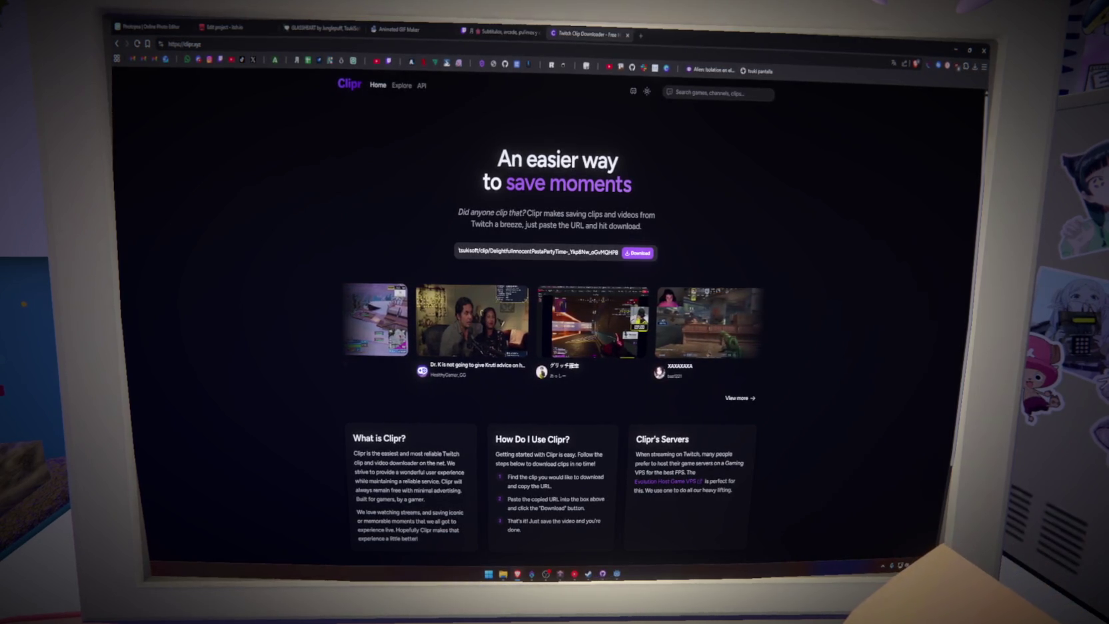
left_click(638, 252)
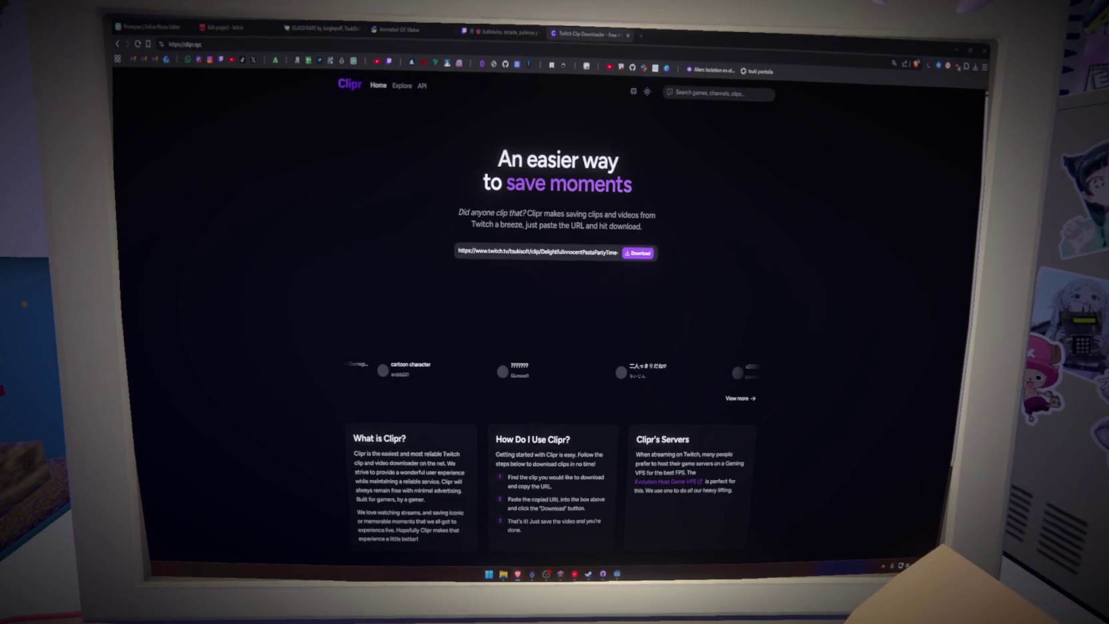
left_click(638, 254)
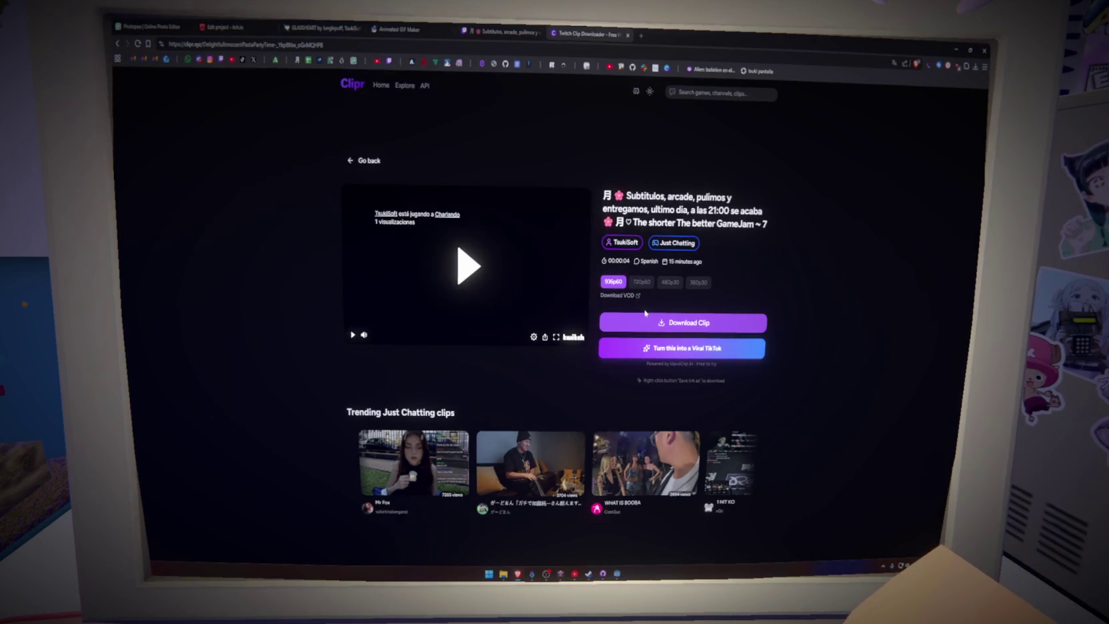
left_click(699, 282)
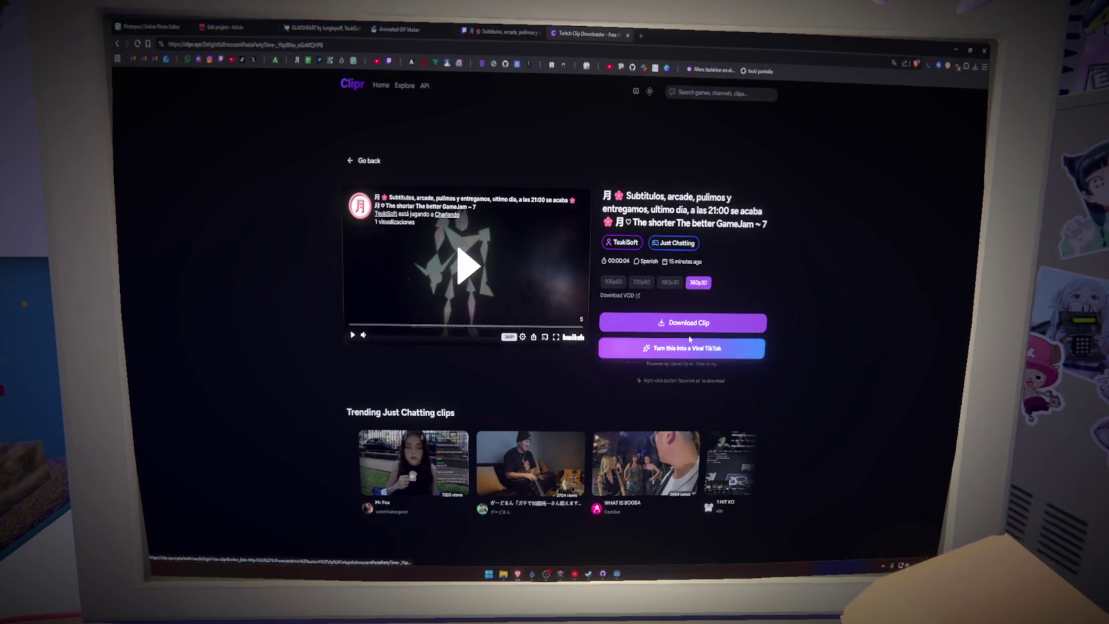
left_click(690, 327)
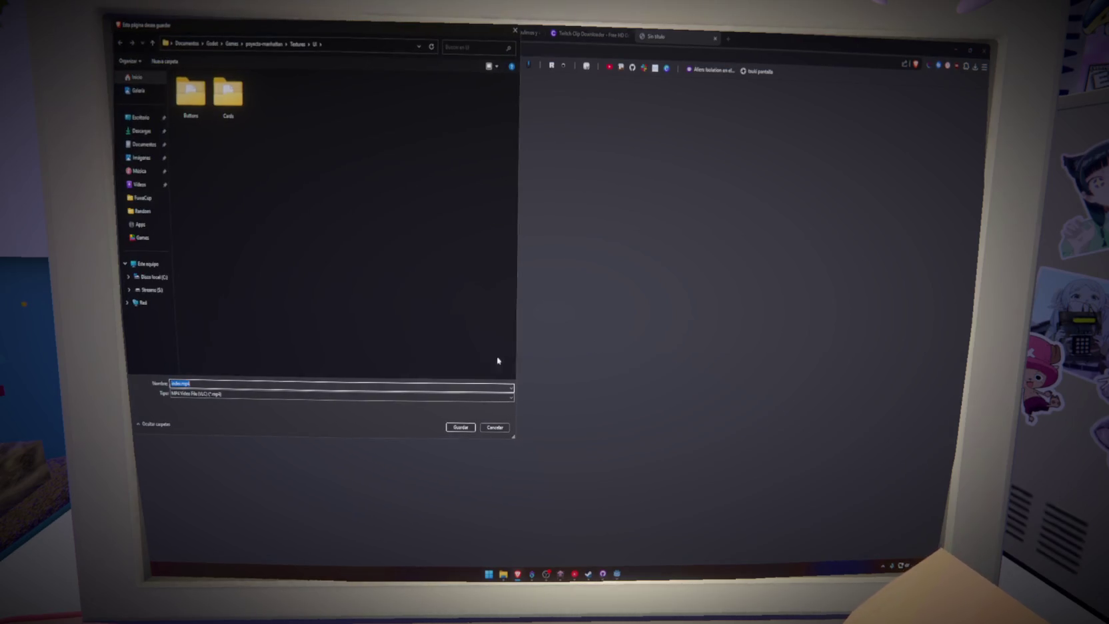
Step: Save the clip as index.mp4 and upload it to Ezgif's GIF maker
left_click(140, 144)
left_click(461, 427)
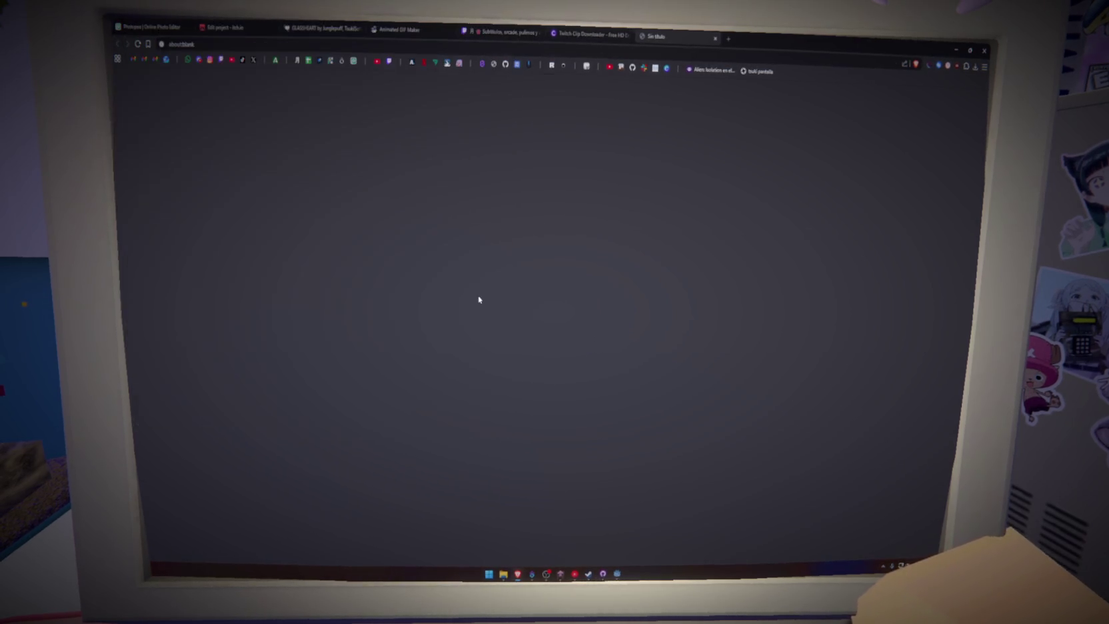
left_click(503, 31)
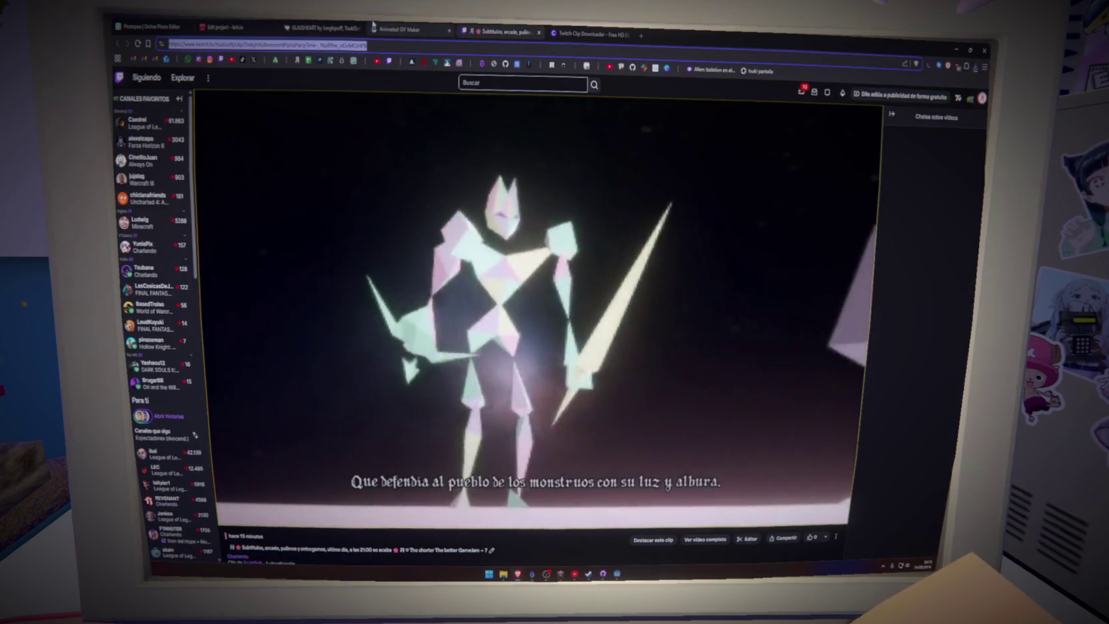
left_click(400, 30)
left_click(477, 285)
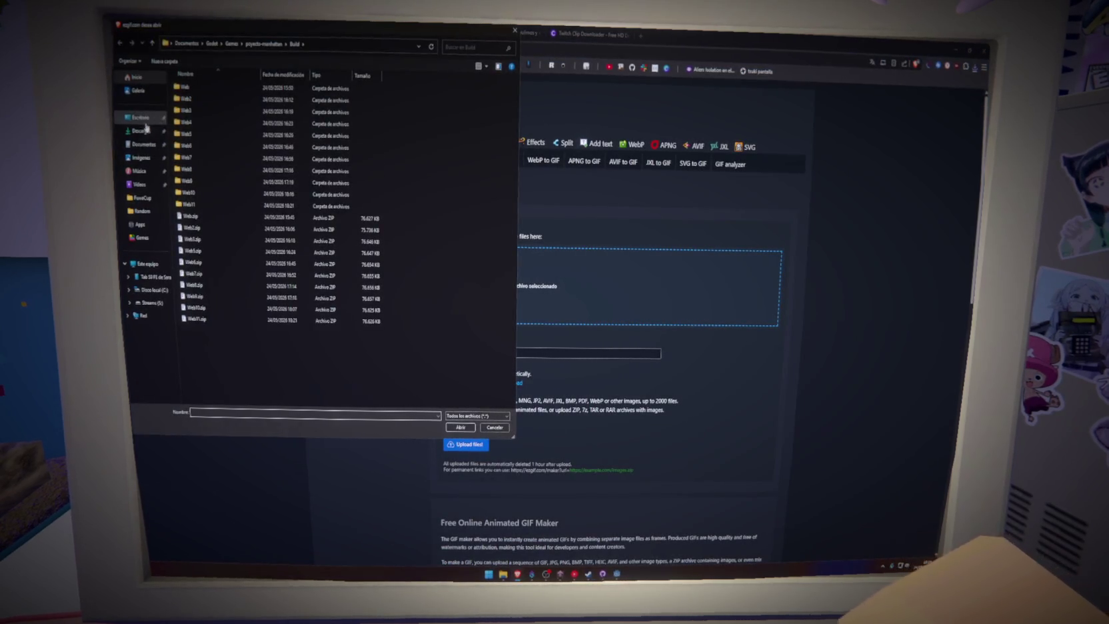
left_click(203, 113)
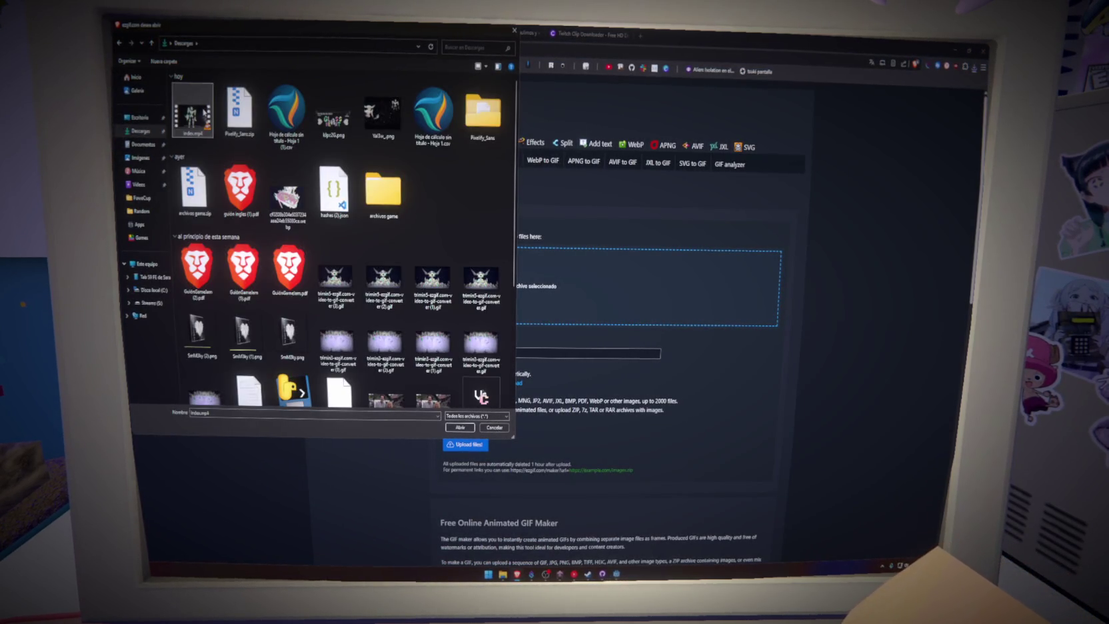
left_click(460, 427)
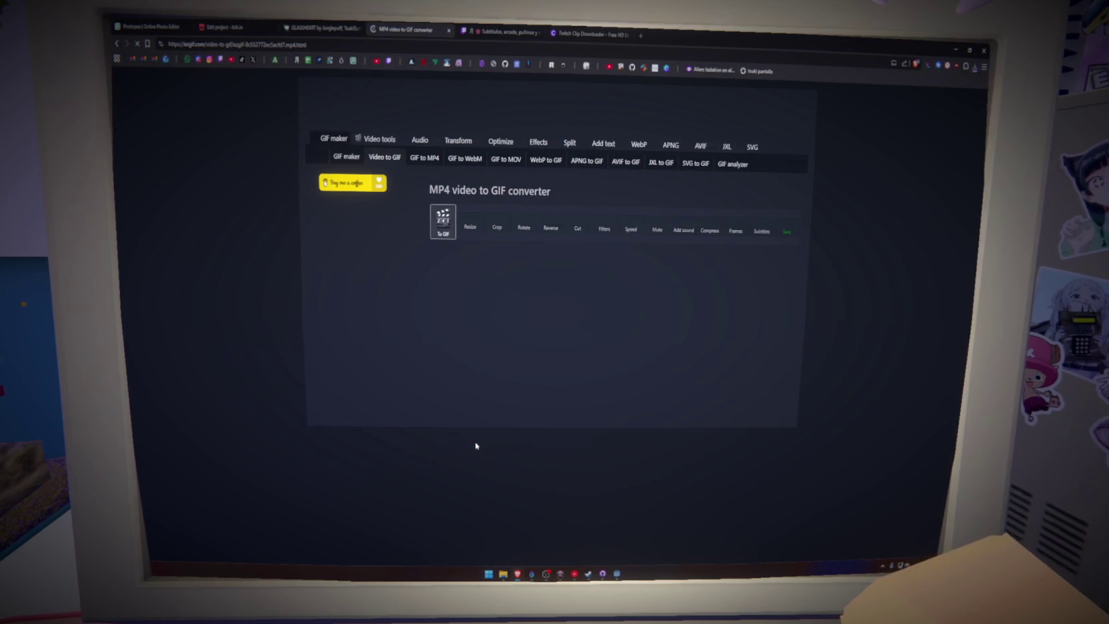
Step: Convert the video's 2.42–5.01 s stretch into a 12 fps GIF
left_click(510, 320)
scroll(508, 274, "down", 1)
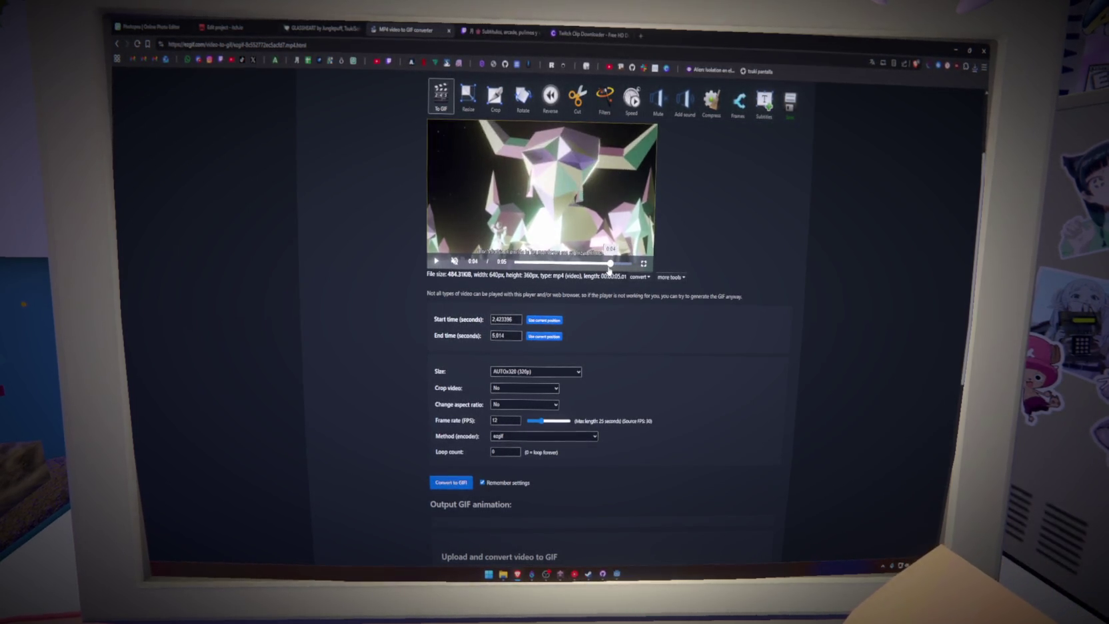
scroll(470, 388, "down", 1)
scroll(470, 387, "down", 1)
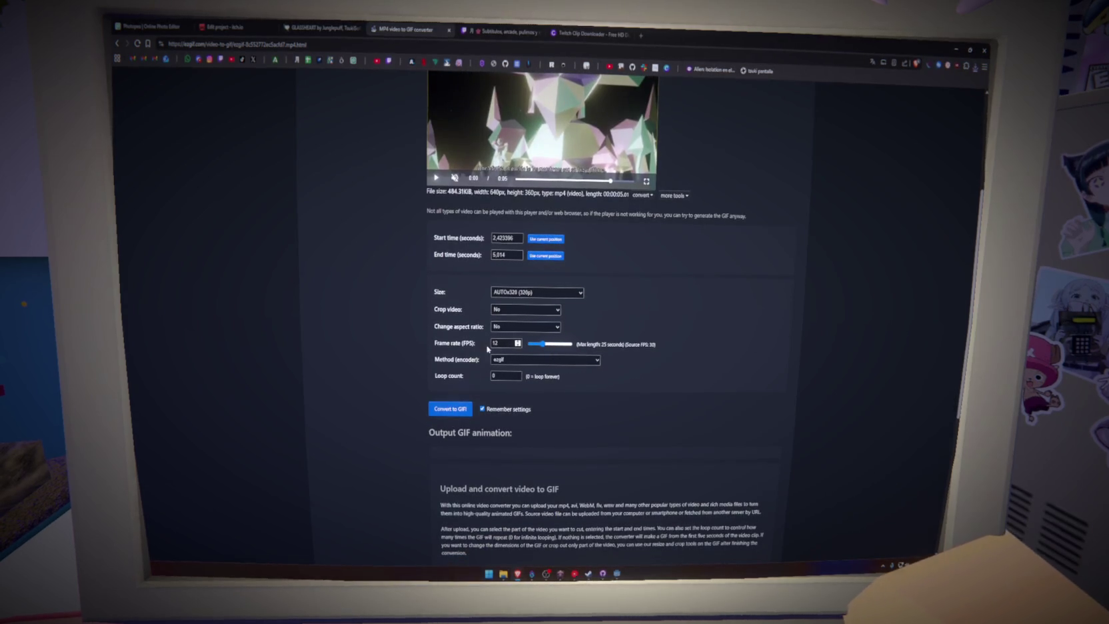
key("Return")
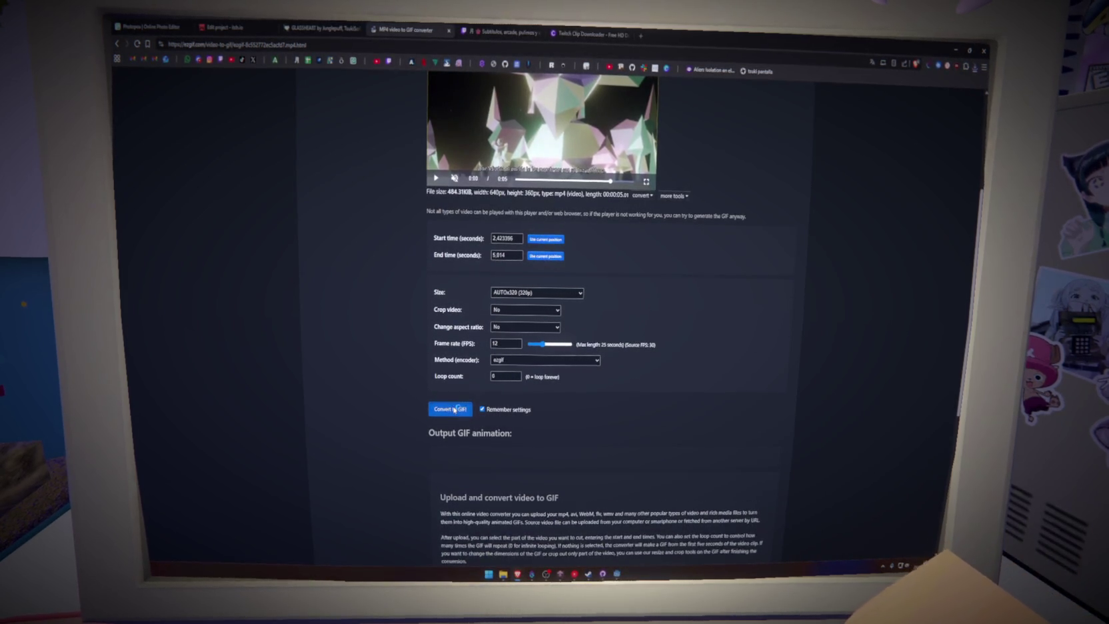
scroll(358, 386, "down", 2)
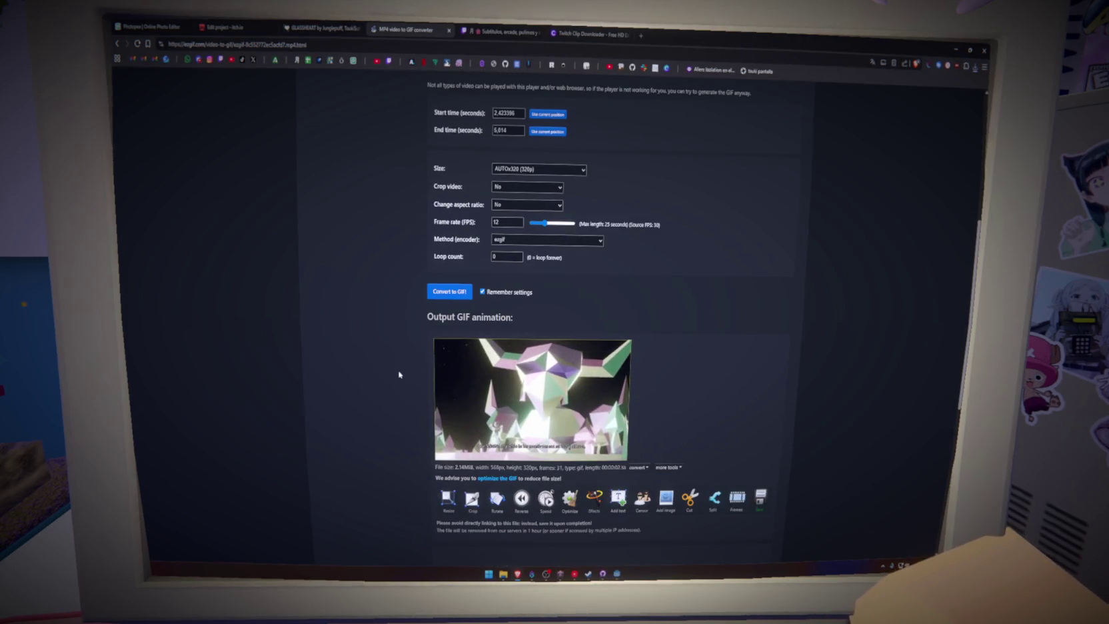
Step: Crop the GIF to a 16:9 locked area of 485 by 273 pixels
left_click(472, 501)
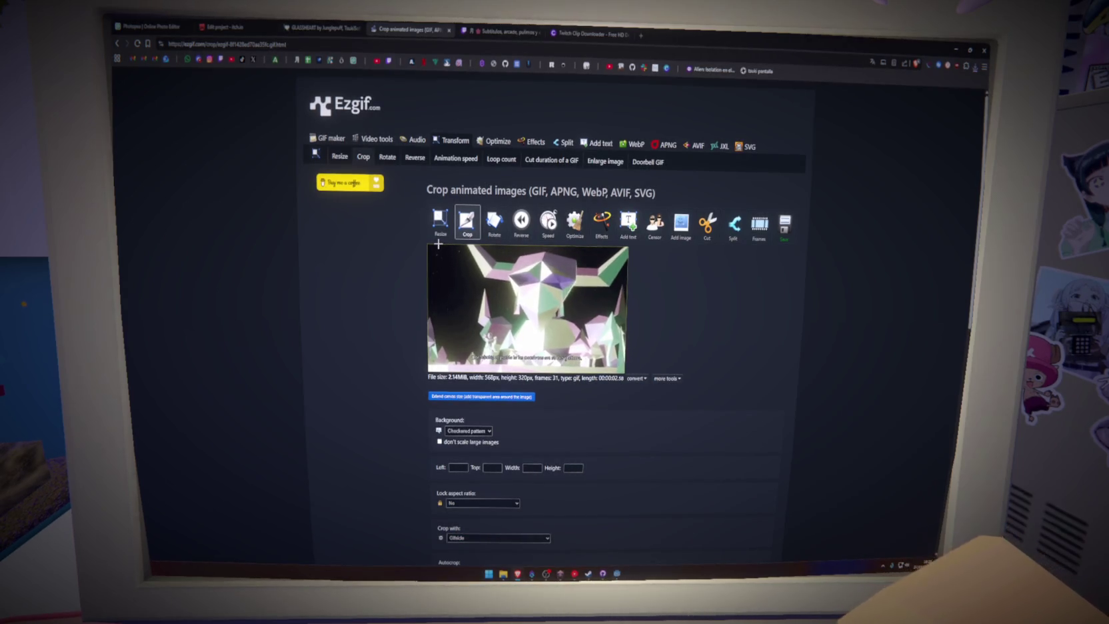
left_click(467, 503)
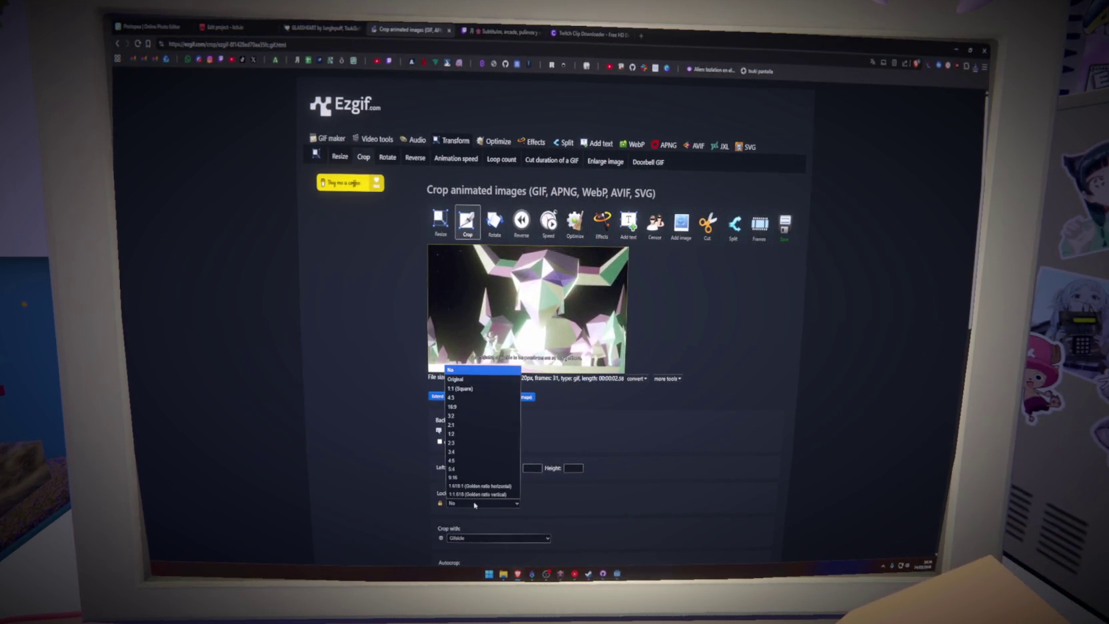
left_click(466, 406)
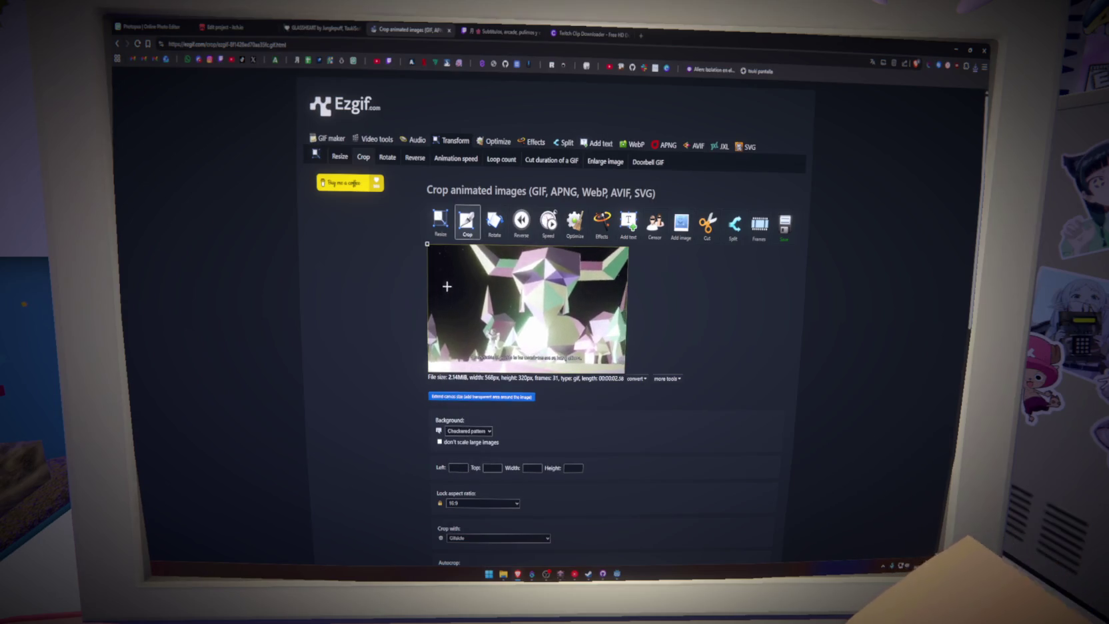
left_click_drag(442, 247, 504, 288)
mouse_move(546, 335)
left_mouse_down()
mouse_move(573, 346)
mouse_move(554, 326)
left_mouse_up()
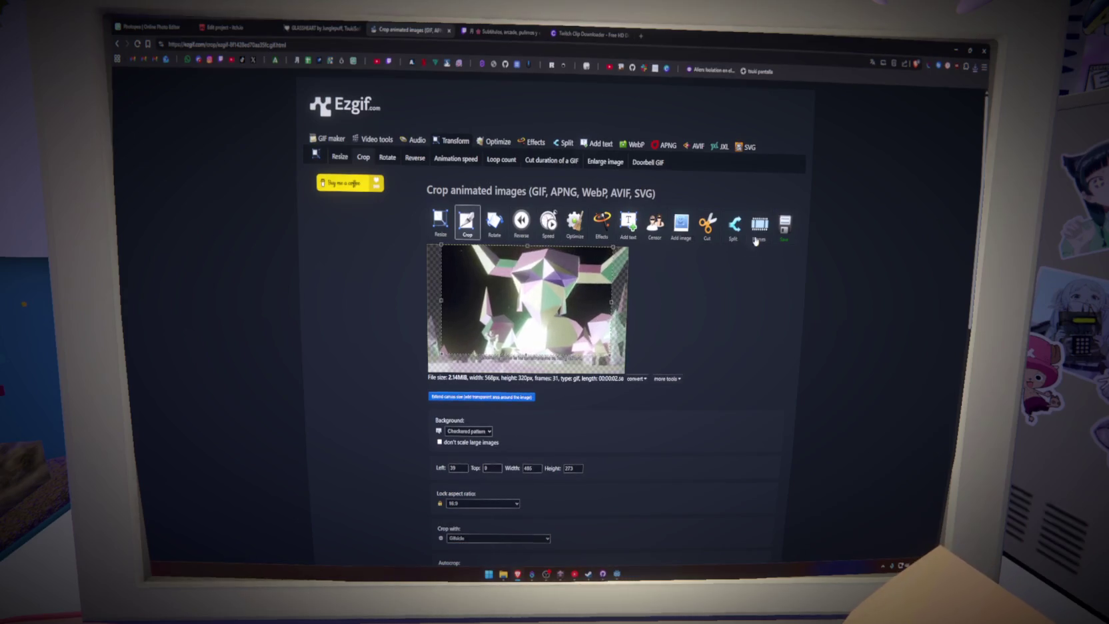
Step: Download the cropped GIF to the computer as ezgif.com-crop.gif
left_click(783, 225)
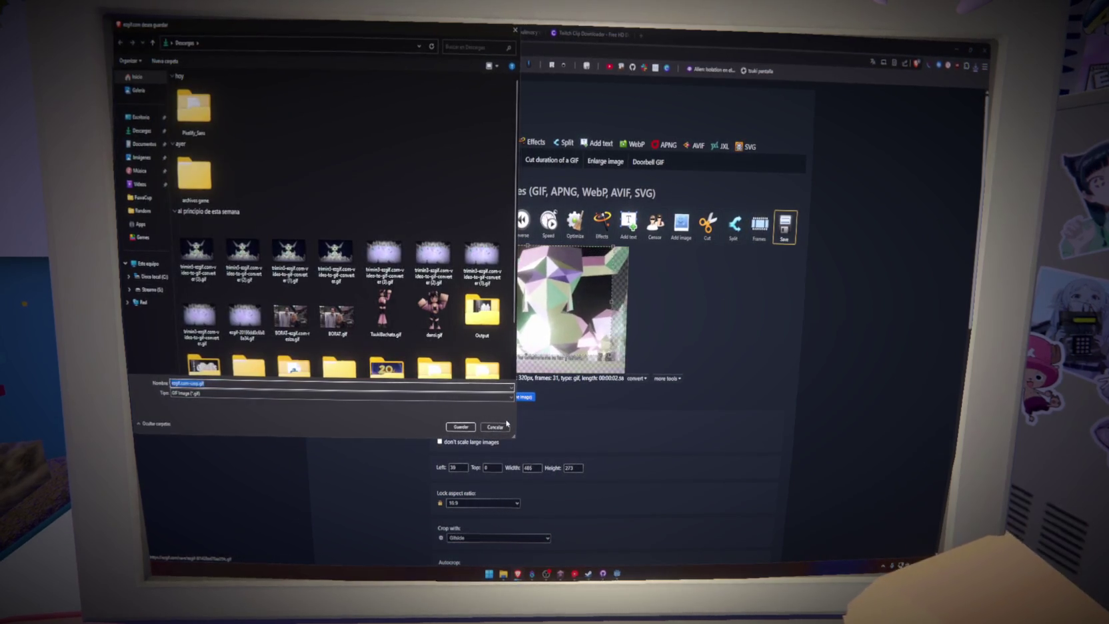
left_click(461, 427)
scroll(459, 358, "down", 5)
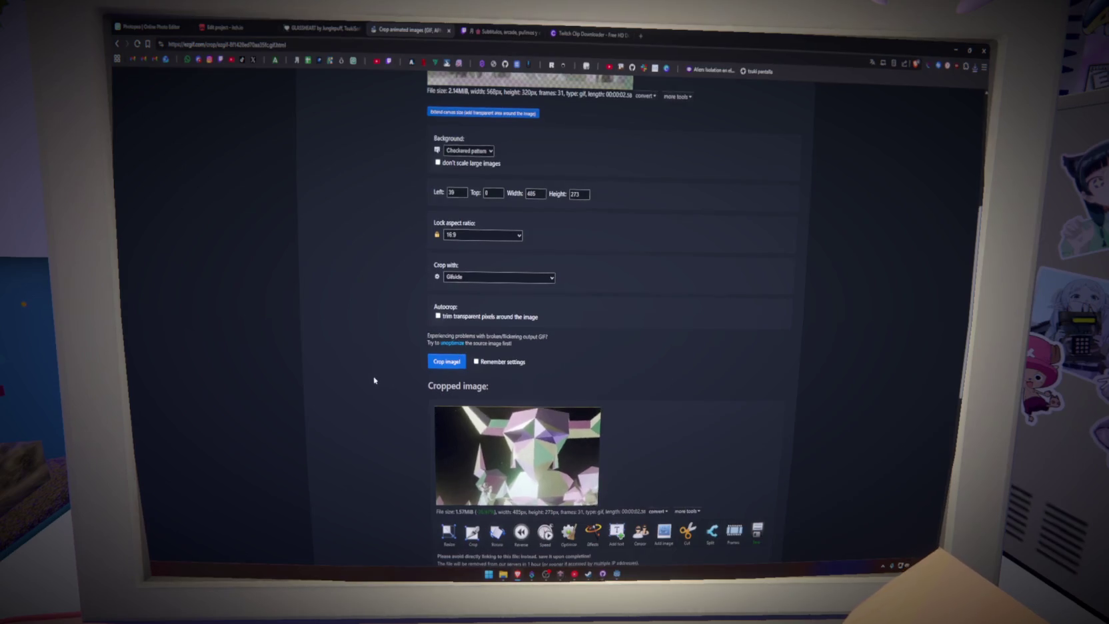
scroll(374, 377, "down", 1)
scroll(373, 377, "up", 3)
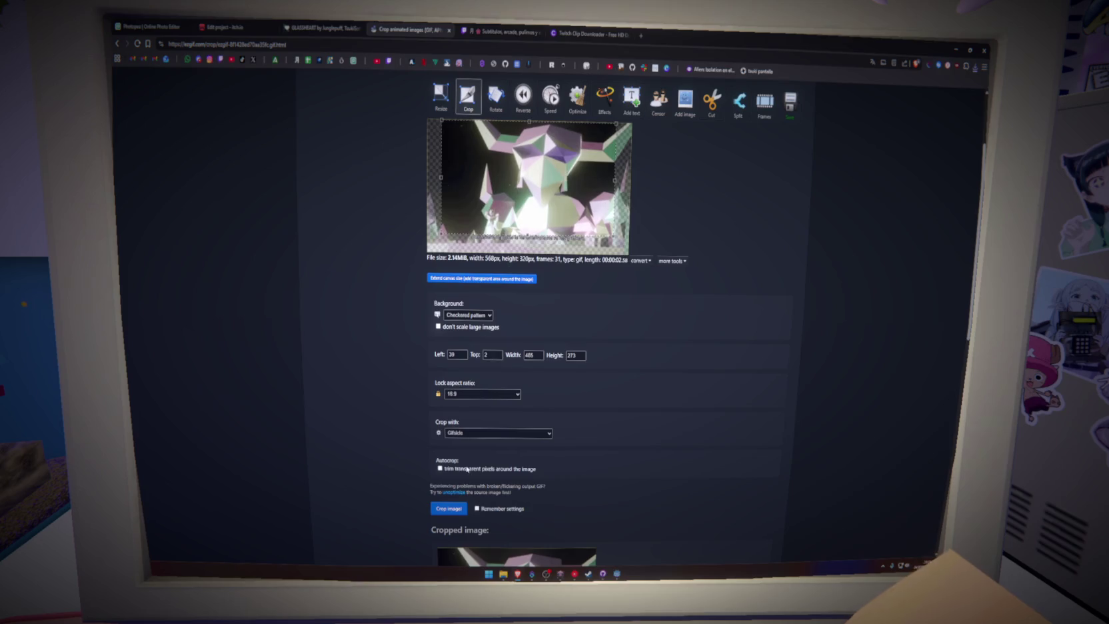
scroll(400, 468, "down", 4)
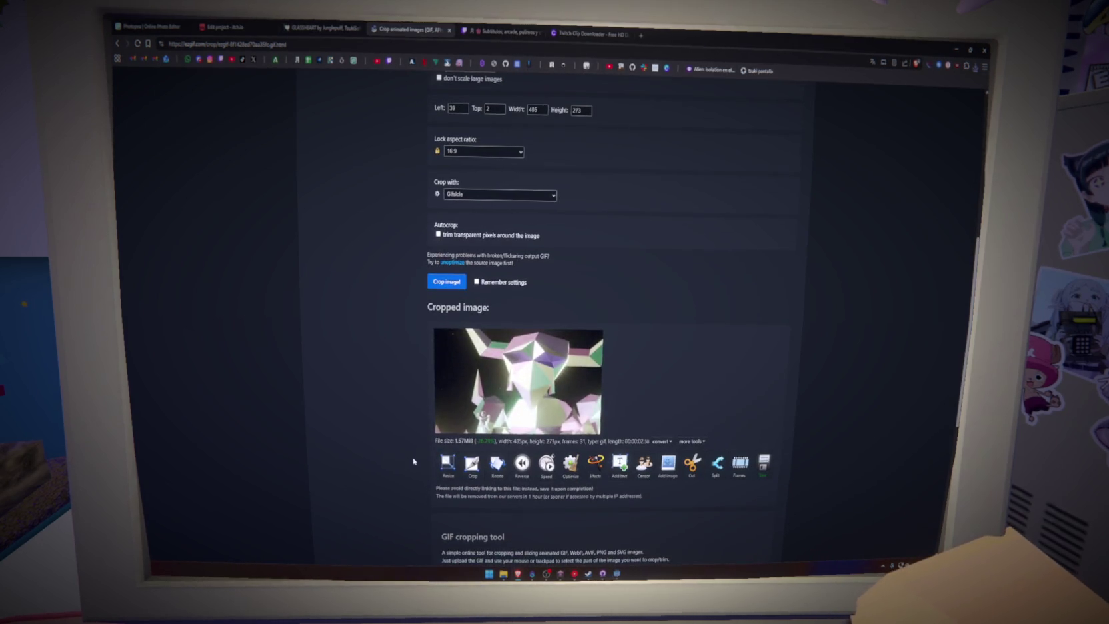
left_click(764, 463)
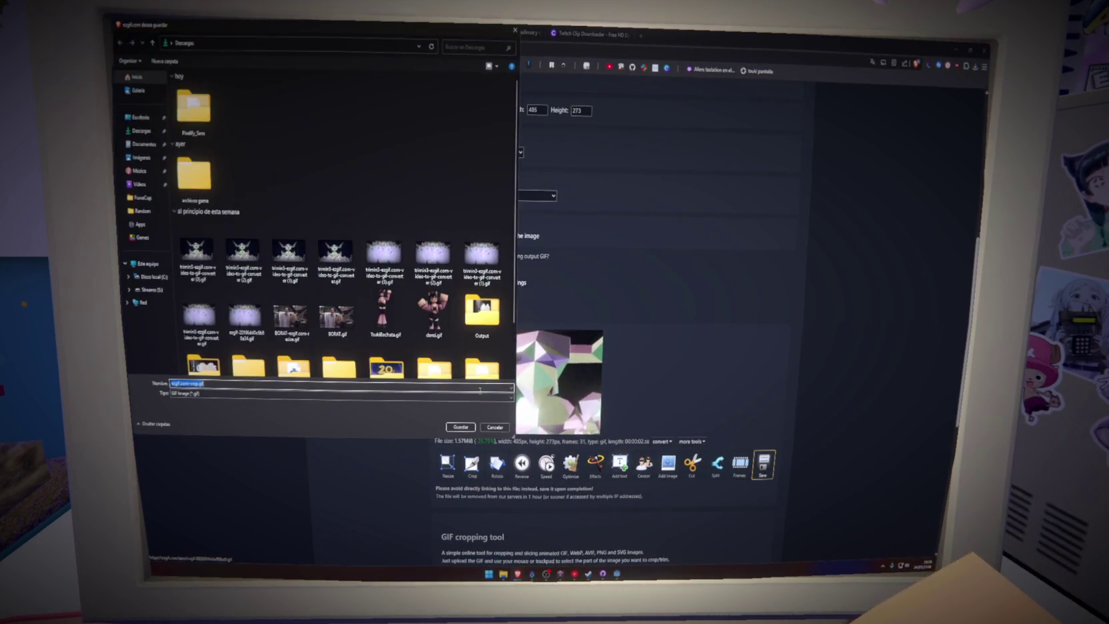
left_click(448, 428)
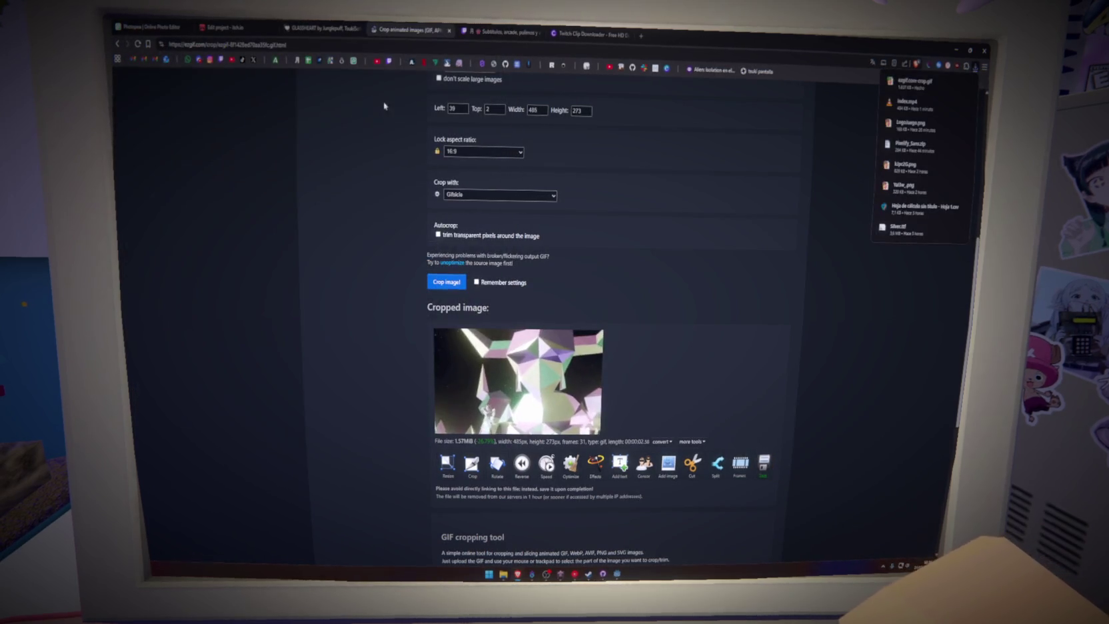
left_click(318, 28)
Step: Delete both old screenshots from the GLASS HEART itch.io edit page
left_click(224, 28)
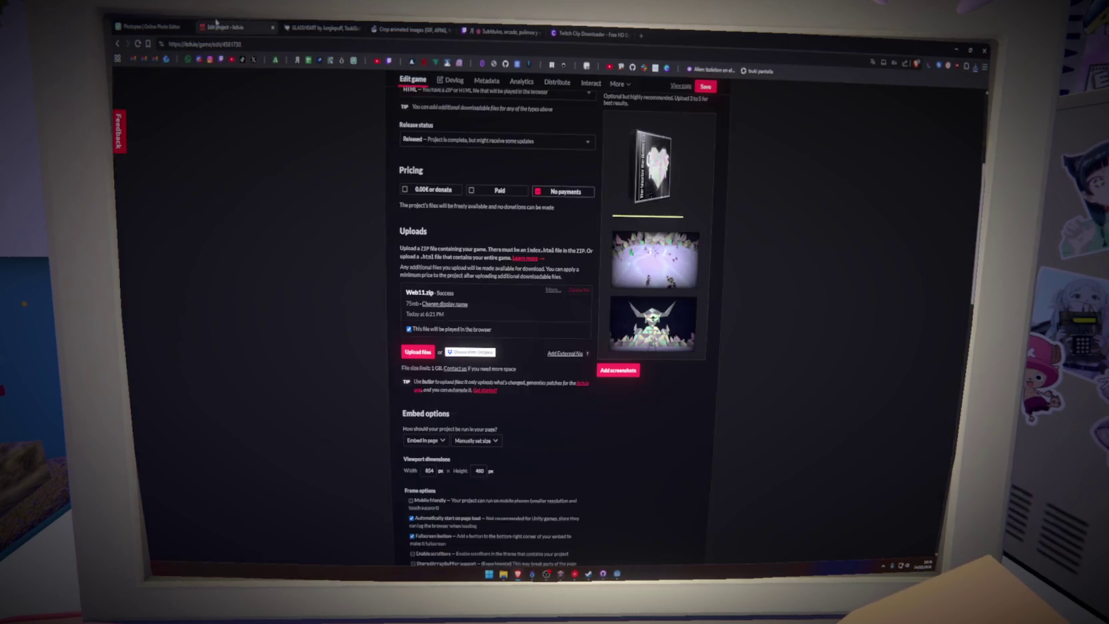
mouse_move(681, 266)
scroll(682, 300, "up", 1)
left_click(682, 339)
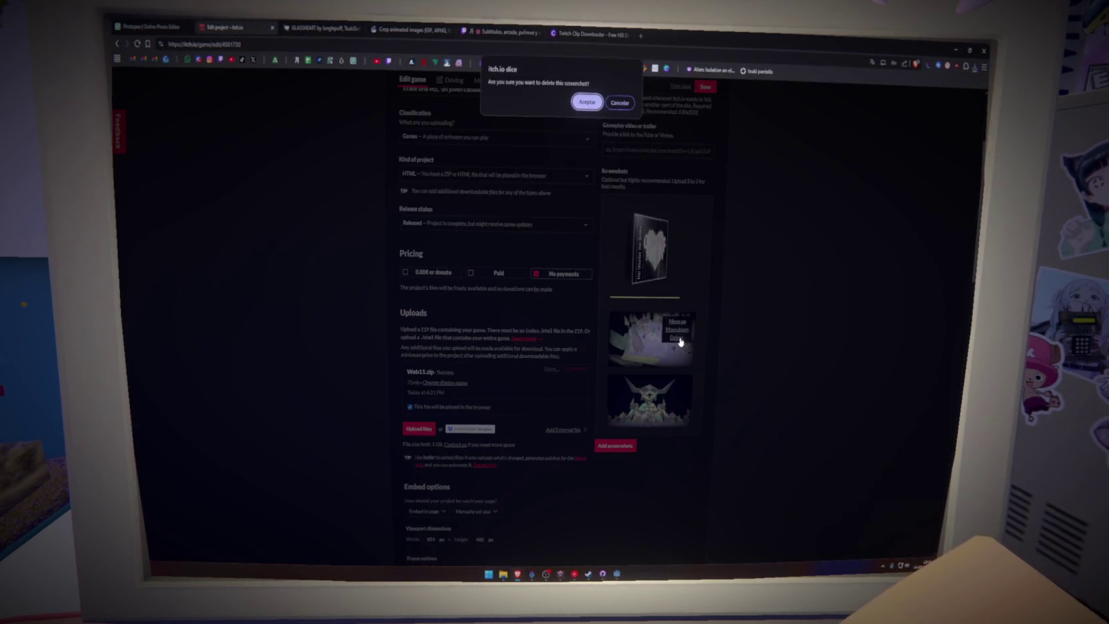
key("Return")
left_click(681, 330)
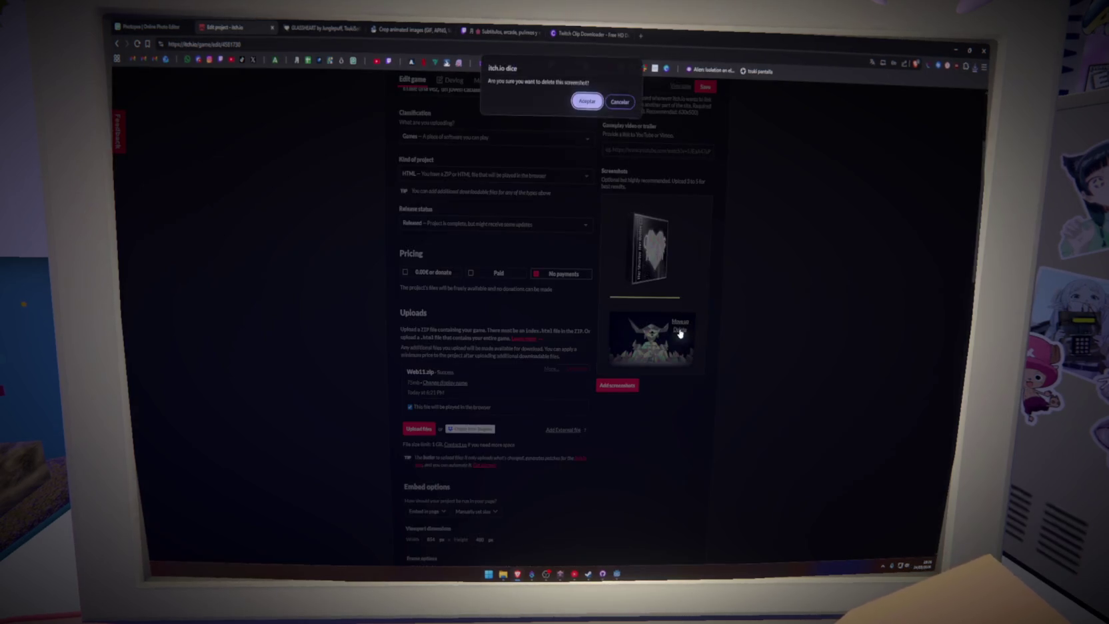
left_click(588, 104)
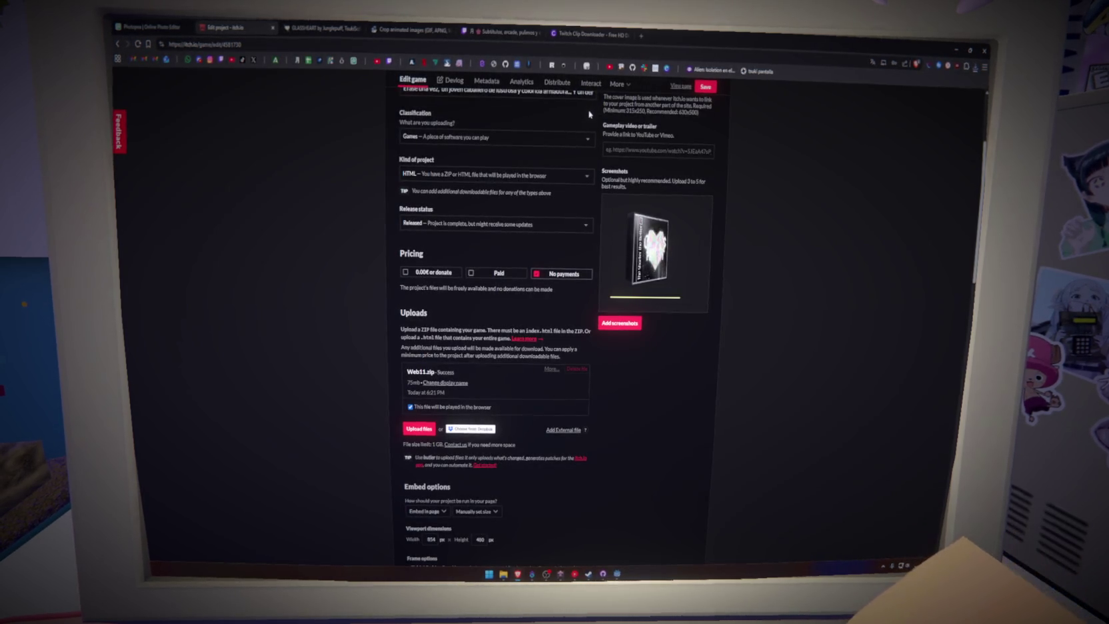
Step: Upload ezgif.com-crop.gif as the project's new screenshot
left_click(619, 323)
left_click(193, 115)
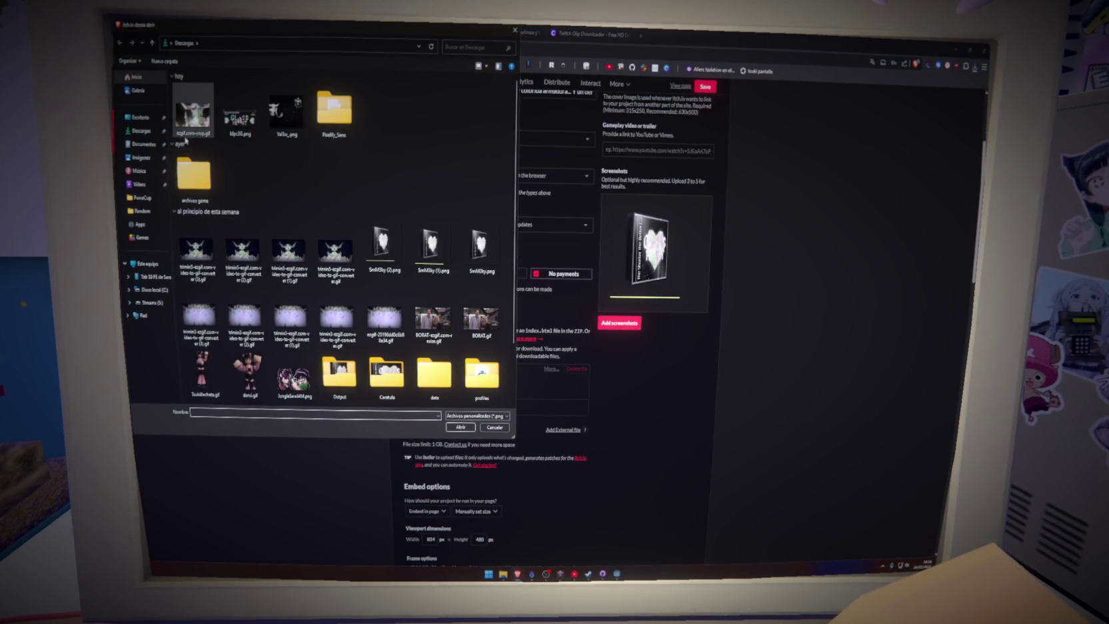
left_click(460, 427)
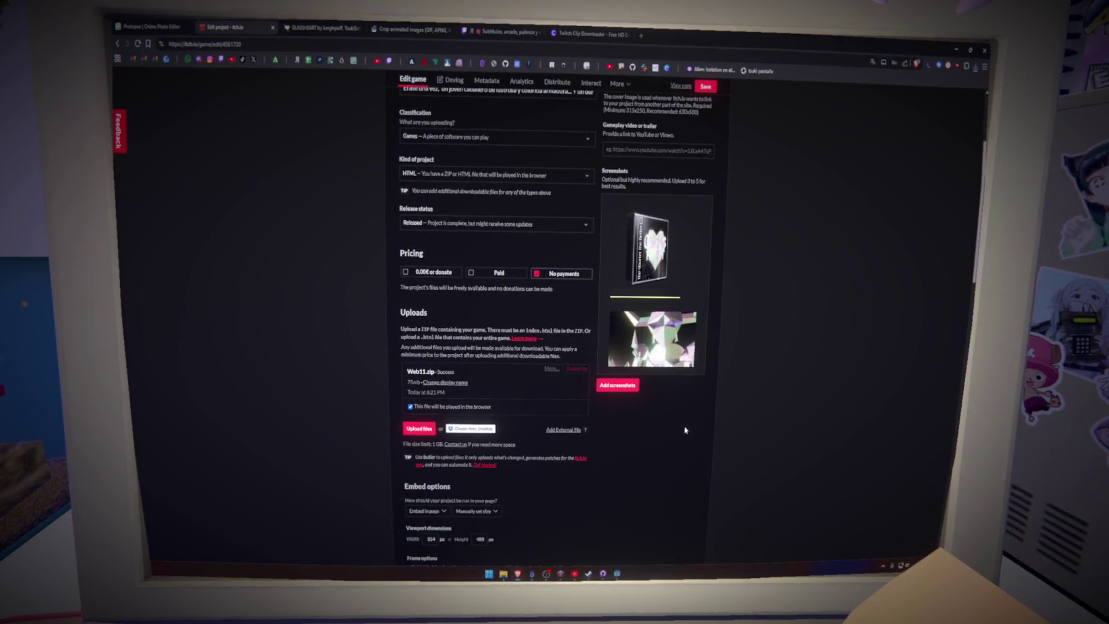
left_click(567, 30)
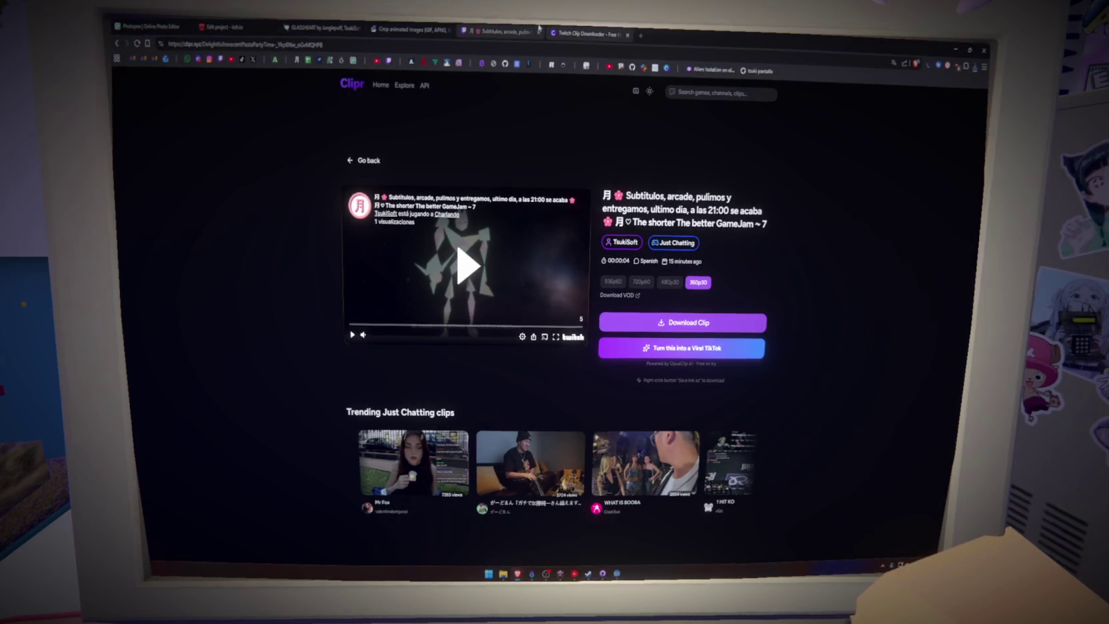
Step: Close the old Twitch clip tab and go back to Clipr's home page
left_click(494, 28)
key("ctrl+w")
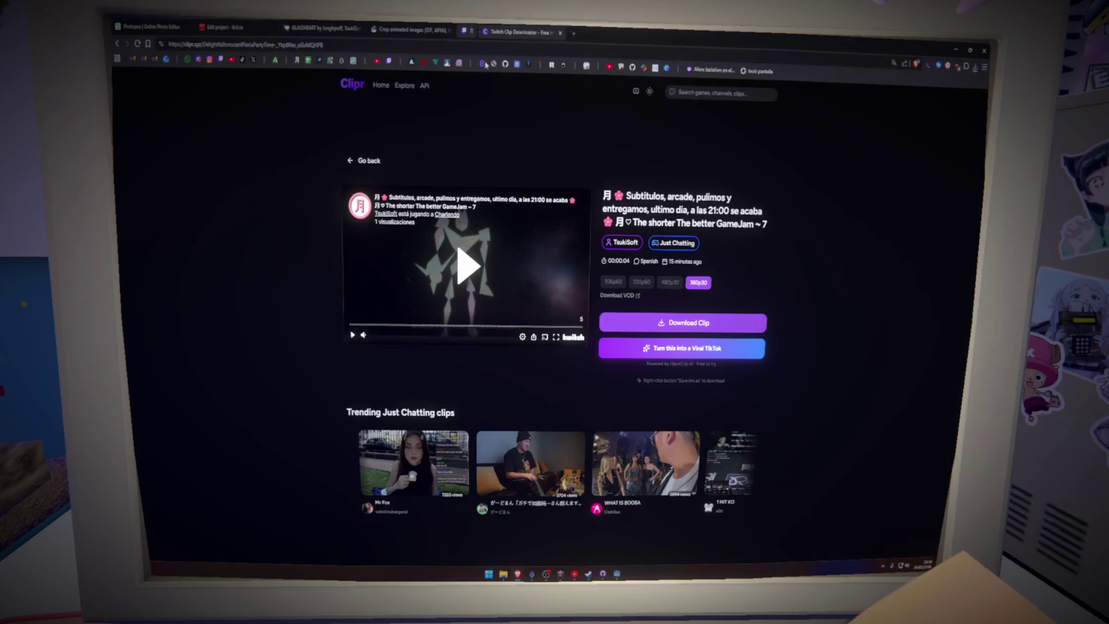
key("alt+Left")
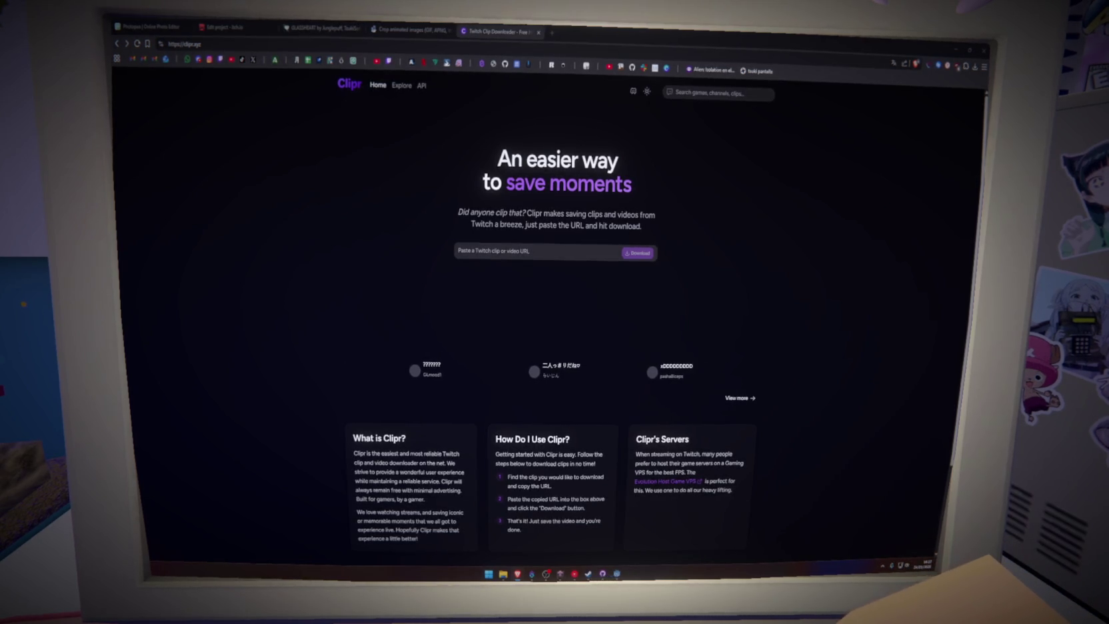
Step: Bring up the stream's clip page on Twitch, pause playback, and start editing the trim
left_click(641, 371)
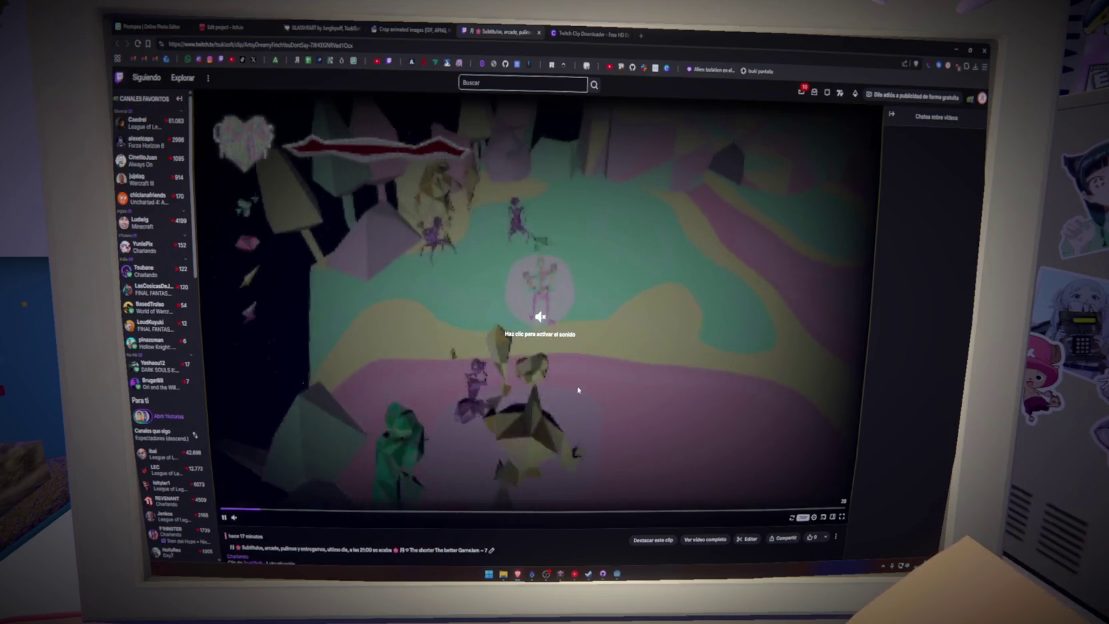
left_click(579, 390)
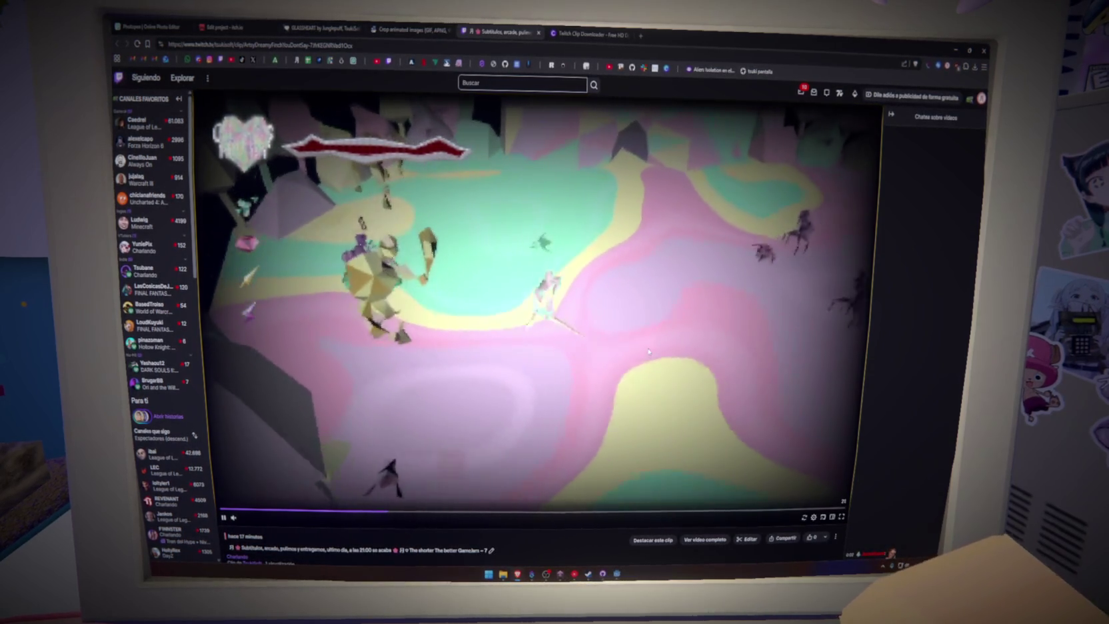
left_click(578, 385)
left_click(748, 539)
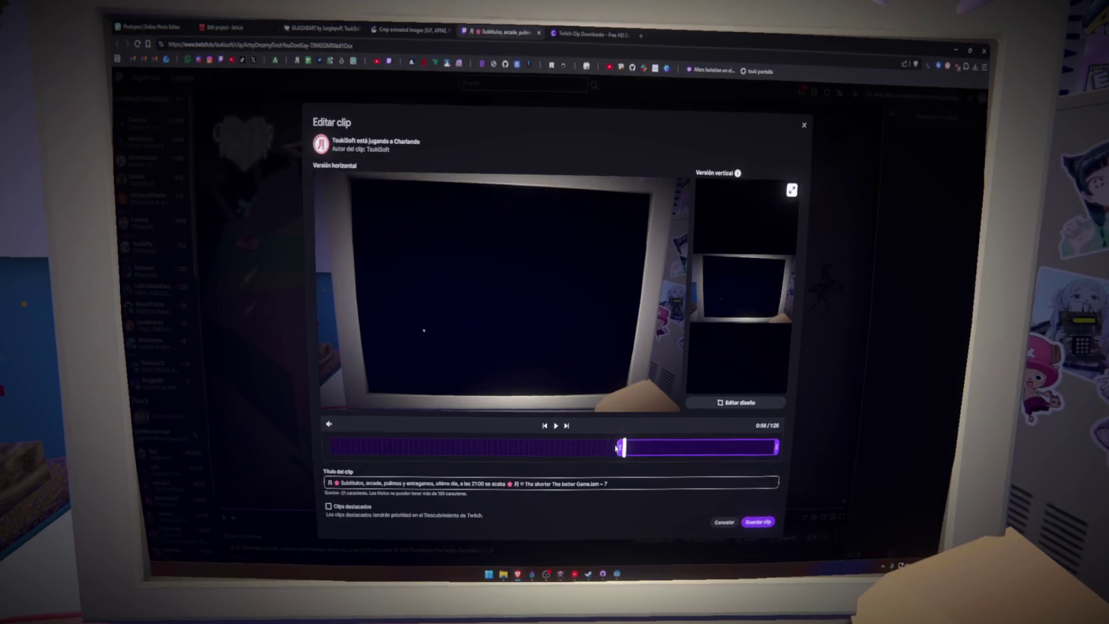
Step: Move the five-second trim window to 1:19–1:24 and save the re-rendered clip
left_click_drag(767, 447, 574, 448)
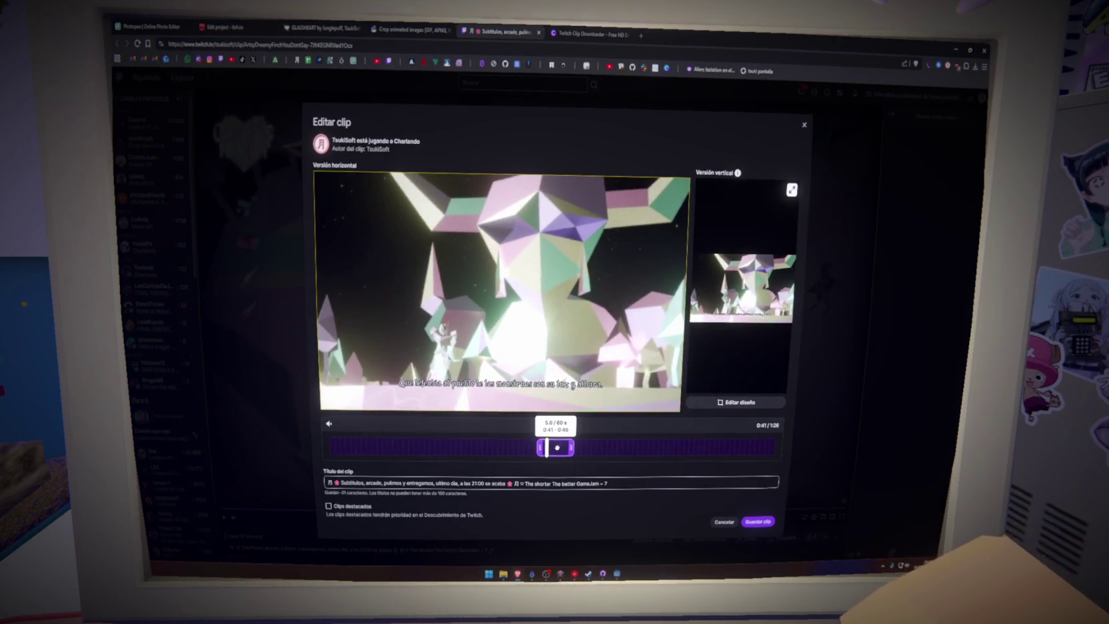
left_click_drag(583, 448, 648, 448)
left_click(627, 448)
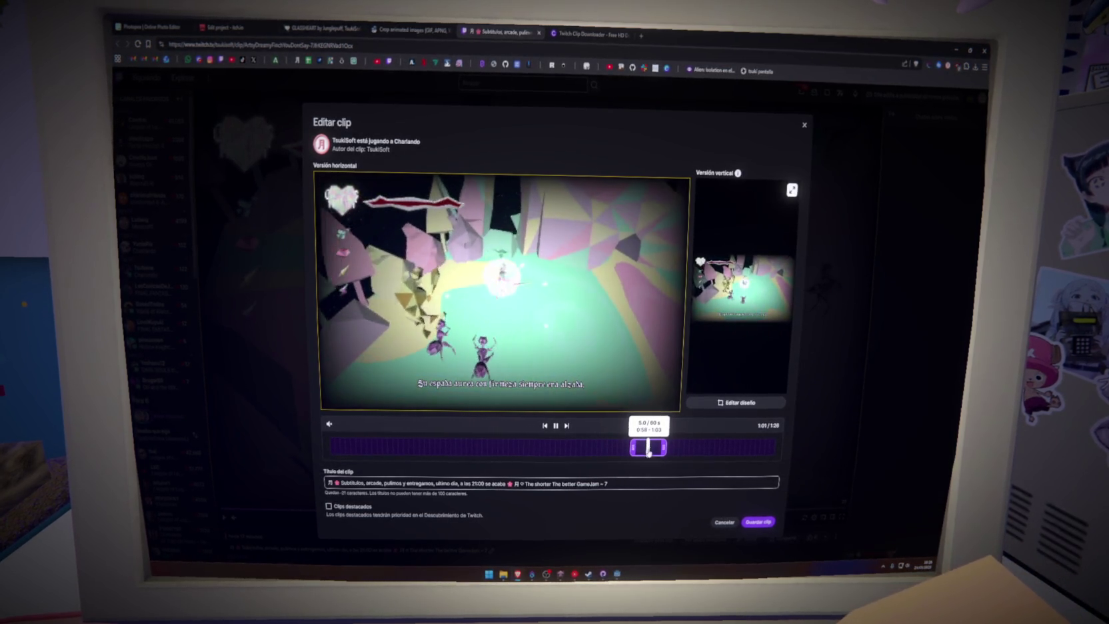
left_click_drag(652, 448, 656, 448)
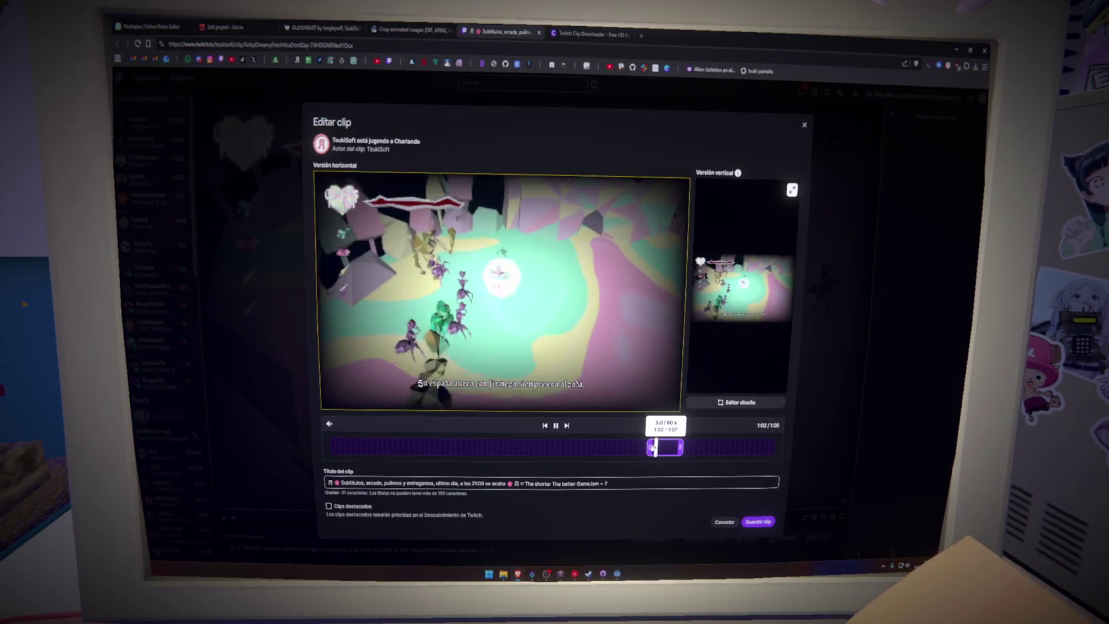
left_click_drag(682, 447, 685, 448)
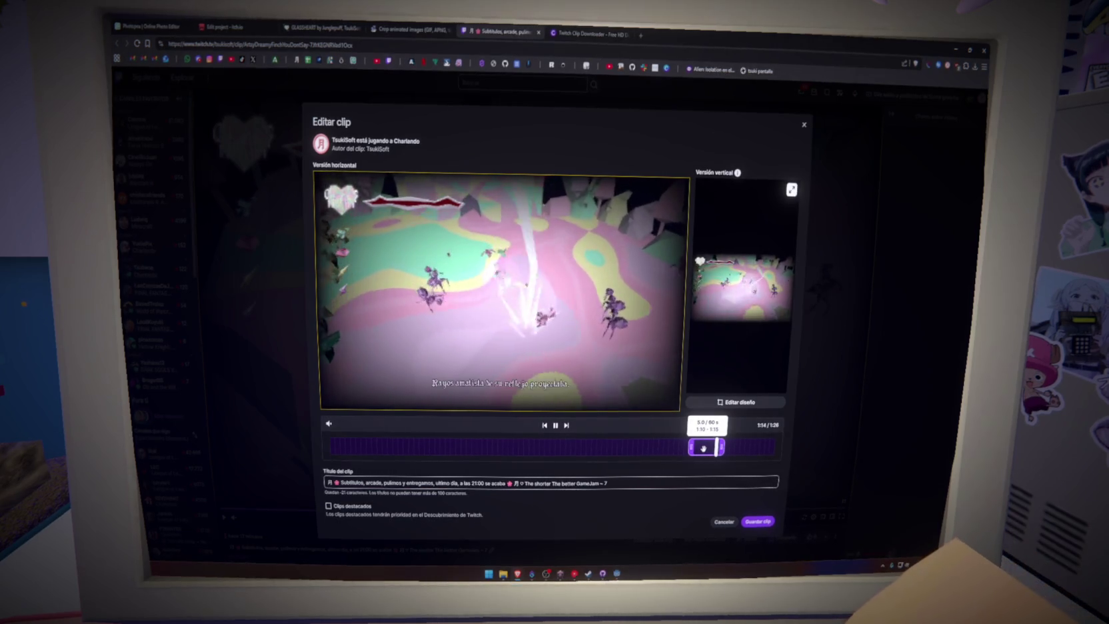
left_click_drag(708, 449, 752, 450)
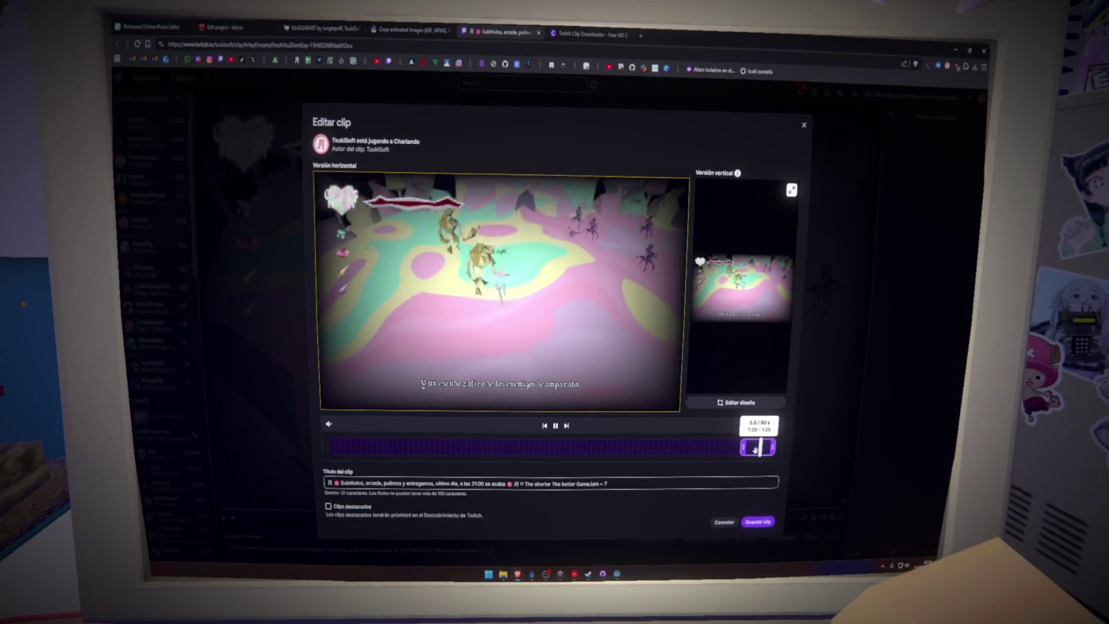
left_click(756, 522)
left_click(588, 355)
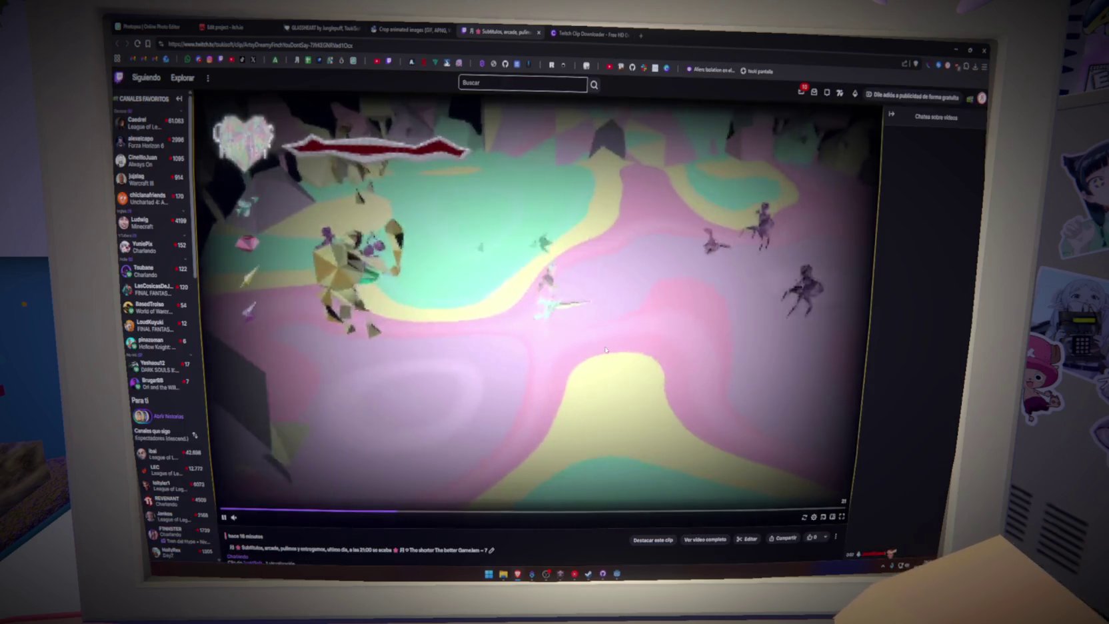
Step: Download the new Twitch clip through Clipr at 360p30 as an MP4 saved in Descargas
left_click(590, 34)
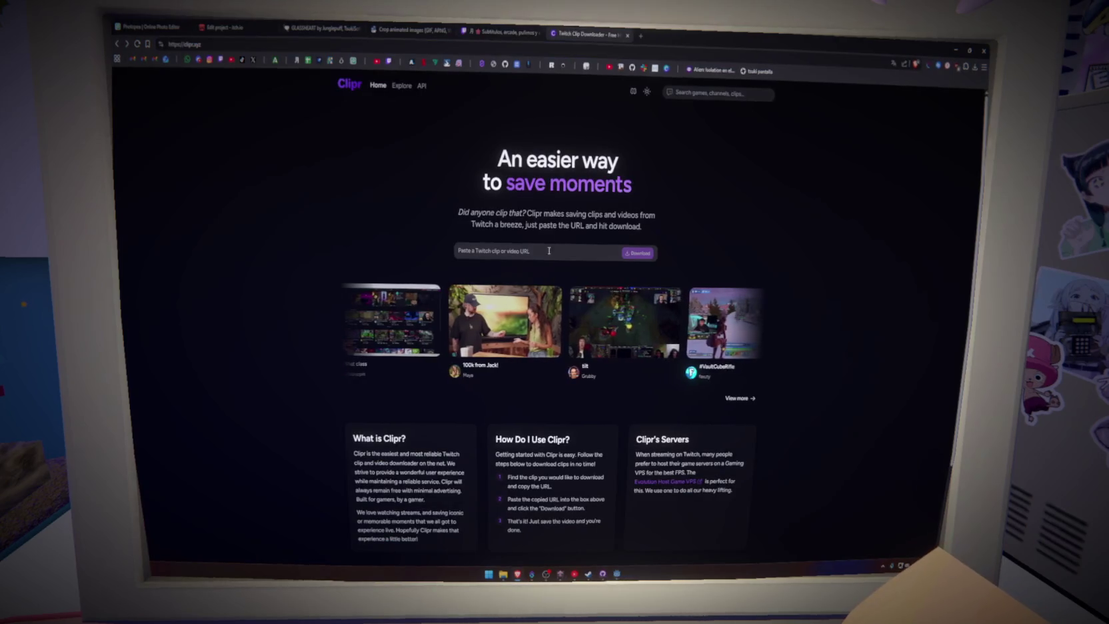
left_click(537, 252)
key("ctrl+v")
left_click(636, 254)
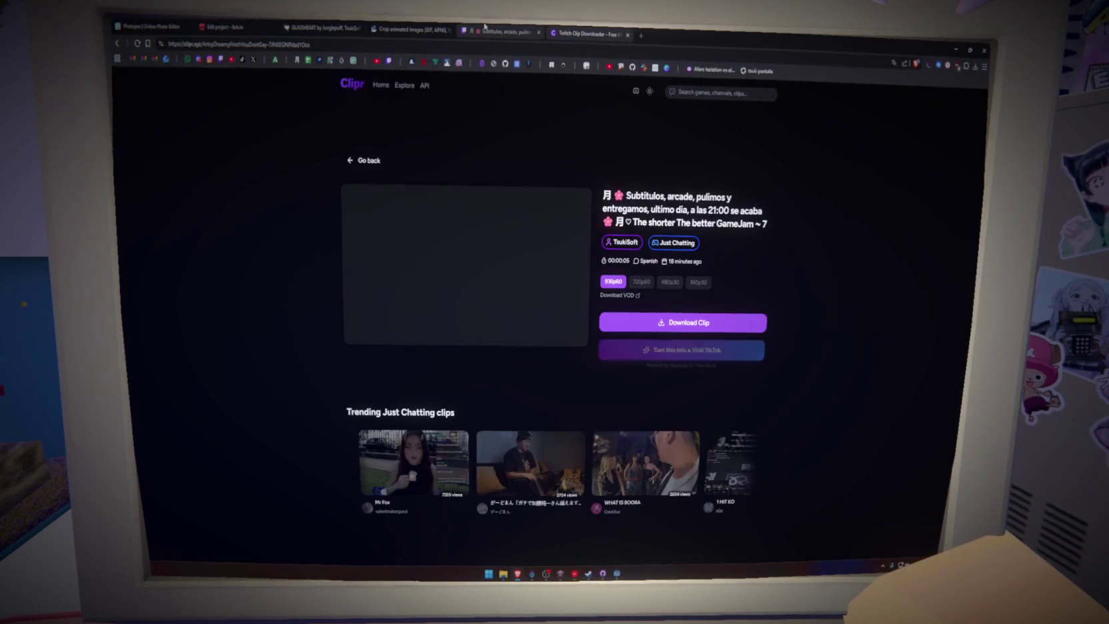
left_click(697, 283)
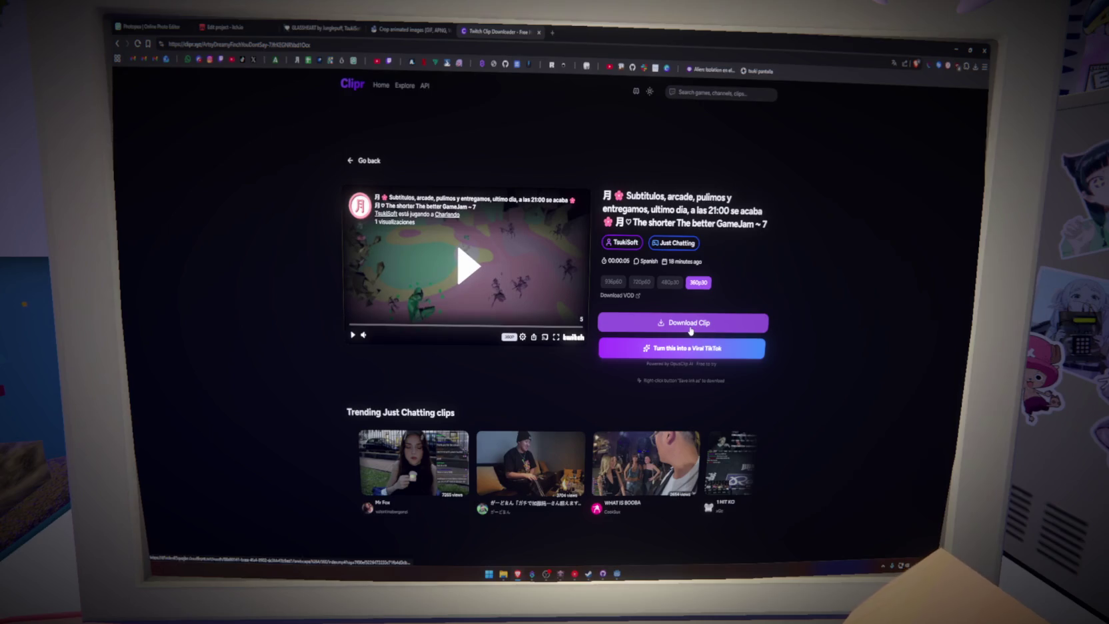
left_click(691, 323)
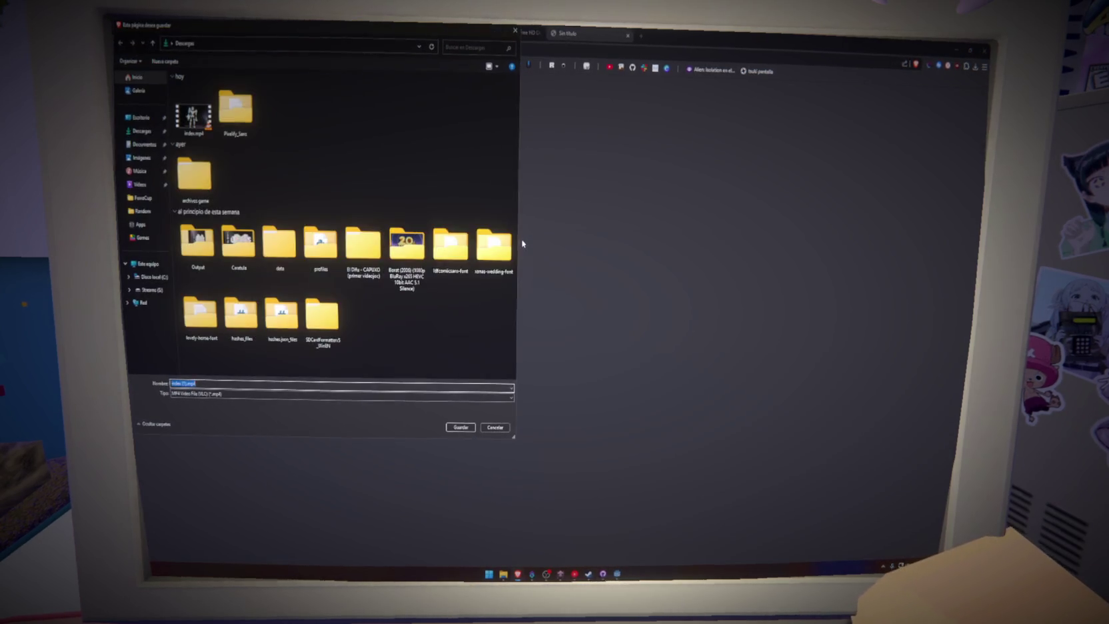
left_click(460, 427)
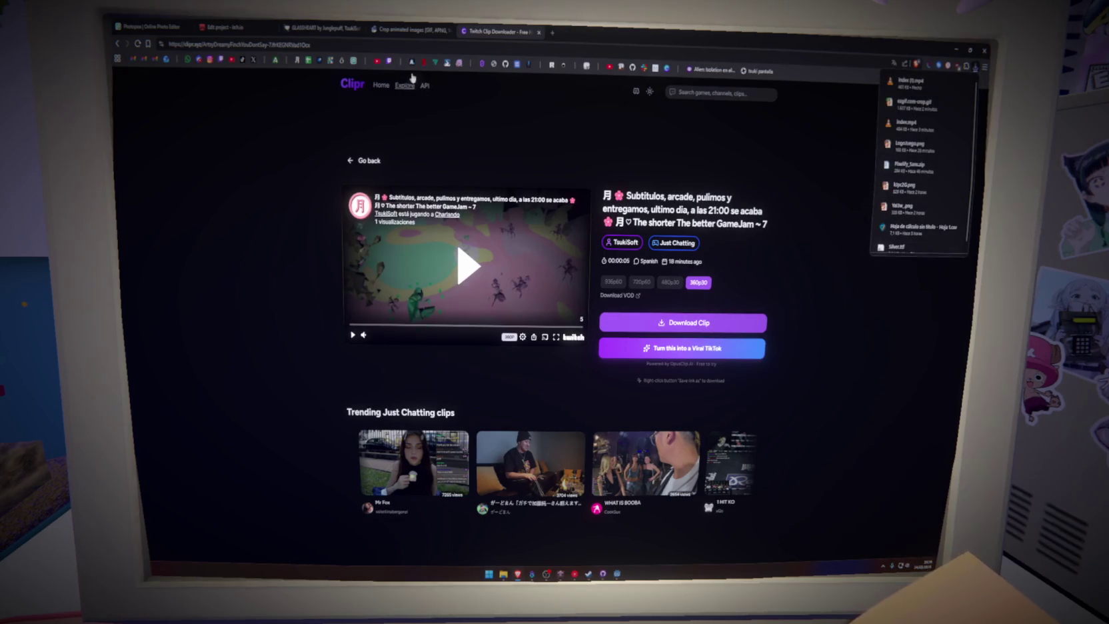
left_click(407, 29)
Step: Upload index (1).mp4 to Ezgif, preview it, and convert it to an animated GIF
key("alt+Left")
key("alt+Left")
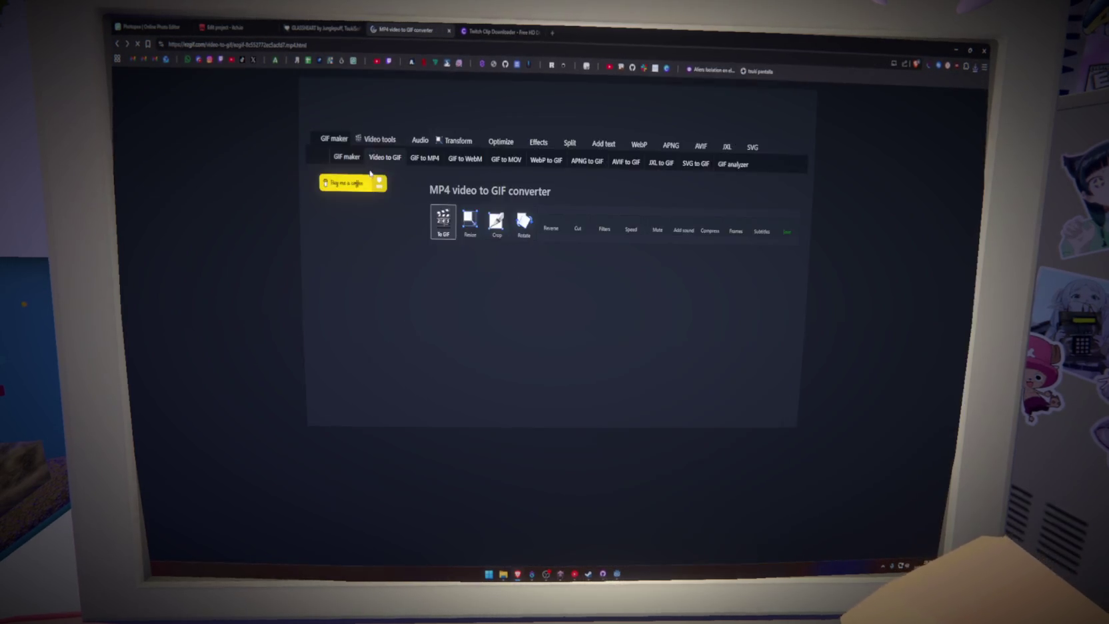
left_click(477, 285)
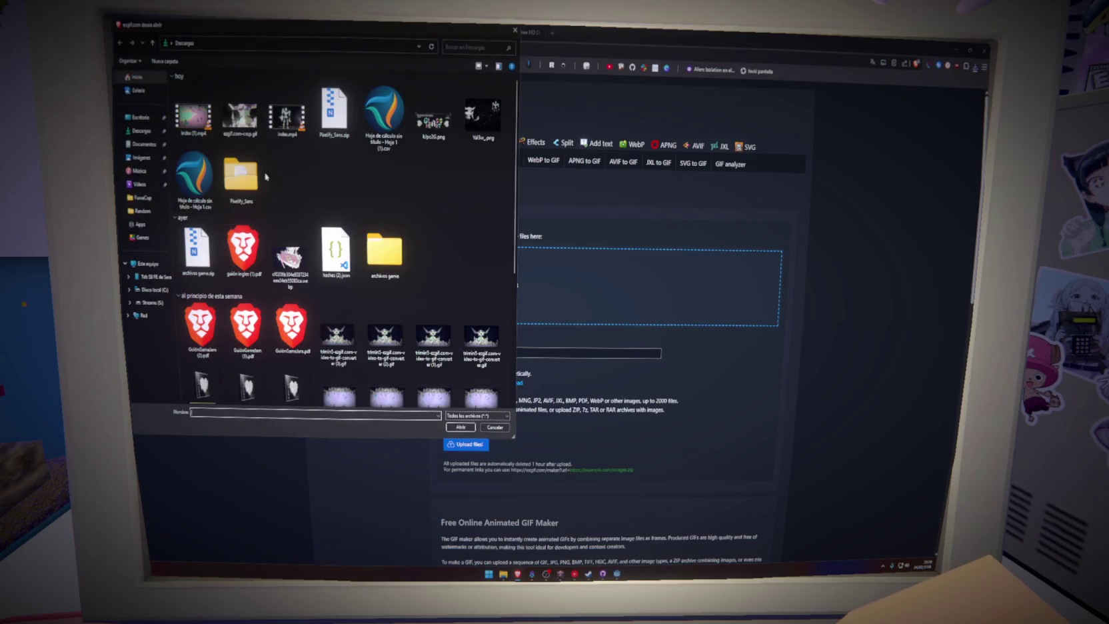
left_click(466, 430)
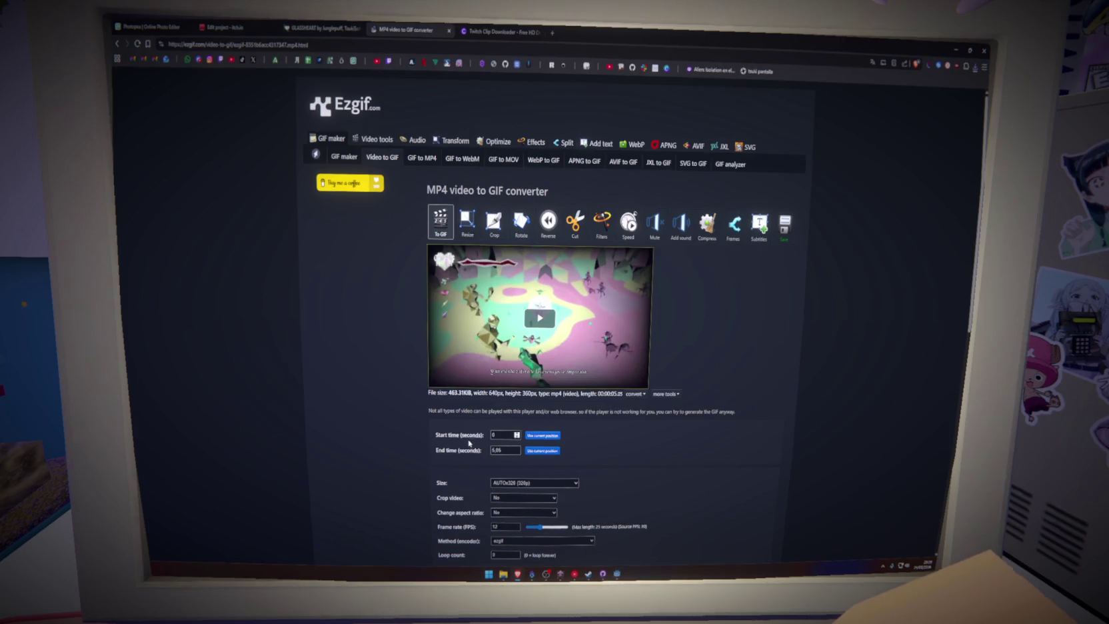
left_click(545, 336)
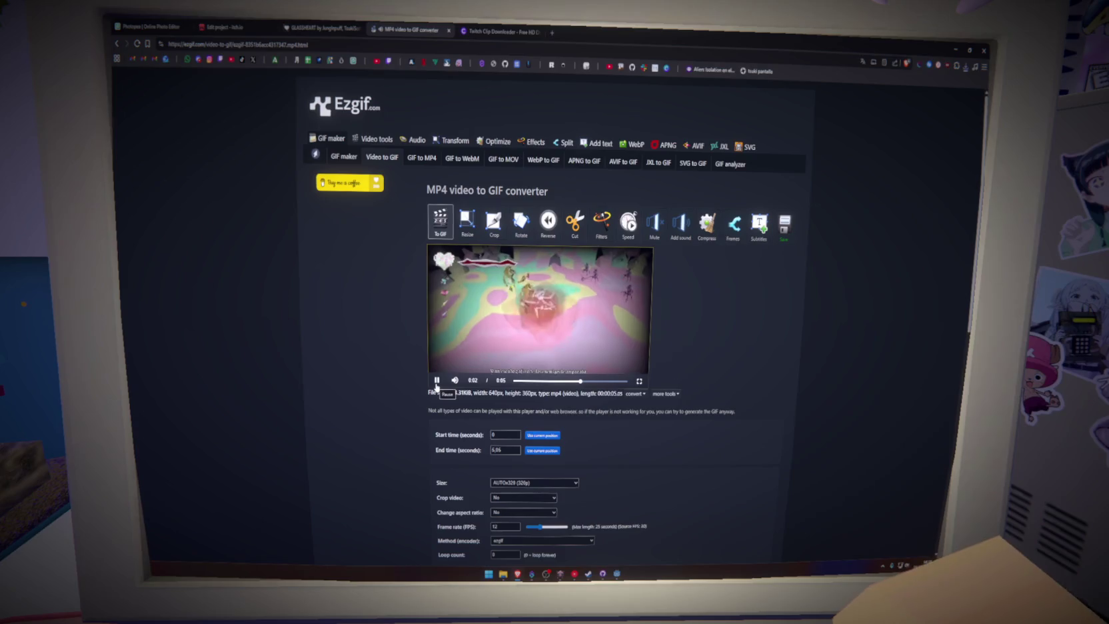
left_click(437, 381)
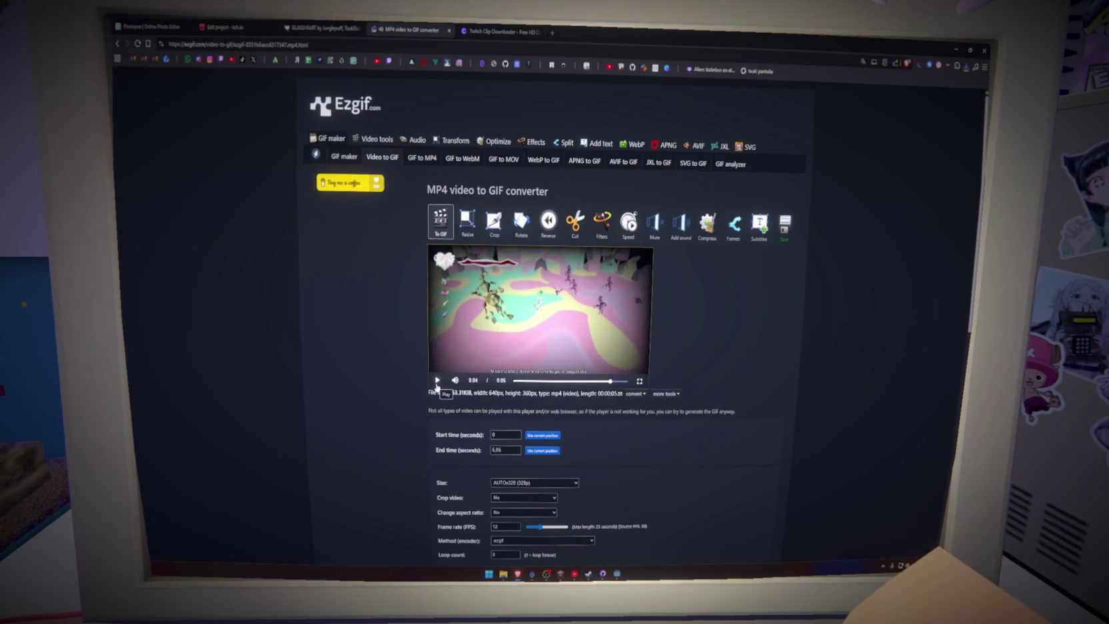
left_click(438, 381)
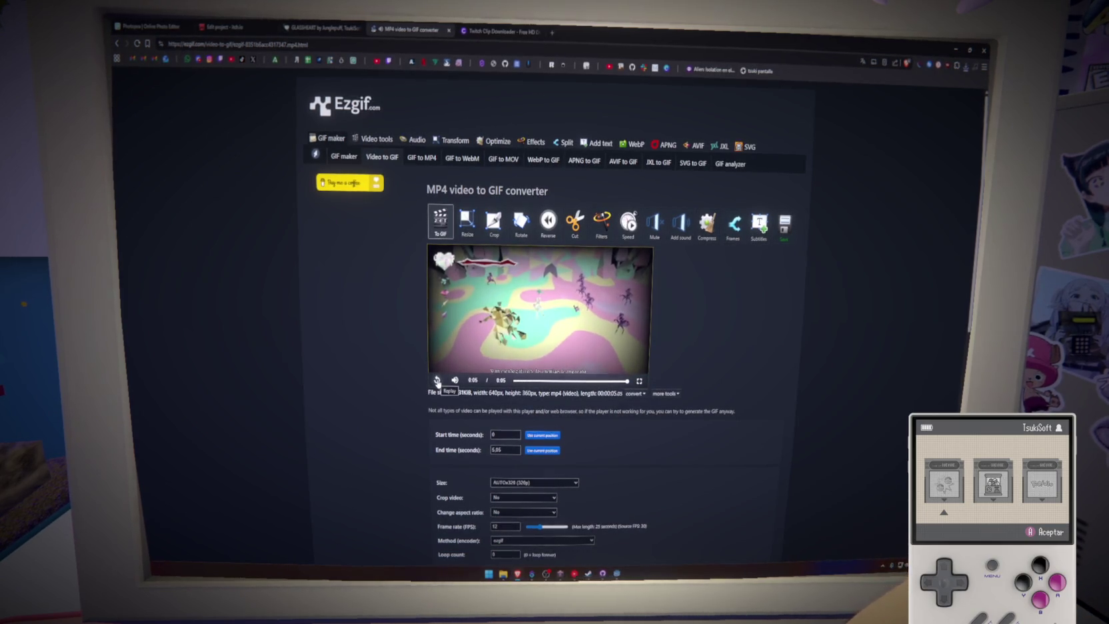
scroll(417, 408, "down", 3)
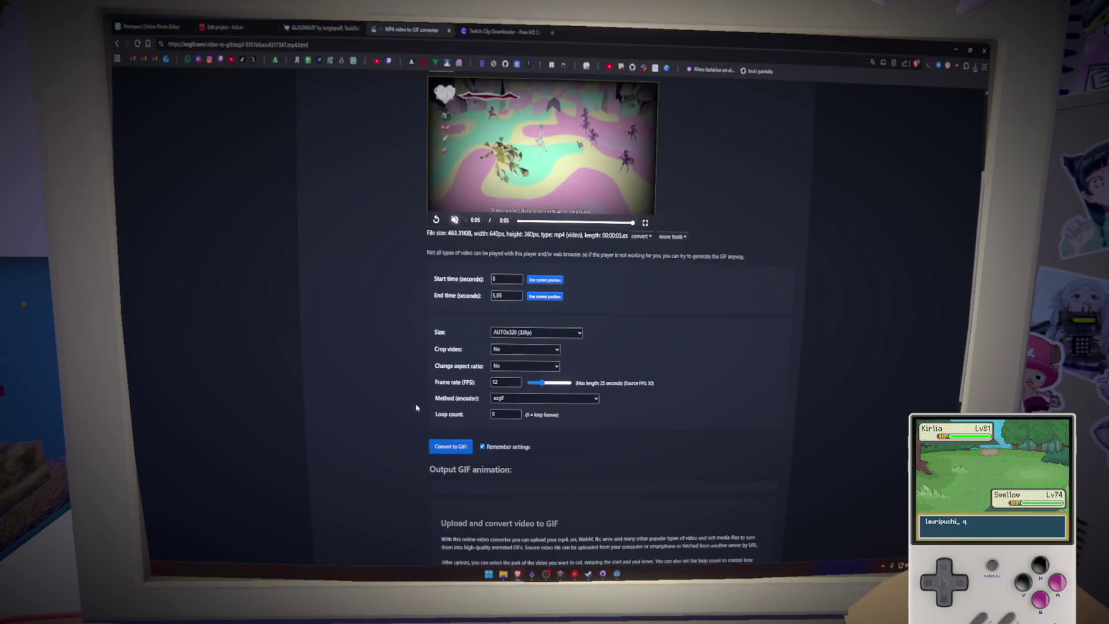
left_click(456, 445)
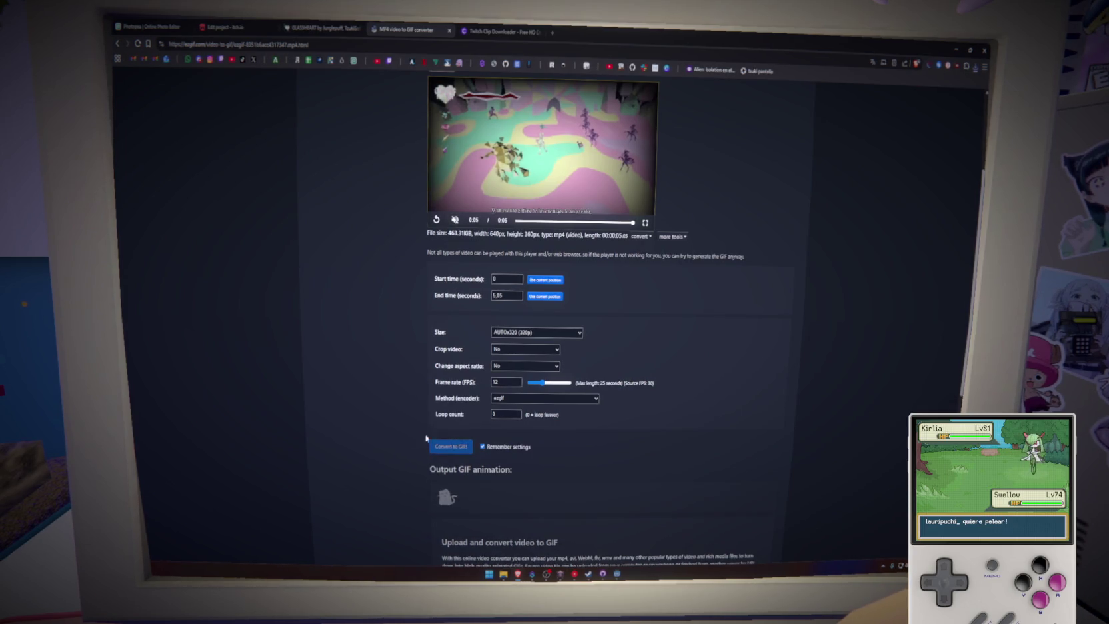
scroll(377, 426, "down", 3)
Step: Crop the clip GIF to 556×312 so it covers nearly the whole frame
left_click(480, 468)
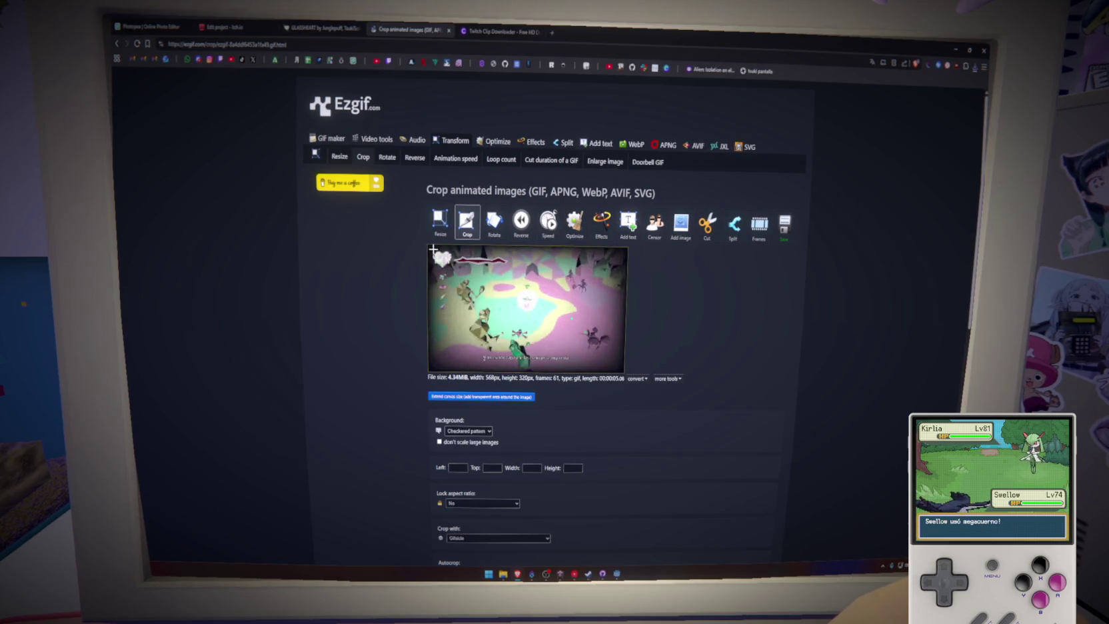
left_click(481, 503)
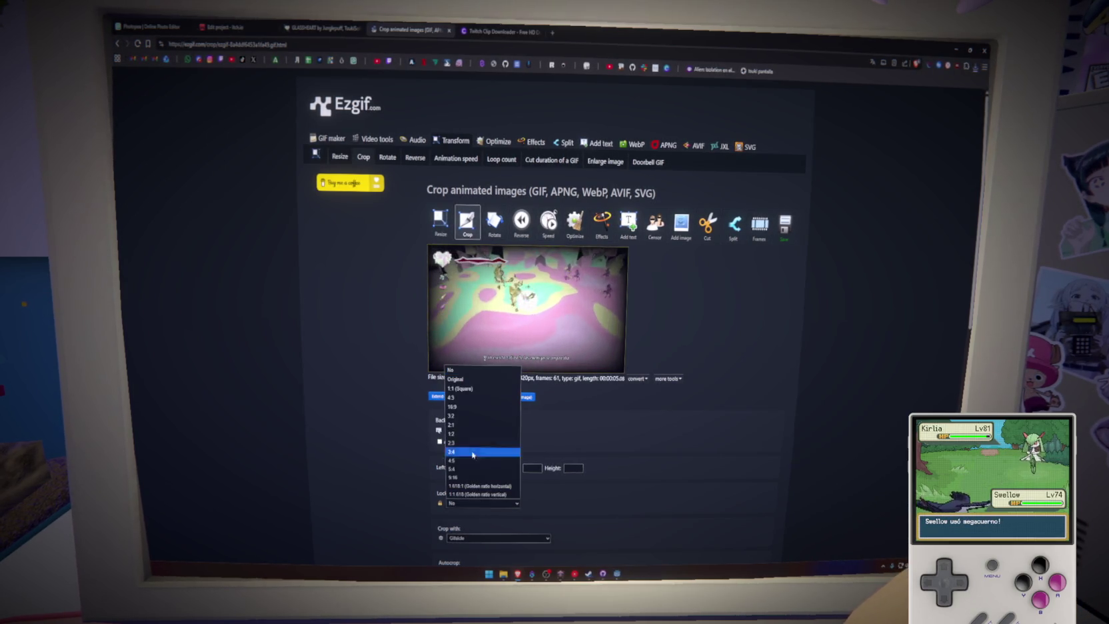
left_click_drag(456, 246, 585, 335)
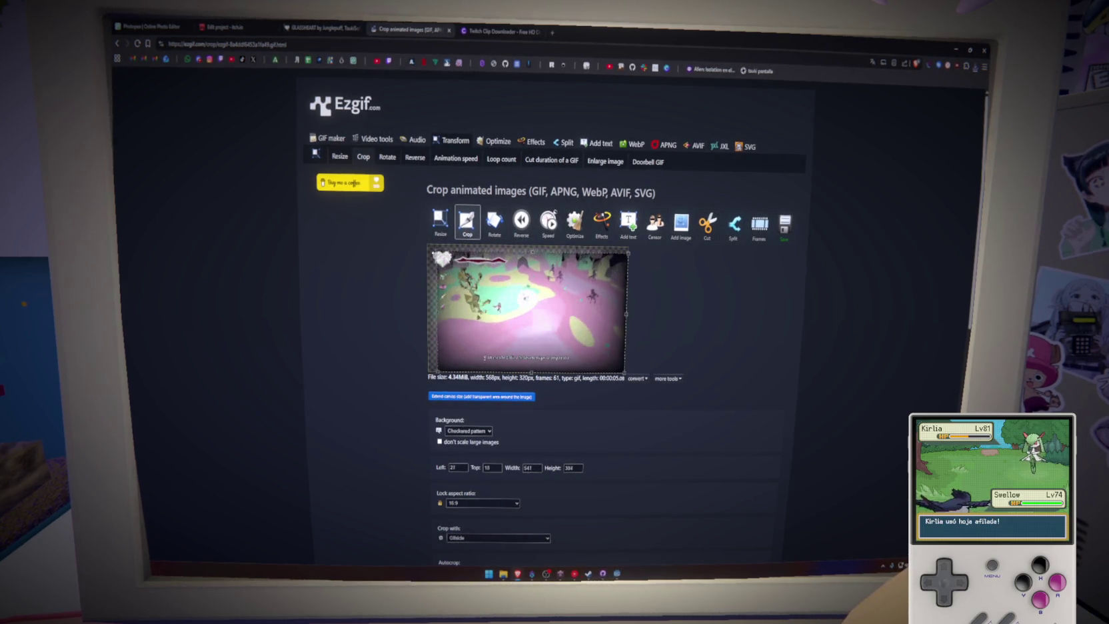
left_click_drag(437, 252, 432, 248)
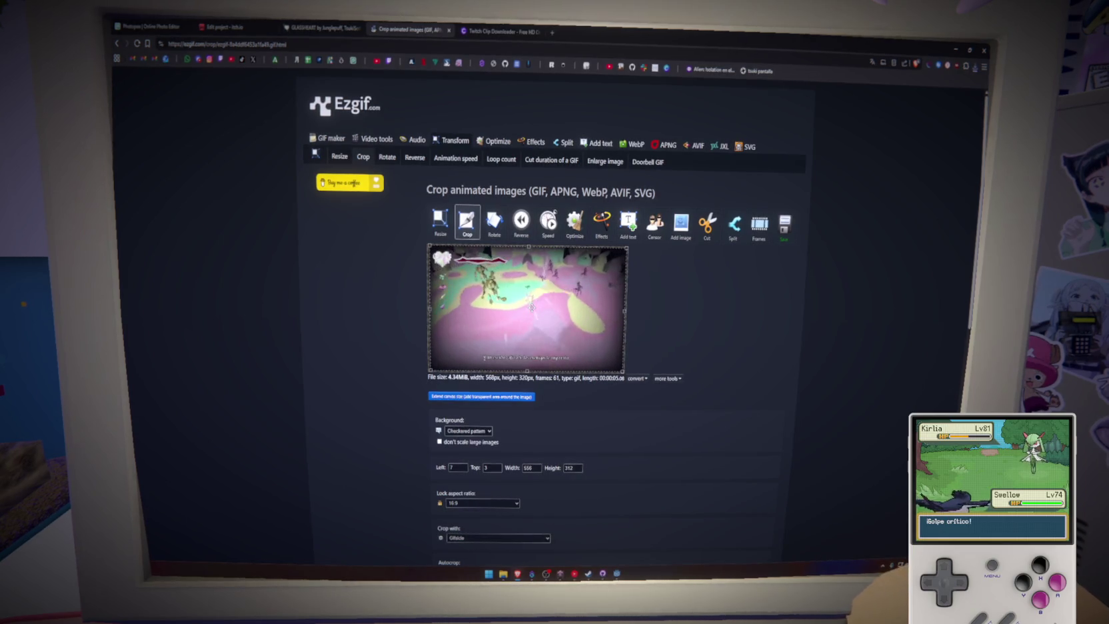
left_click_drag(531, 307, 531, 308)
scroll(430, 403, "down", 5)
left_click(446, 360)
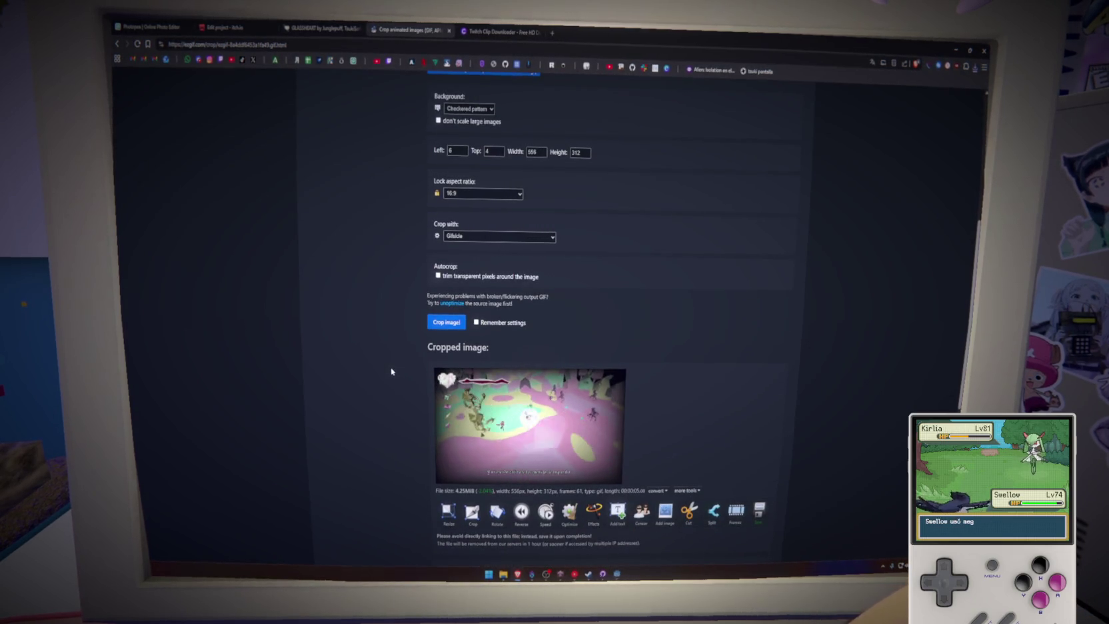
Step: Save the cropped 556×312 GIF to disk and review the result
left_click(758, 511)
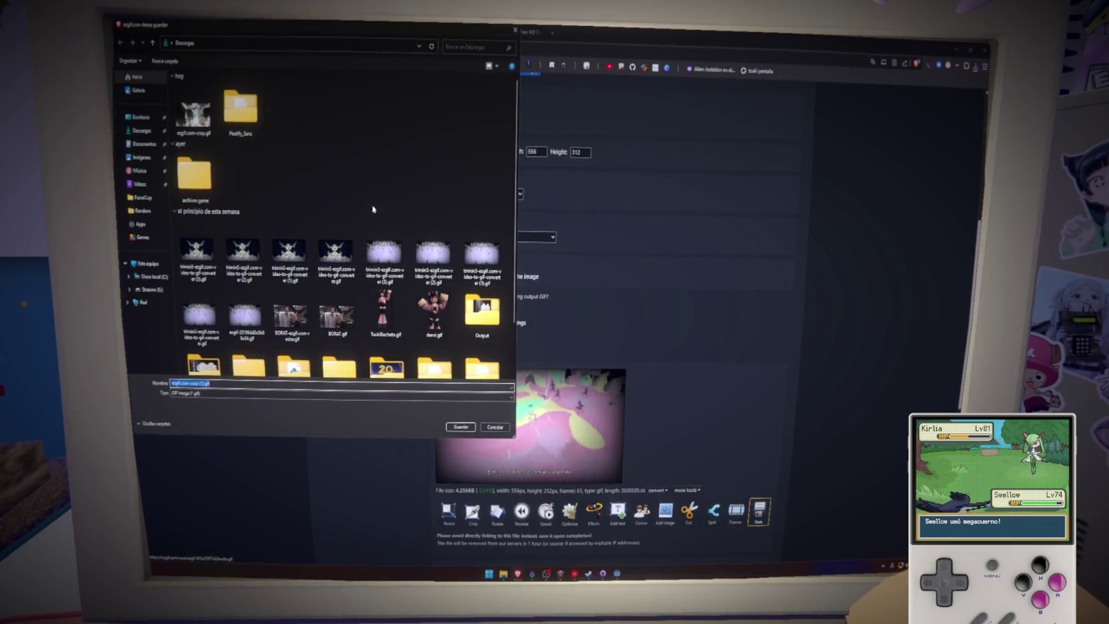
key("Return")
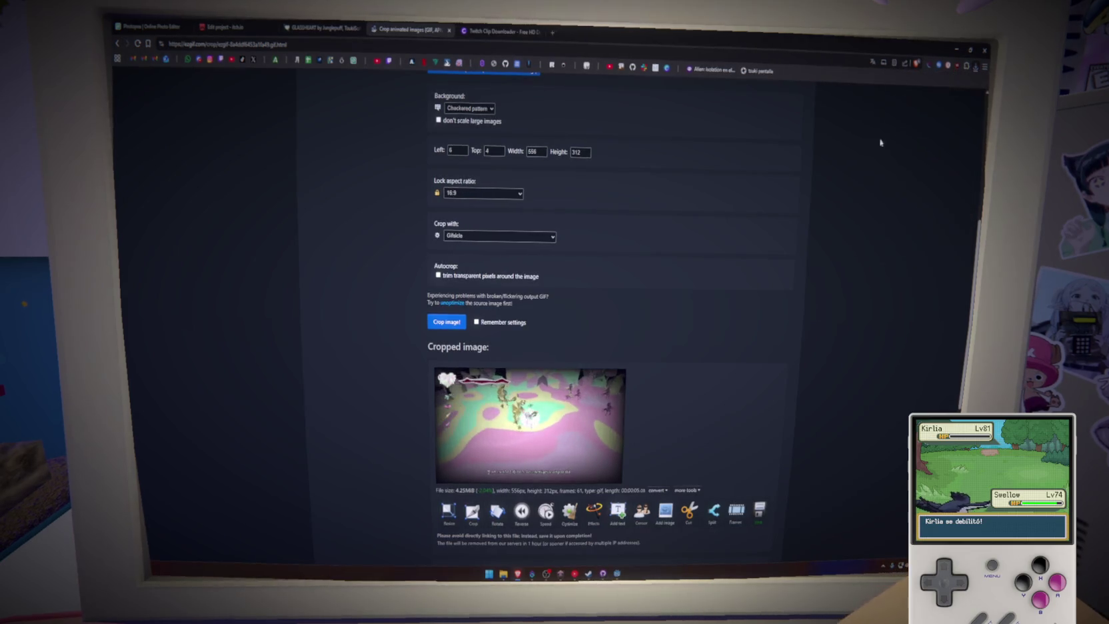
scroll(712, 360, "down", 1)
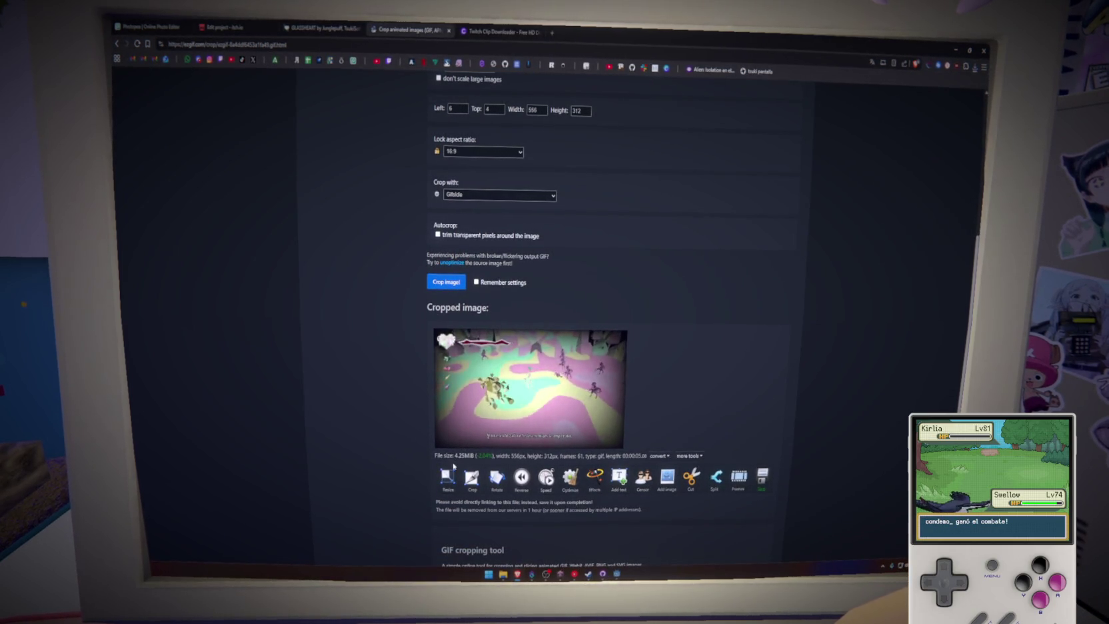
scroll(367, 423, "up", 6)
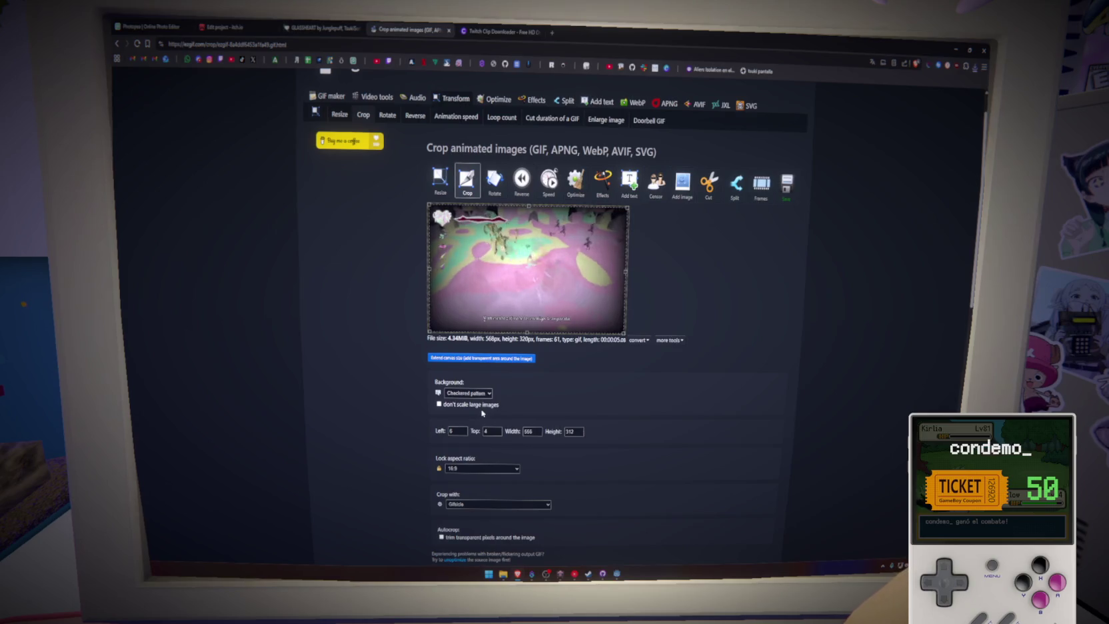
scroll(483, 413, "down", 7)
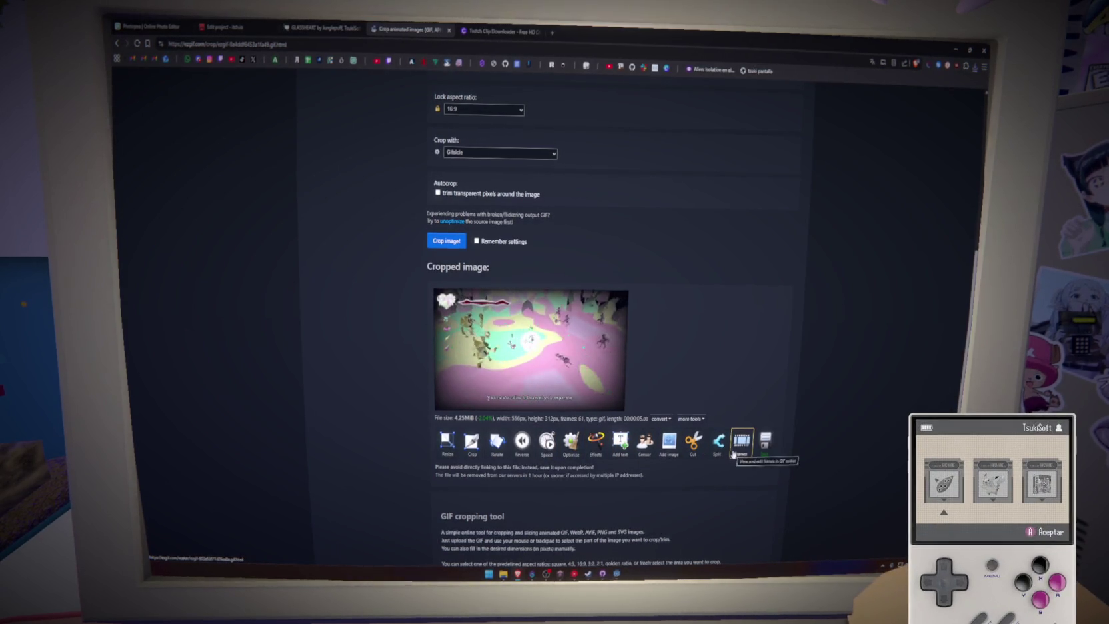
scroll(625, 468, "up", 5)
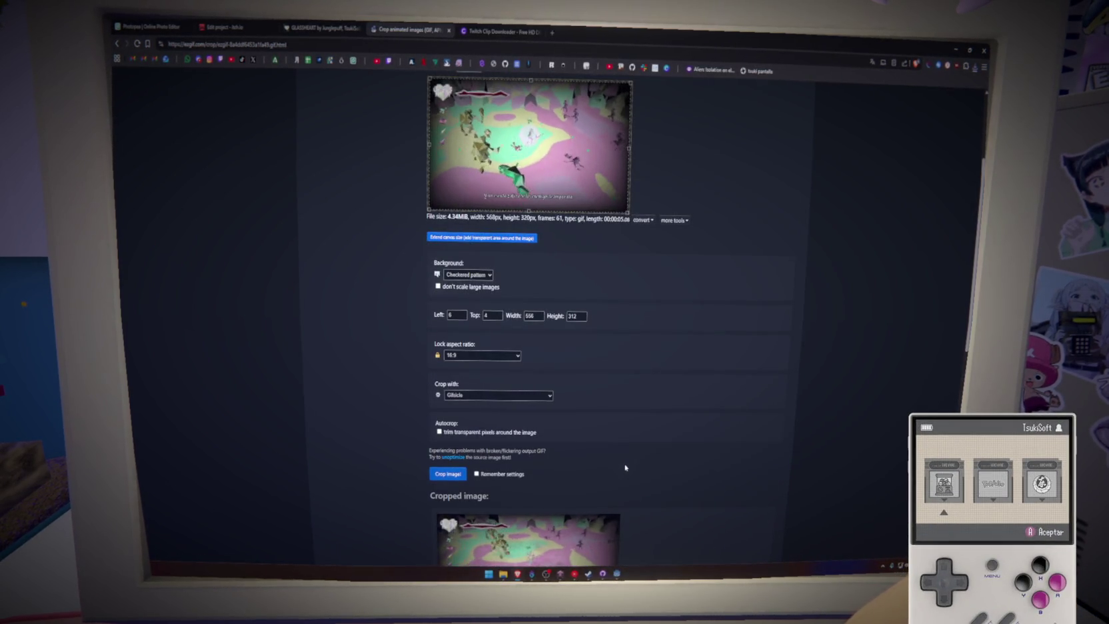
scroll(625, 468, "up", 3)
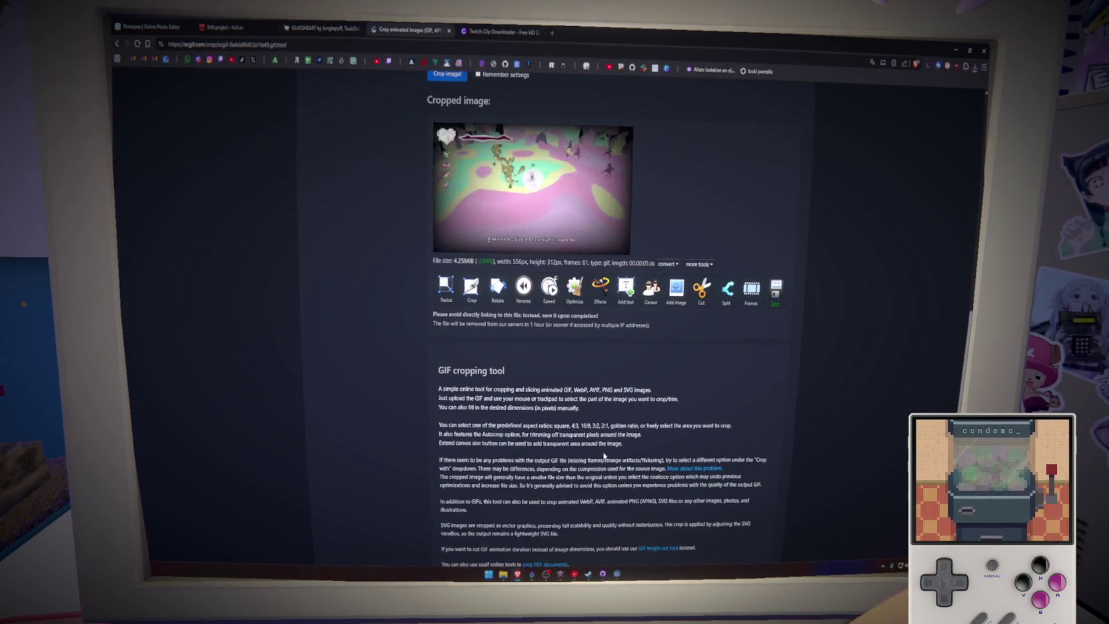
Step: Resize the cropped GIF to 80% (445×250) and save the resized file
left_click(446, 287)
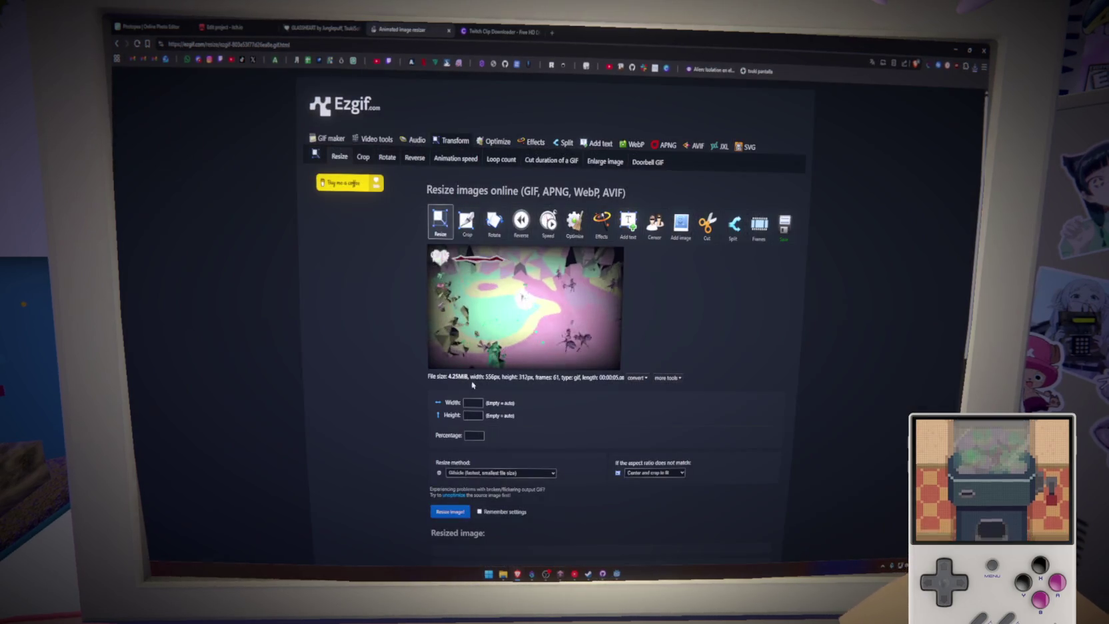
left_click(469, 435)
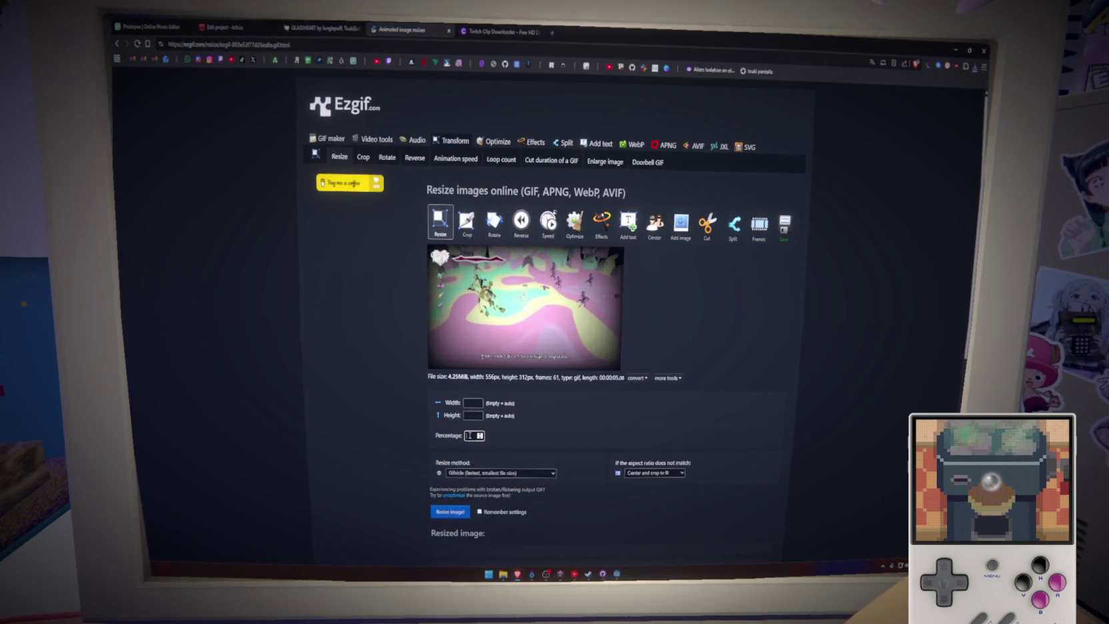
type("50")
key("Return")
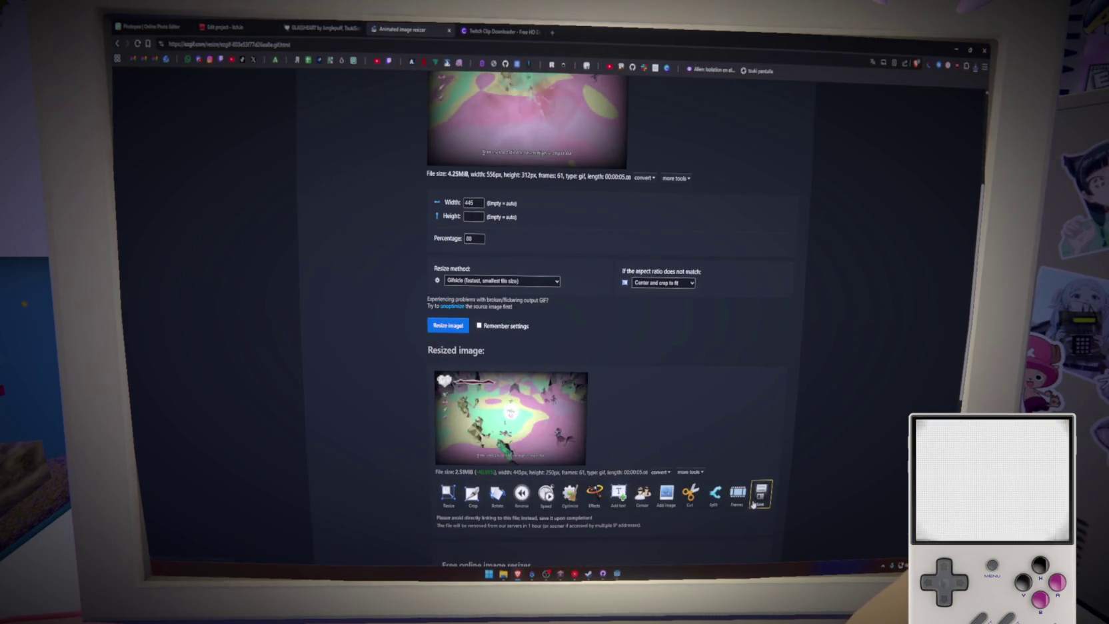
left_click(761, 493)
left_click(467, 429)
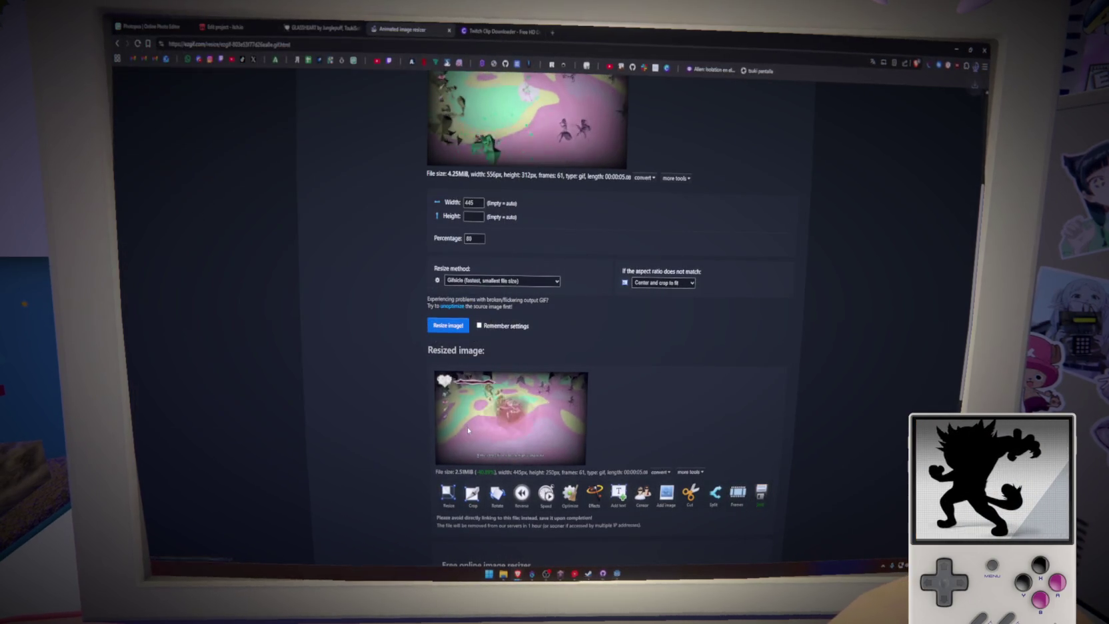
left_click(324, 33)
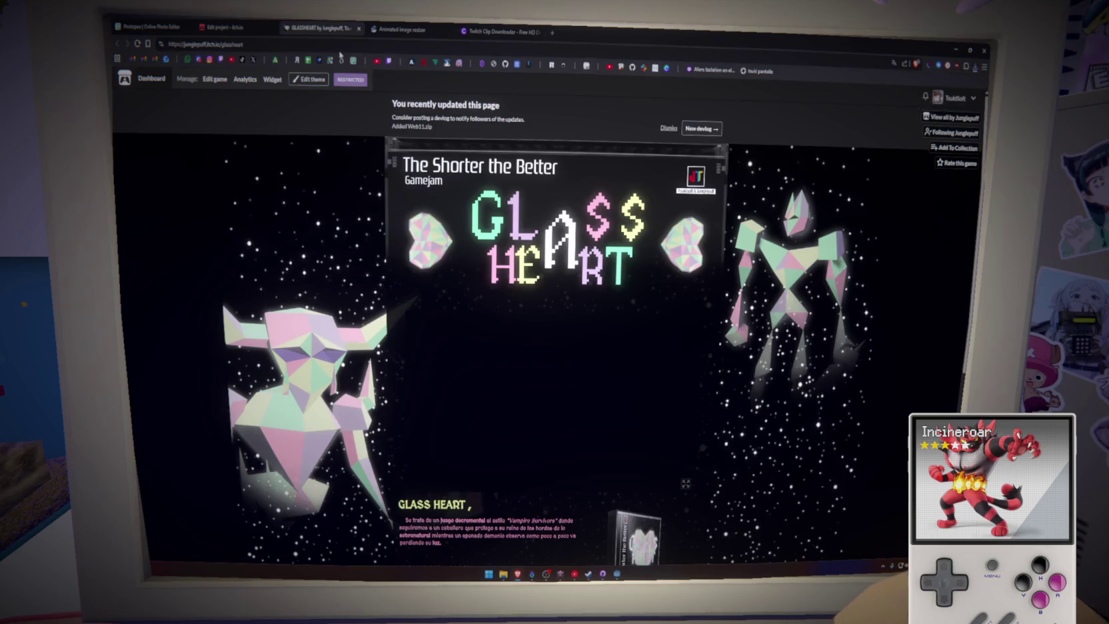
Step: Add ezgif.com-resize.gif as a new screenshot in the GLASS HEART project editor
left_click(248, 24)
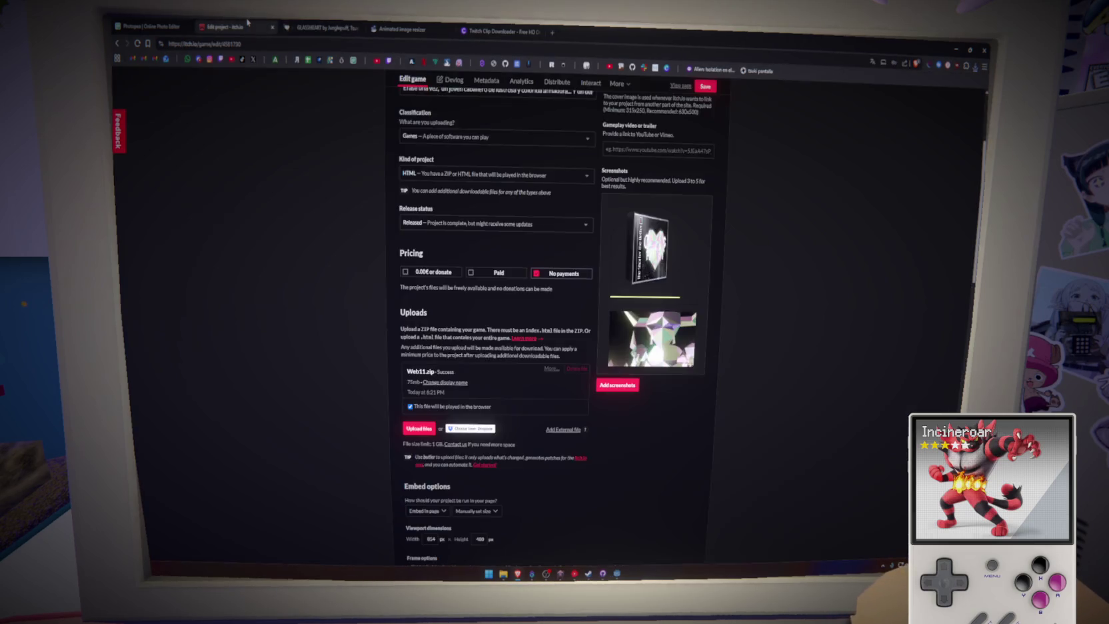
left_click(626, 387)
left_click(194, 114)
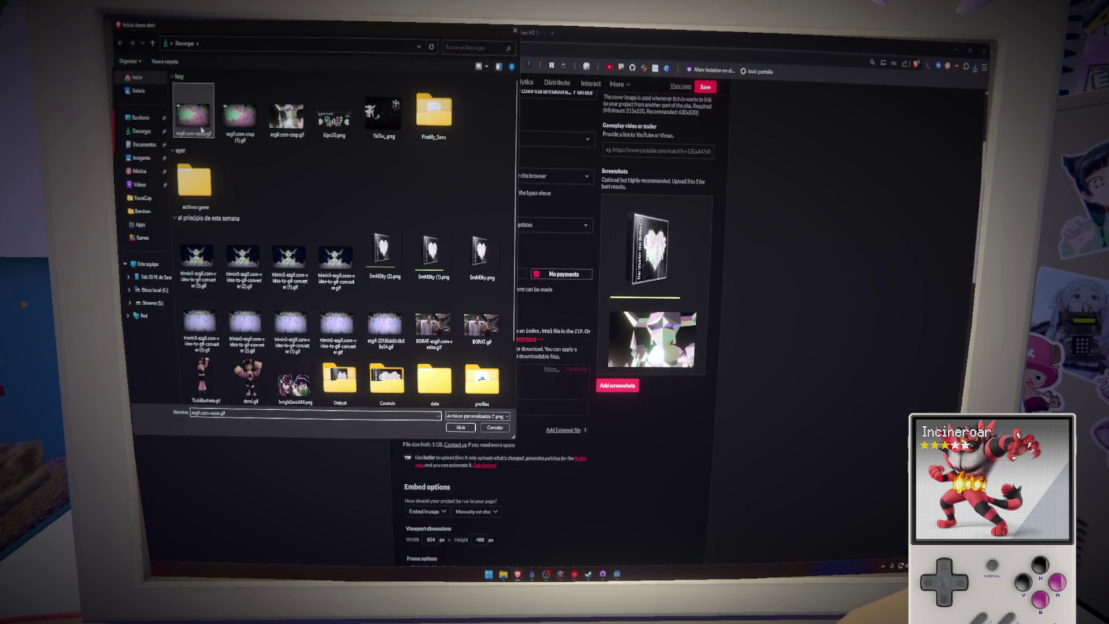
left_click(454, 428)
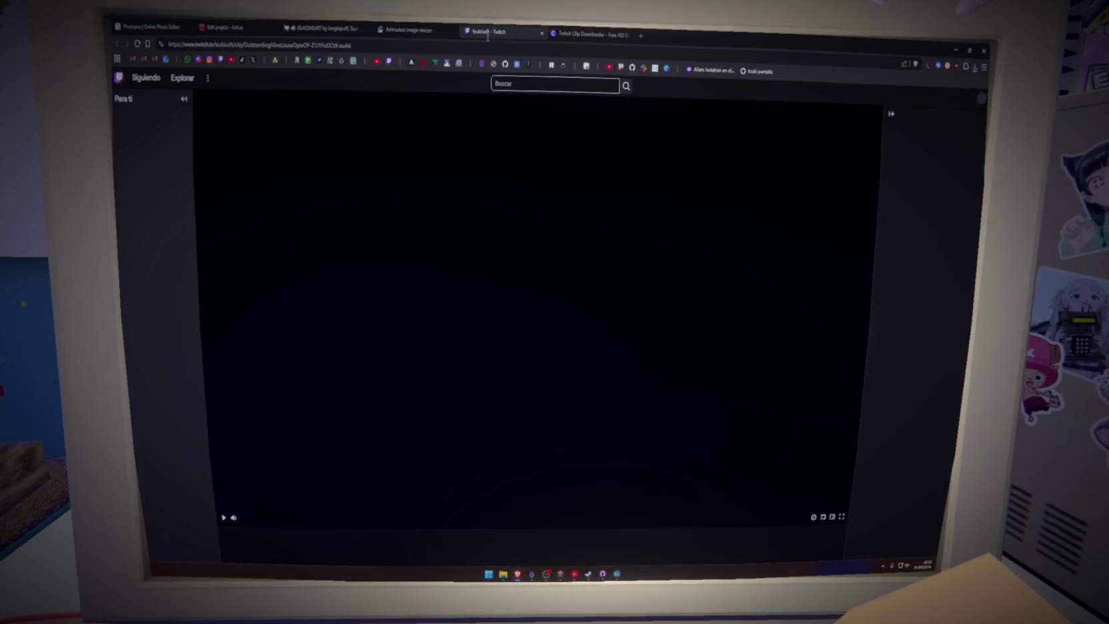
Step: View the GLASS HEART game page, then go back to the Ezgif resize page
left_click(288, 32)
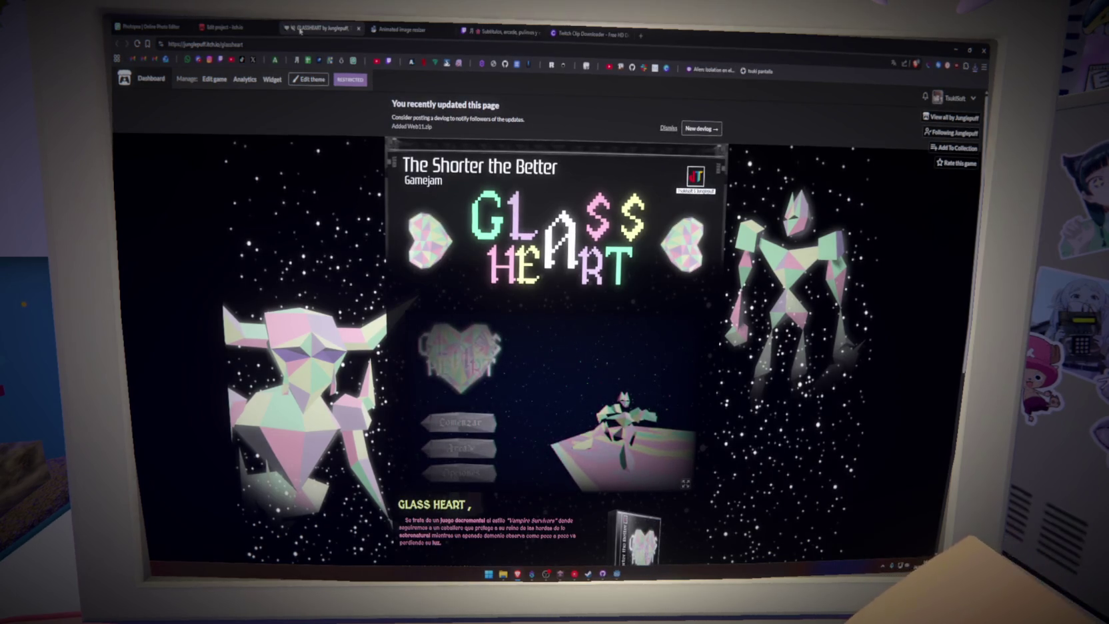
left_click(400, 29)
left_click(326, 26)
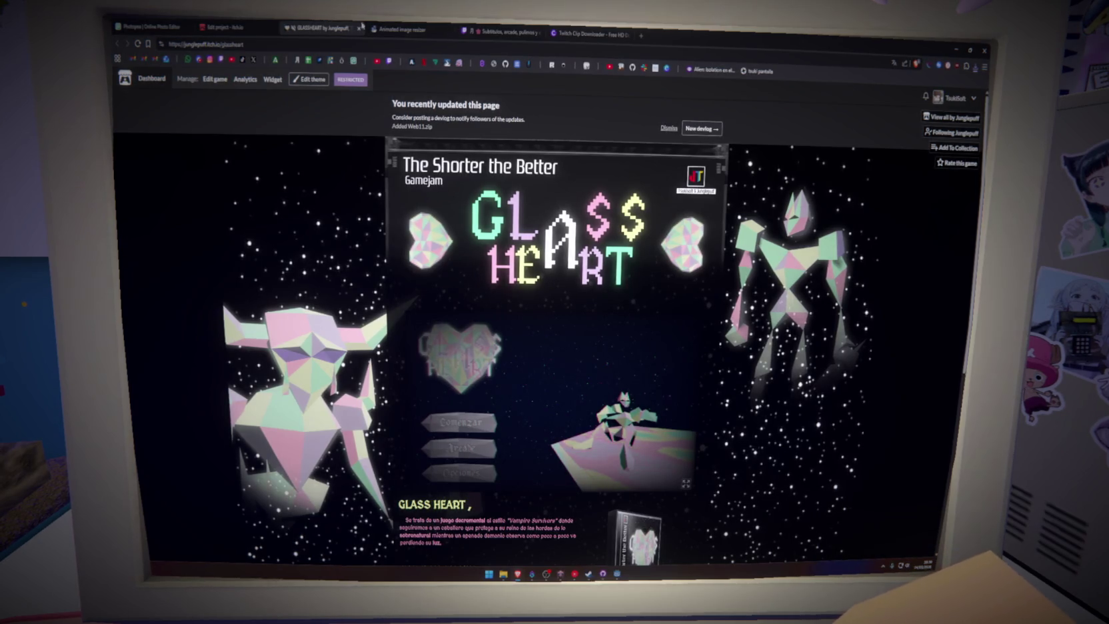
left_click(403, 27)
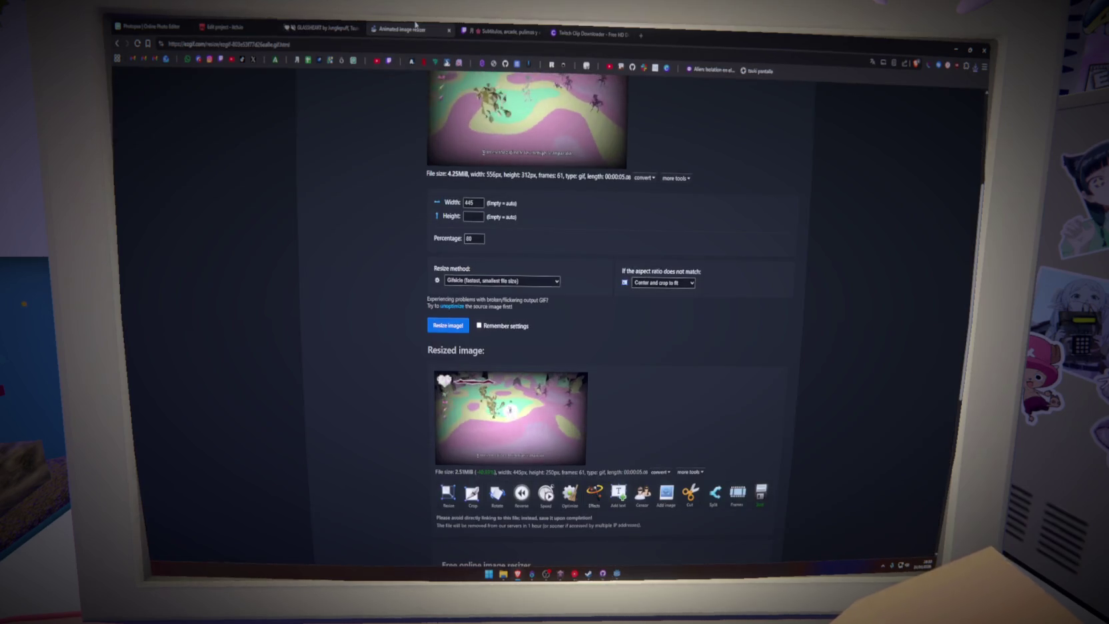
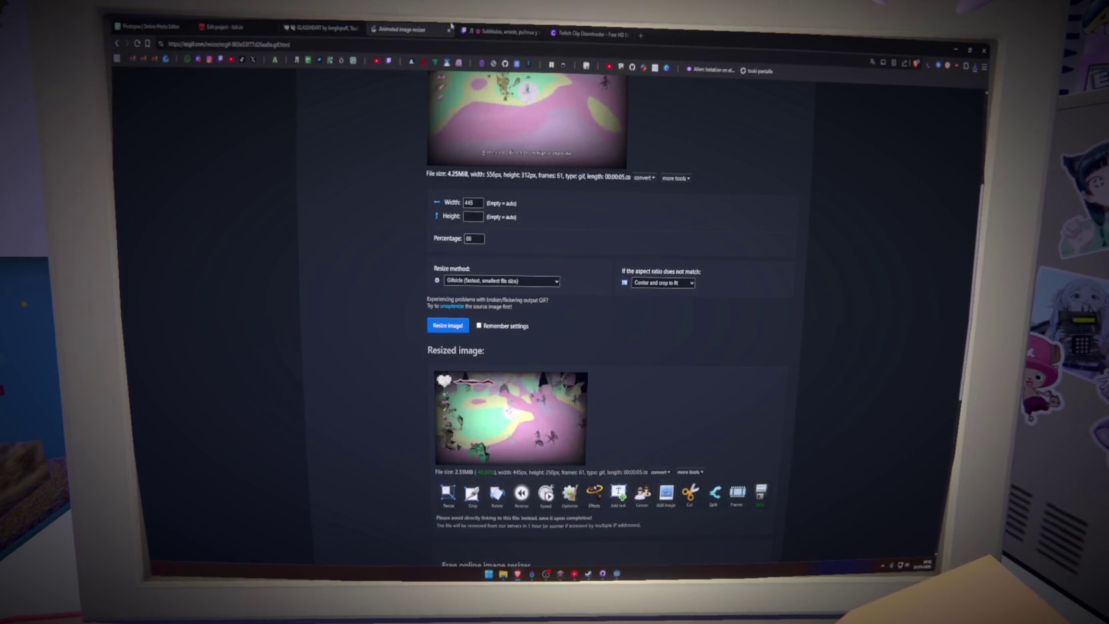
Step: Trim the Twitch clip to about 1:16–1:20 around the colour-selection menu
left_click(494, 31)
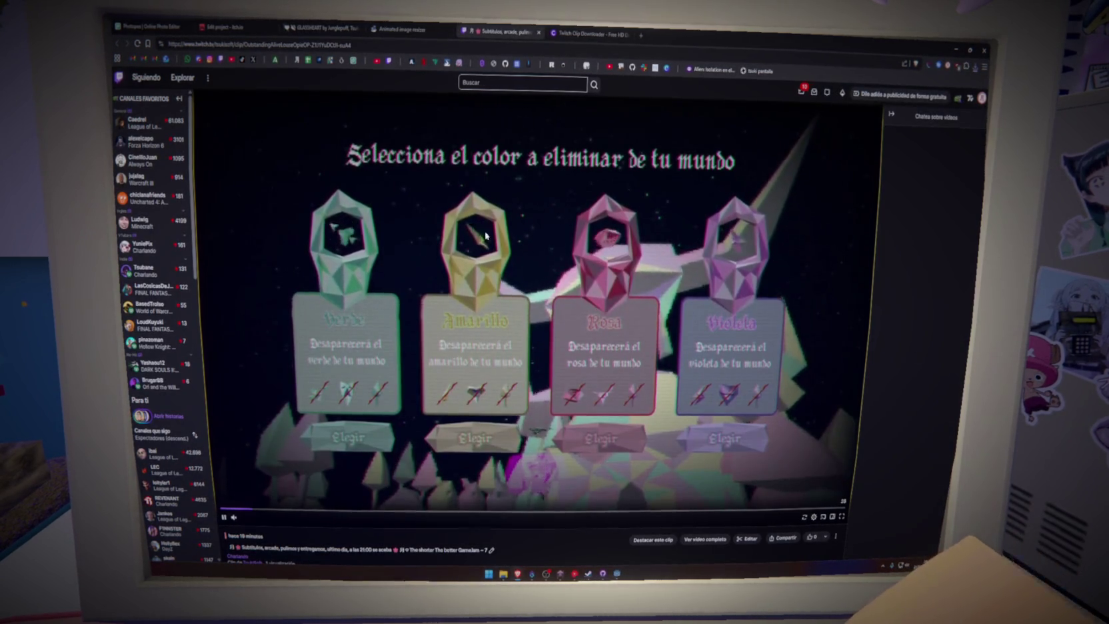
left_click(747, 539)
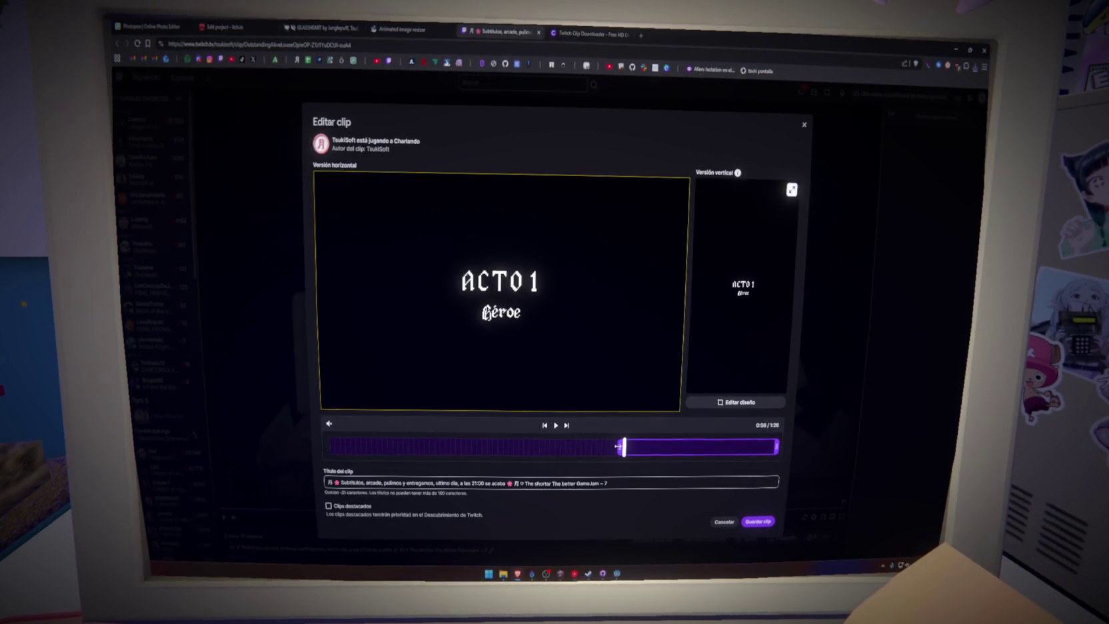
left_click_drag(618, 446, 653, 448)
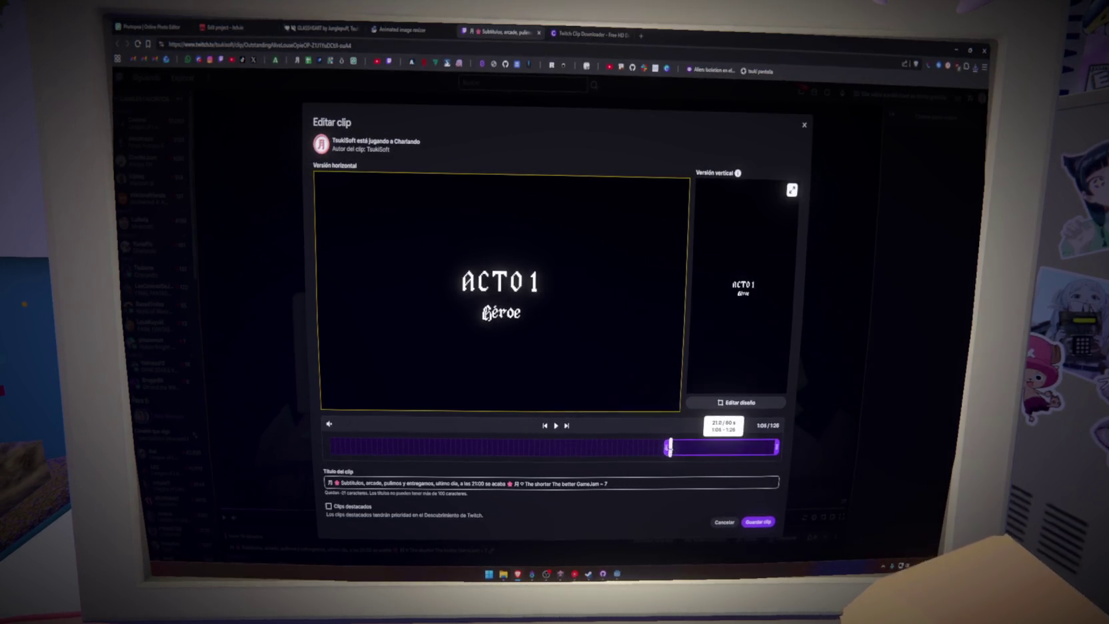
left_click(556, 425)
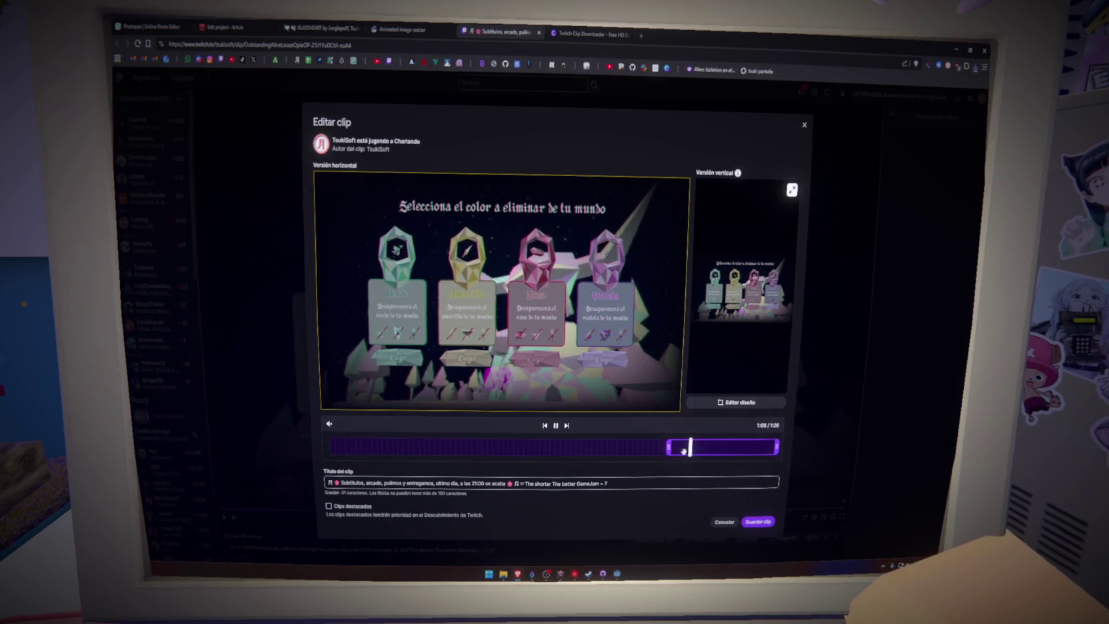
left_click_drag(669, 448, 690, 448)
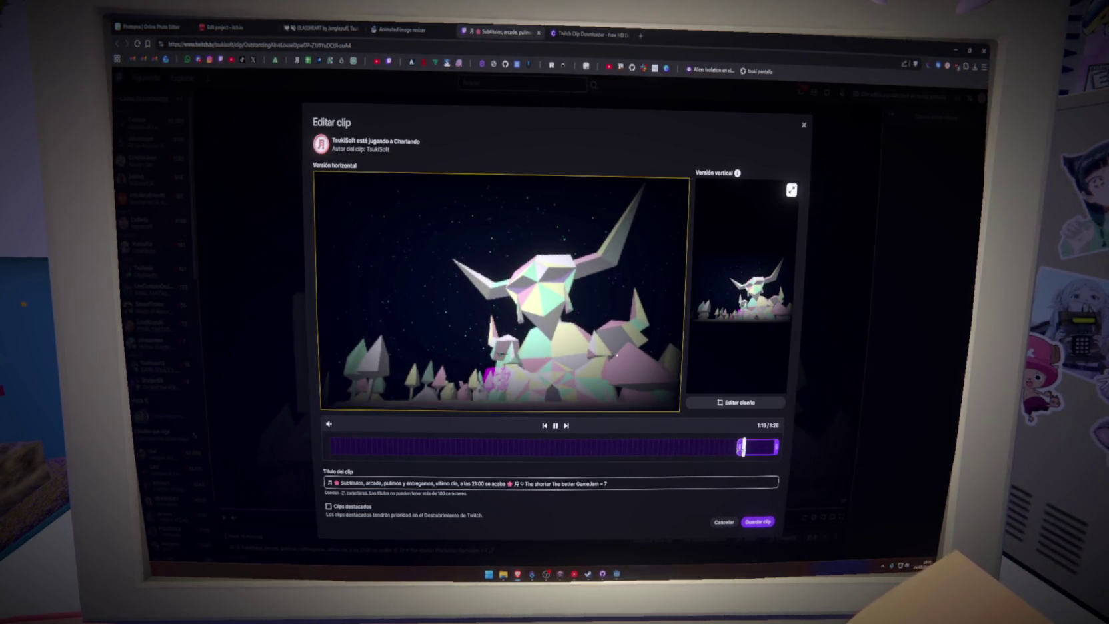
left_click_drag(731, 449, 721, 451)
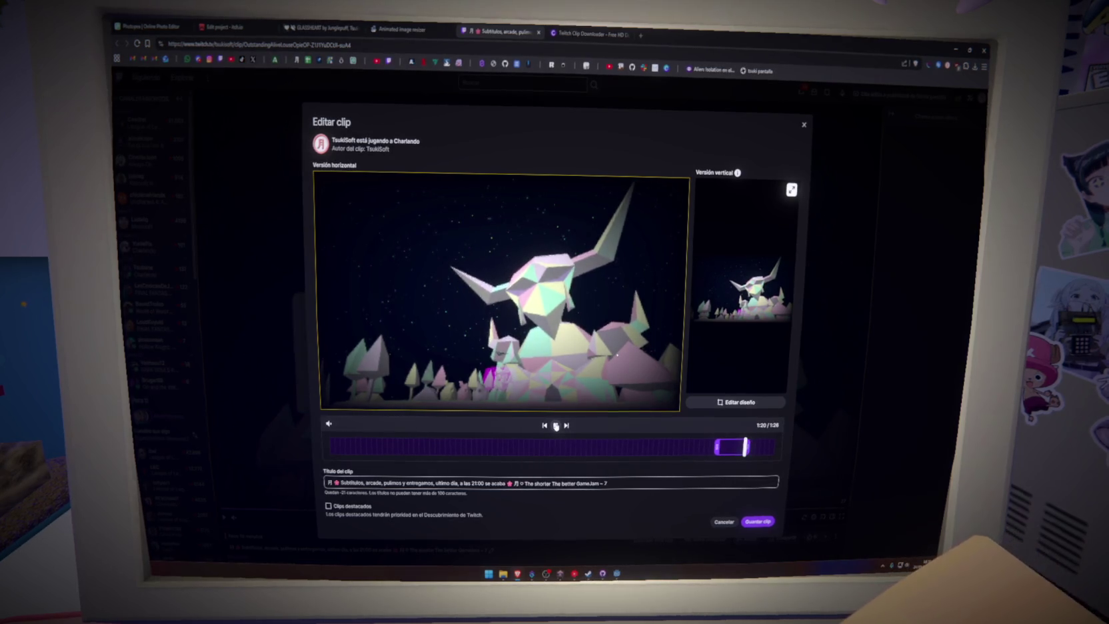
left_click(556, 426)
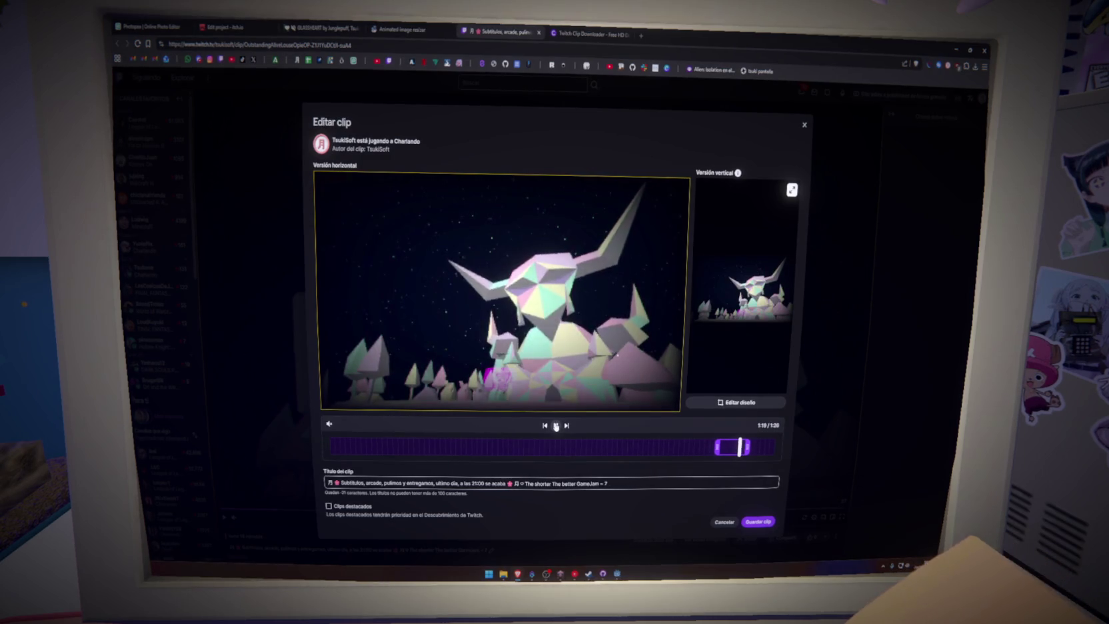
Step: Save the trimmed clip and confirm re-rendering it
left_click(765, 524)
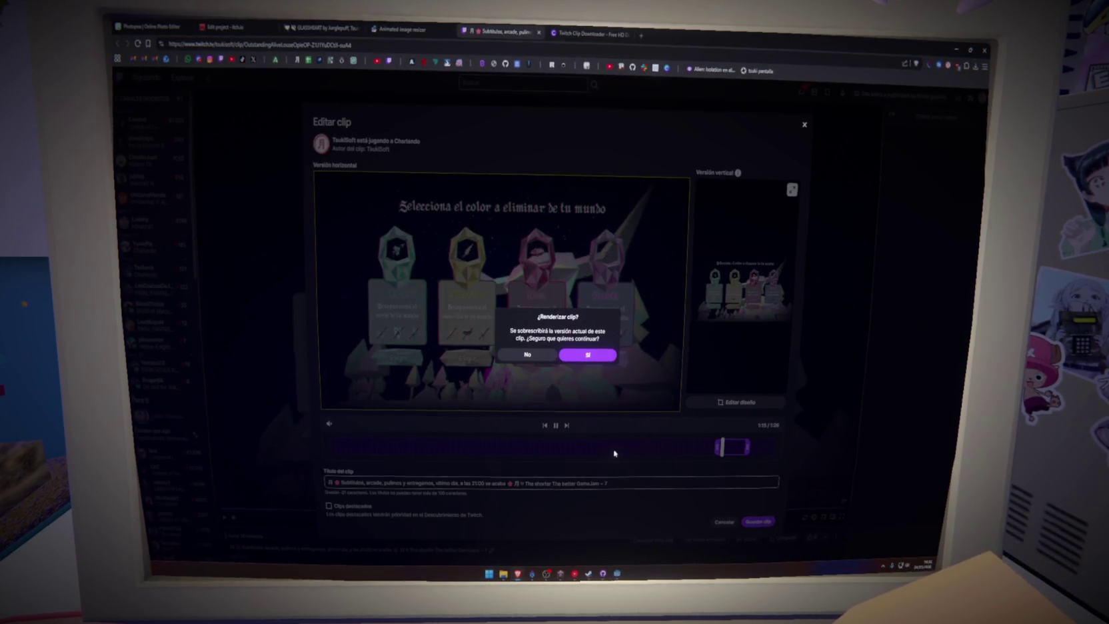
left_click(528, 355)
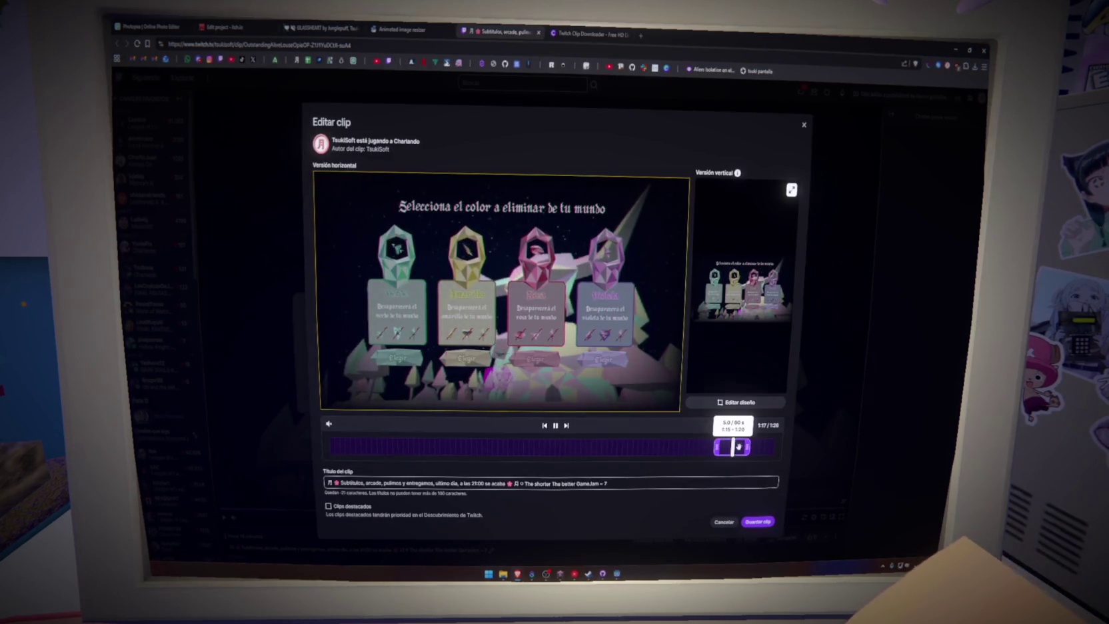
left_click(768, 523)
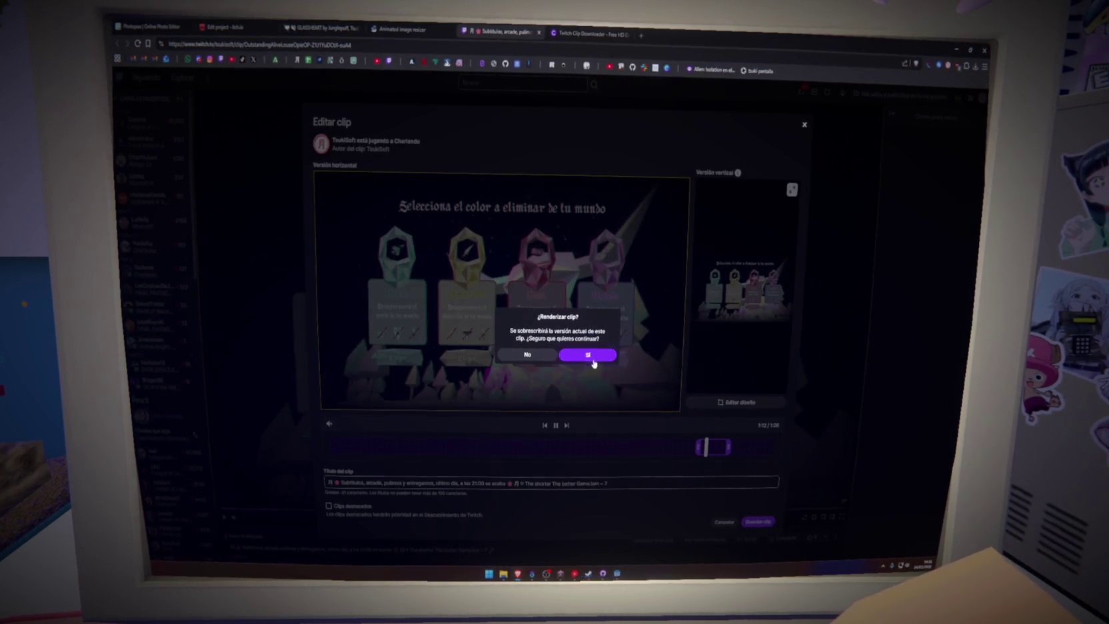
left_click(593, 362)
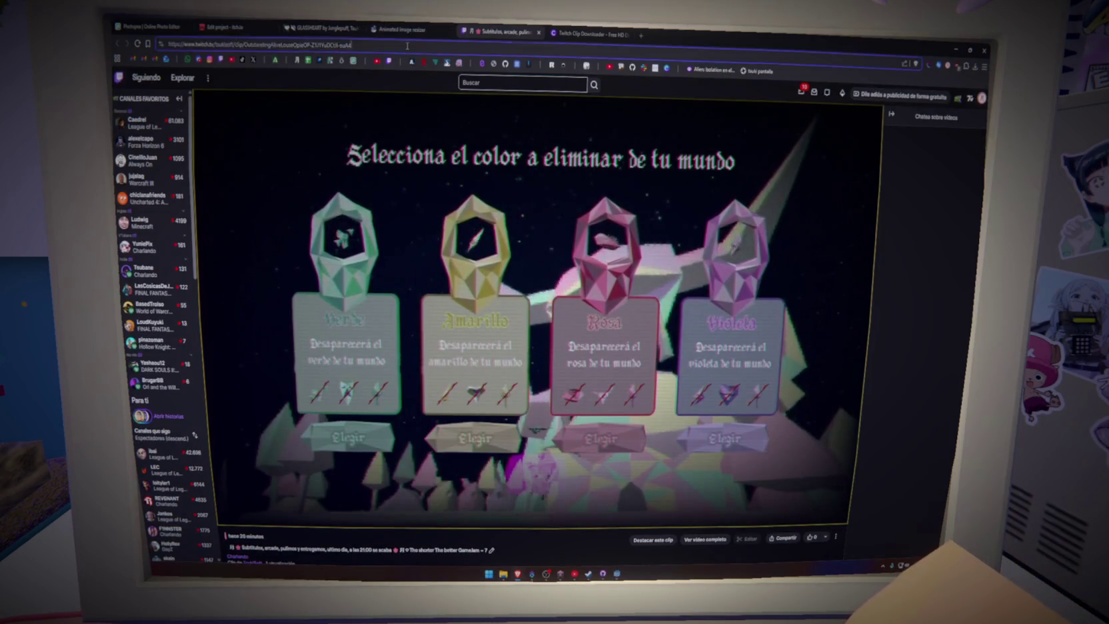
Step: Download the clip through Clipr as a 360p video file
key("ctrl+Tab")
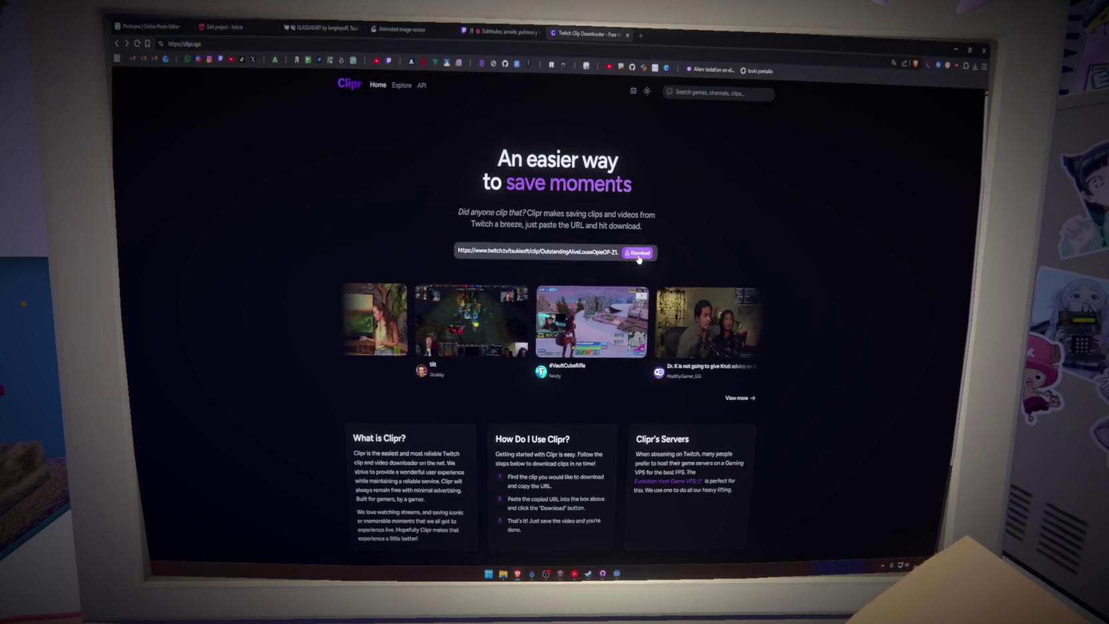
left_click(637, 252)
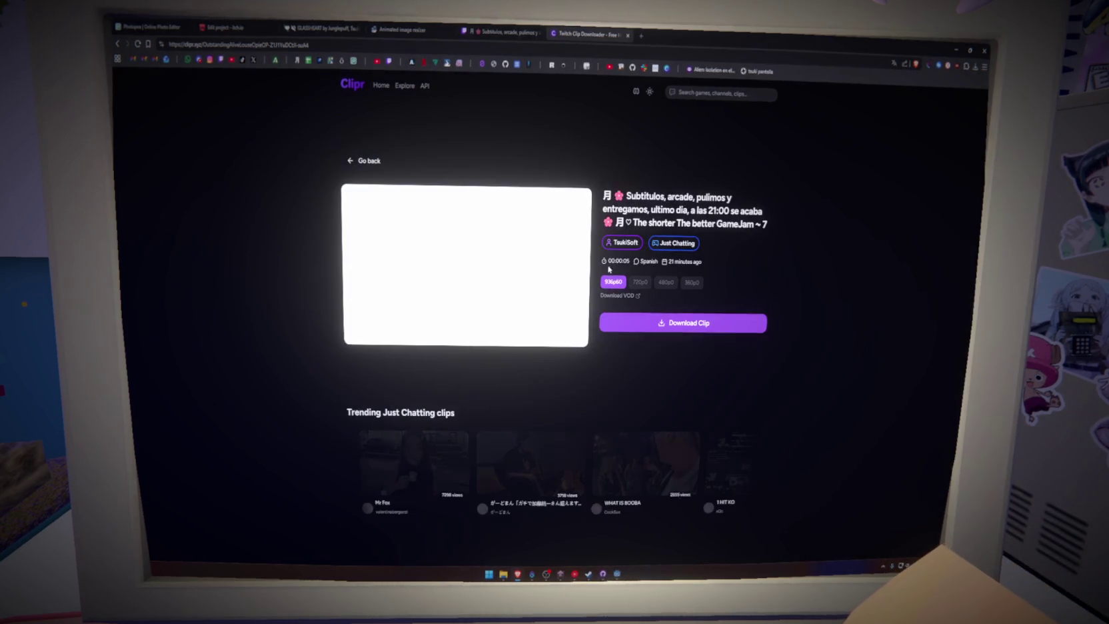
left_click(692, 283)
left_click(681, 323)
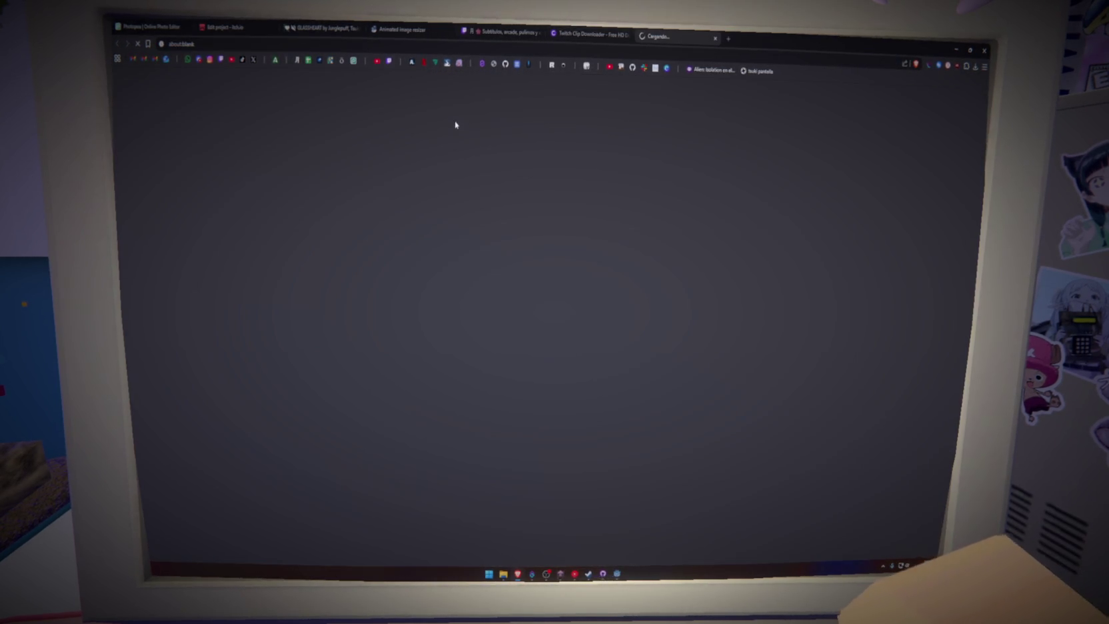
left_click(465, 424)
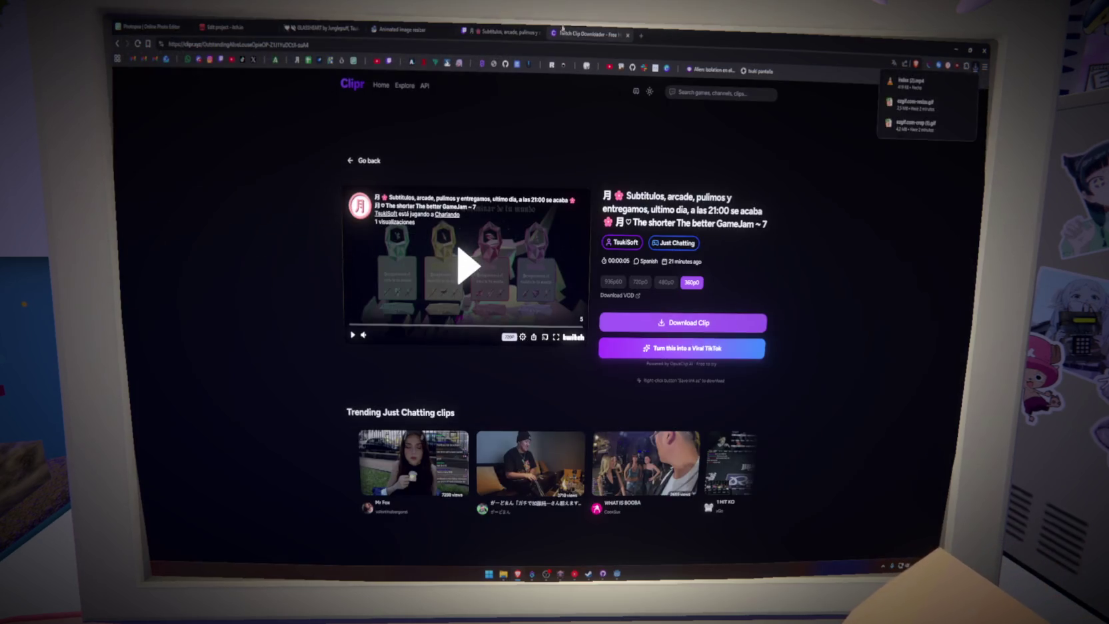
Step: Close the Twitch clip tab and move to the ezgif tab
left_click(488, 28)
middle_click(488, 28)
left_click(400, 29)
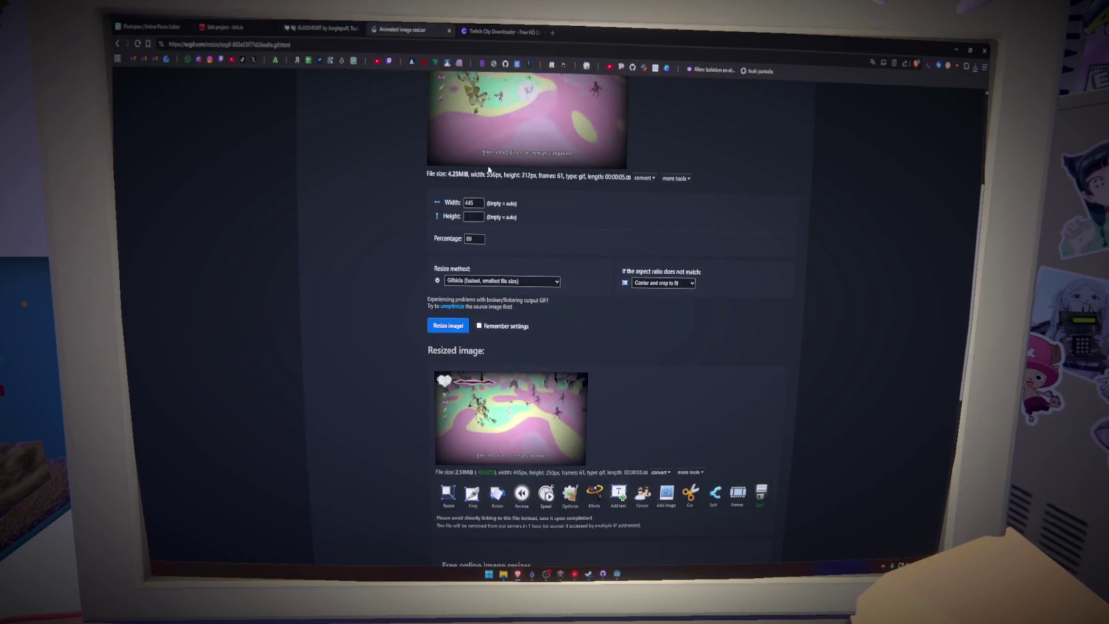
scroll(380, 266, "up", 5)
Step: Upload index (2).mp4 to ezgif's GIF maker
left_click(381, 169)
key("alt+Left")
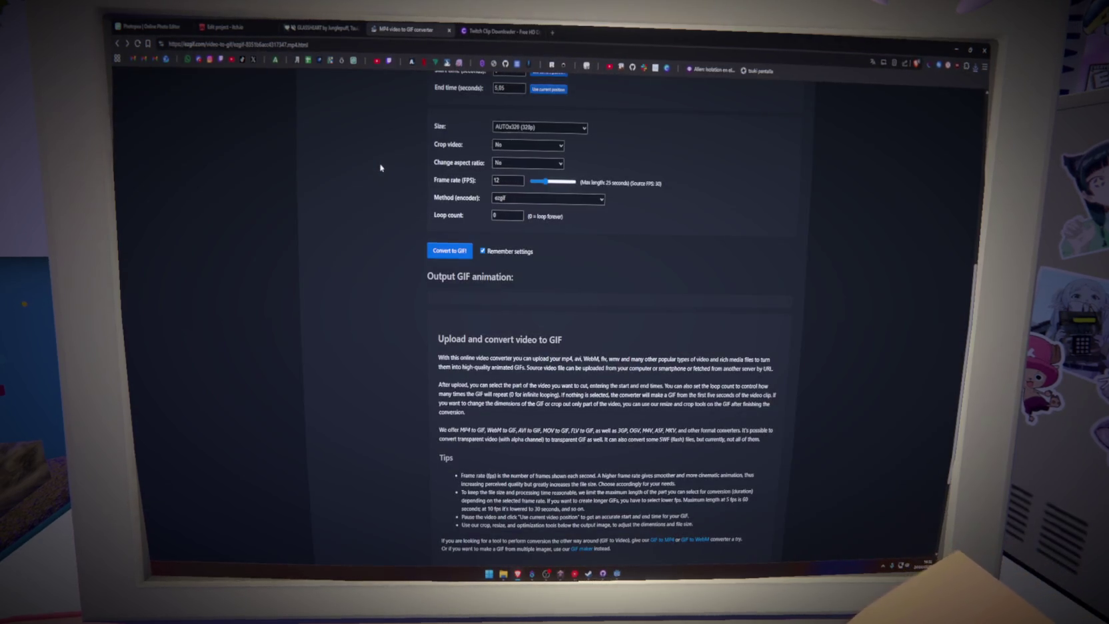
key("alt+Left")
left_click(482, 286)
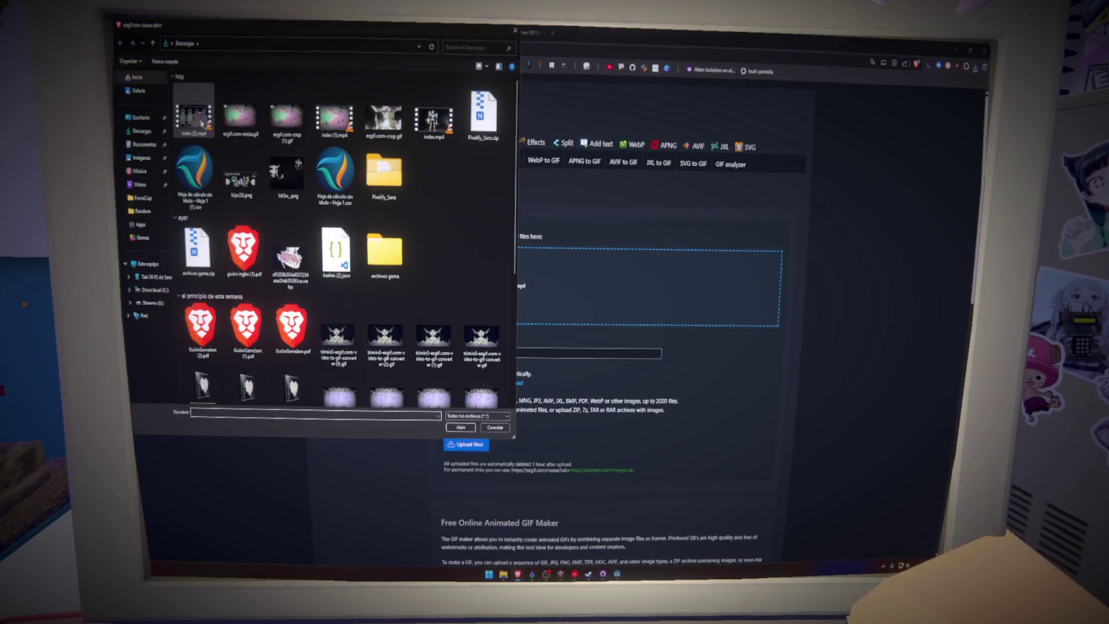
left_click(193, 117)
left_click(461, 429)
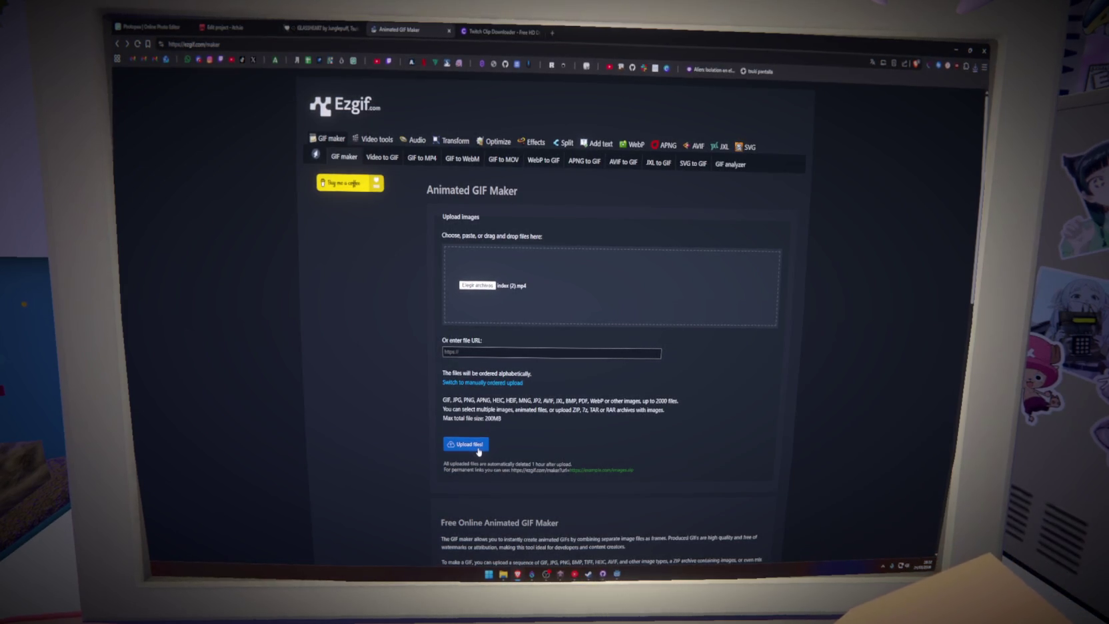
Step: Open the converted 36-frame, 568×320 GIF in the crop tool
scroll(508, 261, "down", 2)
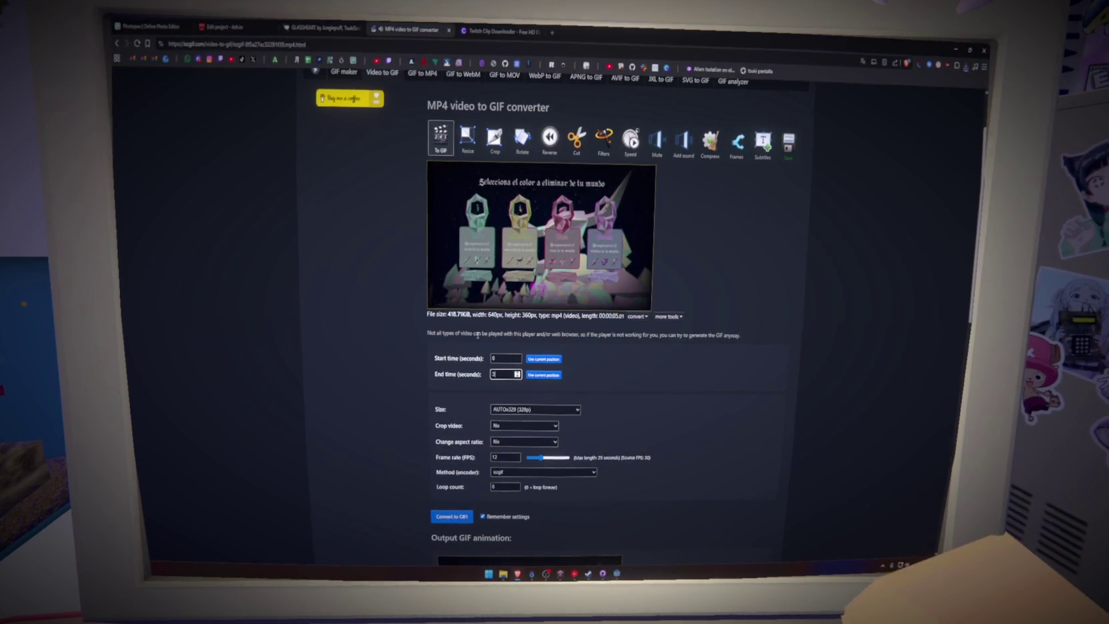
scroll(477, 336, "down", 2)
scroll(453, 437, "down", 5)
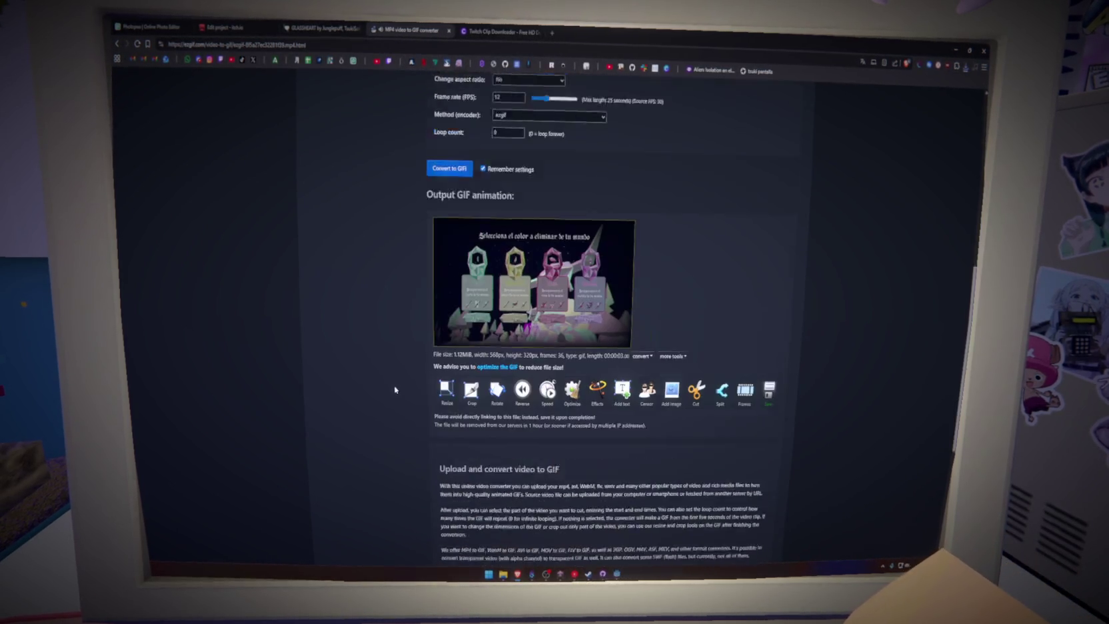
left_click(487, 416)
left_click(487, 398)
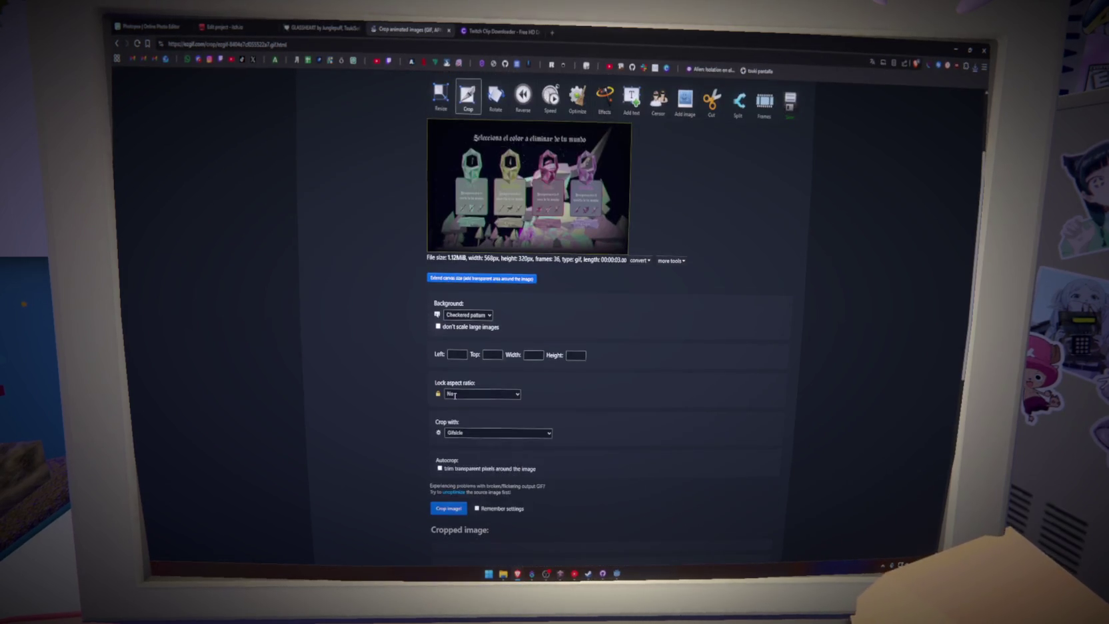
Step: Crop the GIF over the game scene to a 16:9 frame of 554×312
left_click(443, 142)
left_click_drag(443, 142, 628, 252)
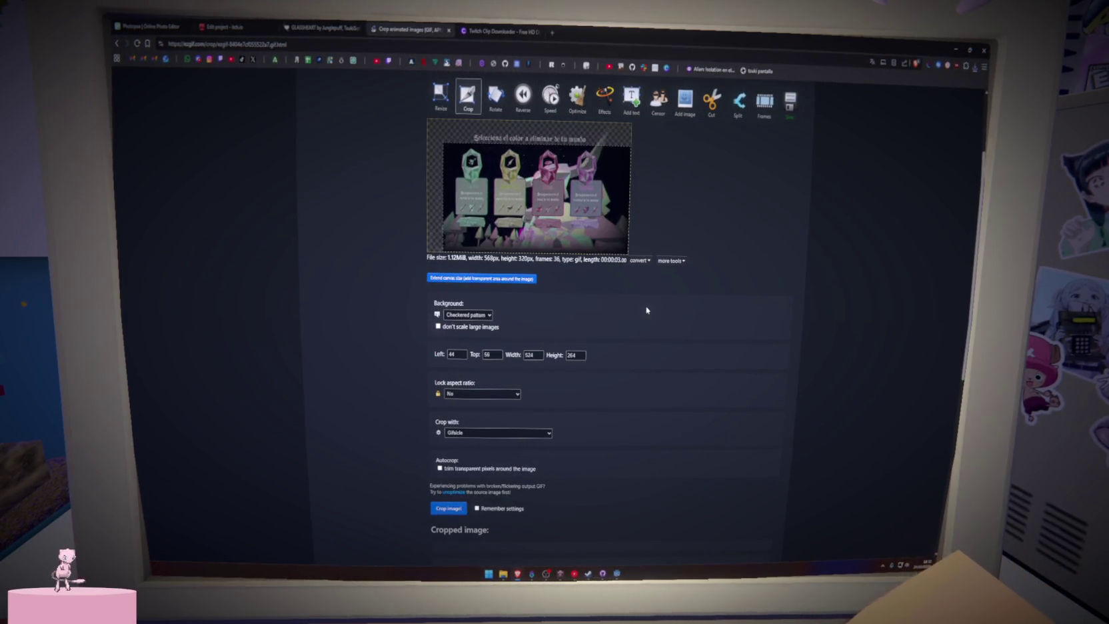
left_click(490, 394)
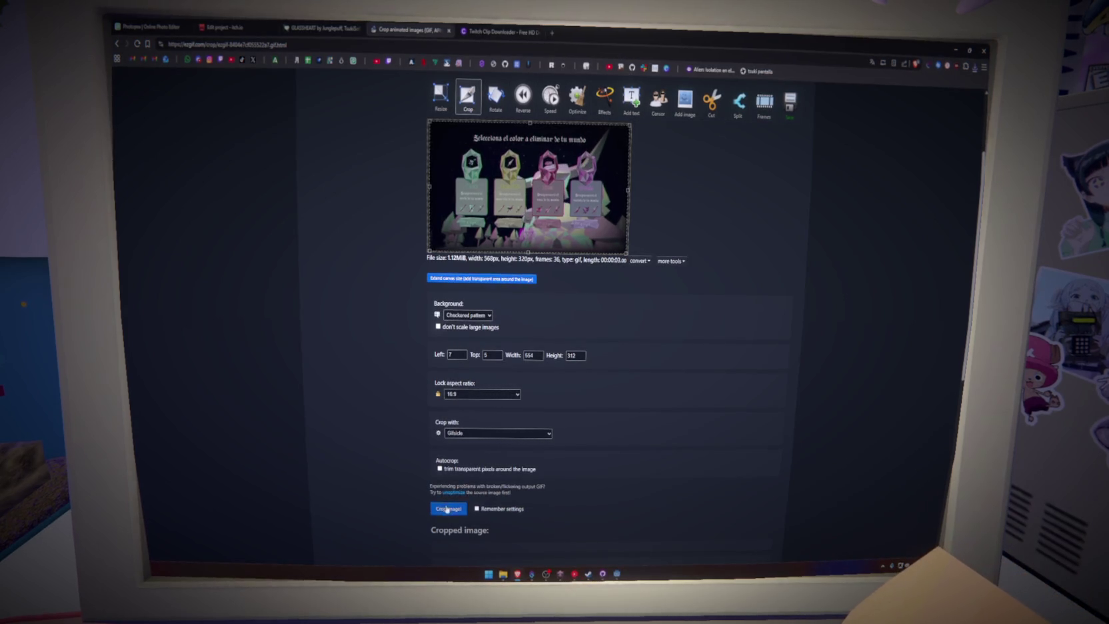
scroll(395, 431, "down", 5)
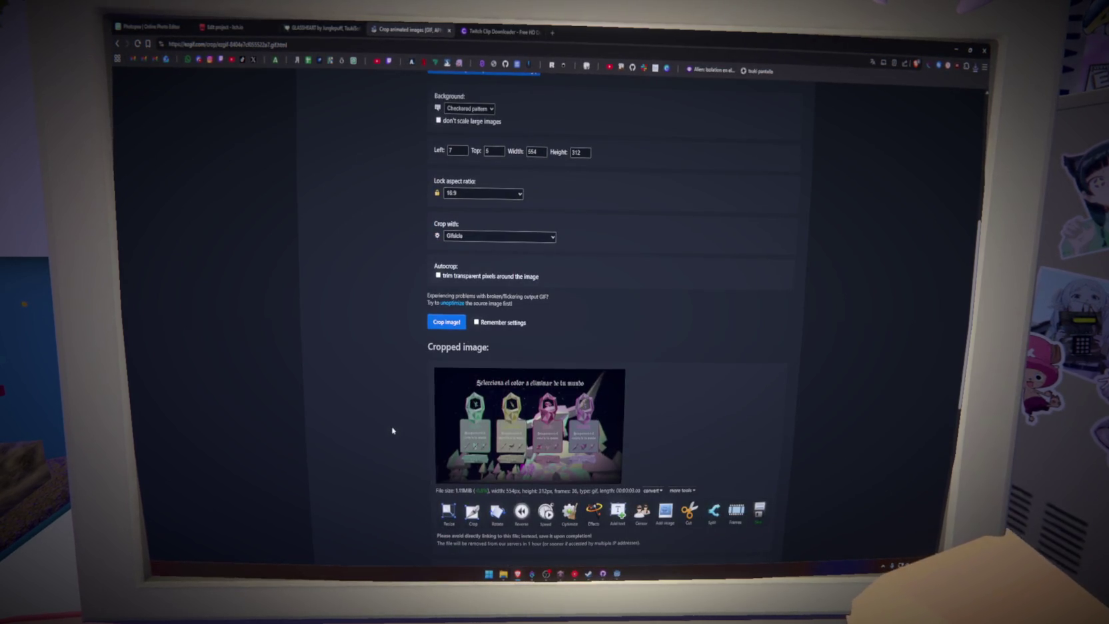
Step: Save the cropped GIF as ezgif.com-crop (2).gif and return to itch.io's project editor
left_click(759, 512)
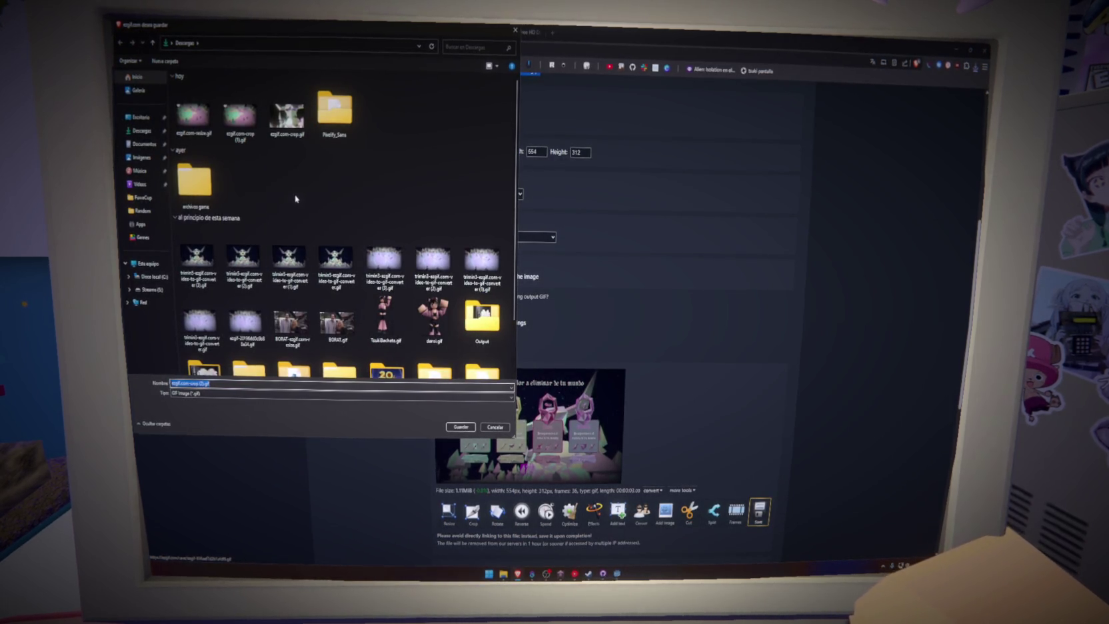
left_click(454, 428)
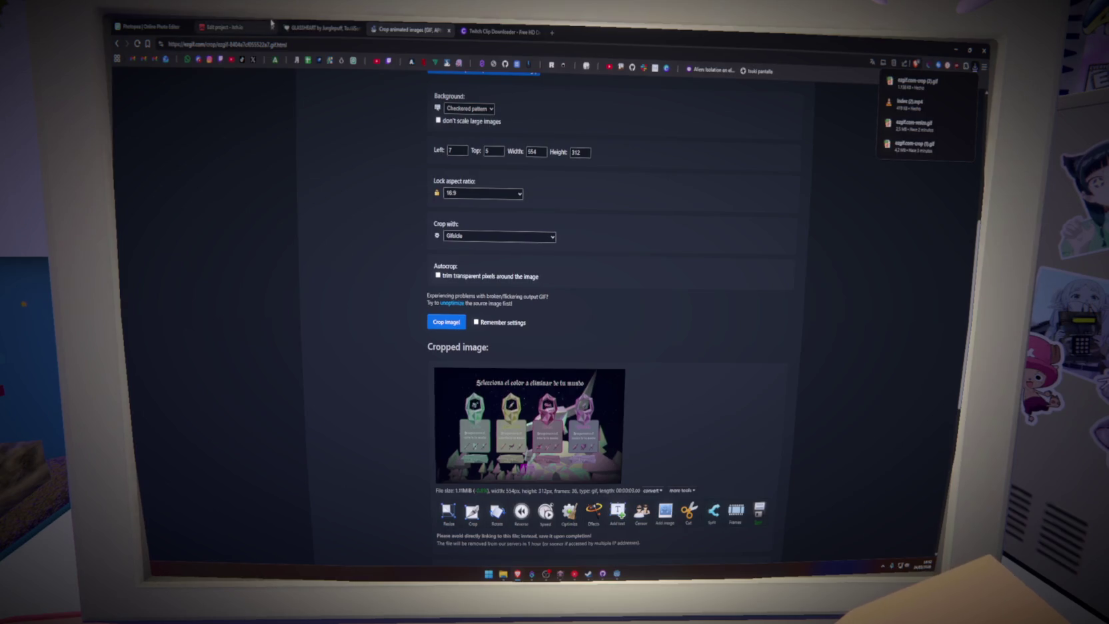
left_click(320, 28)
left_click(225, 27)
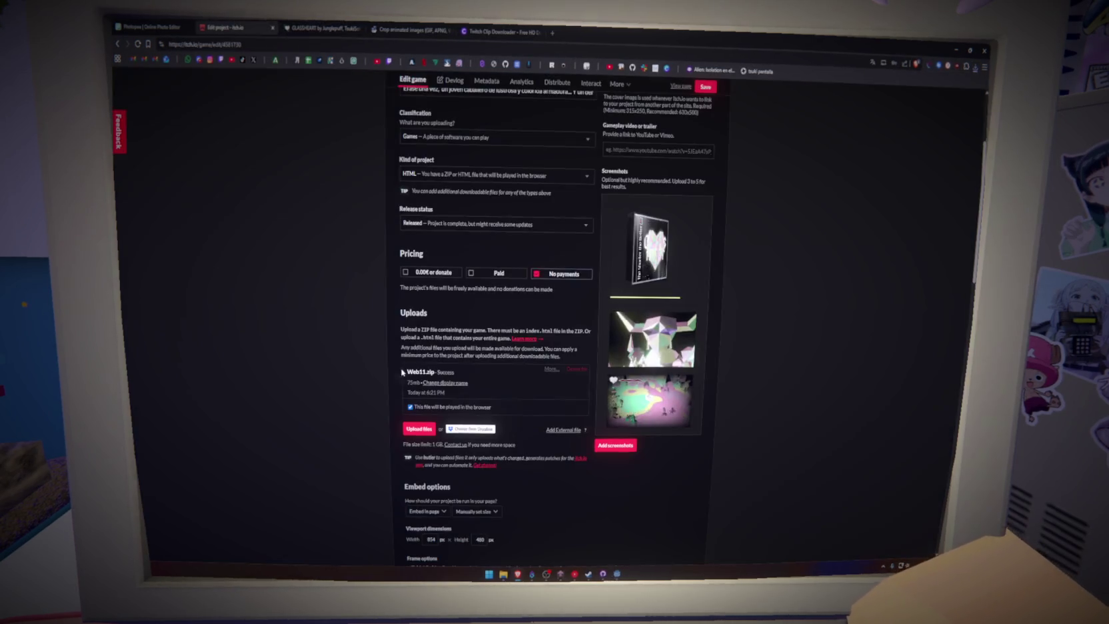
Step: Add ezgif.com-crop (3).gif as a project screenshot, then maximize the Twitch clip window
left_click(614, 445)
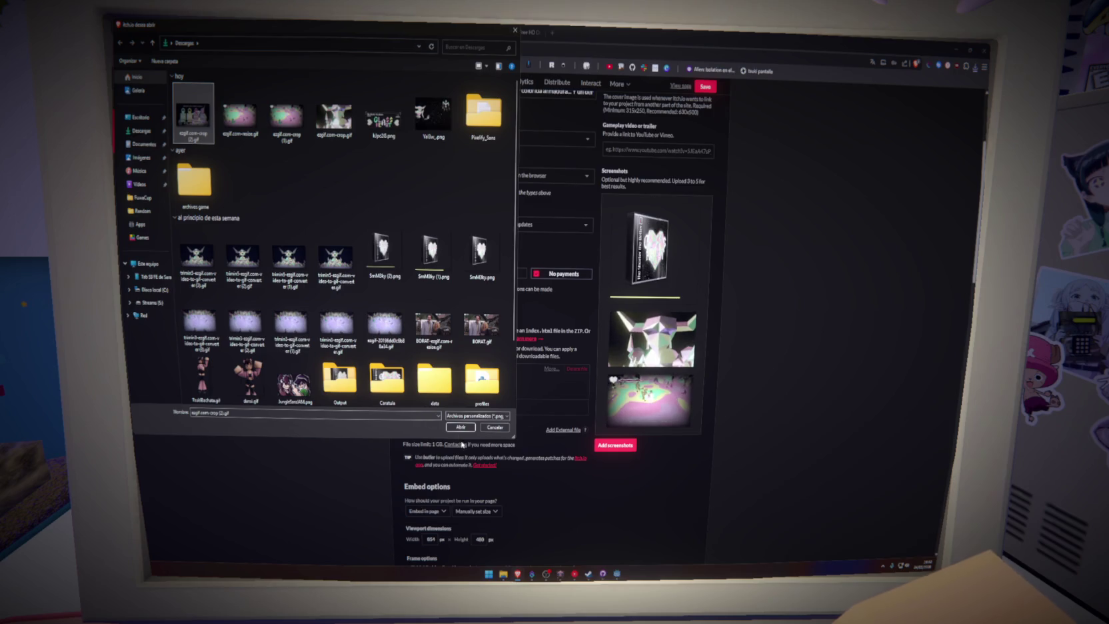
double_click(194, 113)
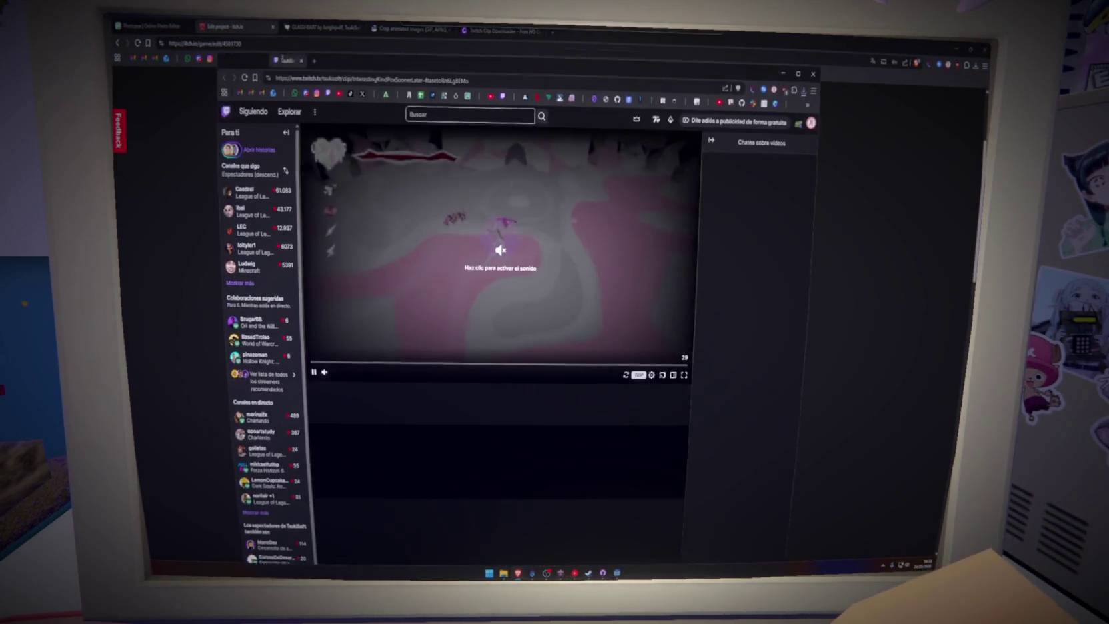
left_click_drag(282, 58, 282, 30)
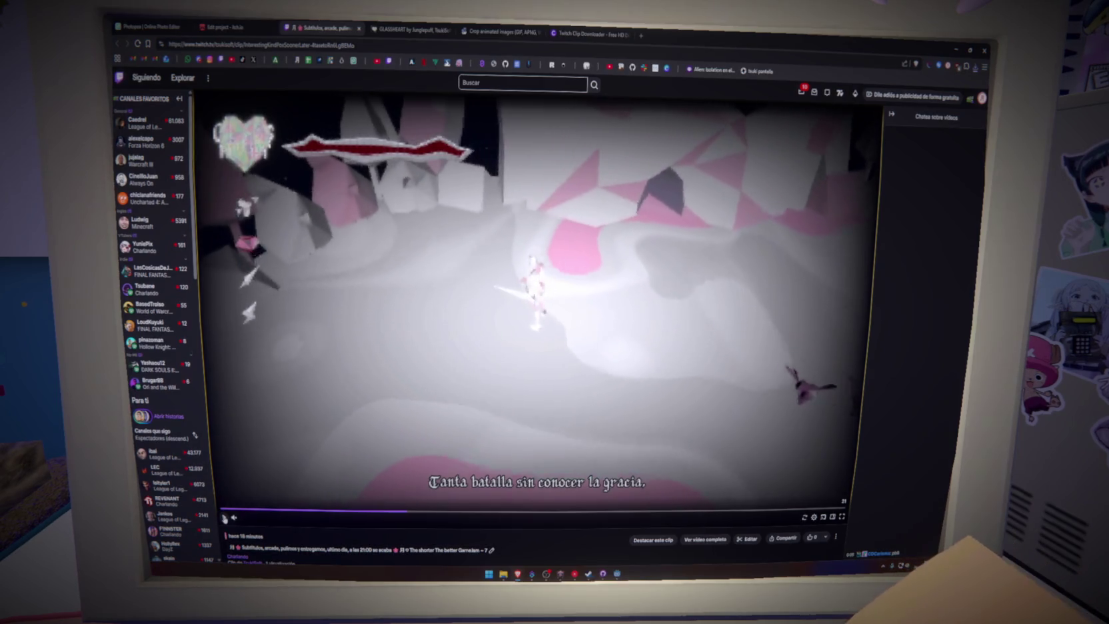
Step: Pause and replay moments of the Twitch clip to review it
left_click(435, 400)
left_click(436, 400)
left_click(435, 400)
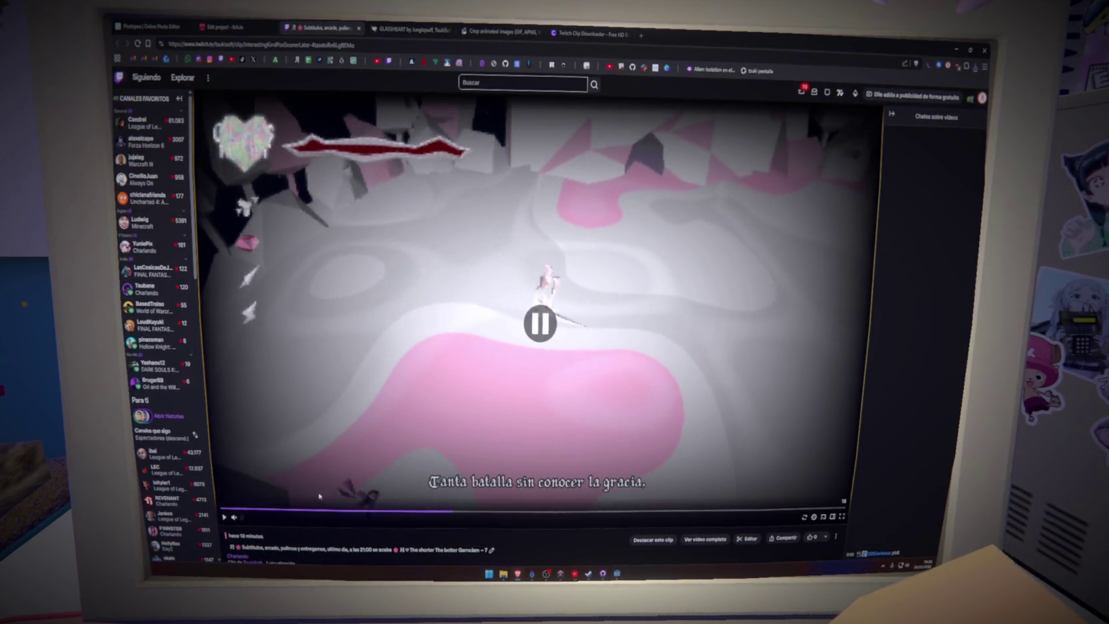
scroll(543, 497, "down", 3)
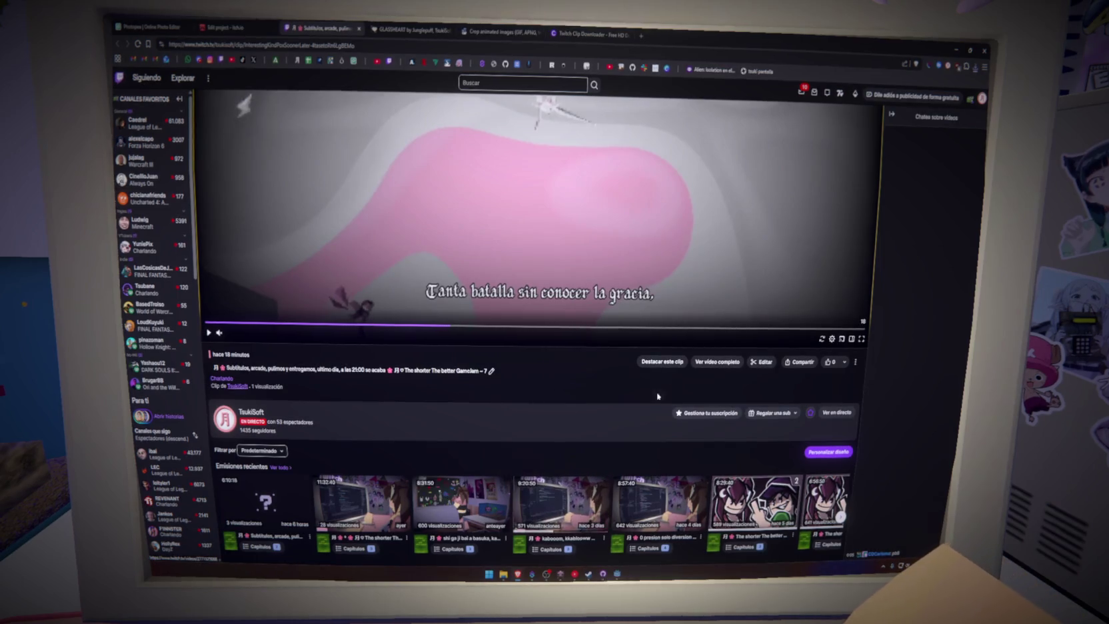
Step: Trim the clip's ending to roughly 13 seconds and re-render it
left_click(762, 362)
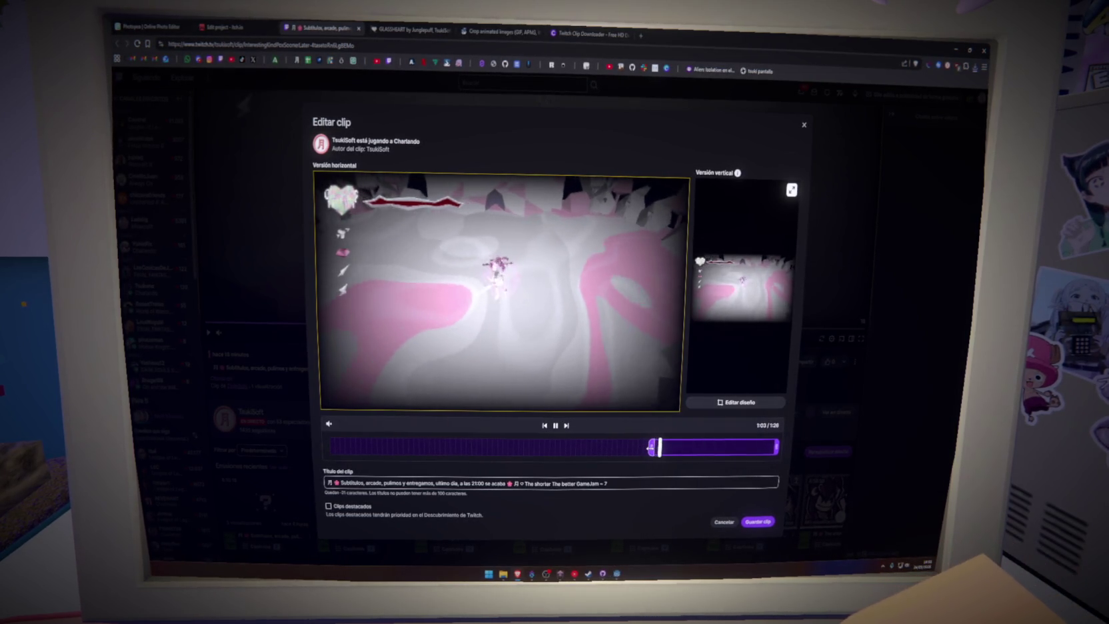
left_click_drag(656, 446, 654, 447)
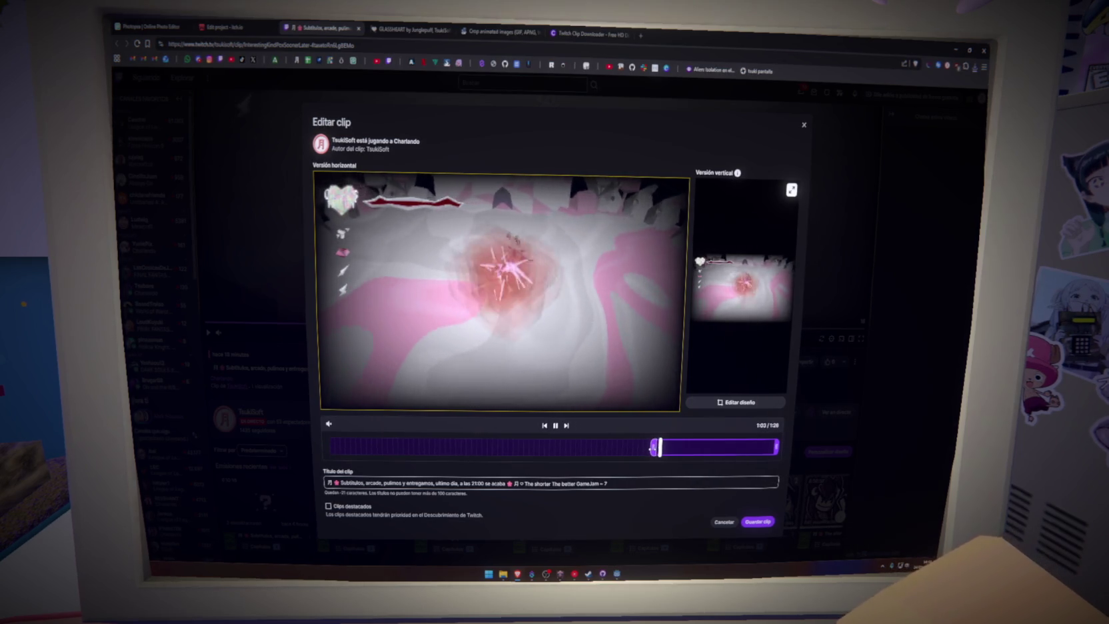
left_click_drag(775, 446, 684, 446)
left_click(758, 522)
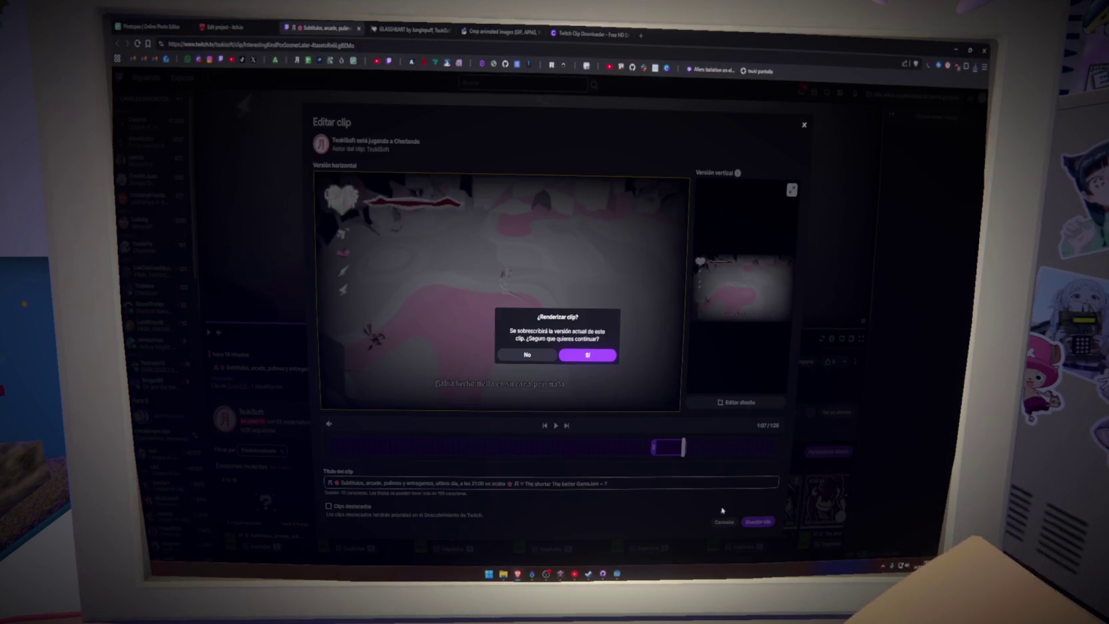
left_click(582, 356)
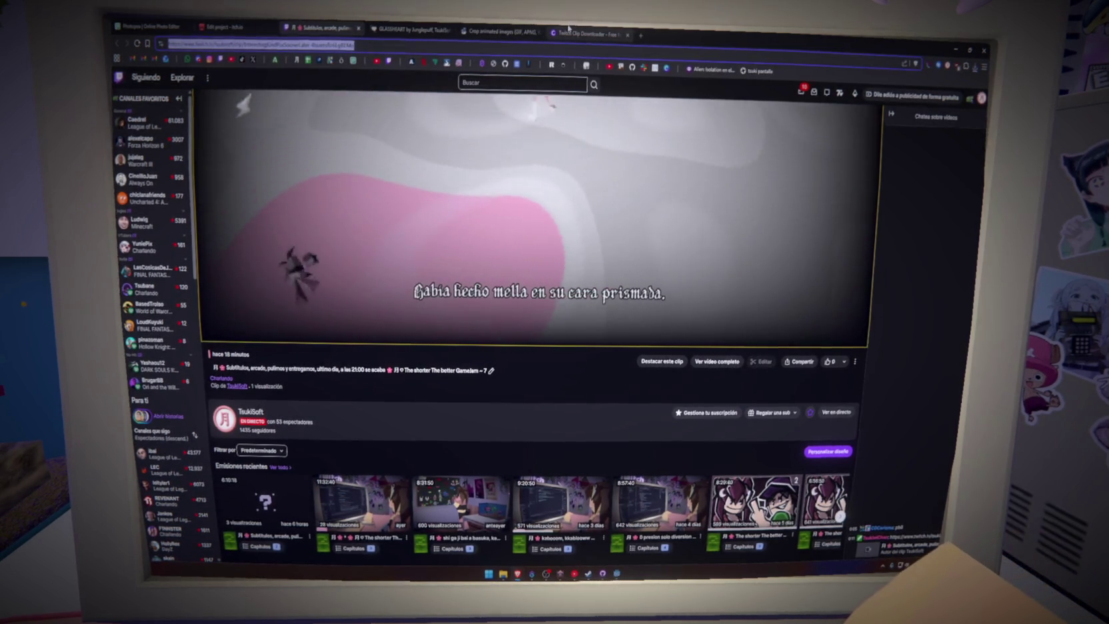
left_click(587, 33)
Step: Download the re-trimmed clip at 360p via Clipr, then return to ezgif's GIF maker upload page
type("clipr.xyz")
key("Return")
key("alt+Left")
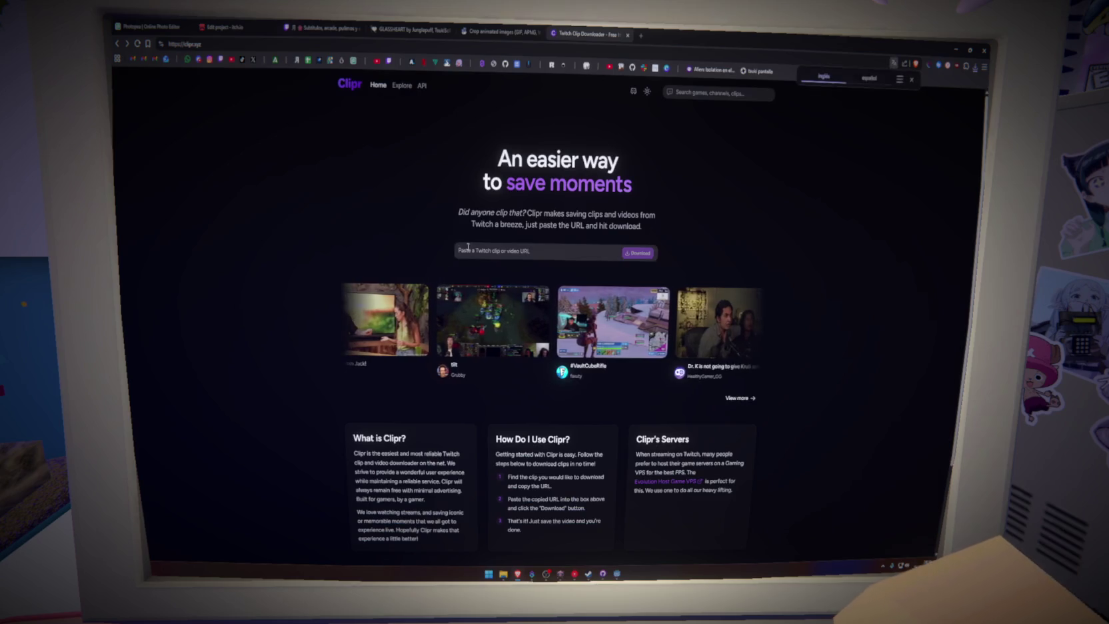
key("ctrl+v")
key("Return")
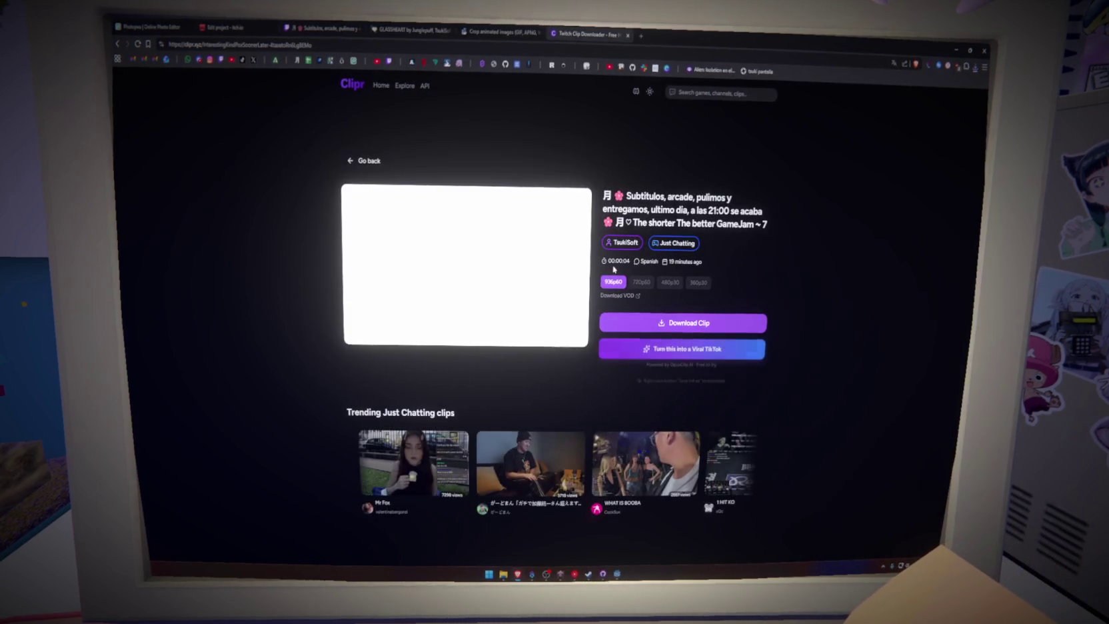
left_click(689, 334)
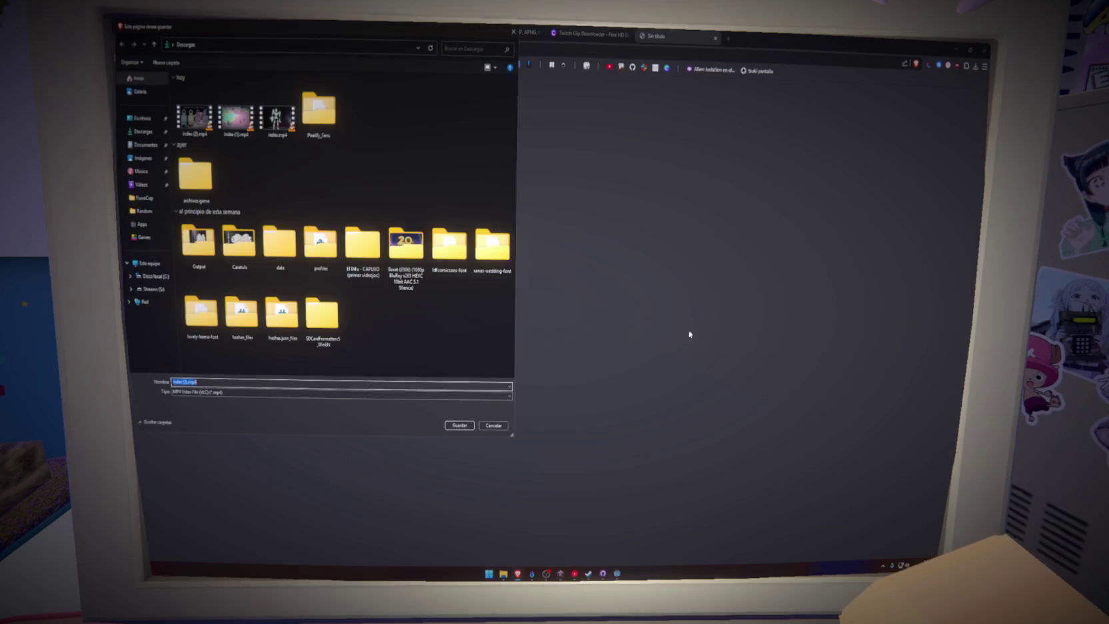
key("Return")
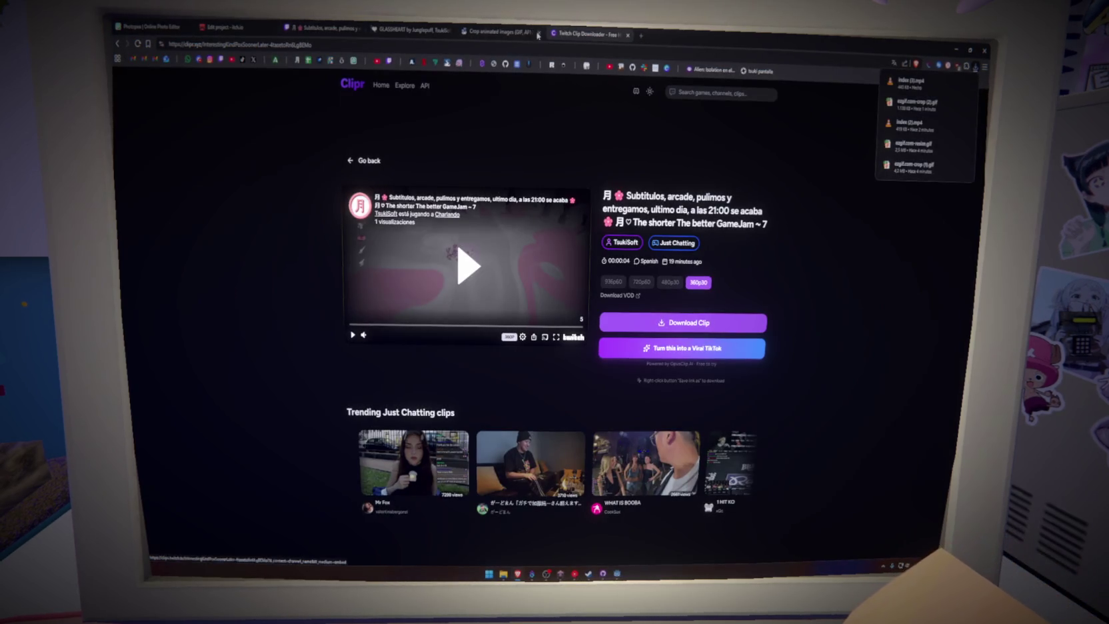
left_click(497, 32)
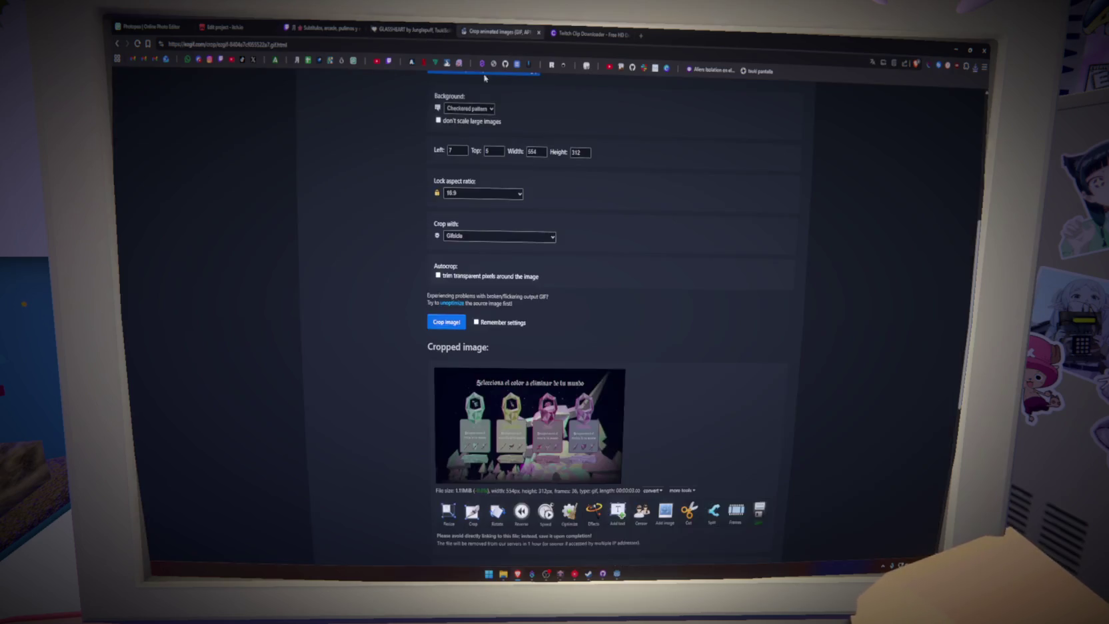
key("alt+Left")
key("alt+Left")
Step: Upload index (3).mp4 and convert it to a 2-second, 24-frame 568×320 GIF
left_click(470, 280)
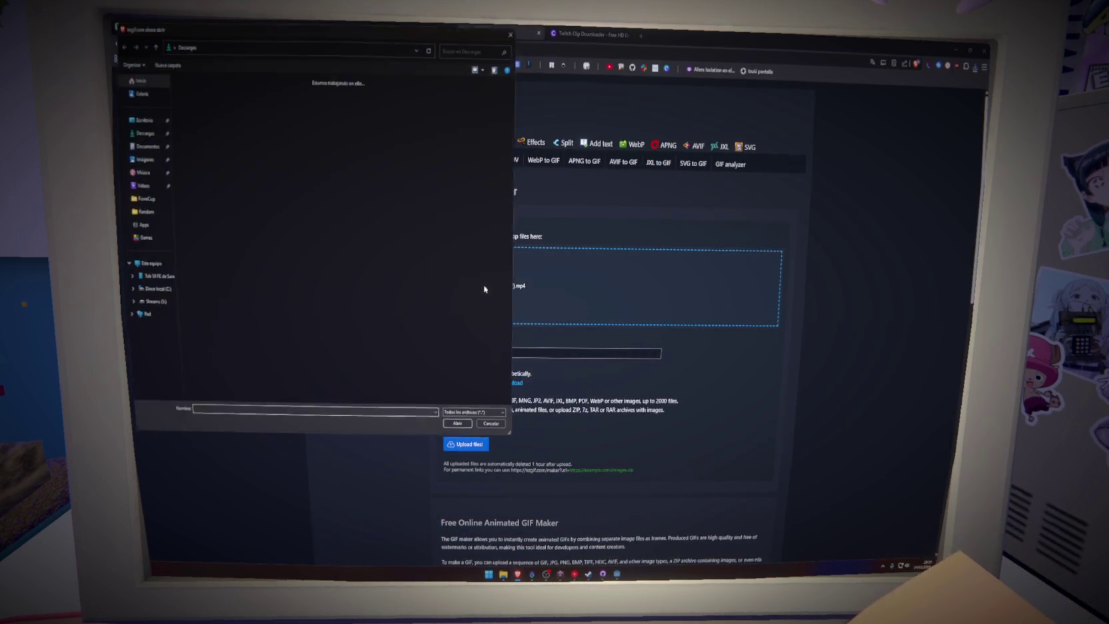
left_click(212, 132)
left_click(461, 426)
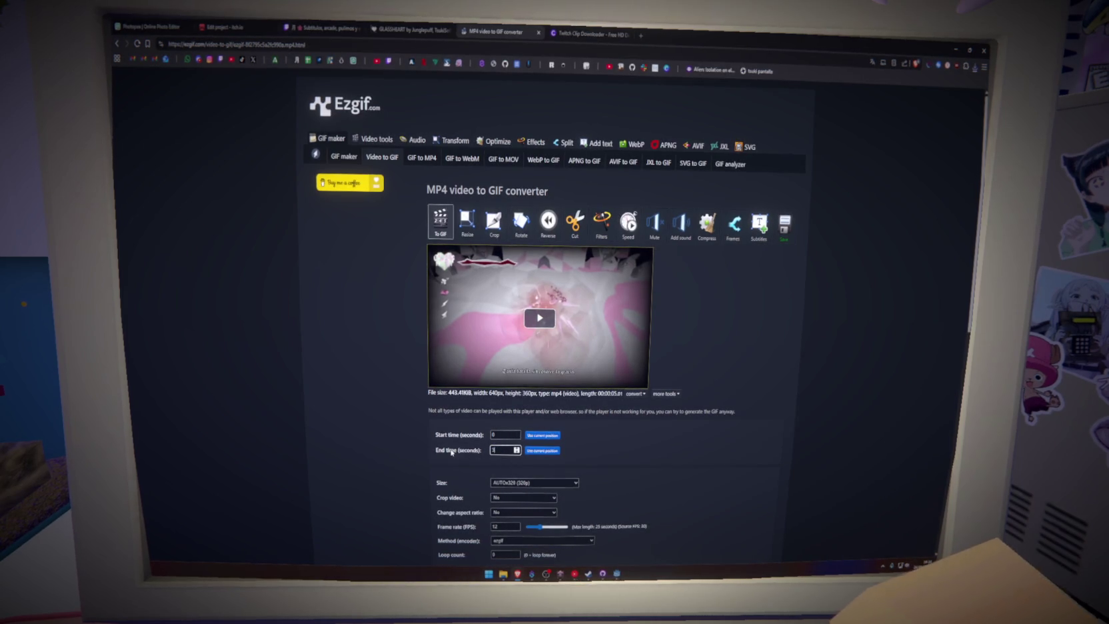
scroll(351, 481, "down", 4)
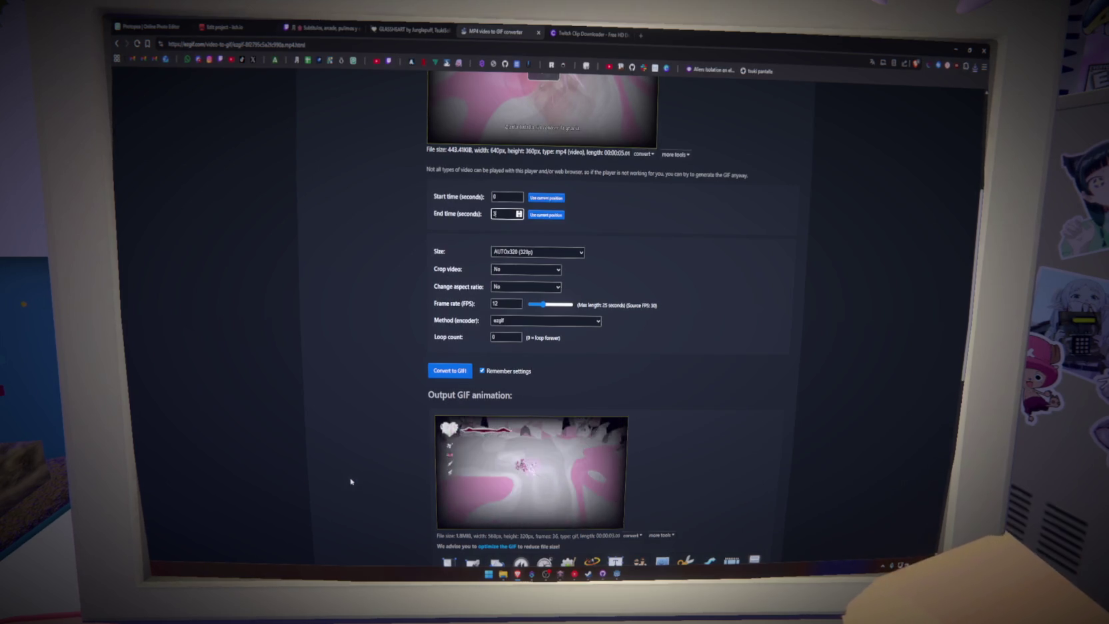
scroll(351, 482, "down", 1)
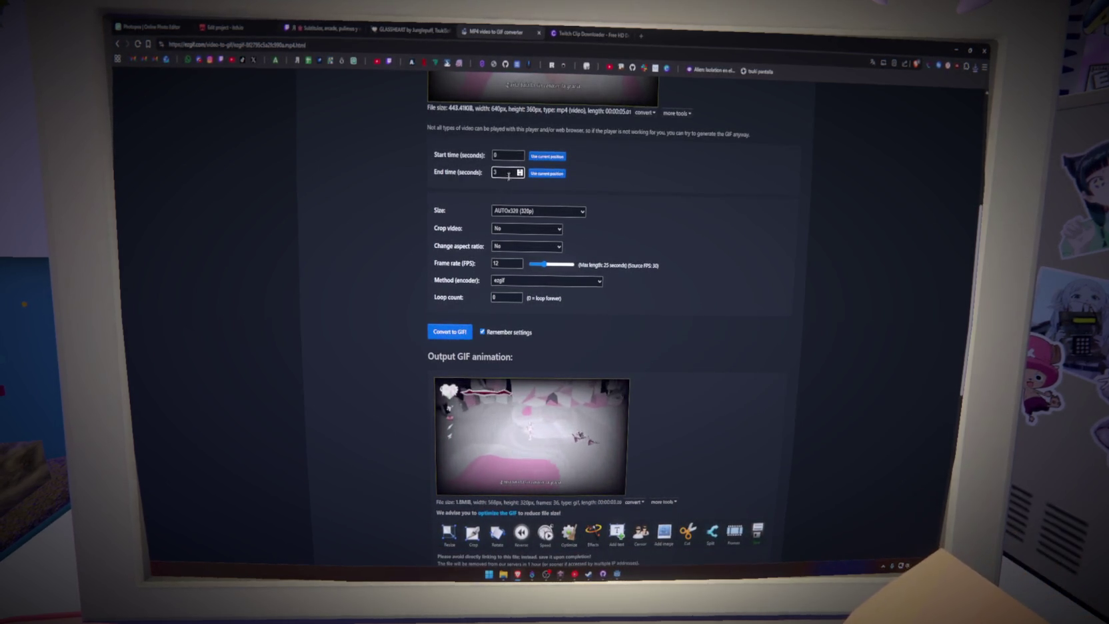
key("Return")
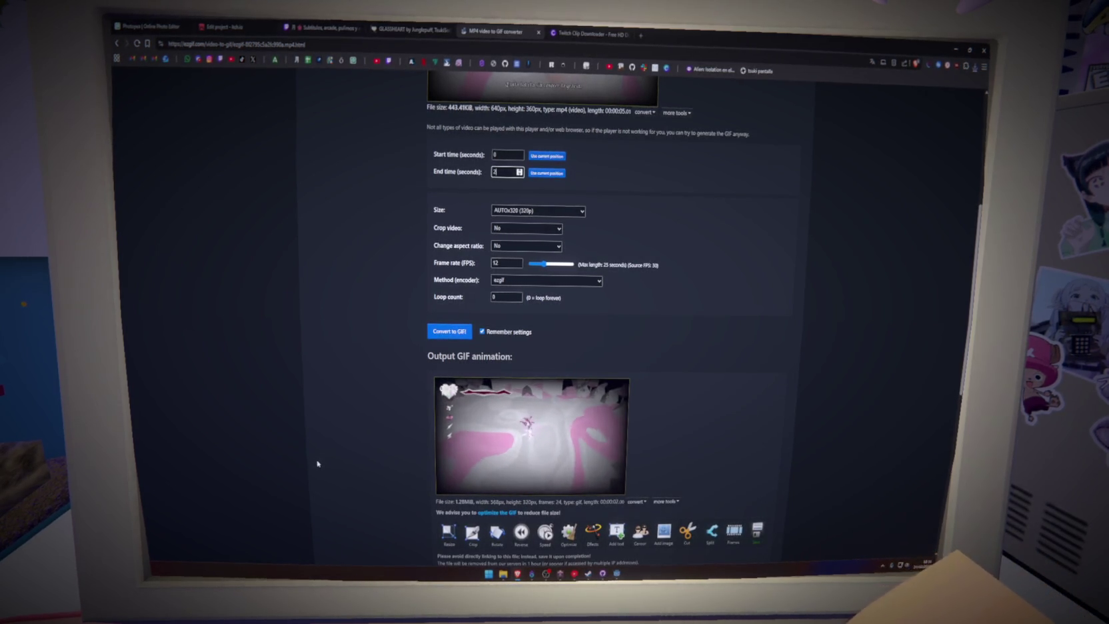
scroll(318, 462, "down", 4)
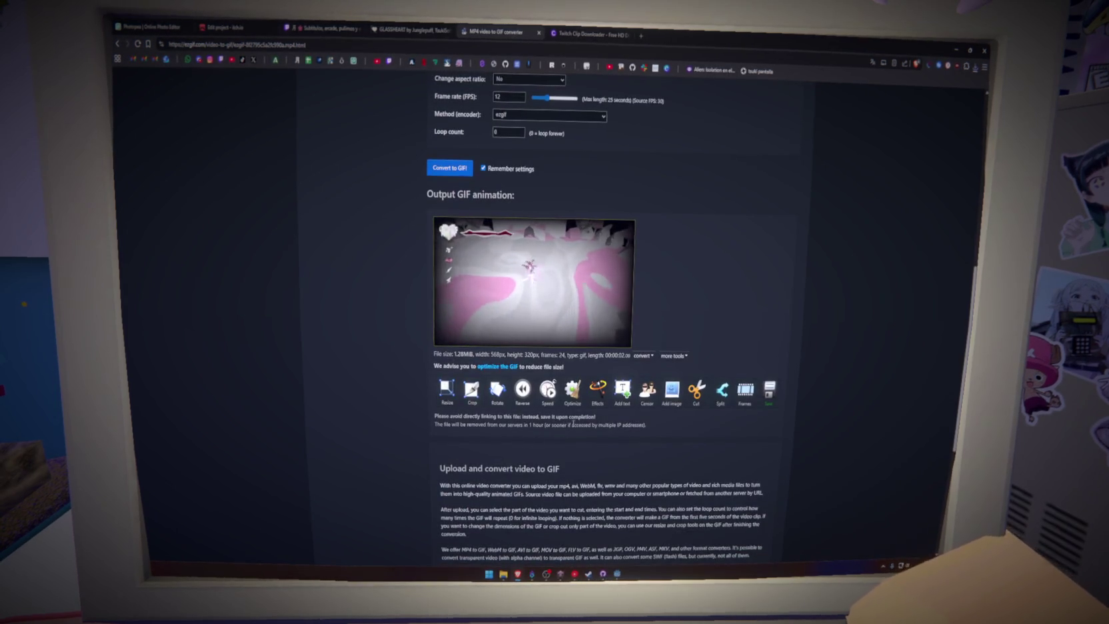
Step: Crop the 2-second GIF to a 16:9 frame of 552×311 and save it
left_click(471, 389)
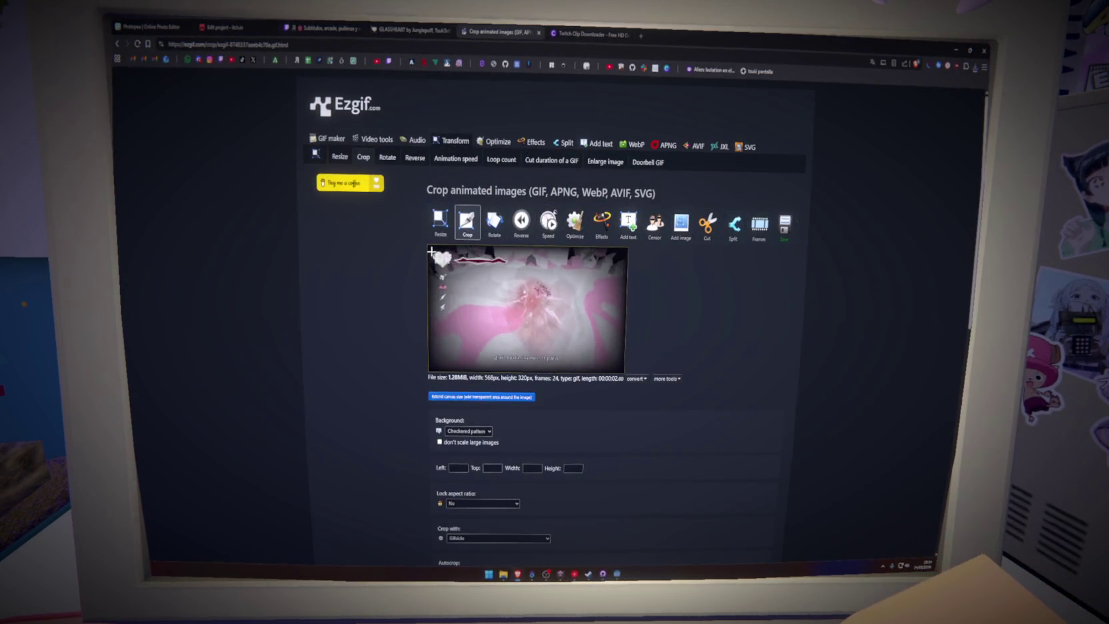
left_click(463, 503)
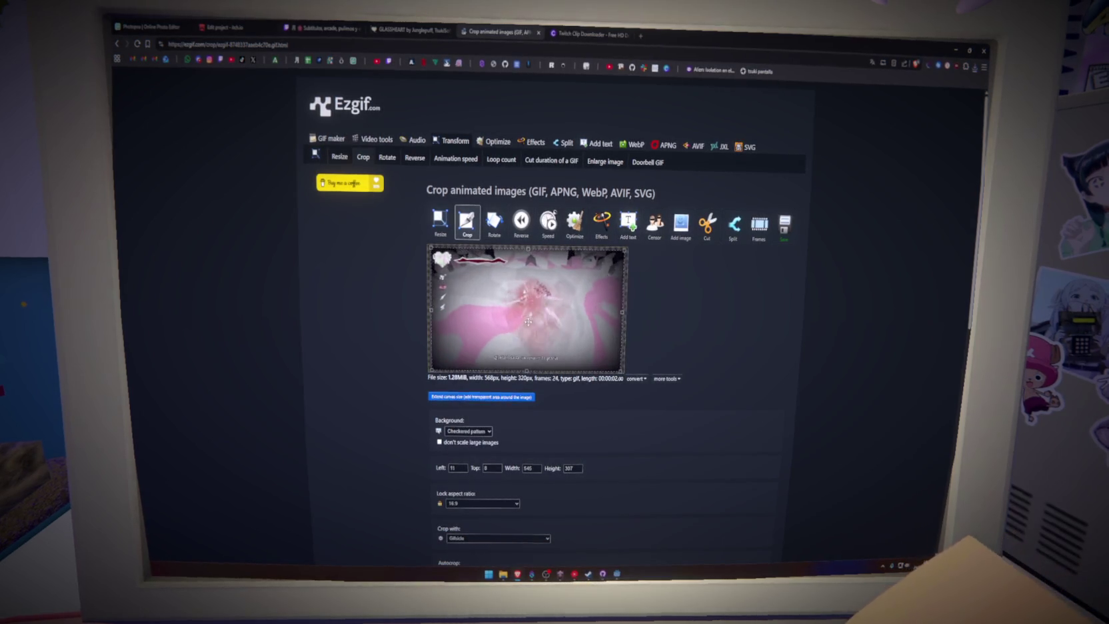
left_click_drag(531, 326, 526, 323)
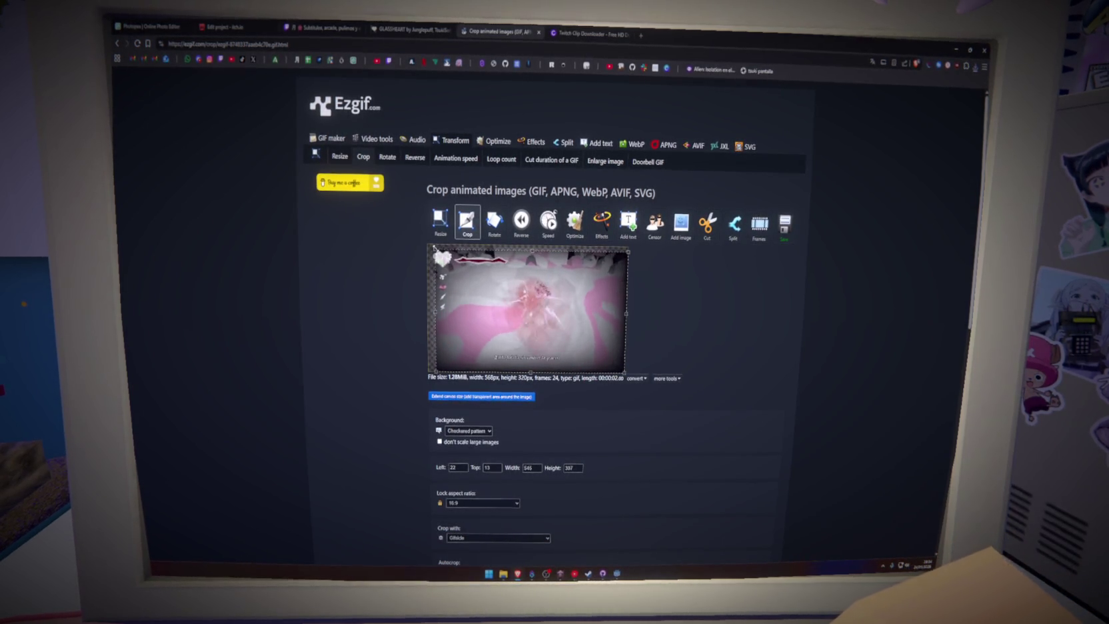
left_click_drag(434, 248, 433, 247)
left_click_drag(535, 296, 534, 302)
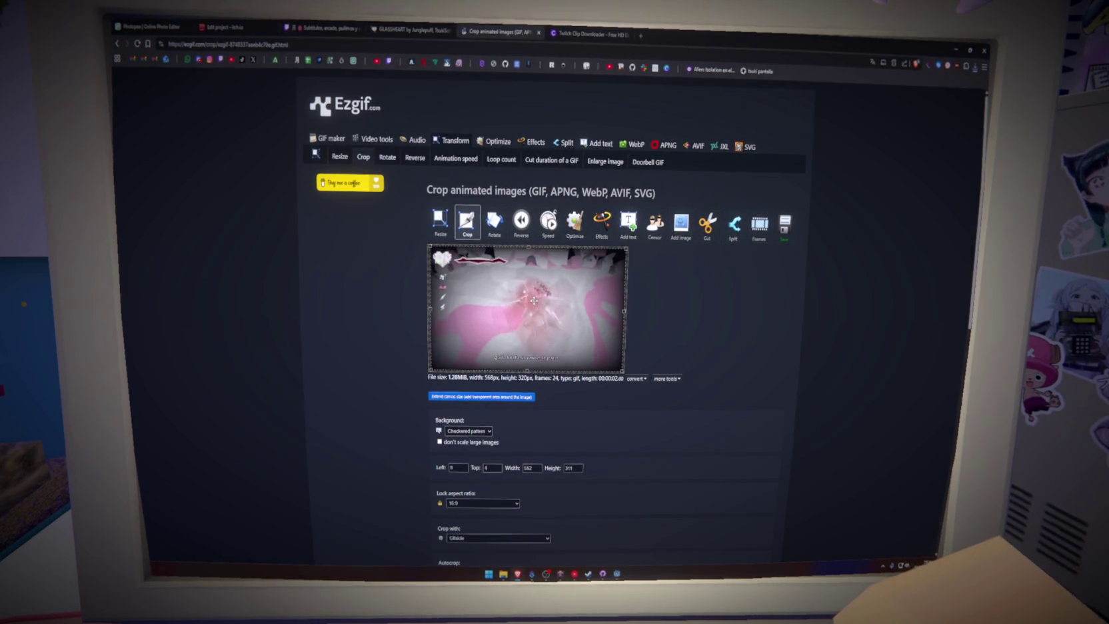
scroll(406, 403, "down", 6)
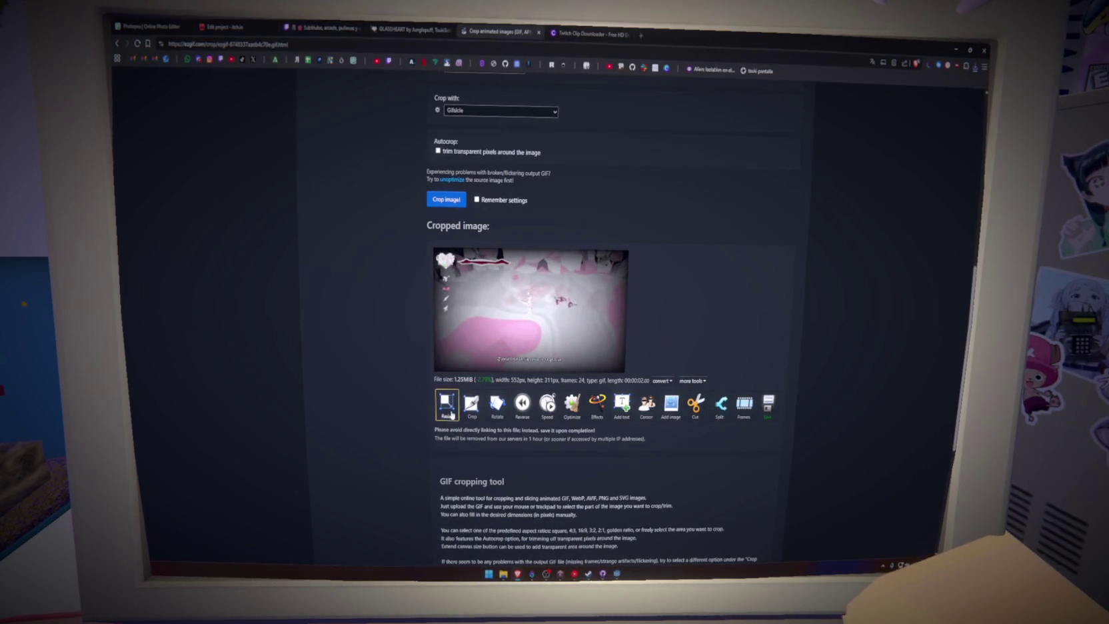
left_click(770, 408)
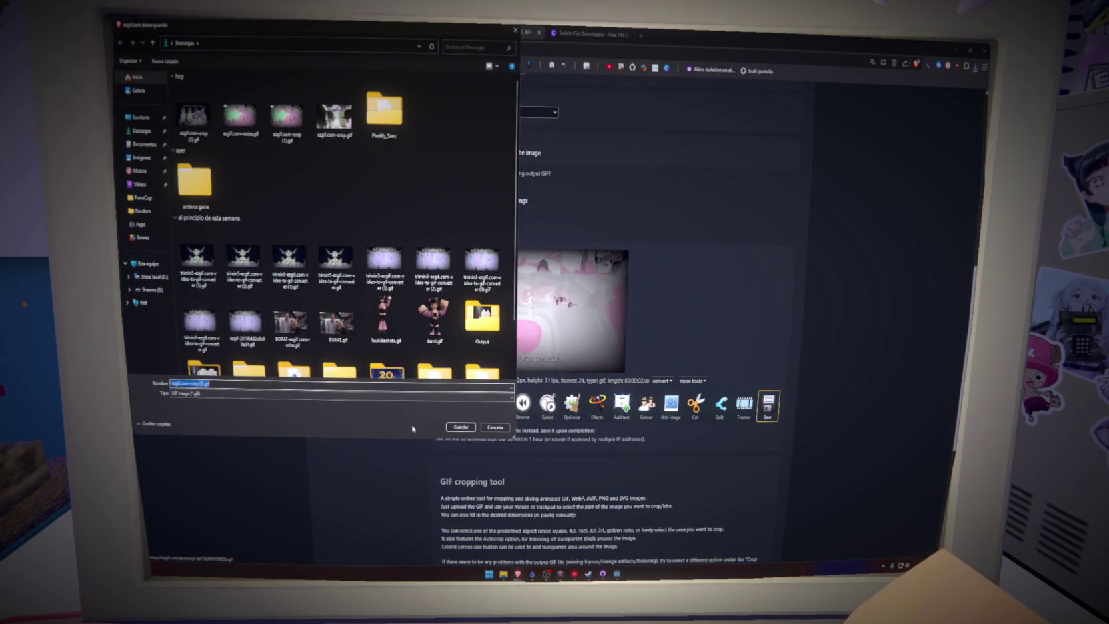
Step: Save the cropped GIF and add it as the fifth project screenshot
left_click(462, 428)
left_click(224, 27)
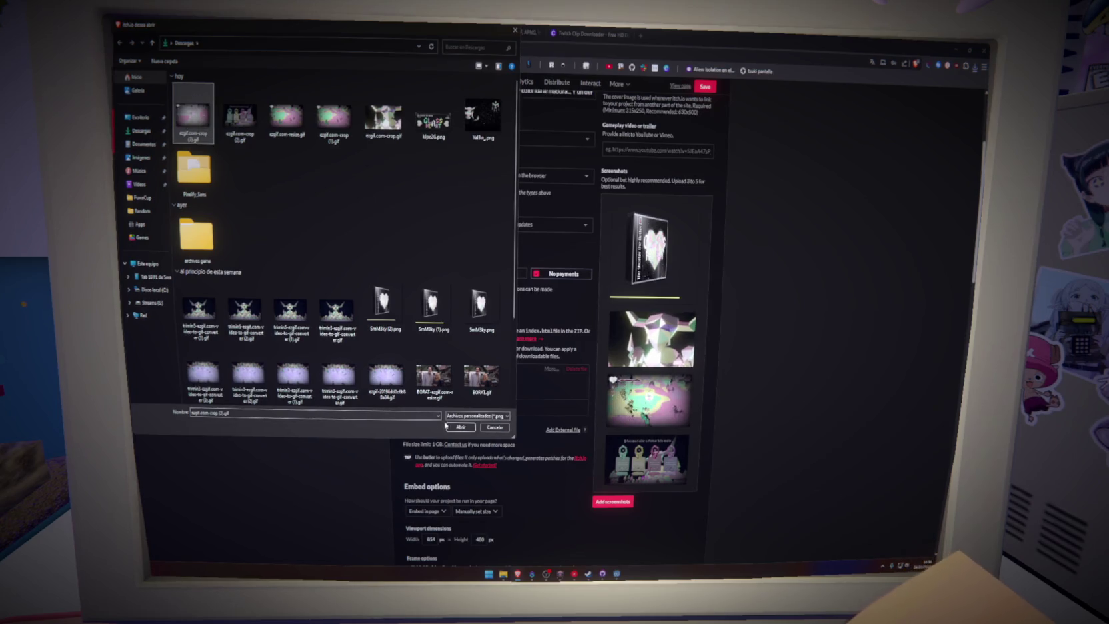
left_click(463, 431)
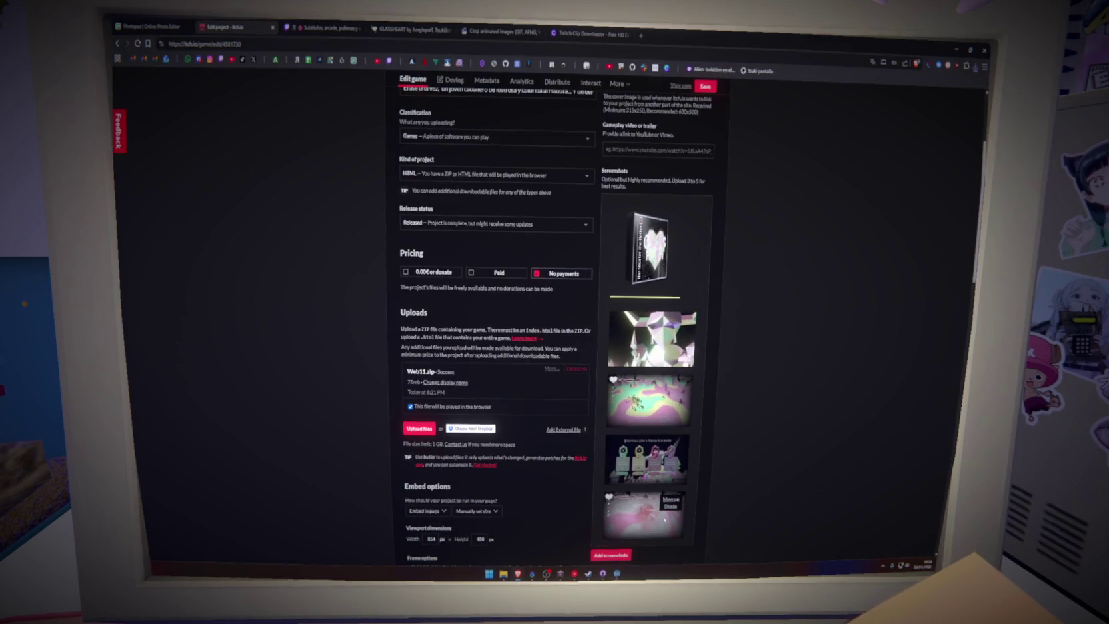
Step: Save the Glass Heart project edits and open its public page
mouse_move(669, 501)
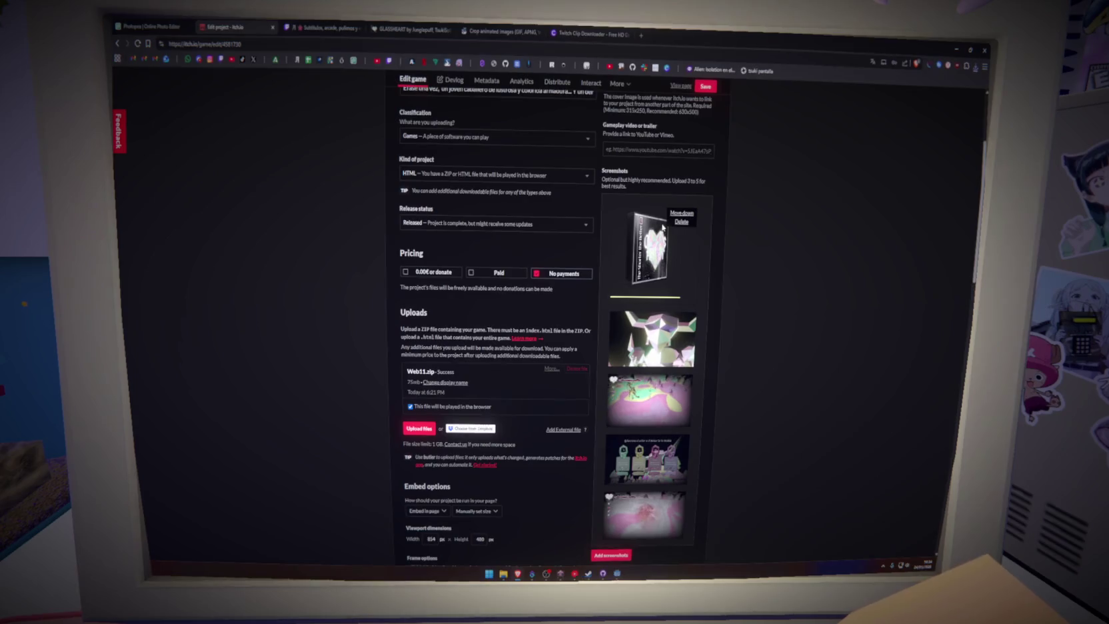
left_click(706, 87)
left_click(681, 86)
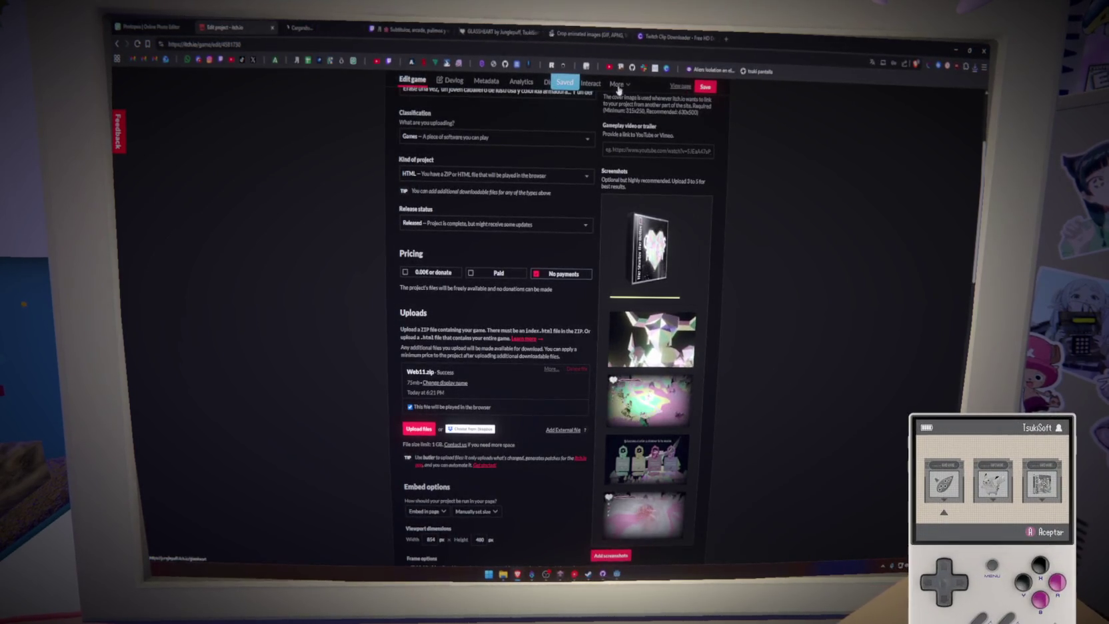
Step: Save the Glass Heart box-art image from the itch.io screenshot gallery with Guardar imagen como
scroll(311, 162, "down", 10)
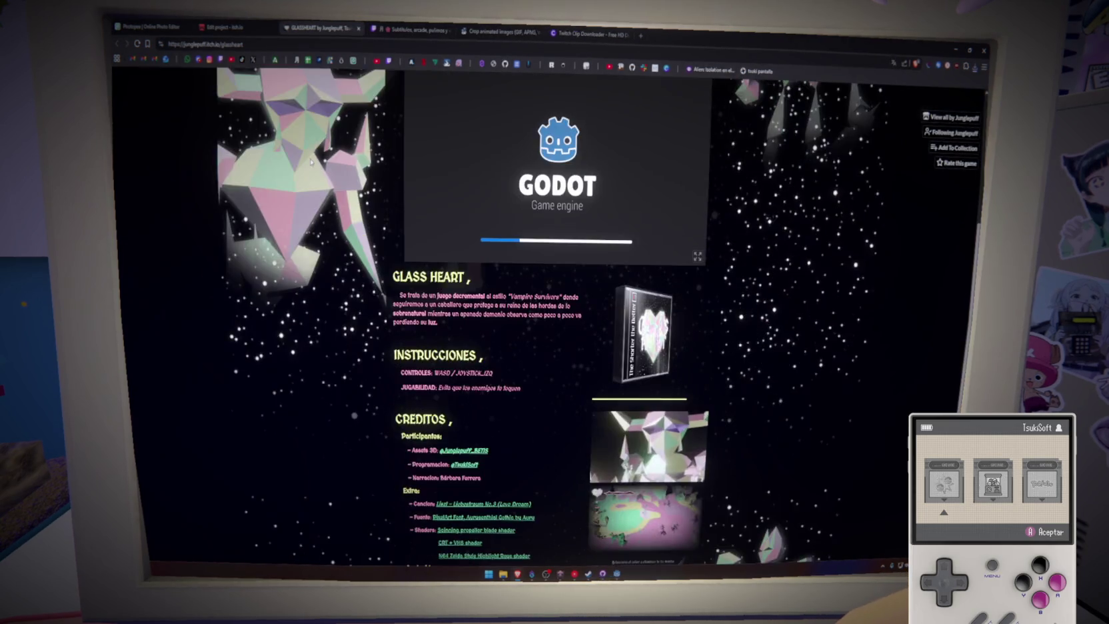
scroll(659, 173, "up", 4)
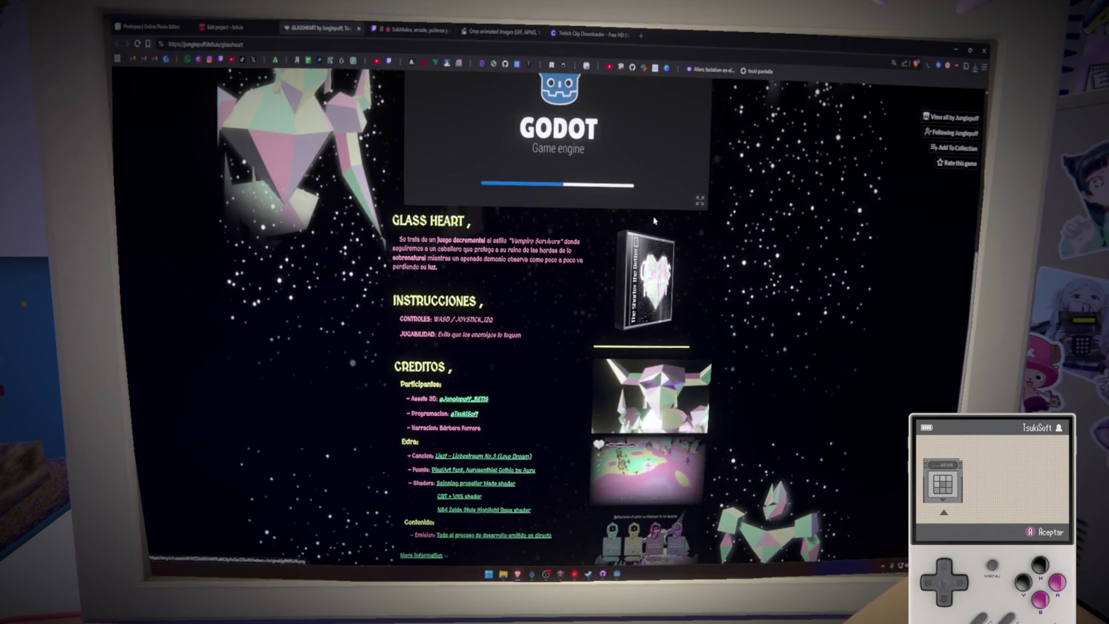
left_click(650, 280)
left_click(605, 327)
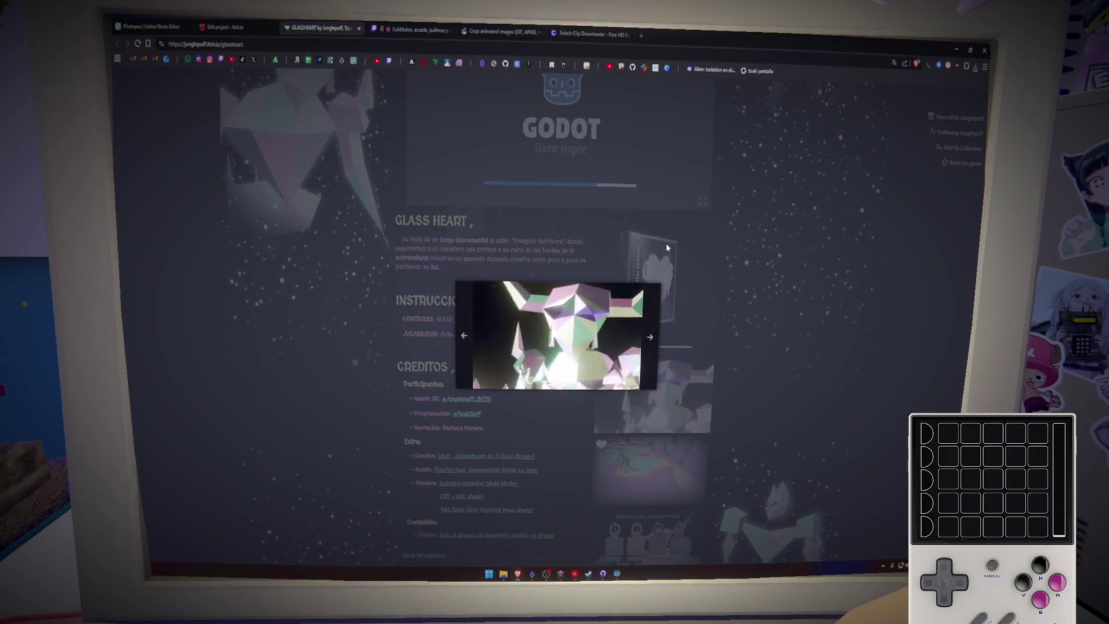
left_click(604, 327)
right_click(570, 310)
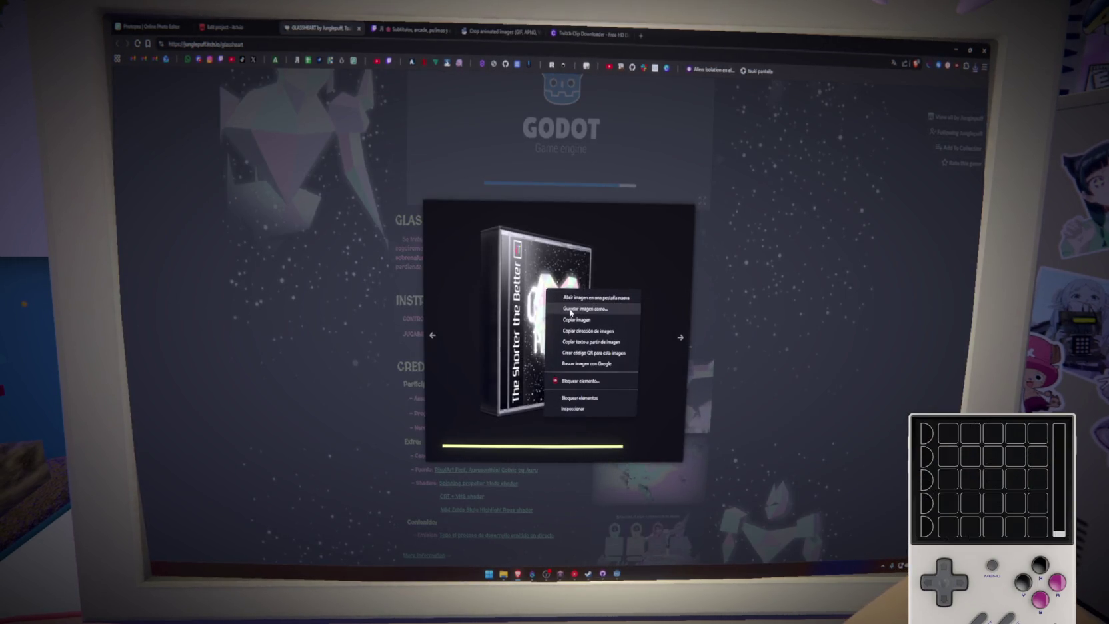
left_click(580, 309)
key("Return")
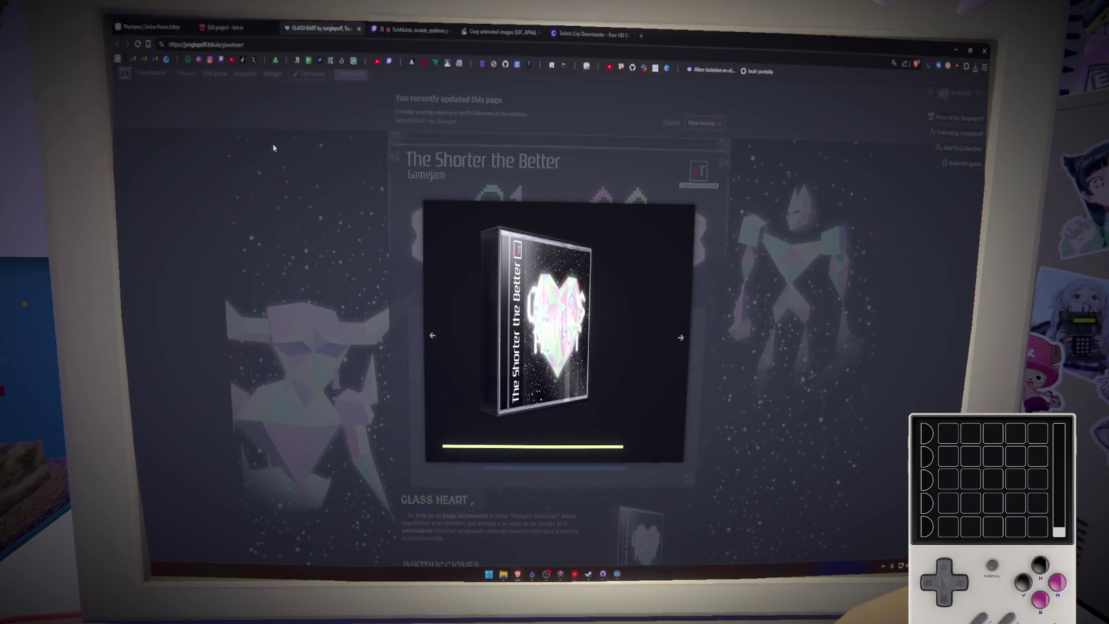
left_click(183, 27)
left_click(126, 74)
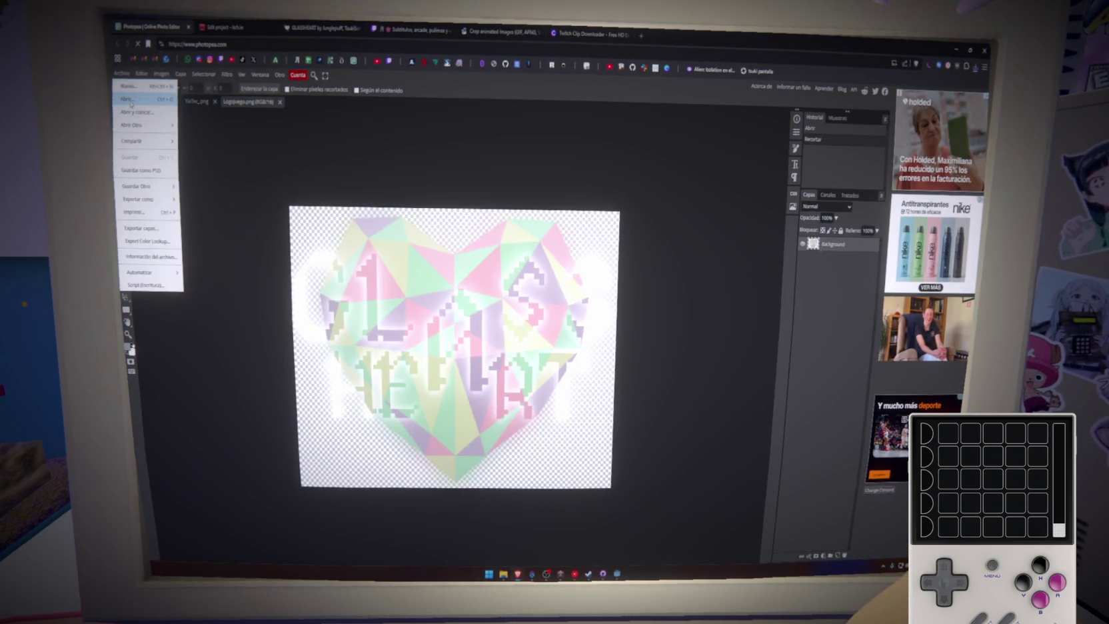
Step: Open SmM3ky (2).png from the Descargas folder as a new Photopea document
left_click(184, 136)
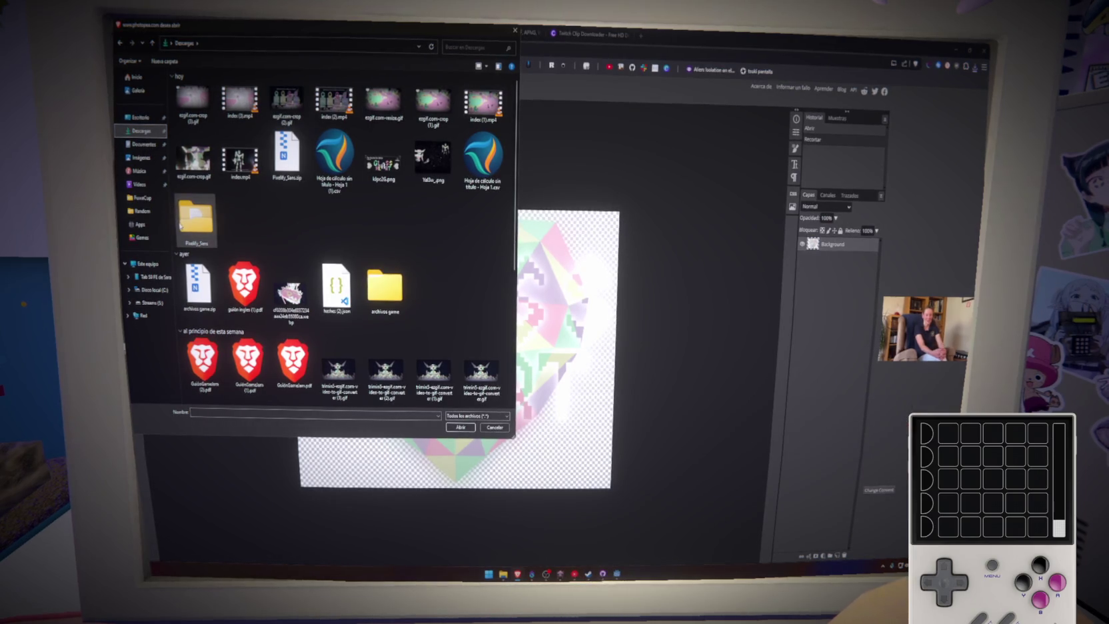
double_click(368, 281)
double_click(195, 98)
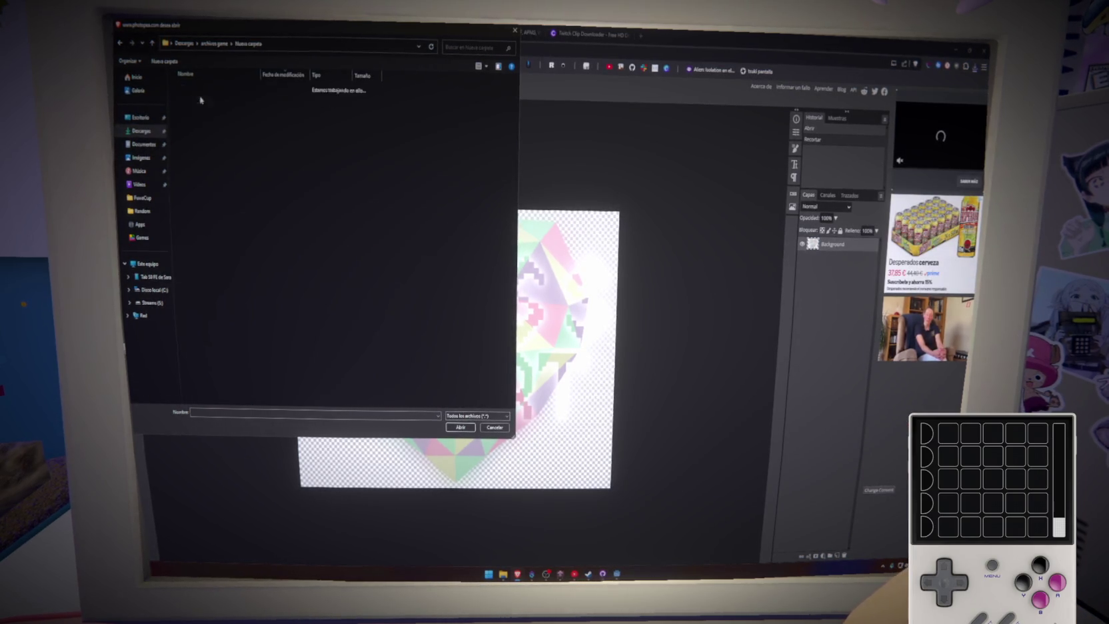
key("alt+Up")
key("alt+Up")
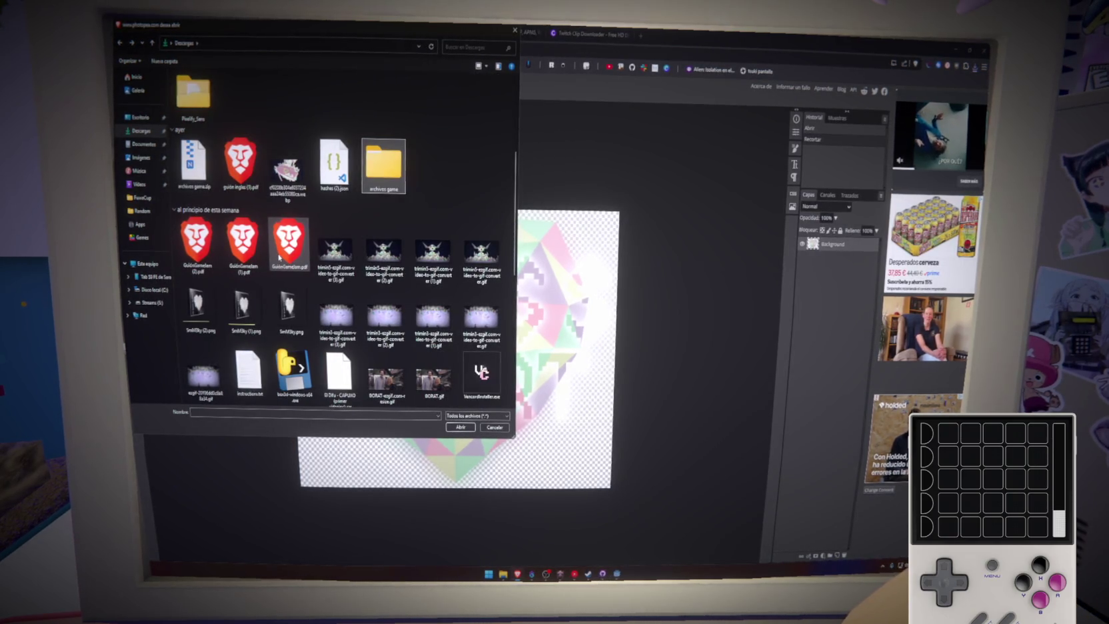
scroll(278, 256, "up", 2)
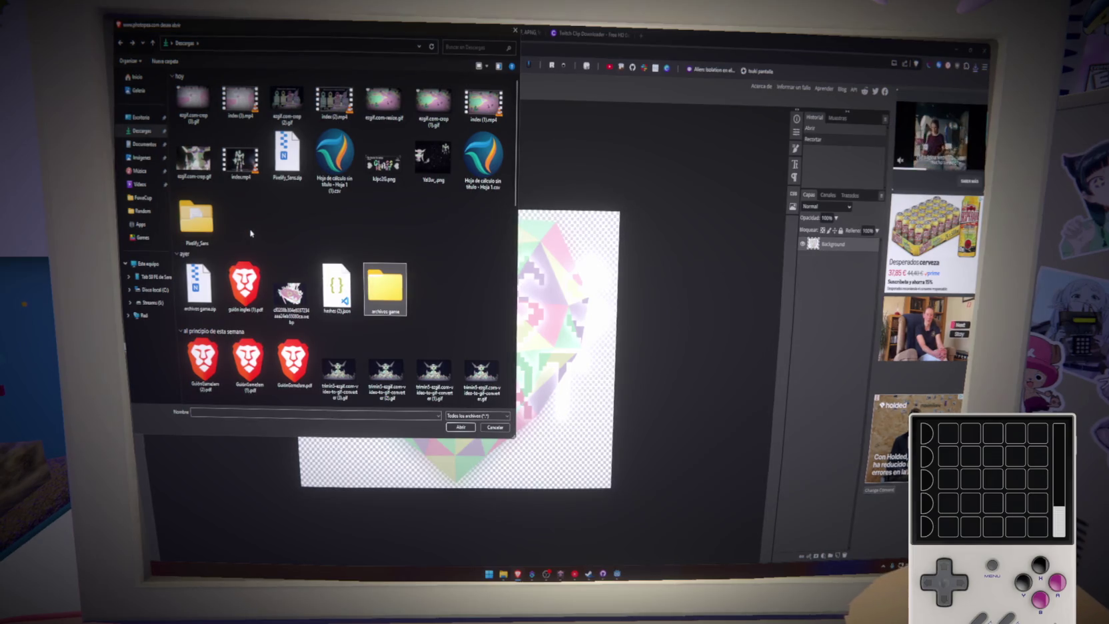
scroll(414, 212, "down", 3)
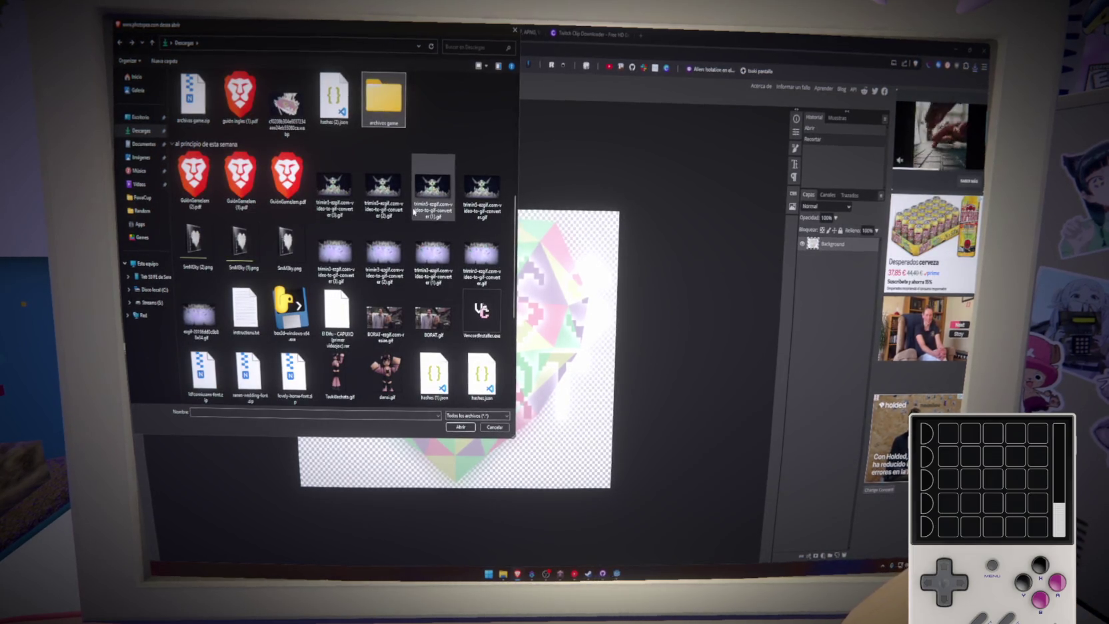
left_click(196, 243)
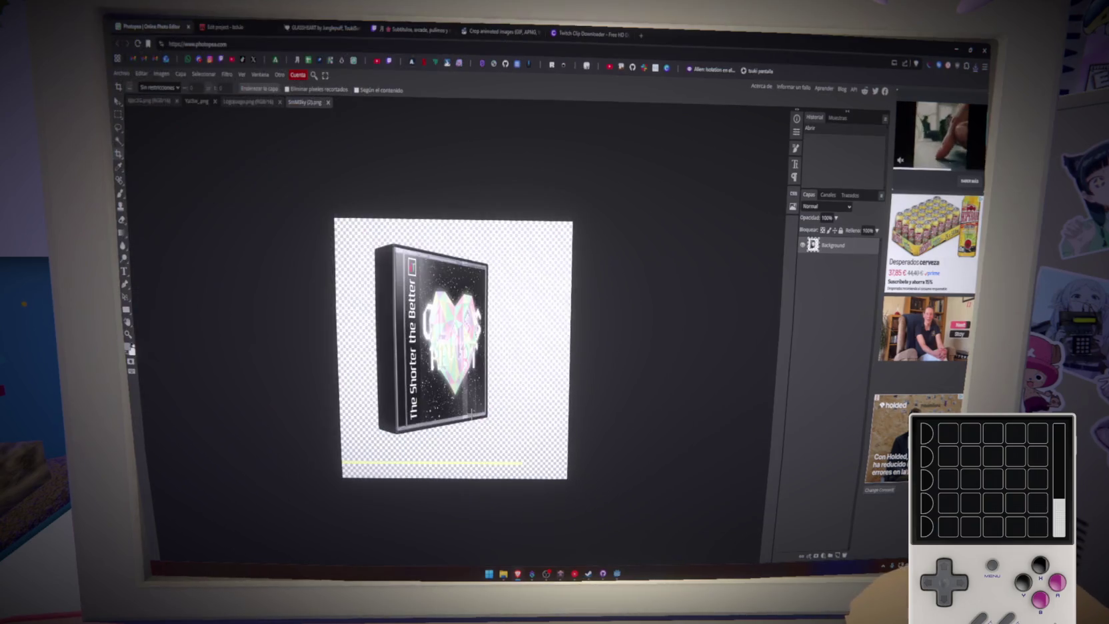
double_click(197, 244)
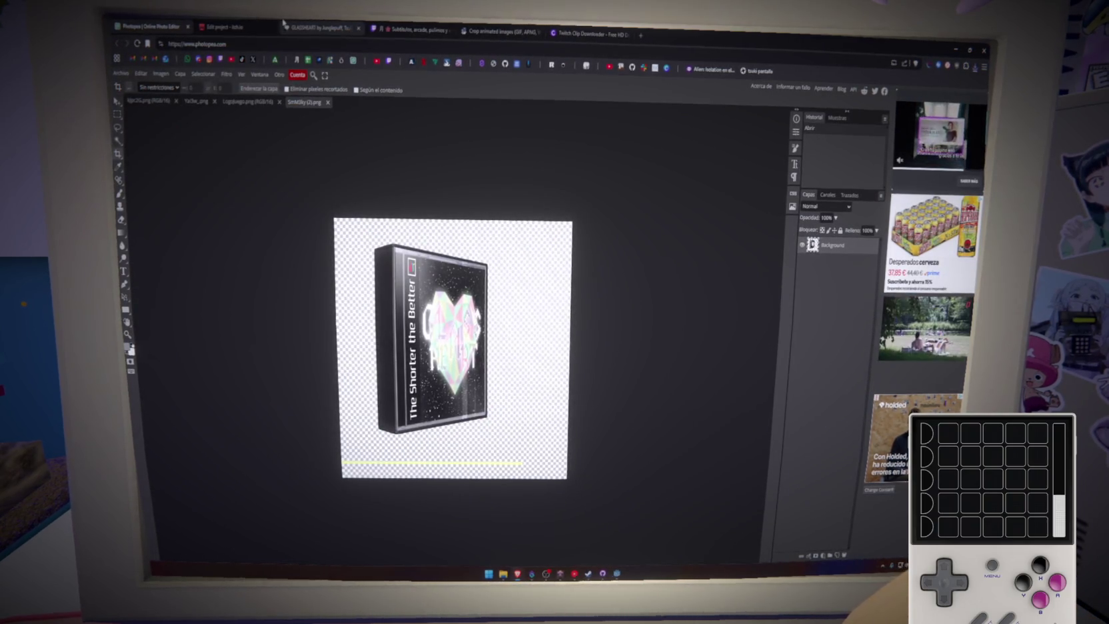
left_click(556, 30)
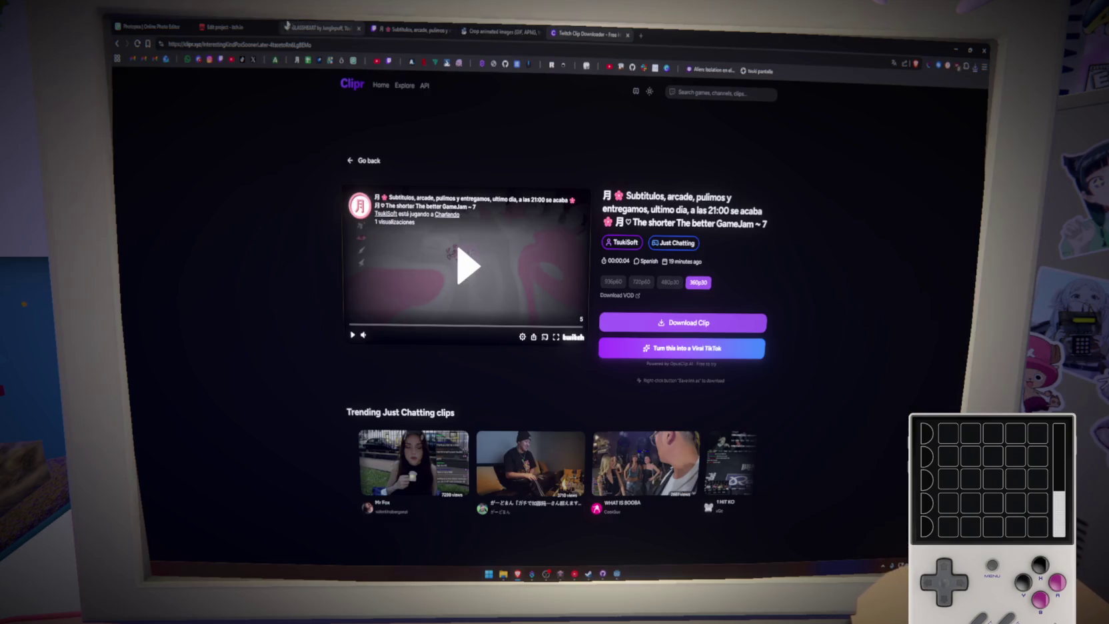
Step: Go from the Clipr tab back to the SmM3ky (2).png box art in Photopea
left_click(160, 24)
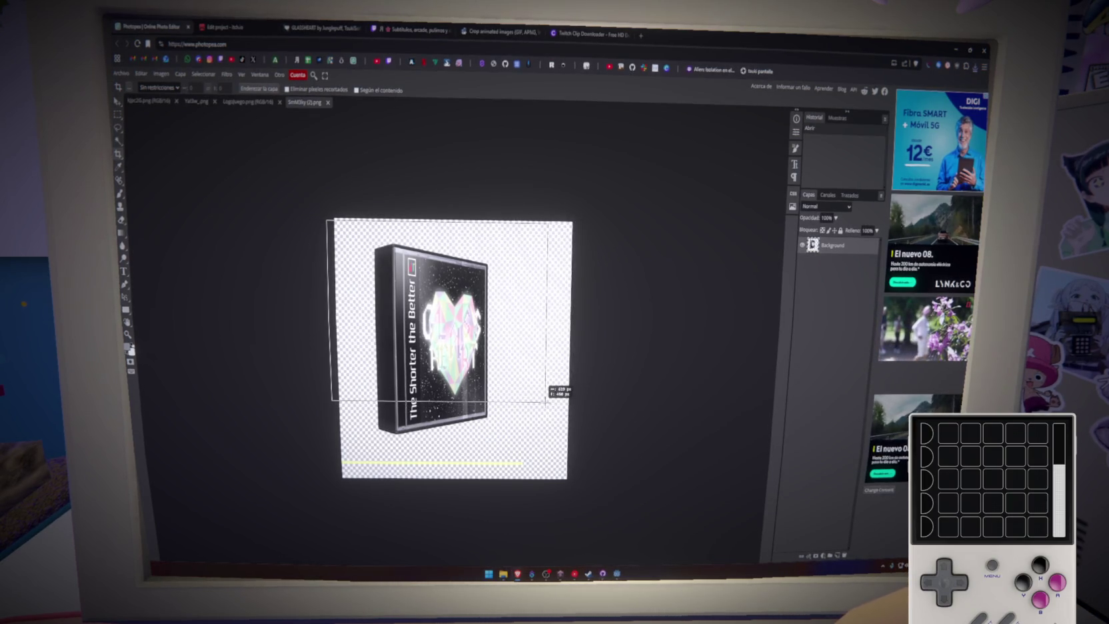
Step: Crop the box-art image tighter around the box and apply the crop
left_click_drag(547, 402, 531, 390)
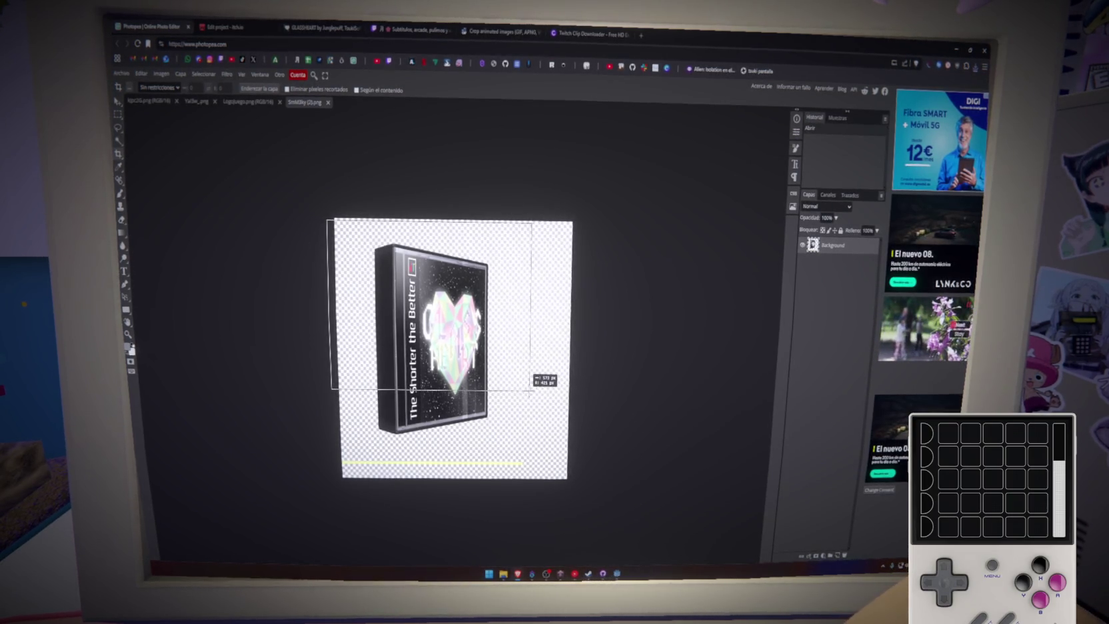
left_click_drag(524, 385, 523, 386)
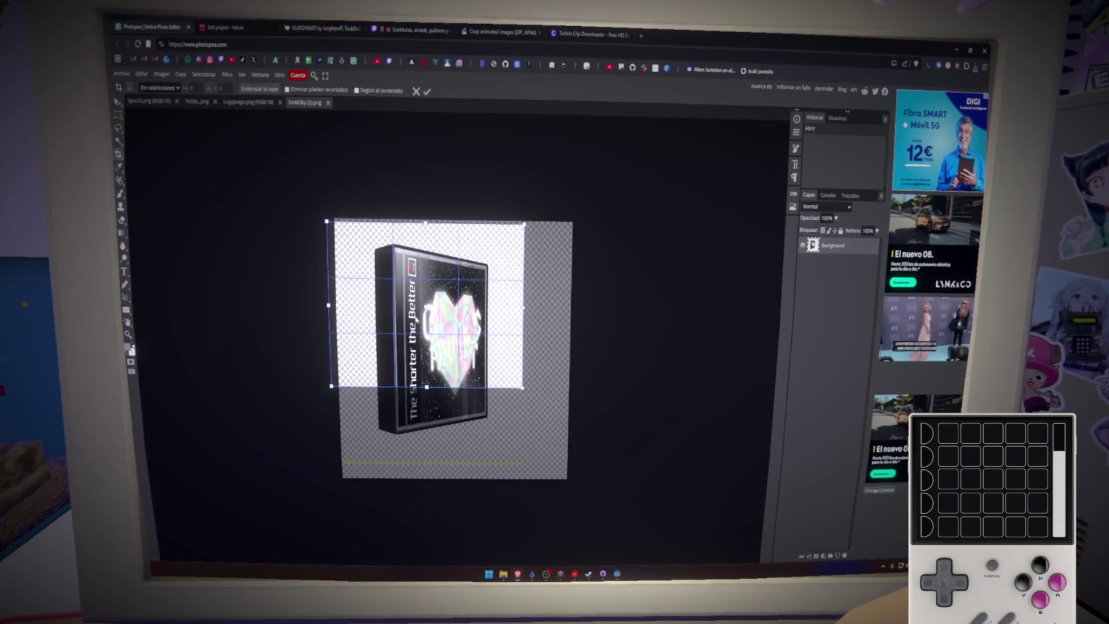
left_click_drag(427, 303, 435, 301)
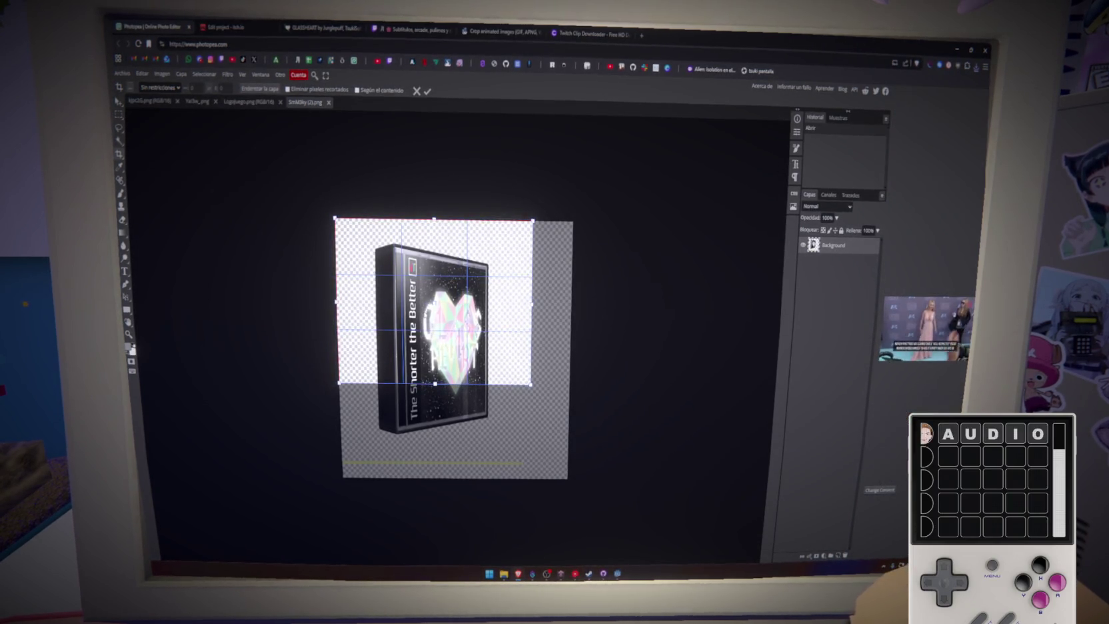
left_click(427, 91)
Step: Scale the box-art case to about 76% height and undo the extra transform
key("ctrl+alt+t")
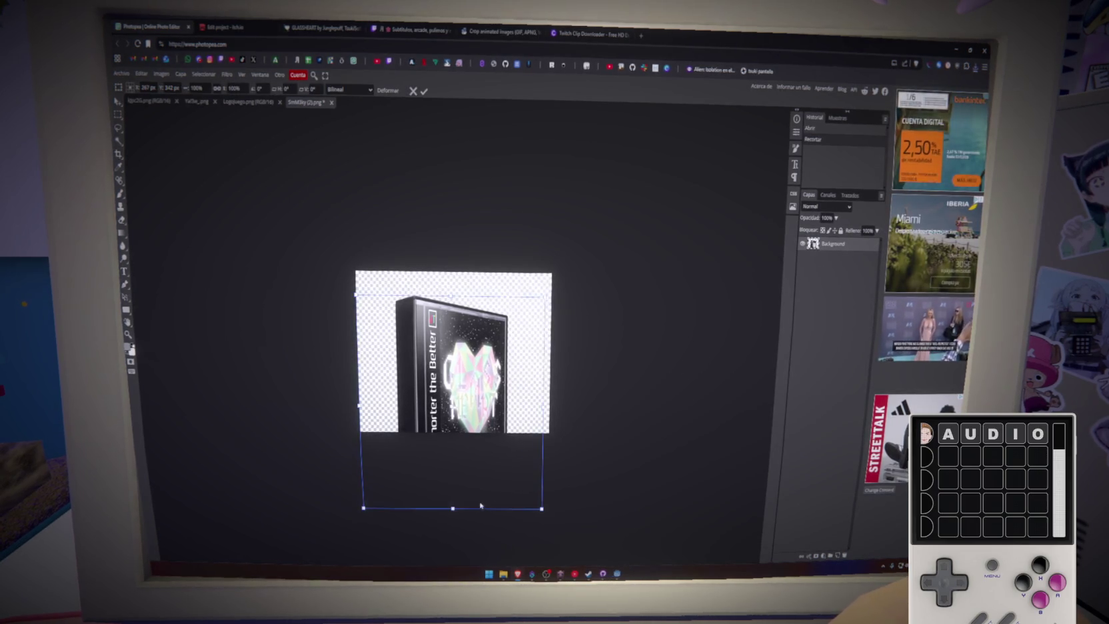
left_click_drag(455, 502, 452, 461)
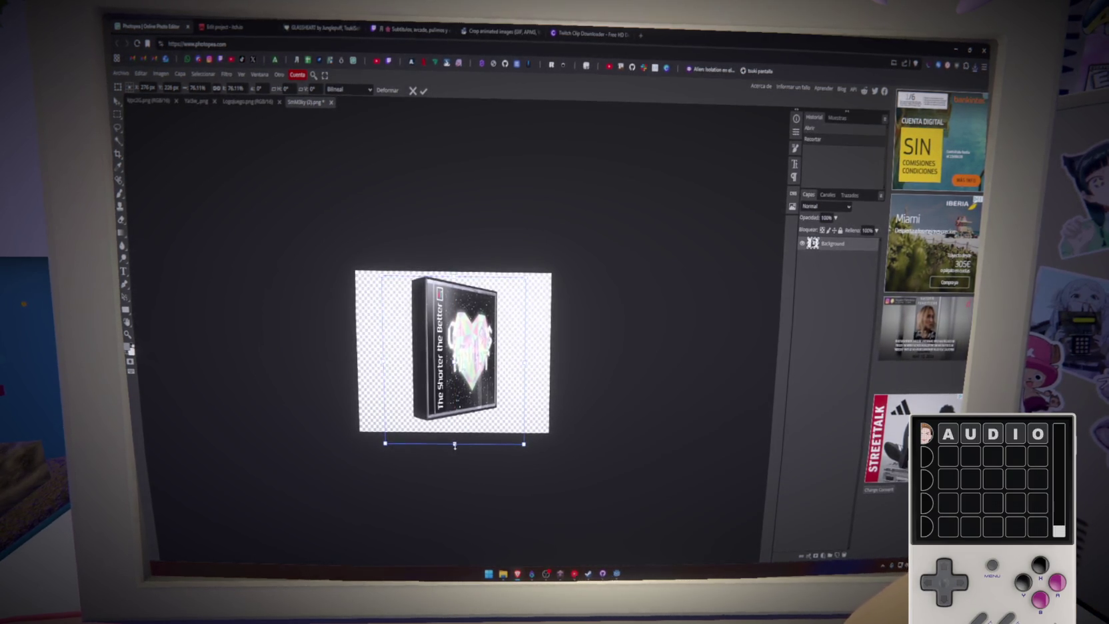
key("Return")
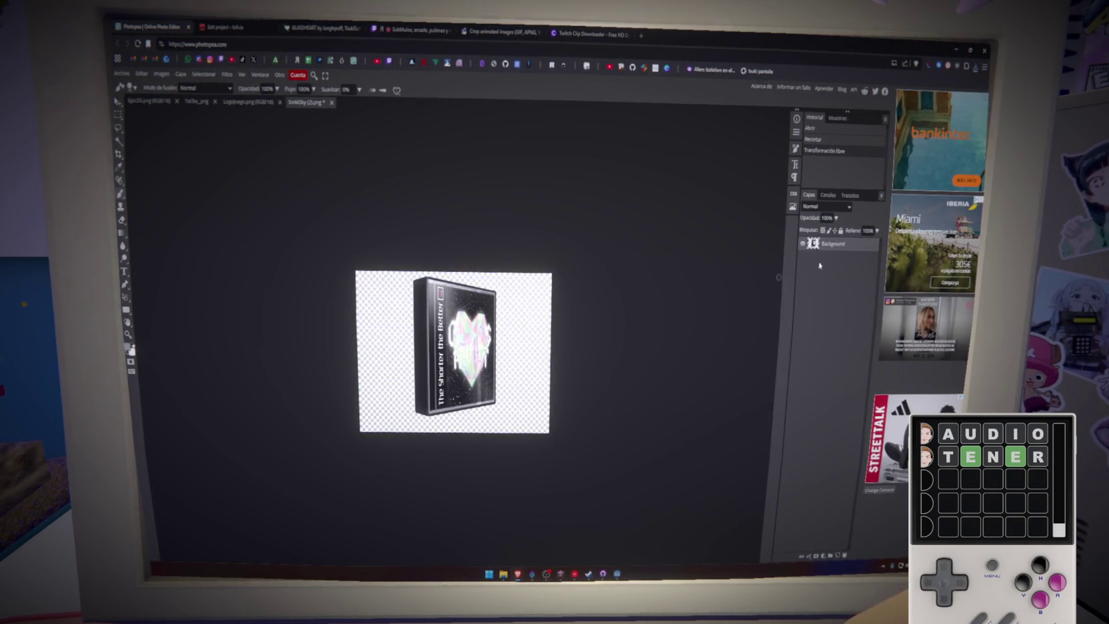
key("alt+ctrl+t")
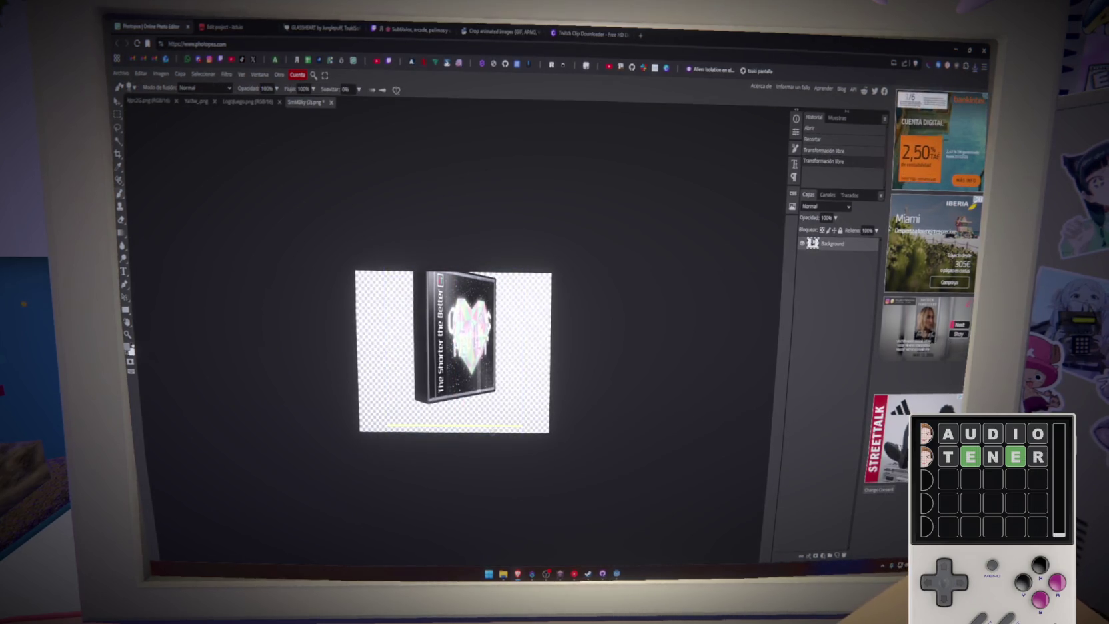
scroll(478, 415, "up", 3)
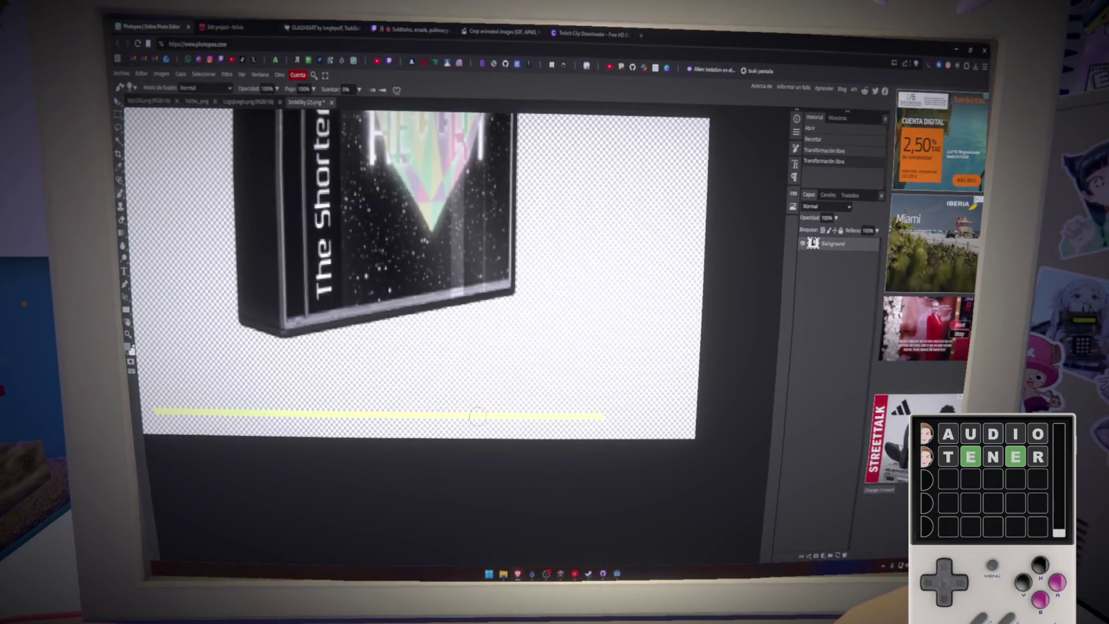
scroll(450, 460, "down", 3)
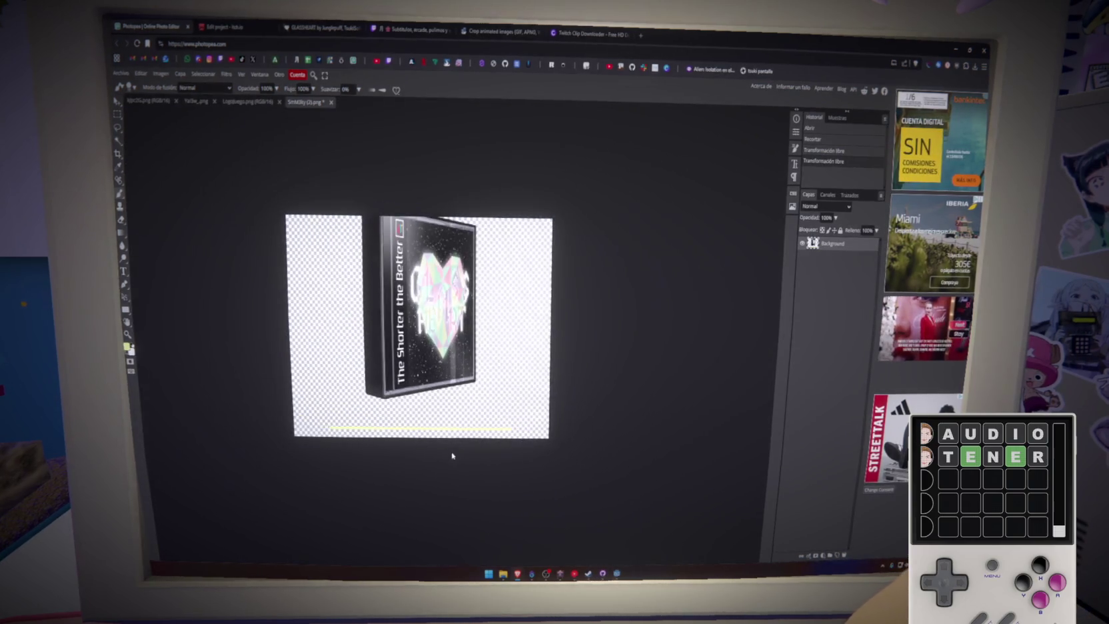
key("ctrl+z")
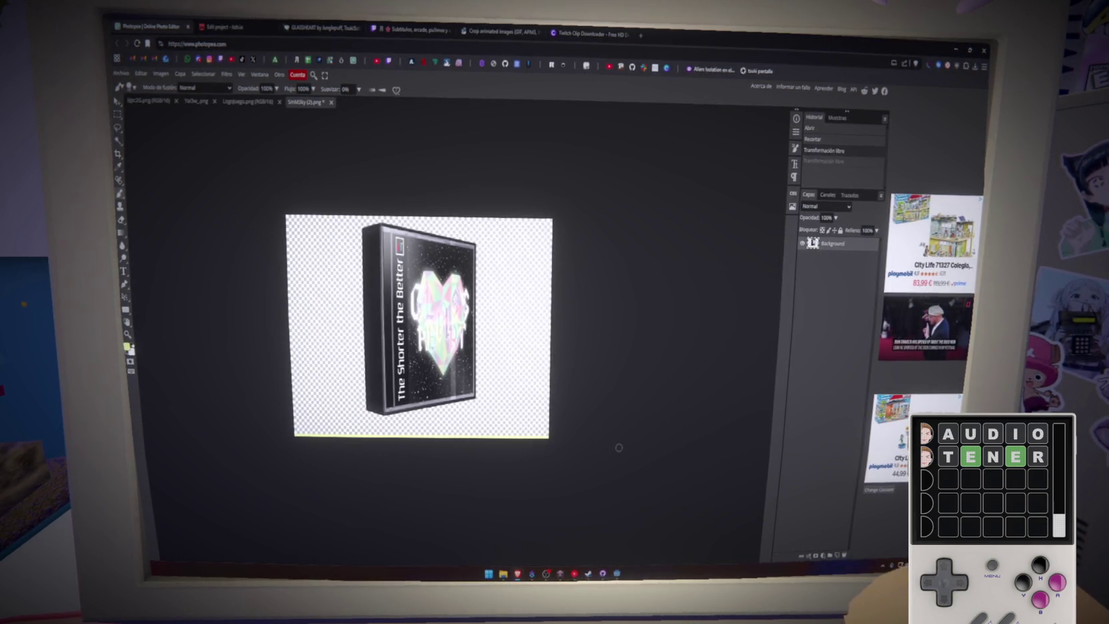
Step: Export the cropped box art as a PNG from Archivo > Exportar como
left_click(122, 73)
mouse_move(160, 199)
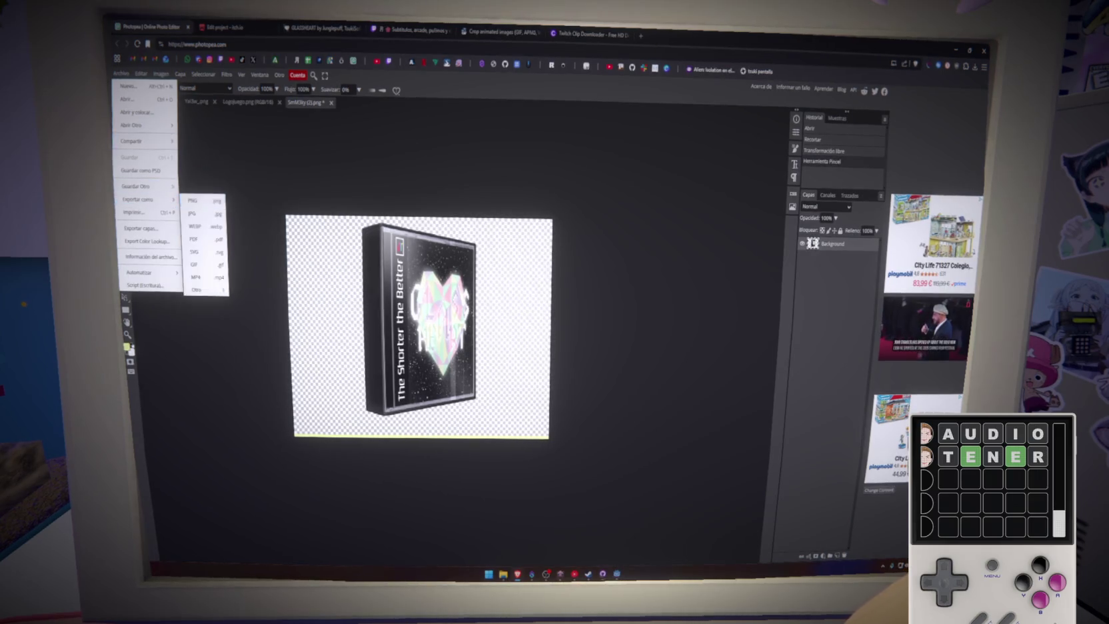
left_click(200, 200)
left_click(370, 137)
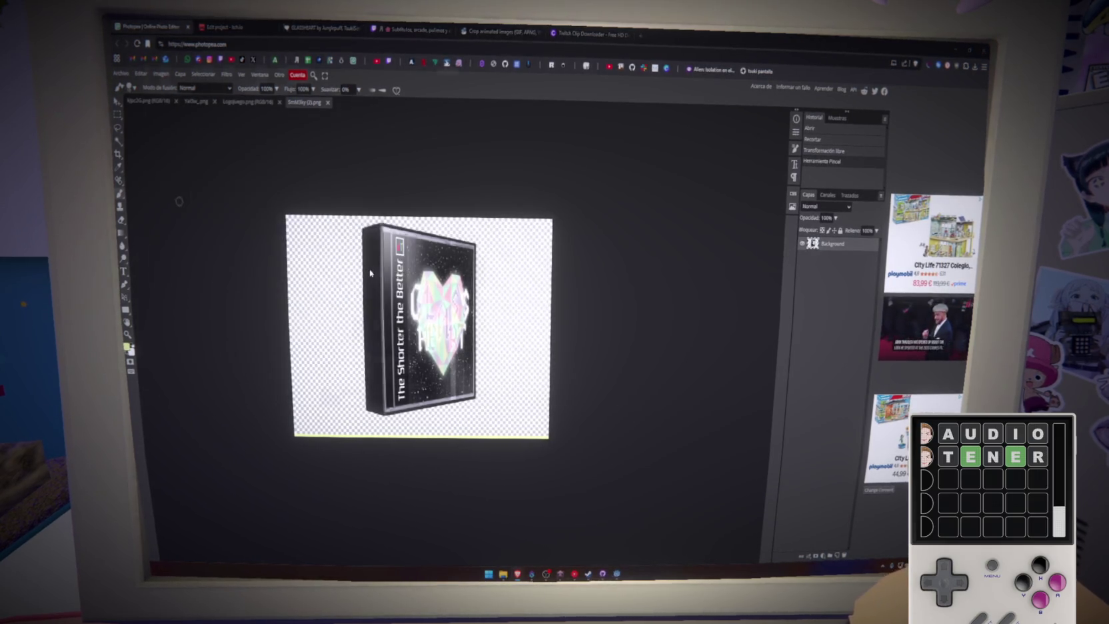
Step: Save the exported PNG and upload it as a new Glass Heart screenshot
key("Return")
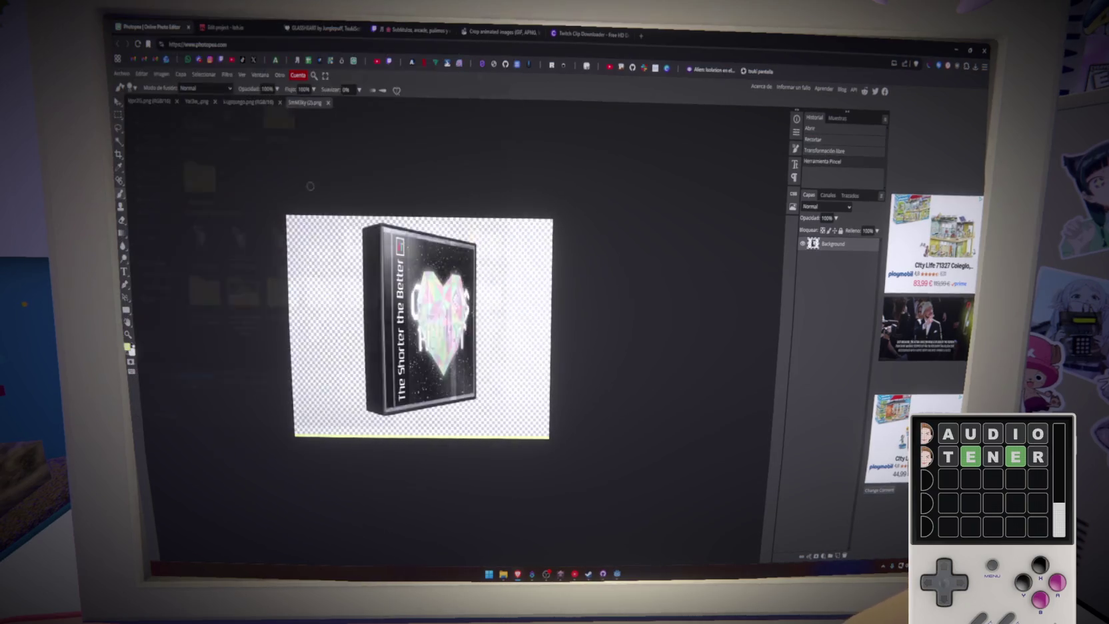
left_click(227, 26)
scroll(607, 418, "down", 2)
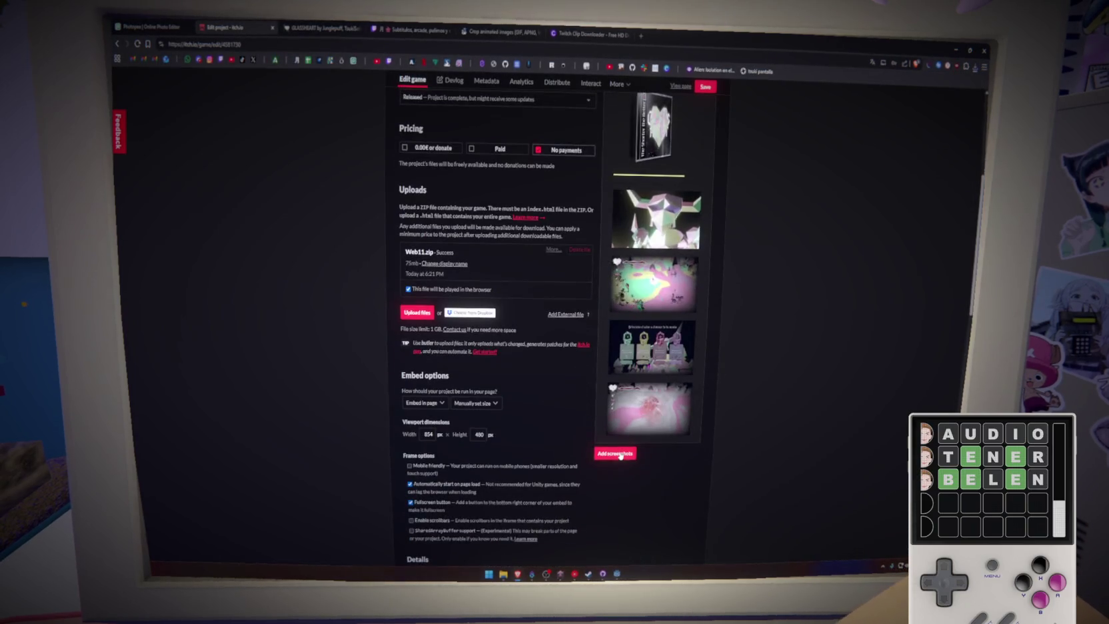
left_click(614, 453)
left_click(194, 113)
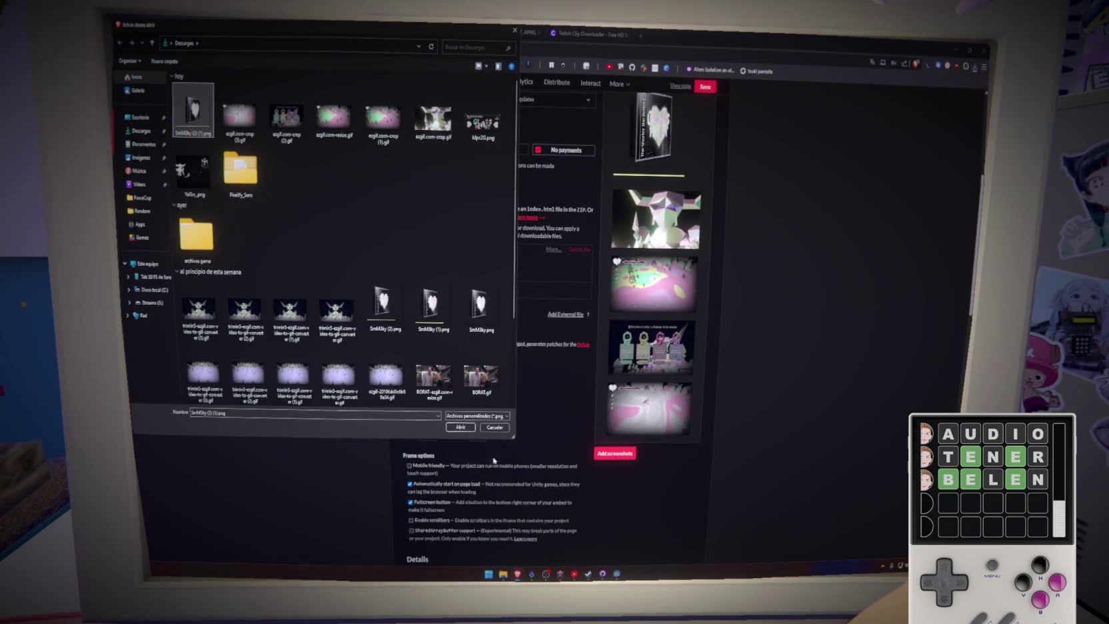
left_click(460, 427)
Step: Delete the duplicate heart screenshot, move the new box art up one place, and save
scroll(581, 393, "up", 1)
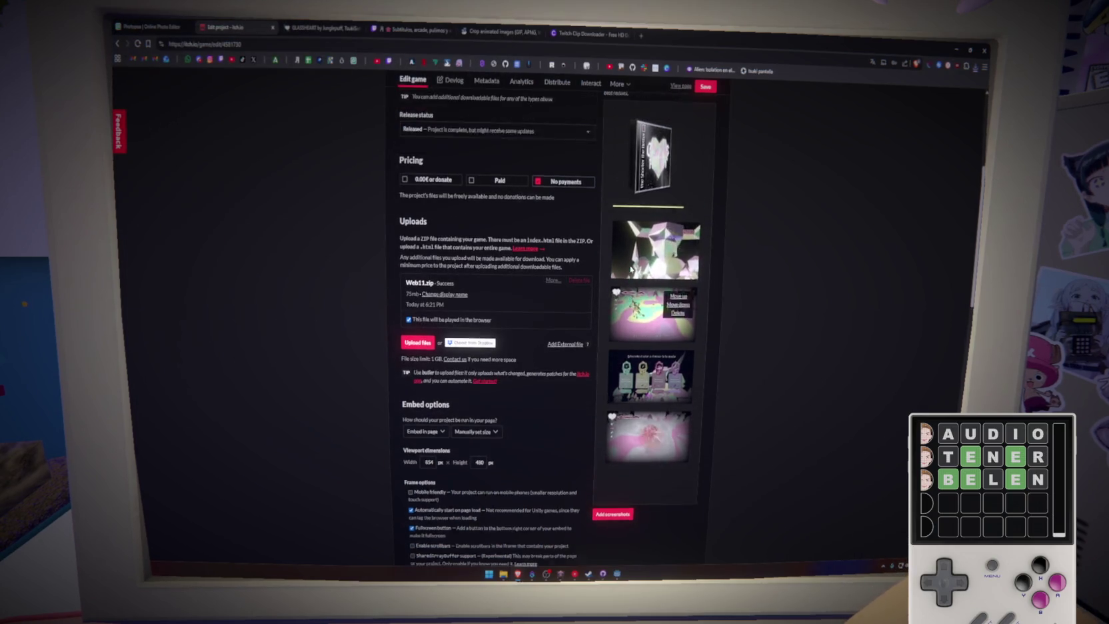
left_click(686, 138)
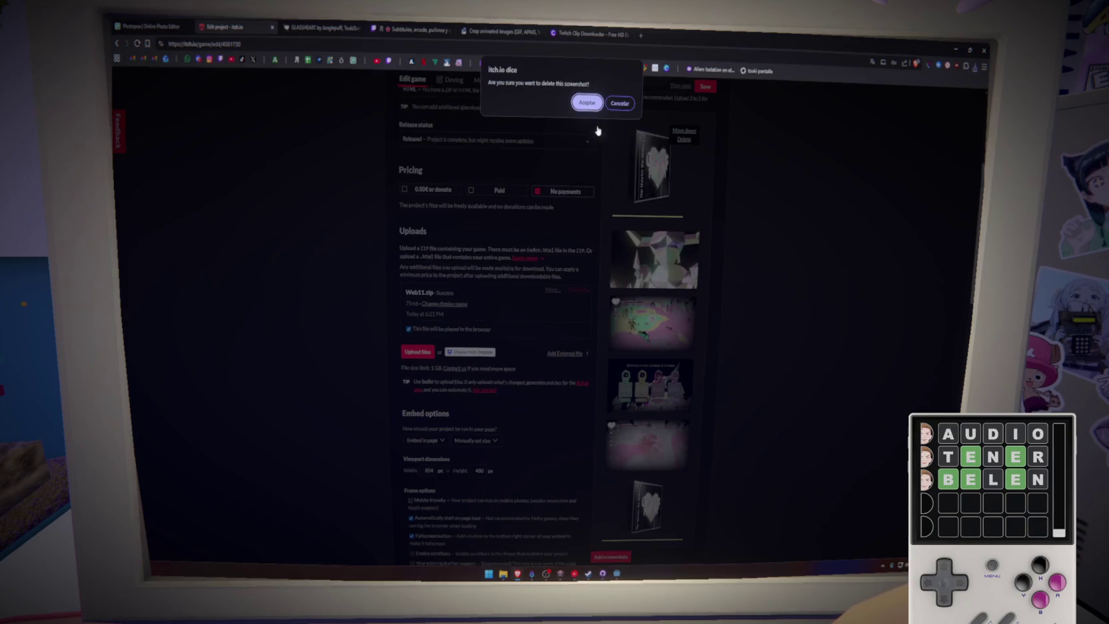
left_click(590, 107)
left_click(675, 388)
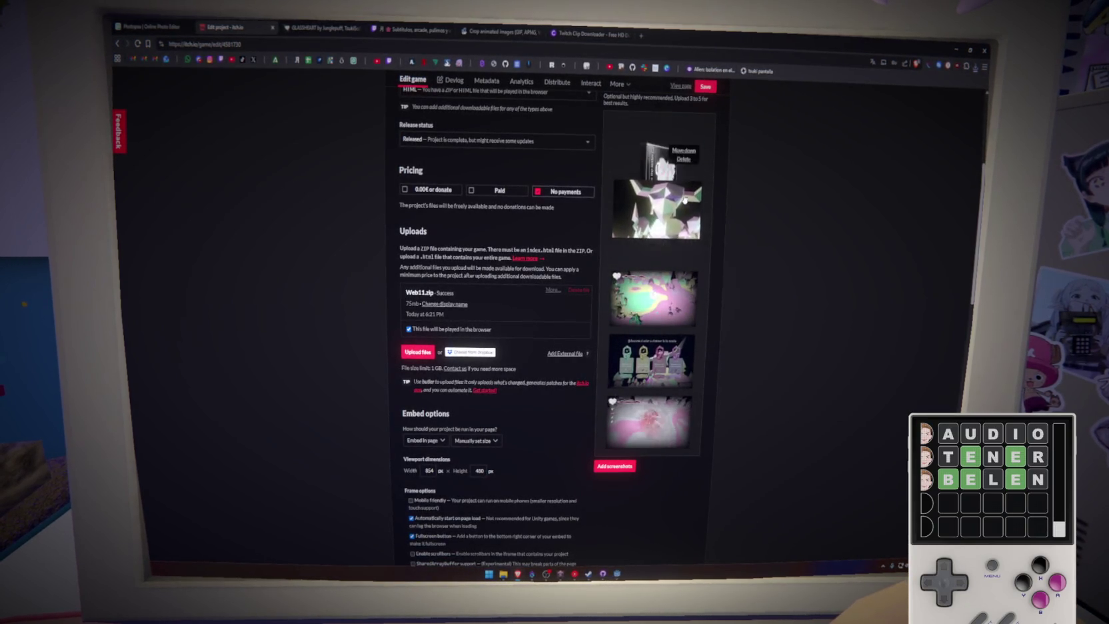
left_click(705, 88)
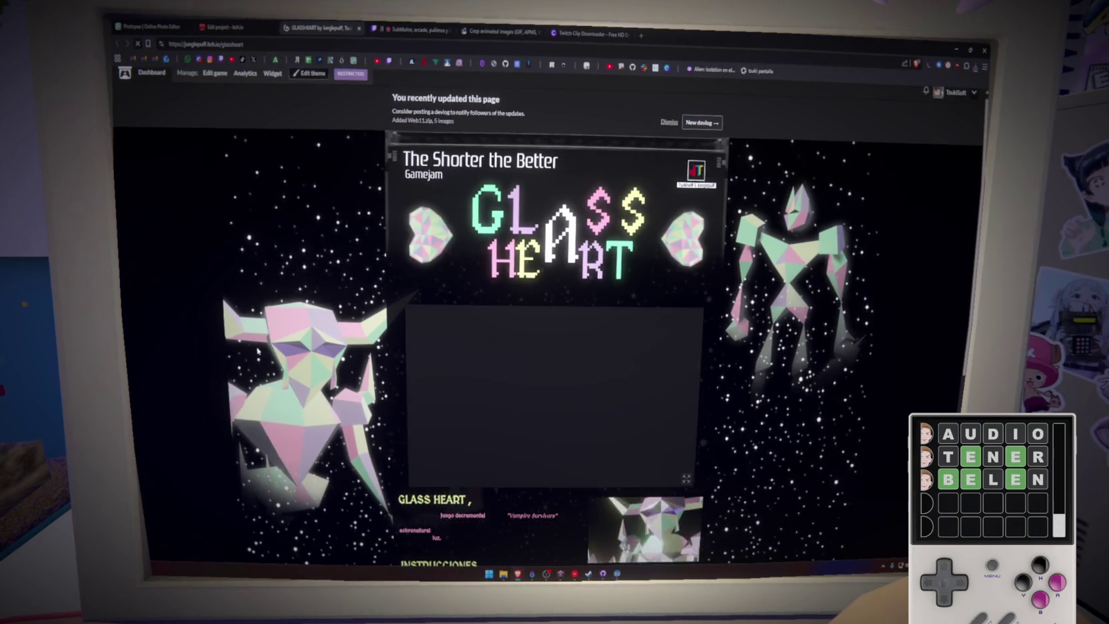
Step: Scroll through the updated GLASSHEART public page, then return to the Edit project tab
scroll(257, 351, "down", 6)
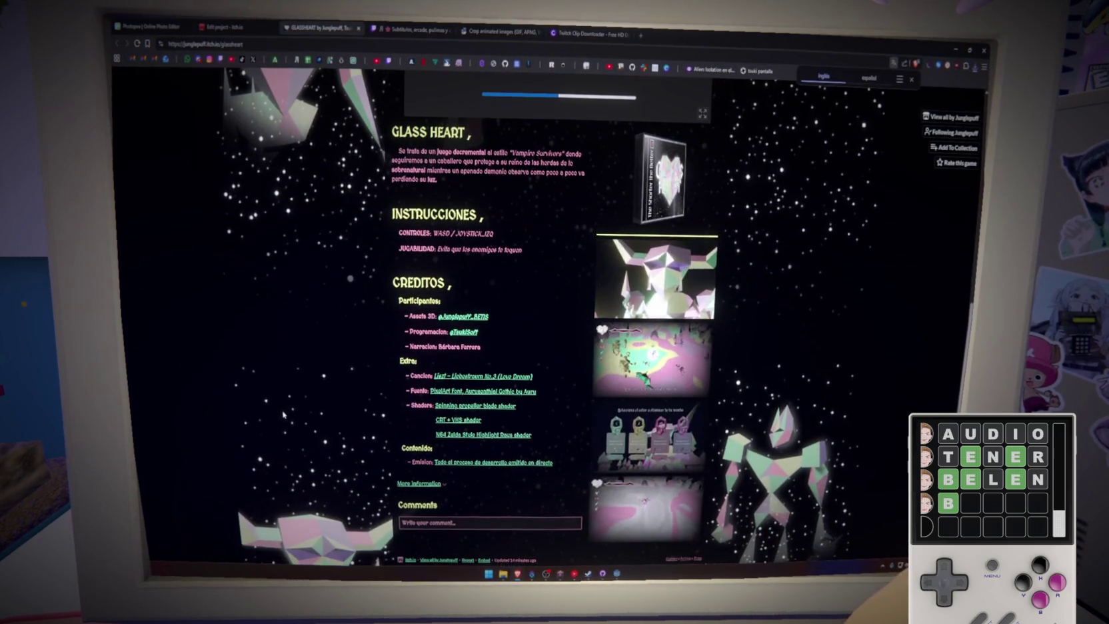
scroll(283, 415, "up", 5)
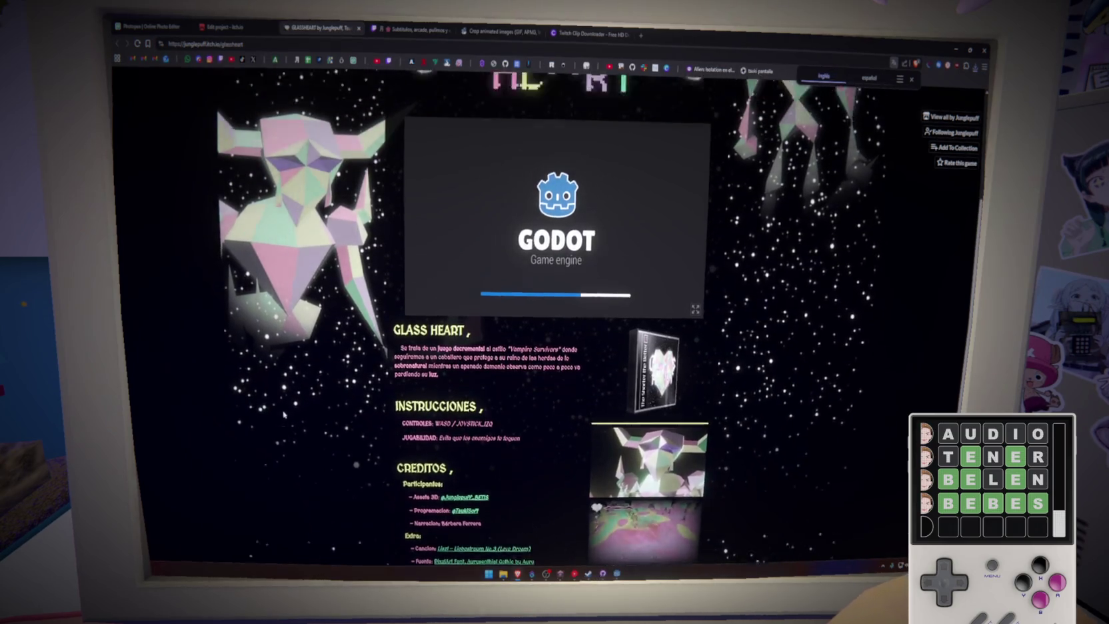
scroll(313, 419, "down", 1)
scroll(318, 420, "down", 3)
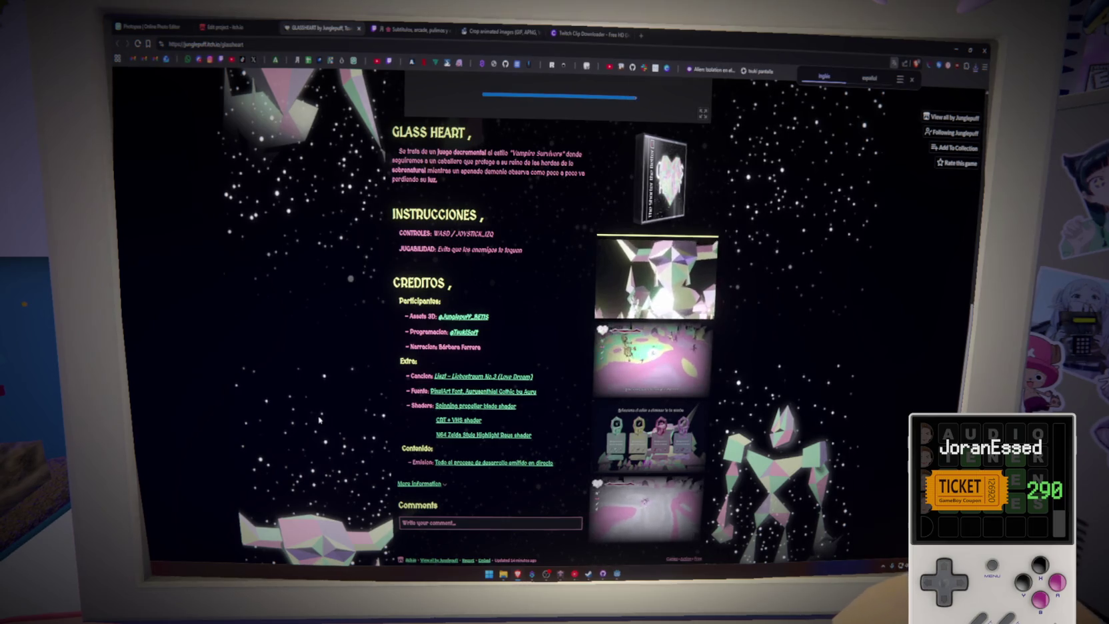
scroll(319, 420, "up", 5)
scroll(320, 419, "down", 7)
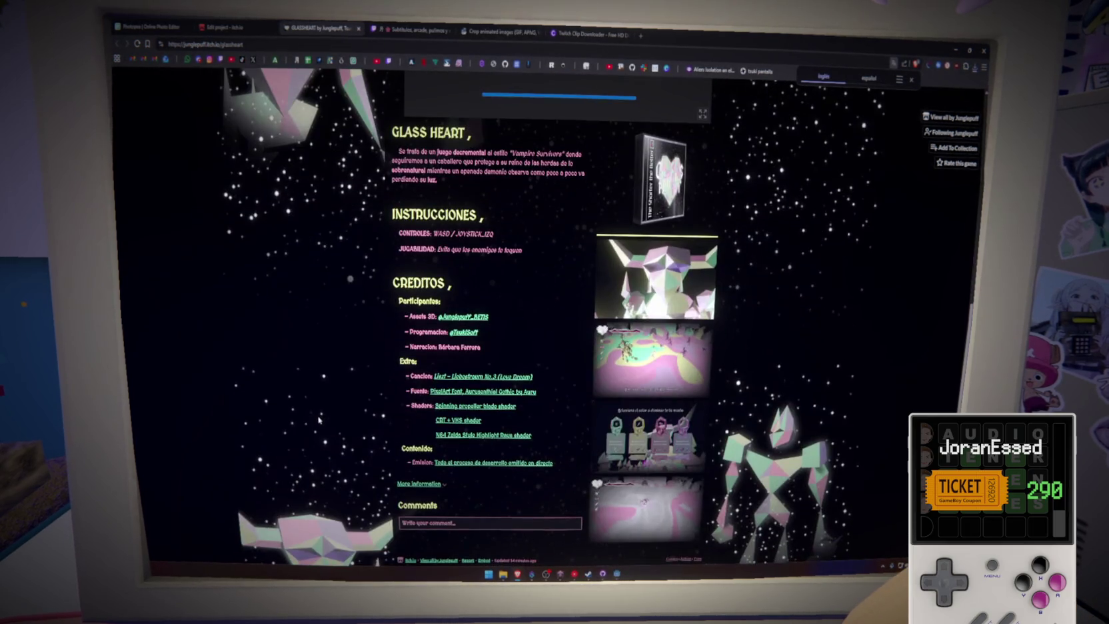
scroll(318, 418, "up", 4)
scroll(319, 419, "down", 3)
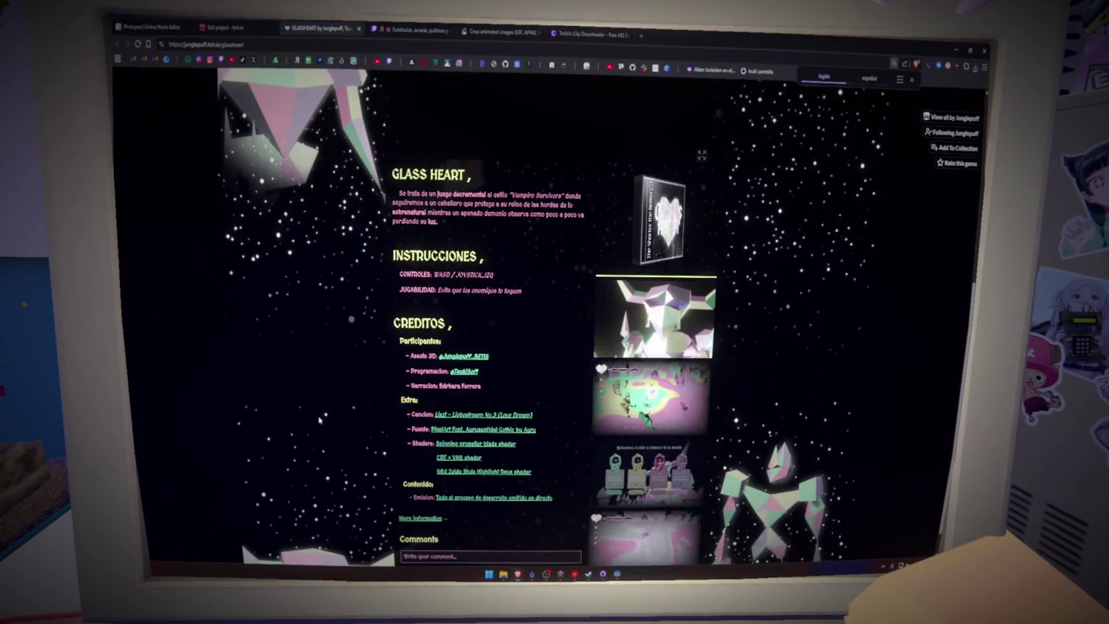
key("ctrl+Page_Up")
Step: Delete the top heart box-art screenshot and reload the public page to confirm
mouse_move(684, 143)
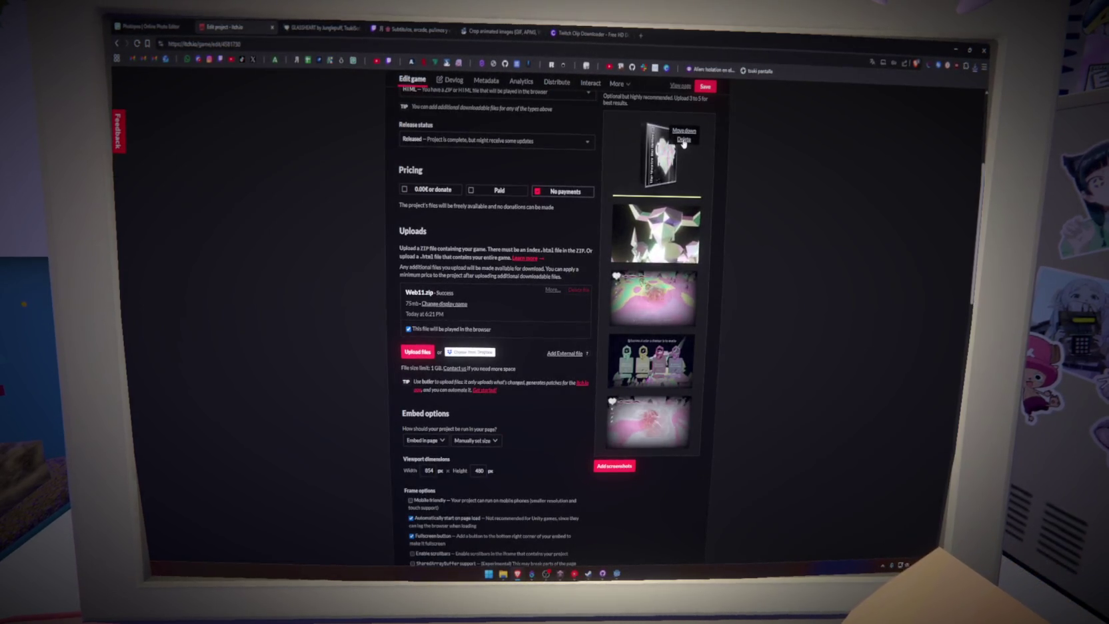
left_click(683, 139)
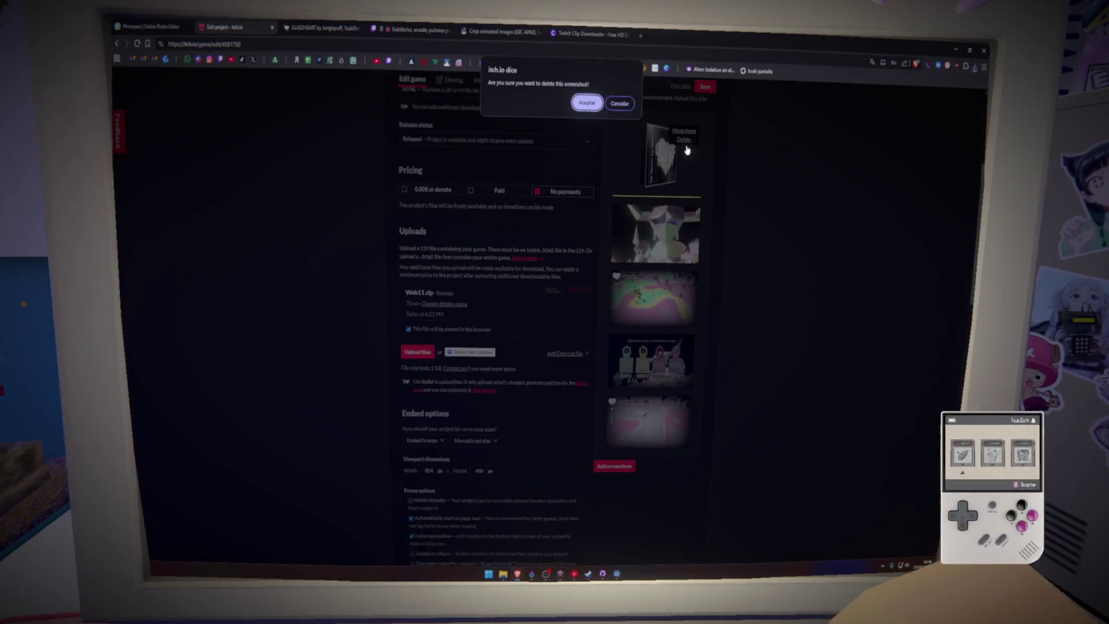
left_click(585, 104)
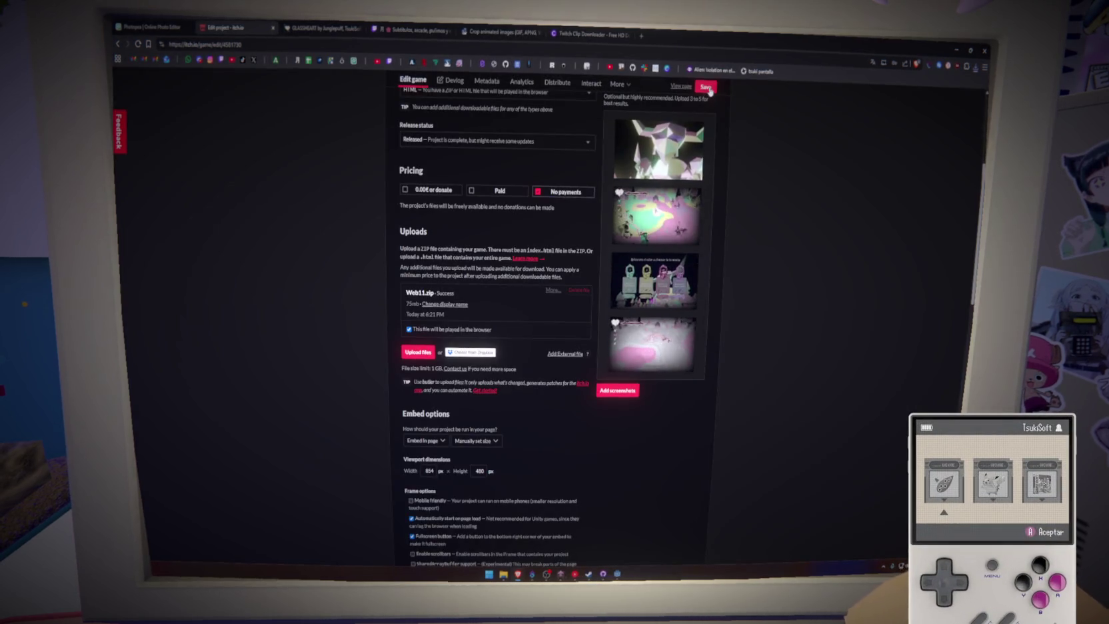
left_click(295, 27)
left_click(137, 43)
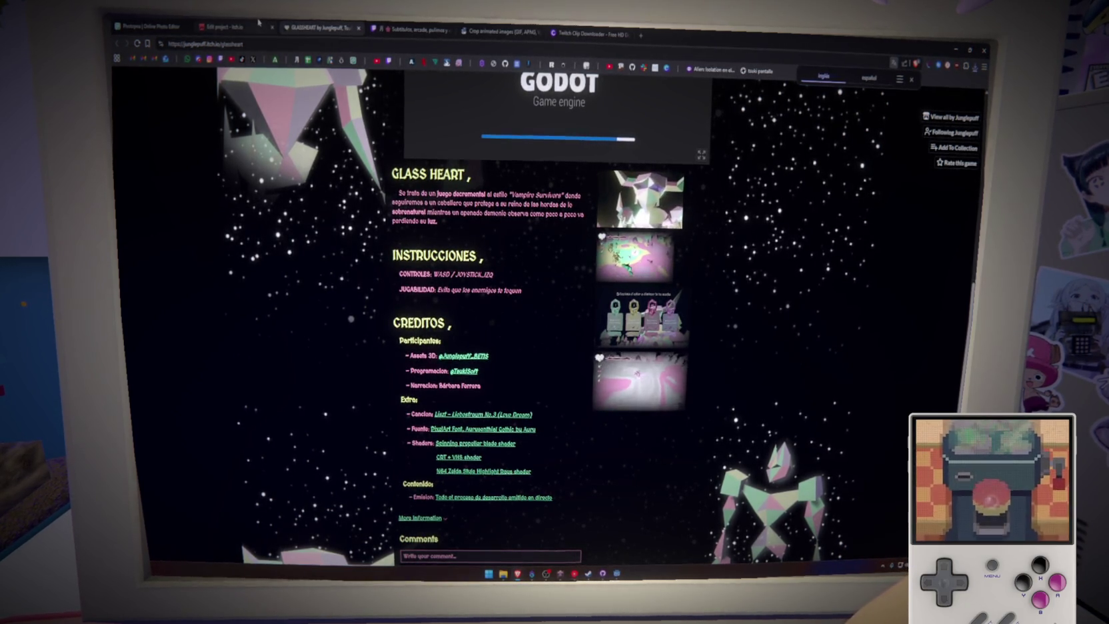
key("ctrl+shift+Tab")
Step: Move the characters screenshot up twice to first place and save the order
left_click(680, 262)
scroll(677, 293, "up", 2)
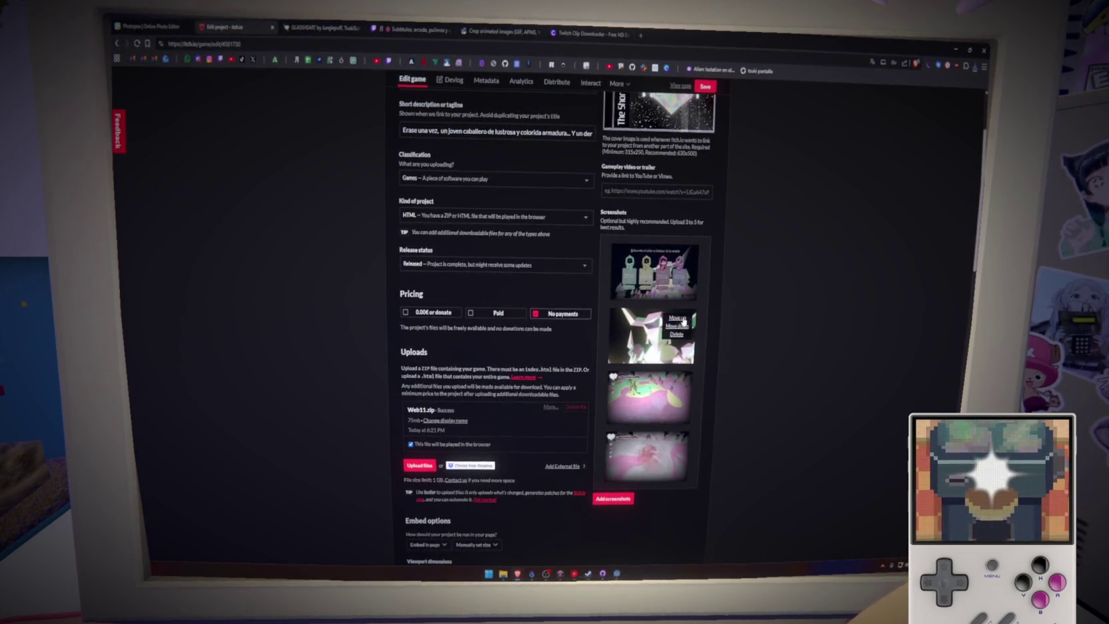
left_click(678, 318)
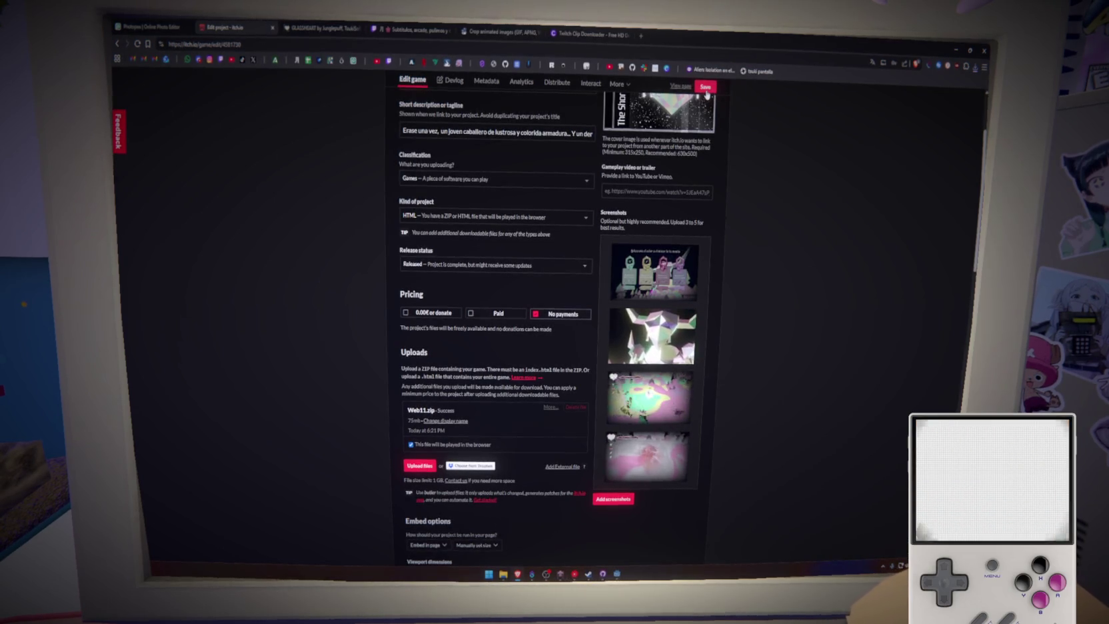
left_click(314, 24)
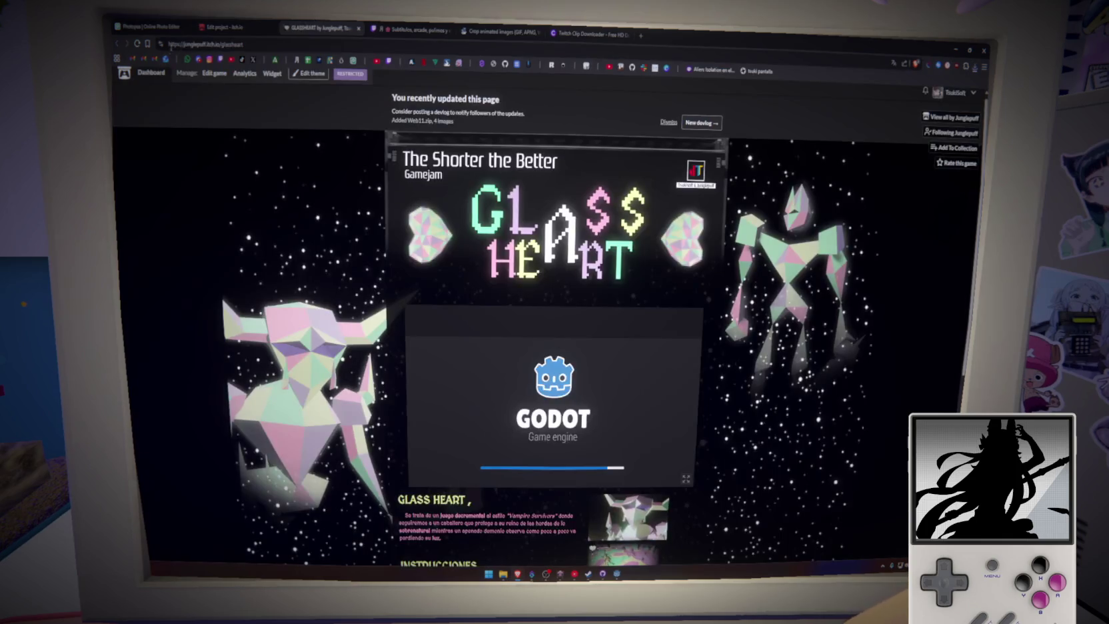
scroll(332, 252, "down", 5)
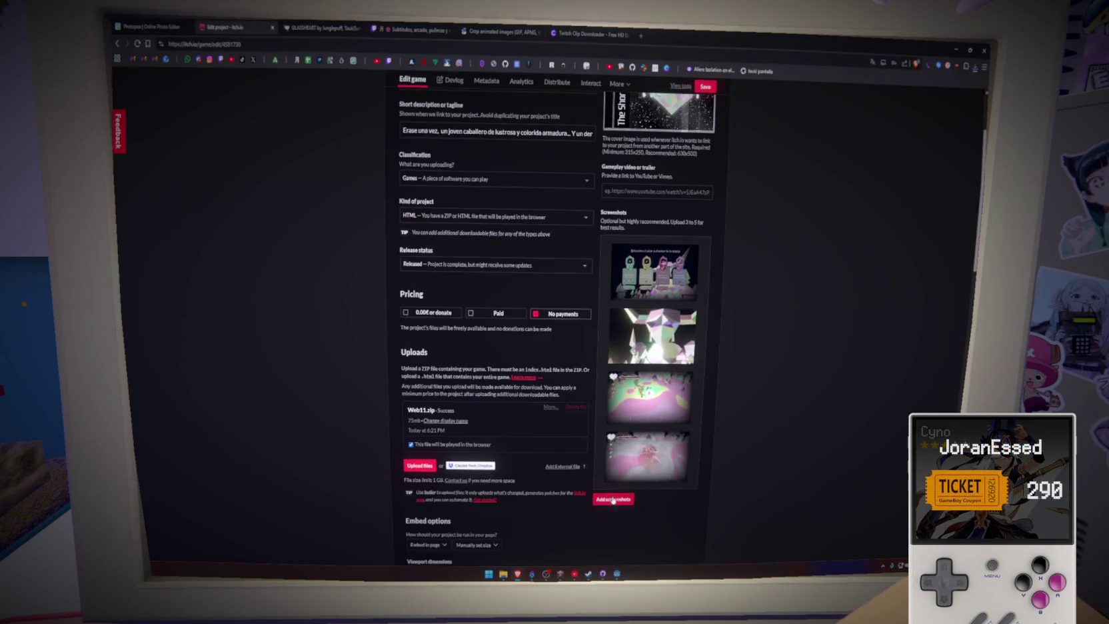
Step: Re-upload the heart box art, move it to first place, and put robots below crystal
left_click(614, 498)
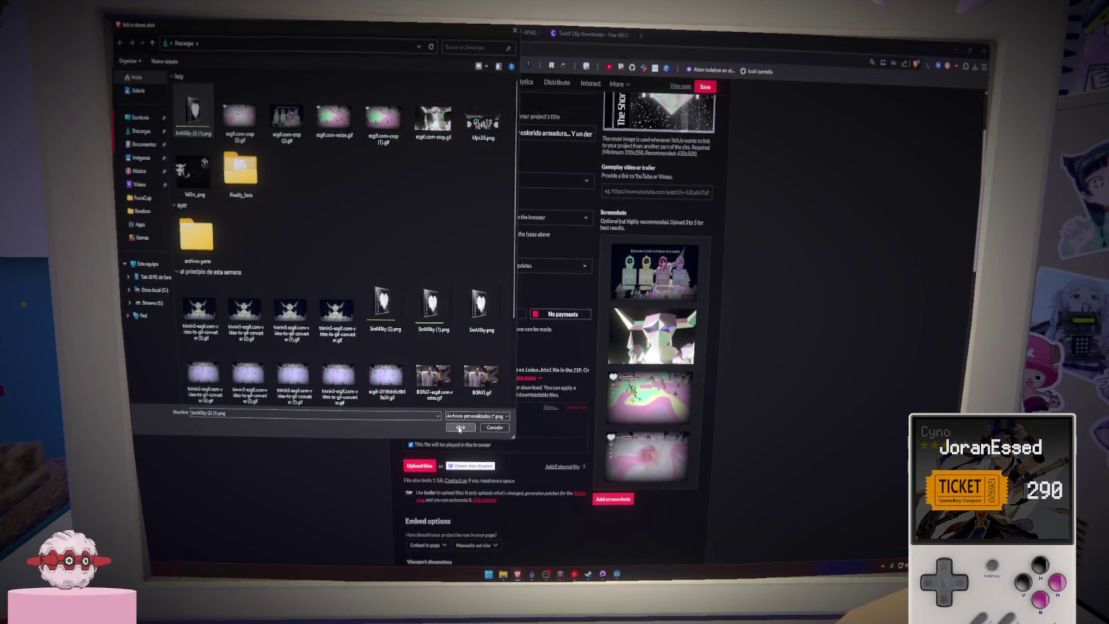
double_click(193, 108)
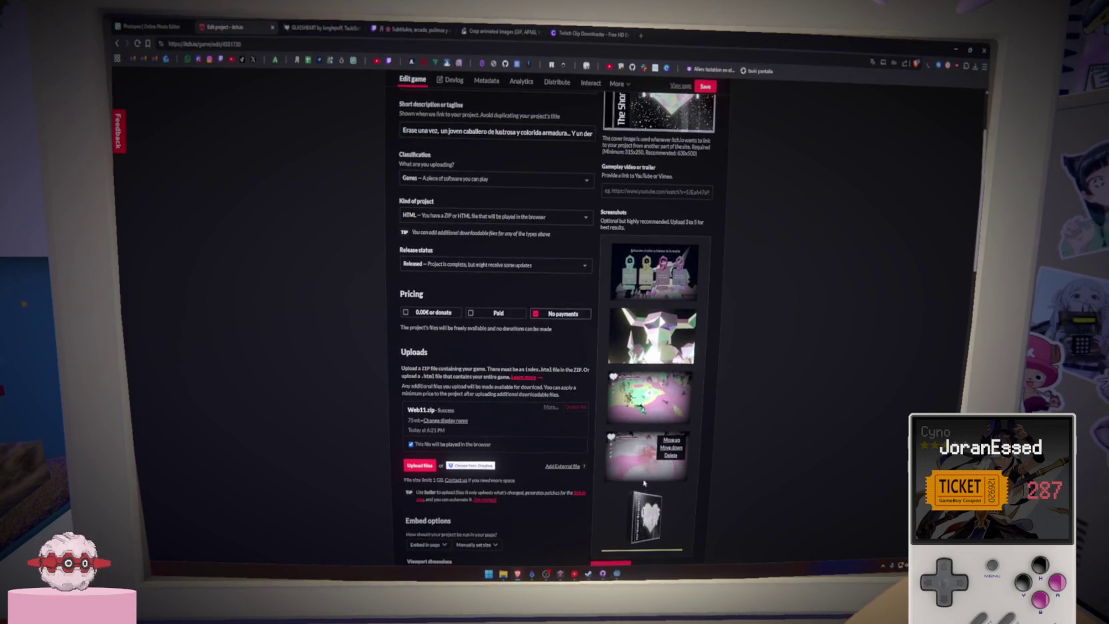
left_click(671, 497)
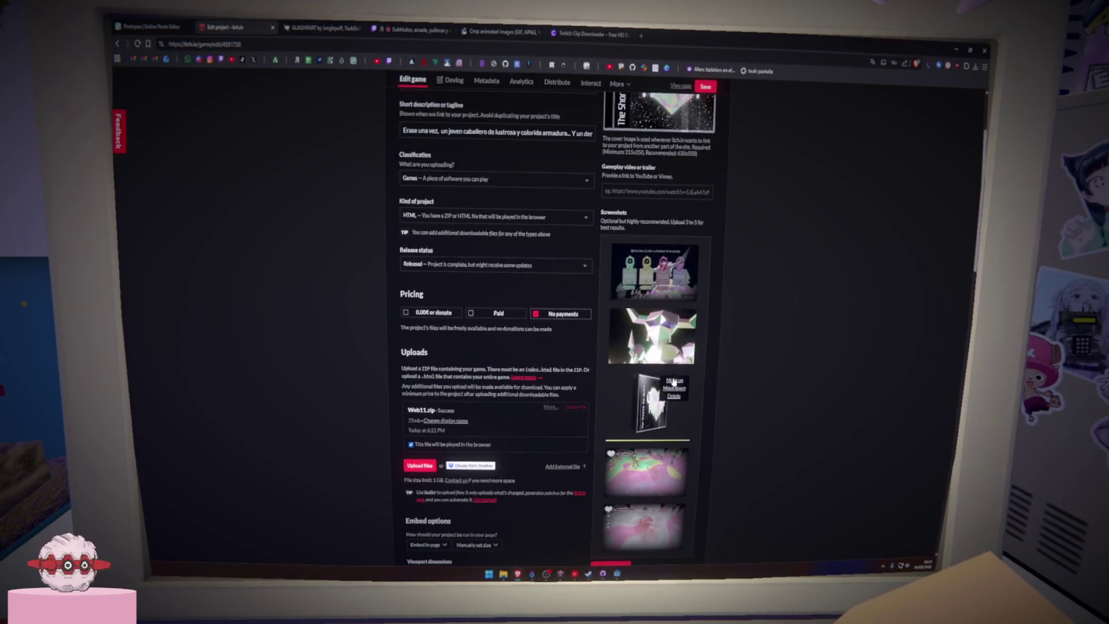
left_click(674, 440)
left_click(676, 380)
left_click(673, 316)
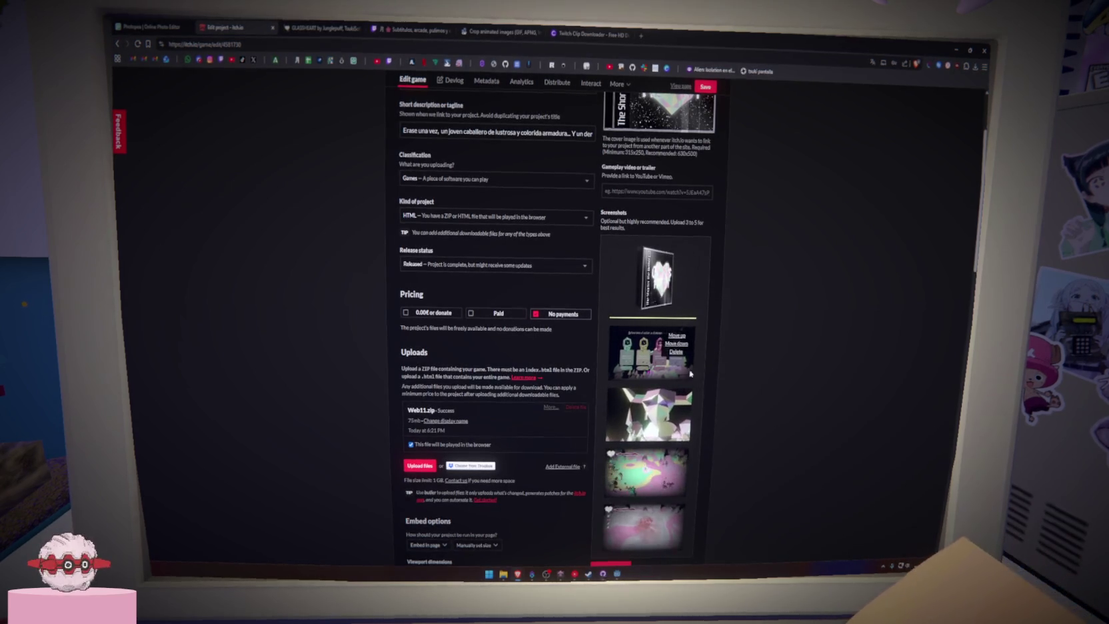
left_click(676, 344)
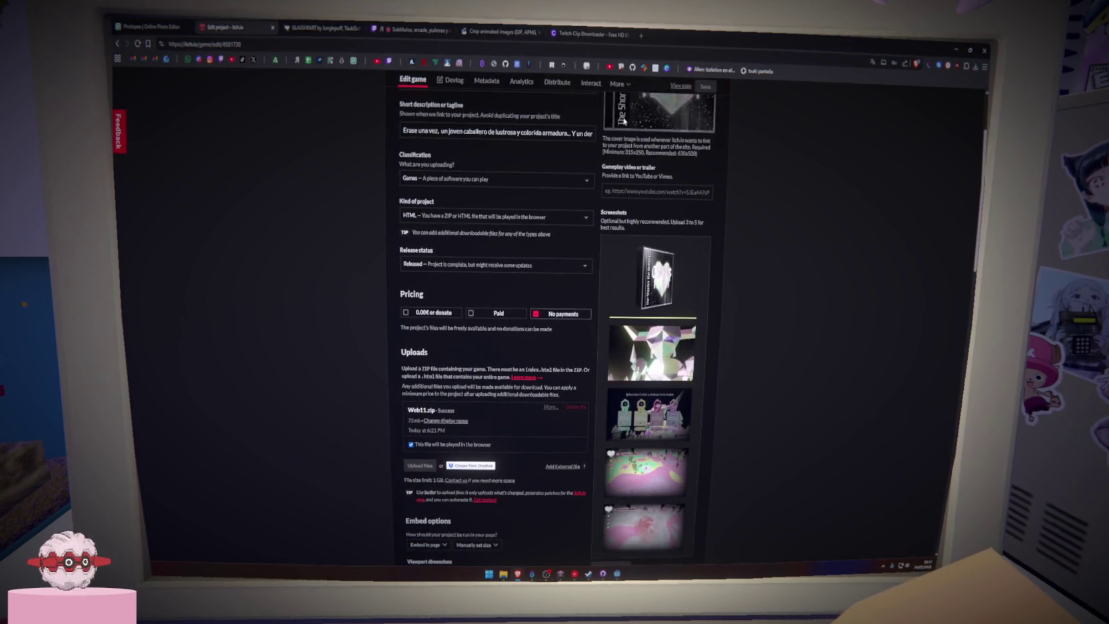
Step: Check the new order on the public page, then move the crystal screenshot down one place
left_click(307, 26)
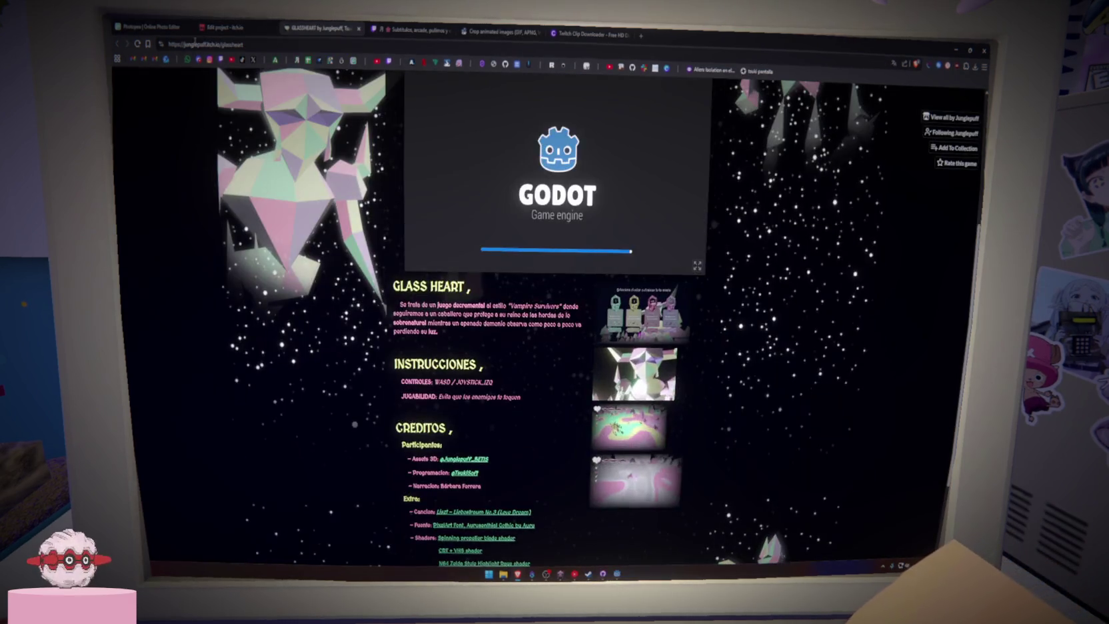
left_click(136, 45)
left_click(136, 44)
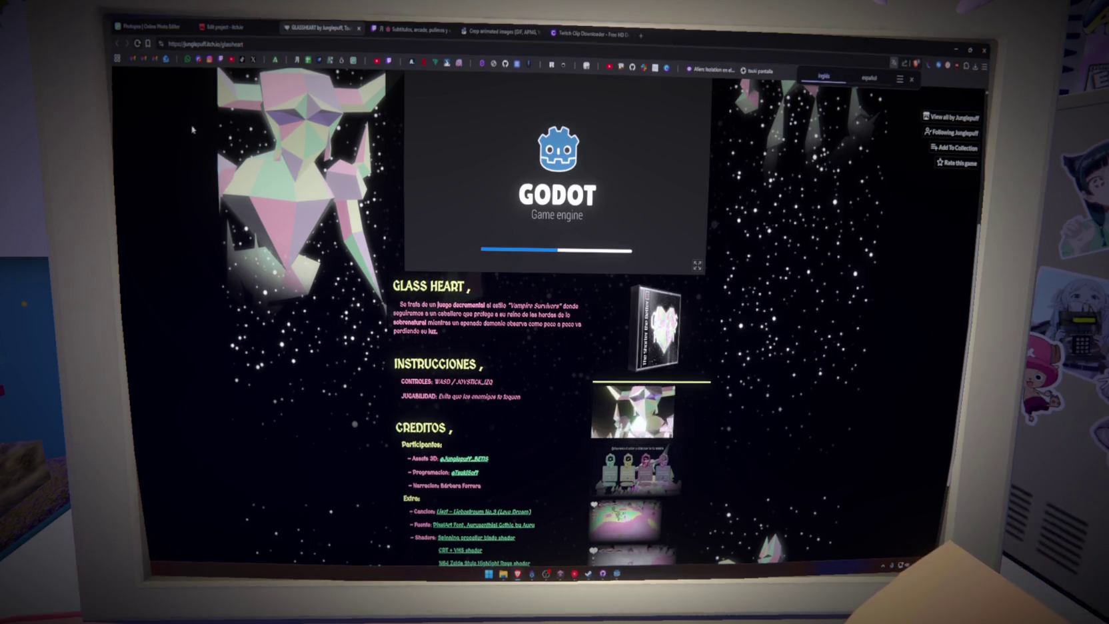
scroll(535, 454, "down", 3)
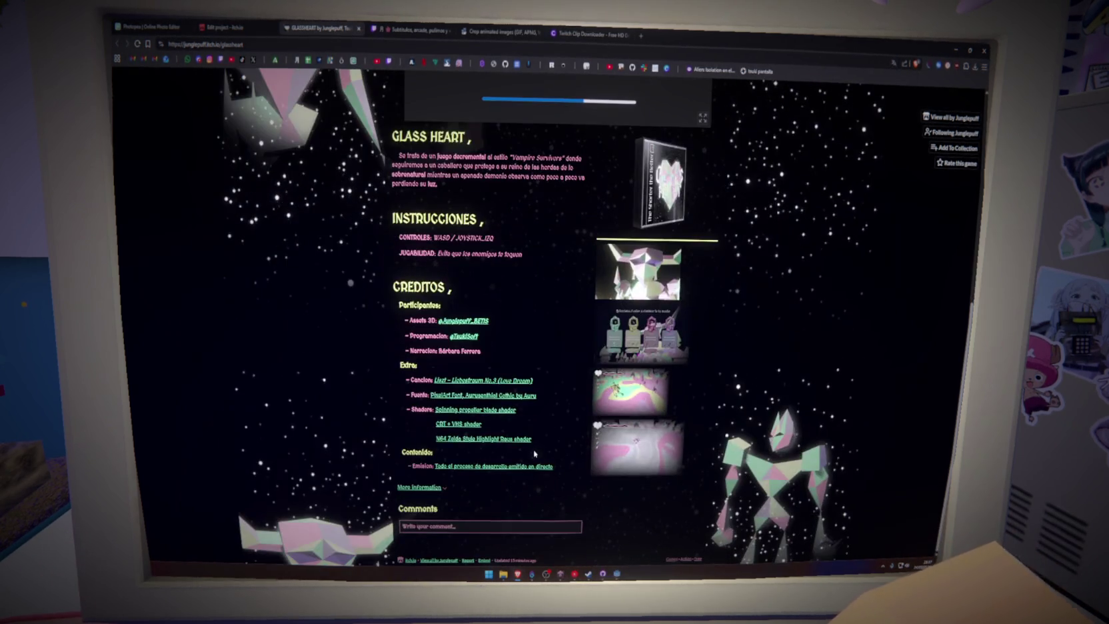
scroll(535, 453, "up", 2)
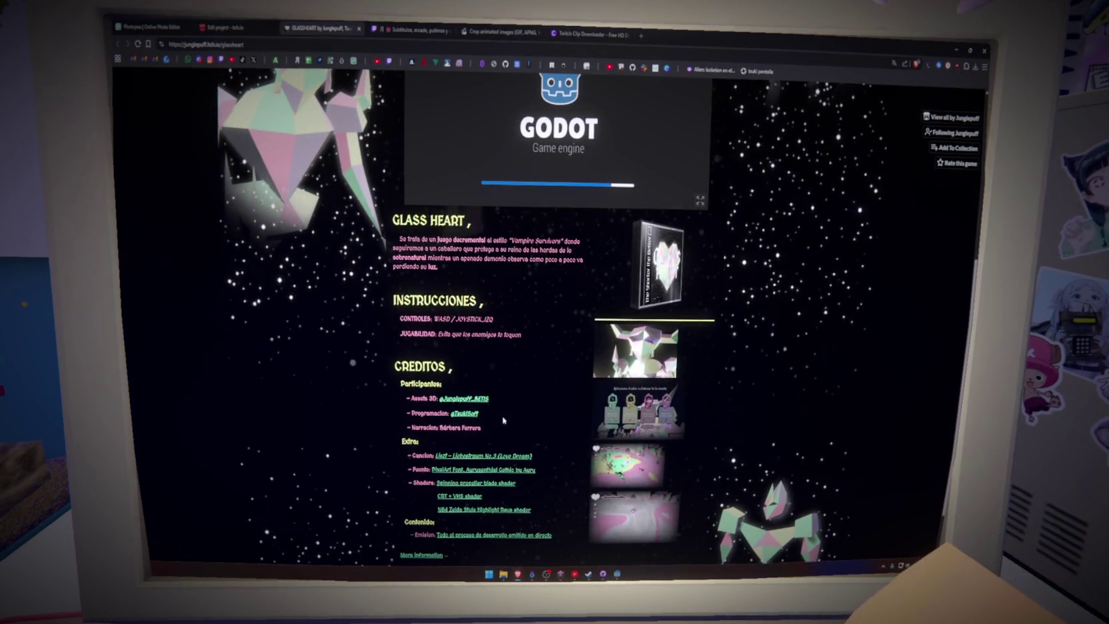
key("F5")
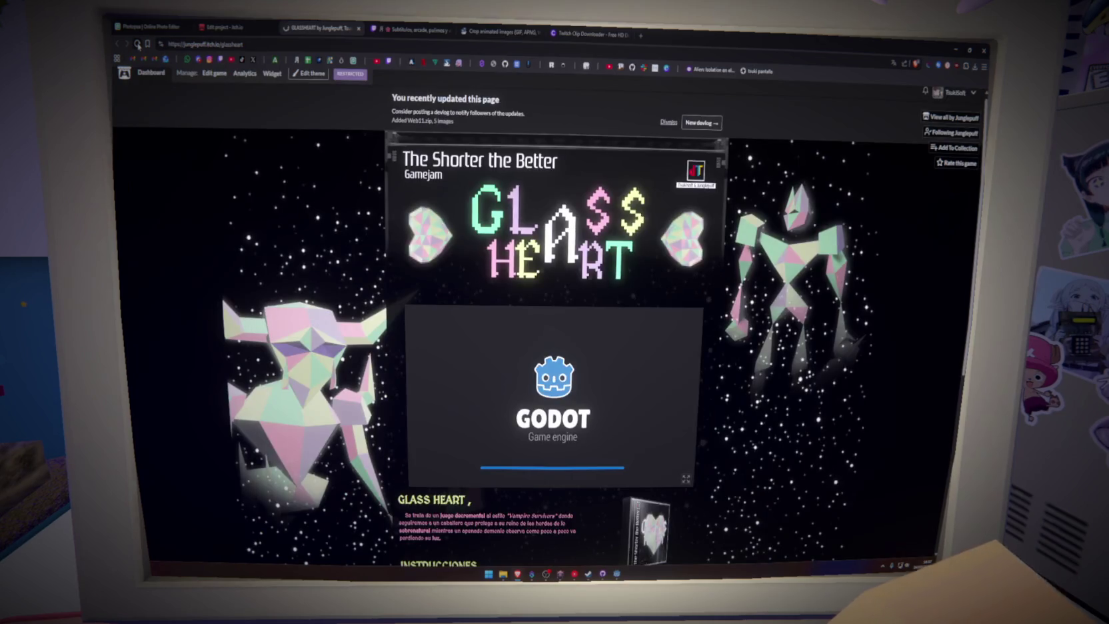
scroll(426, 390, "down", 3)
scroll(426, 390, "down", 3)
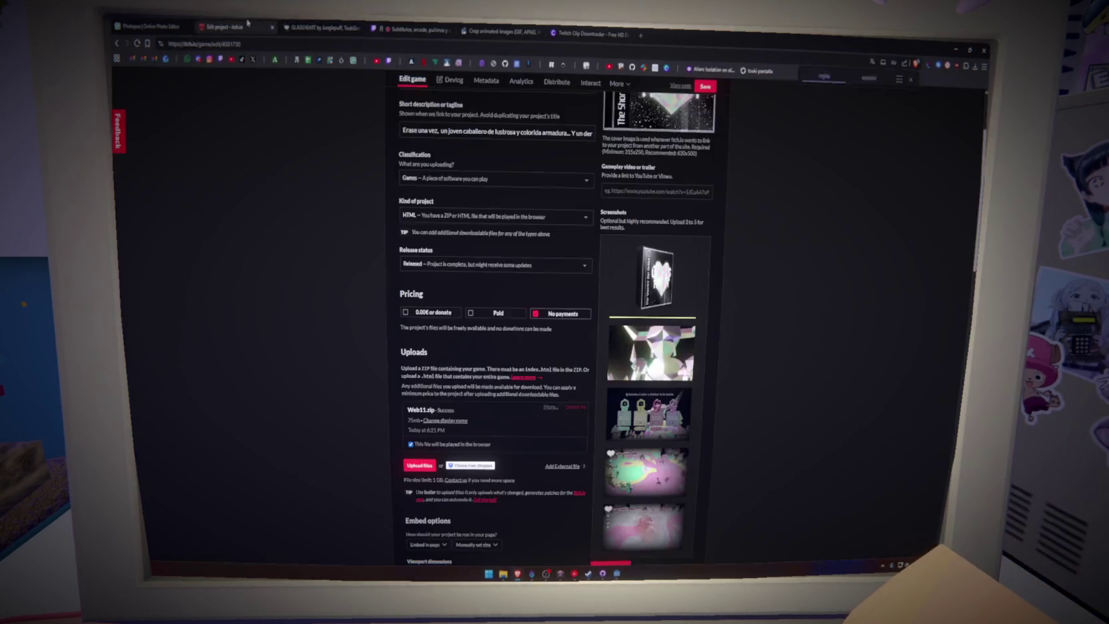
key("ctrl+w")
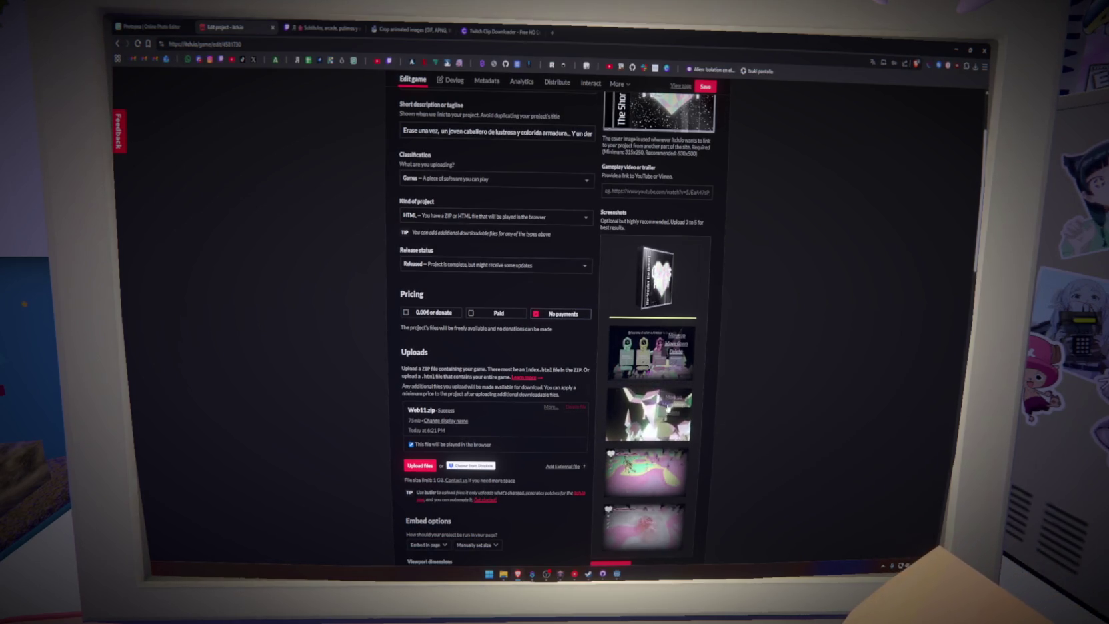
left_click(673, 404)
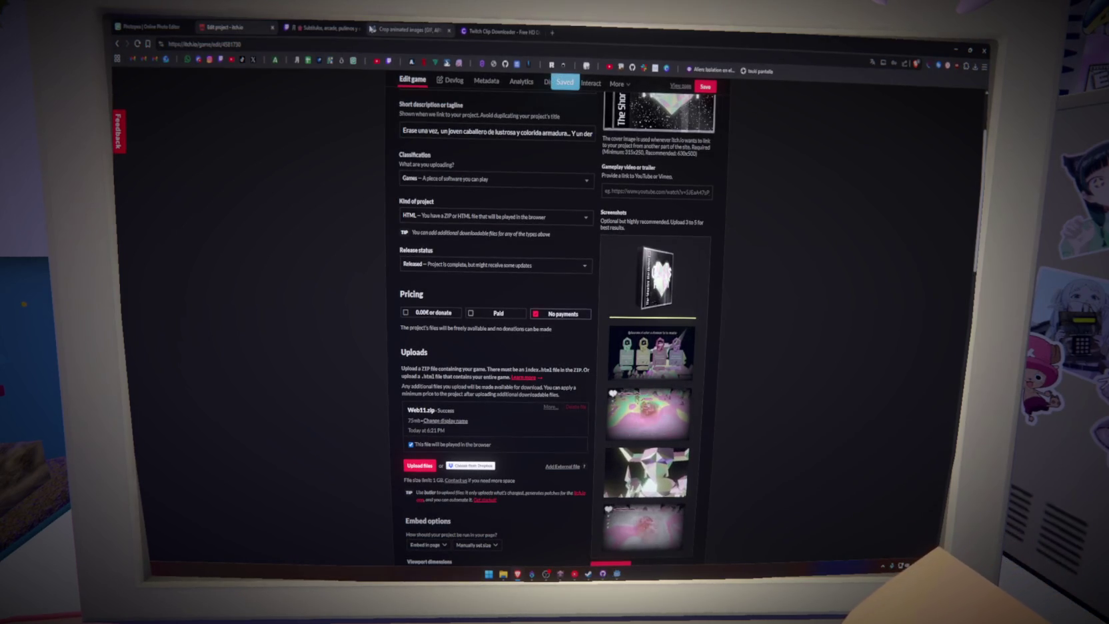
left_click(681, 86)
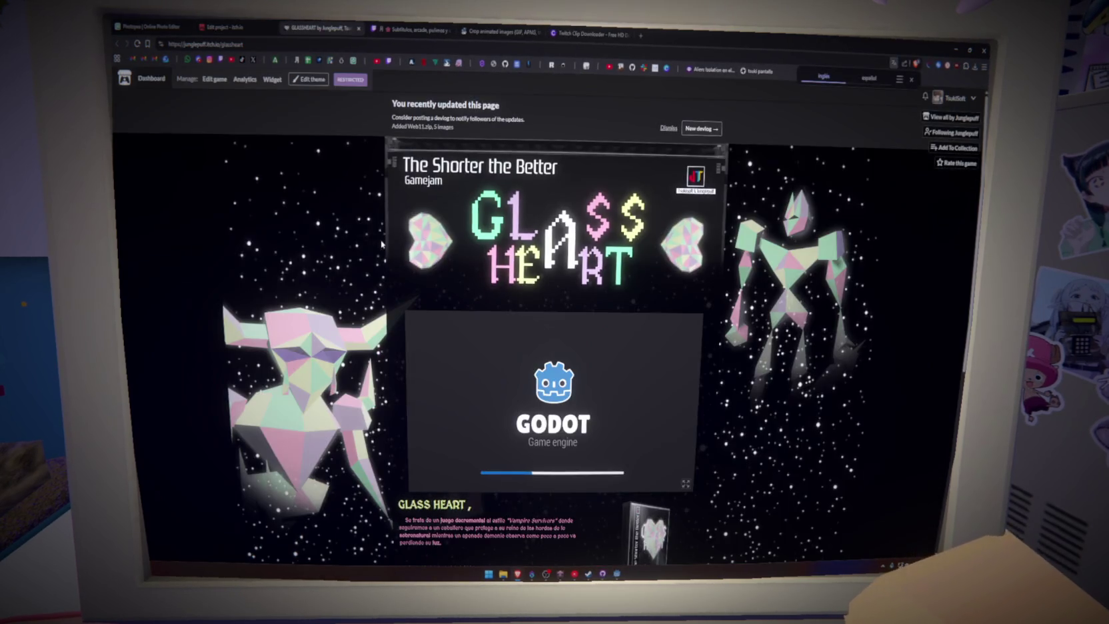
scroll(382, 244, "down", 5)
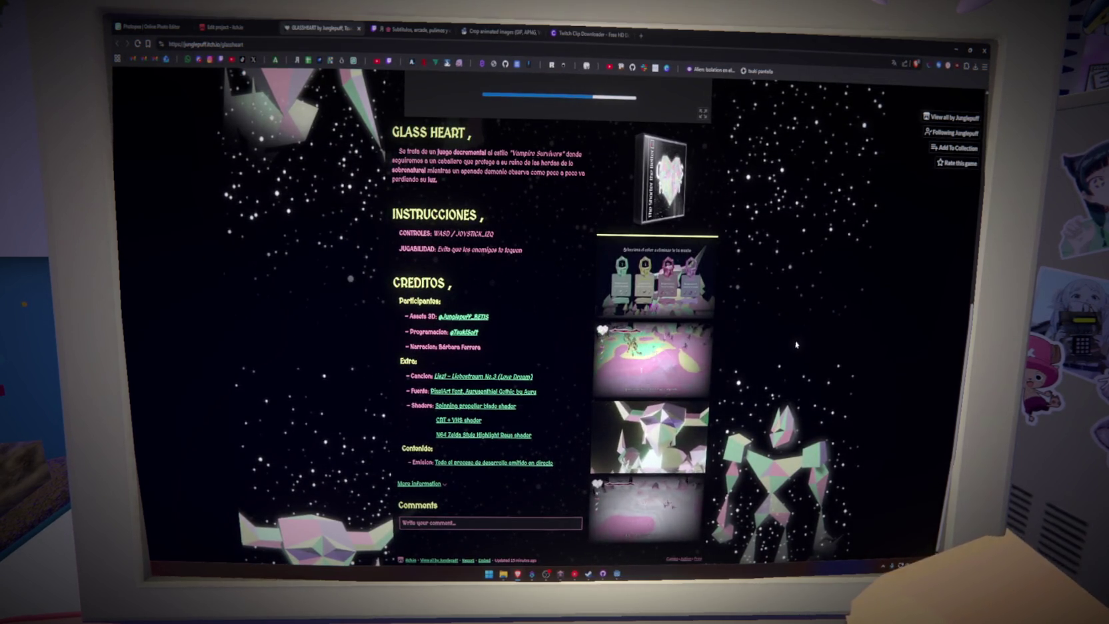
scroll(794, 348, "up", 5)
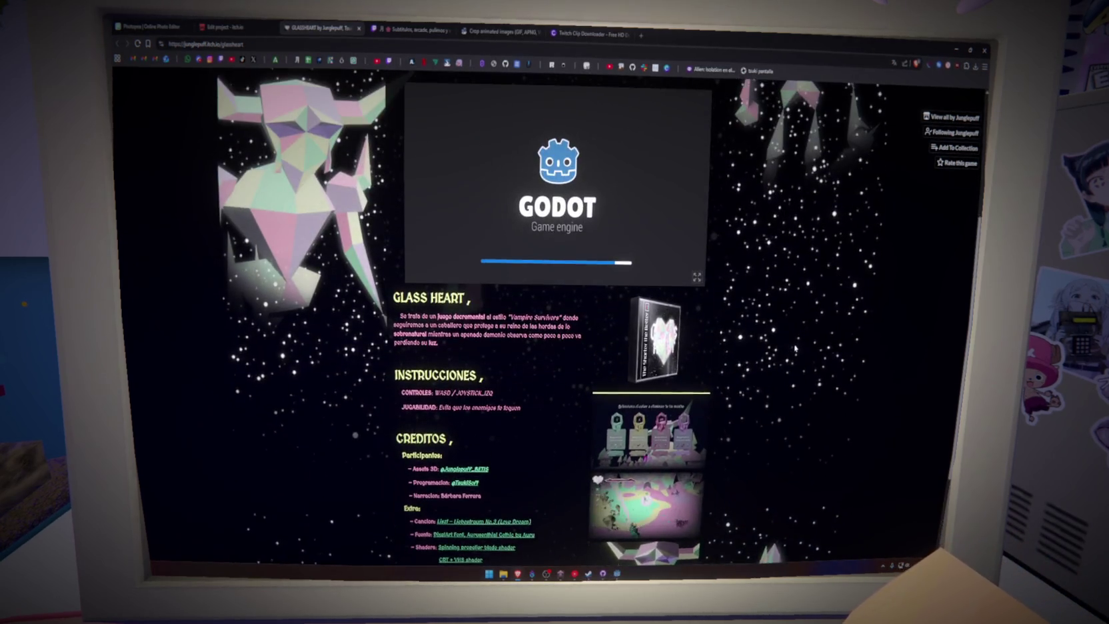
scroll(795, 348, "down", 3)
scroll(795, 348, "up", 1)
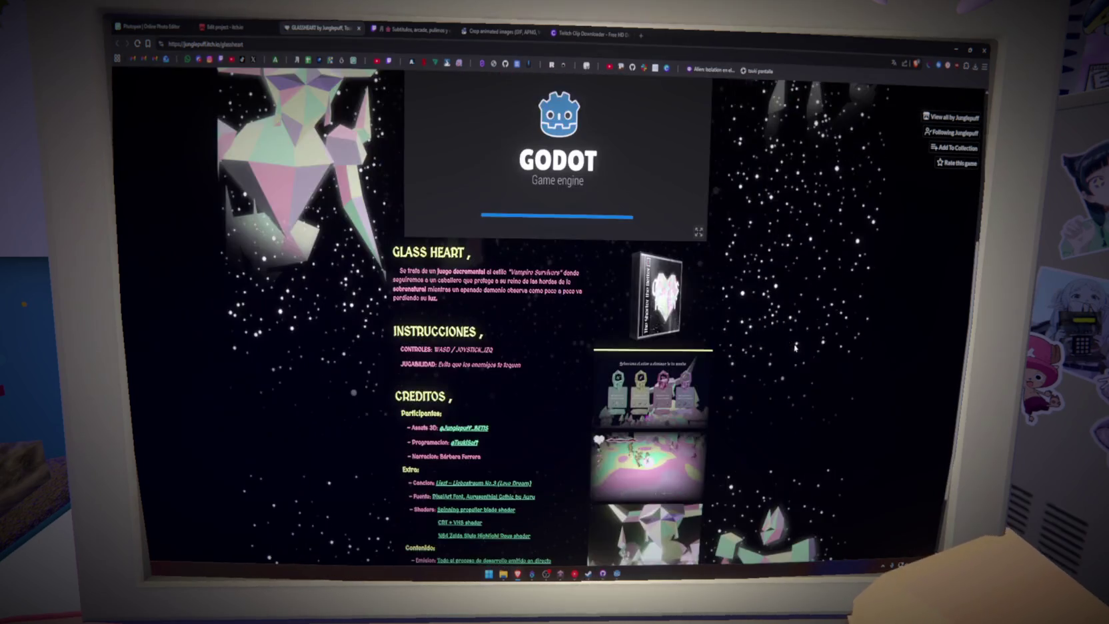
scroll(795, 348, "down", 2)
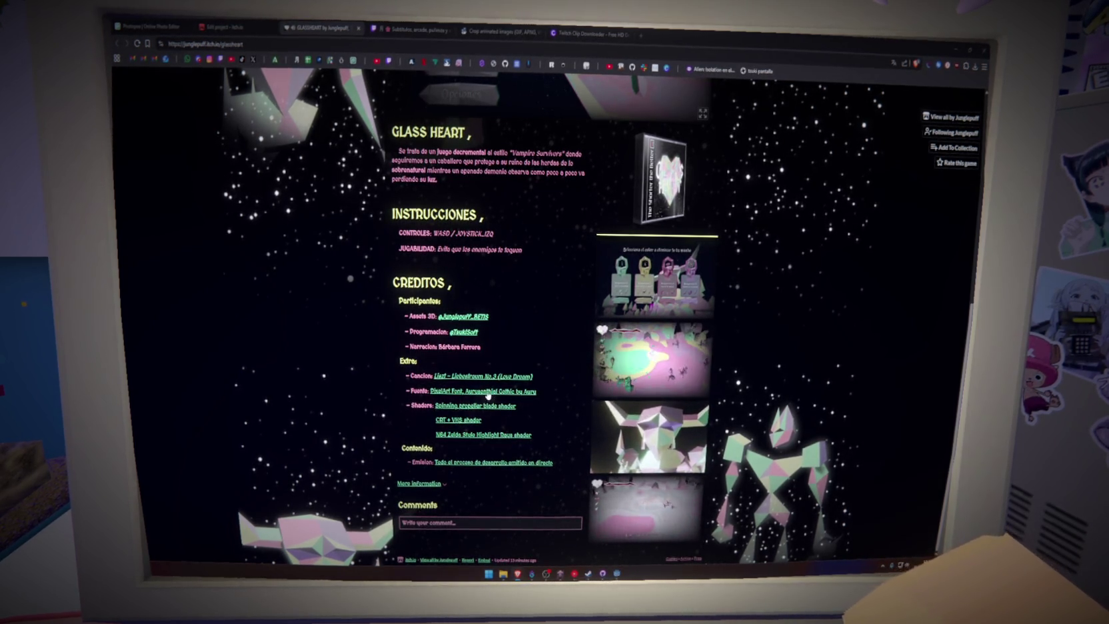
scroll(576, 373, "up", 3)
scroll(576, 374, "up", 3)
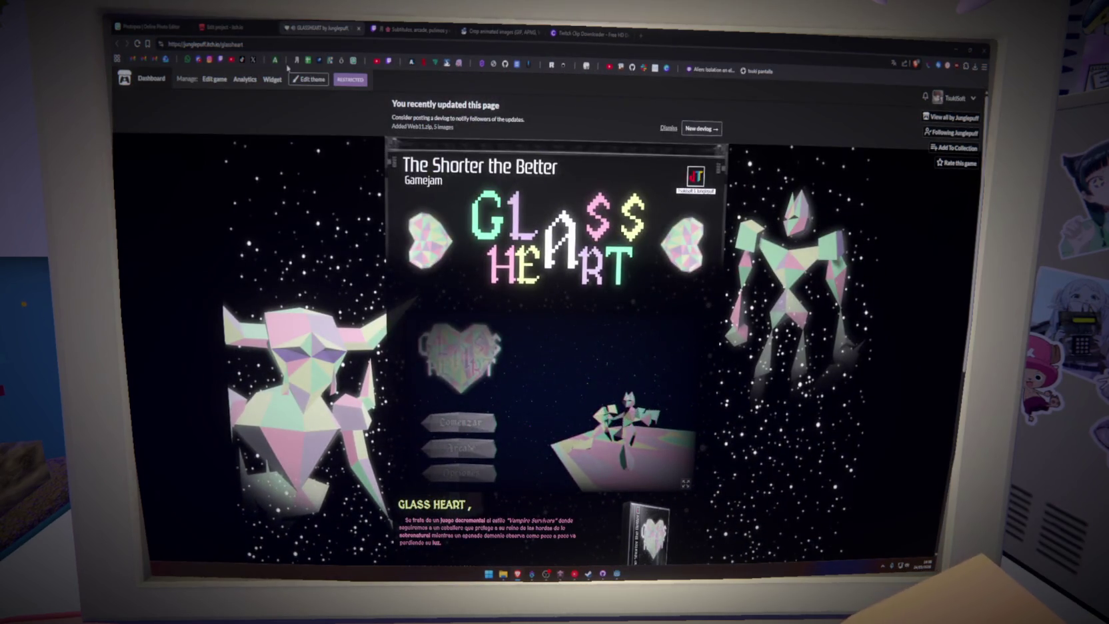
Step: Start a bold 'Localizacion:' line under Extra in the credits editor
left_click(237, 25)
scroll(502, 407, "down", 8)
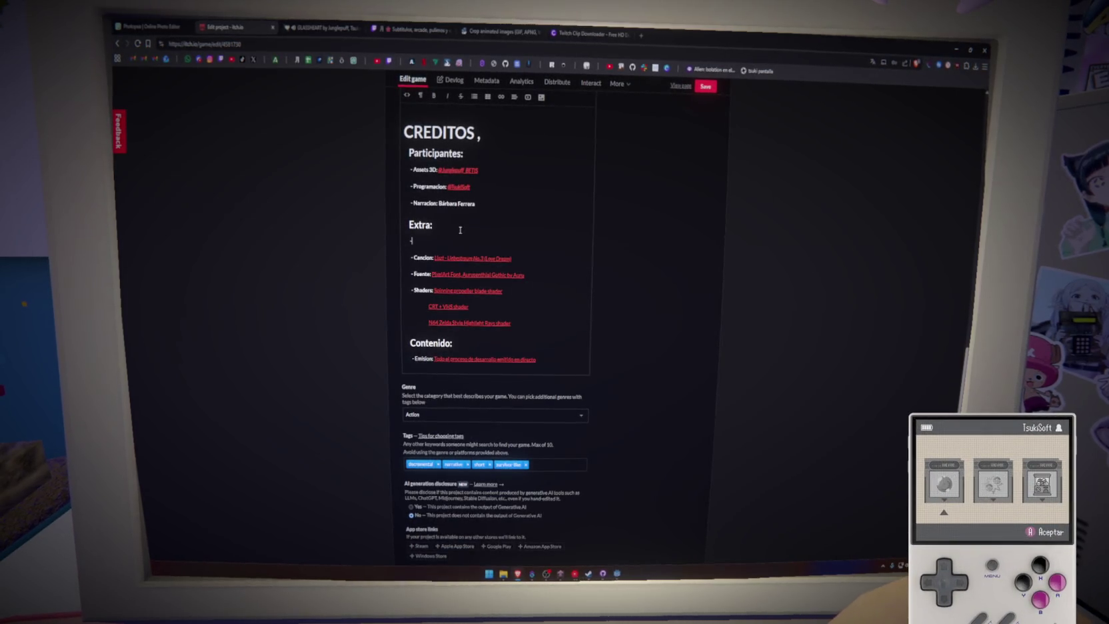
left_click_drag(413, 258, 411, 243)
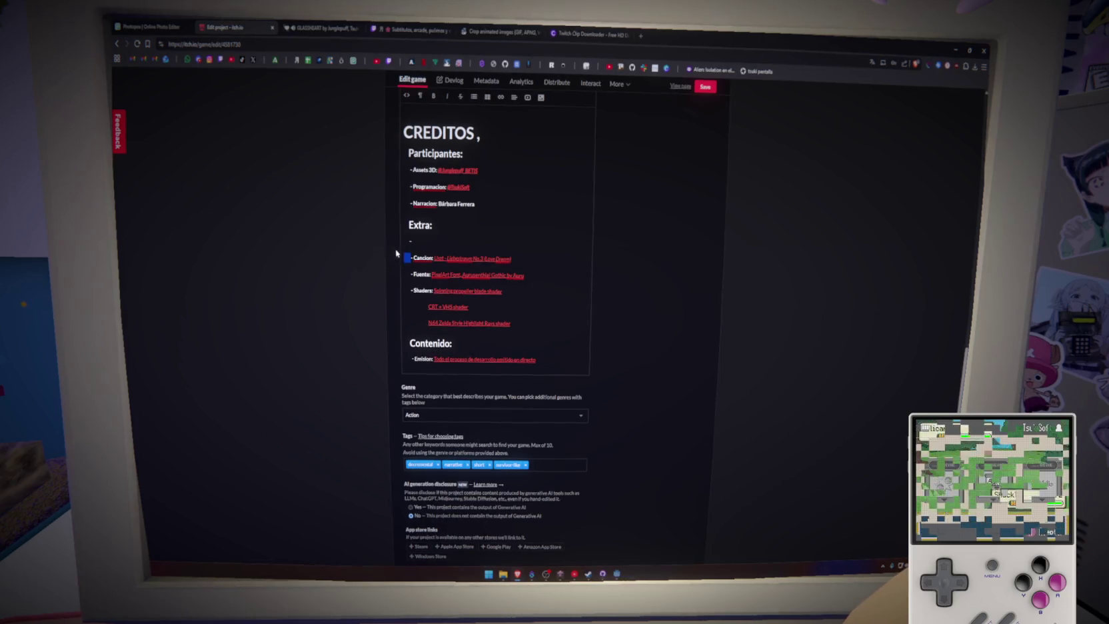
left_click(427, 245)
type("Localizacion")
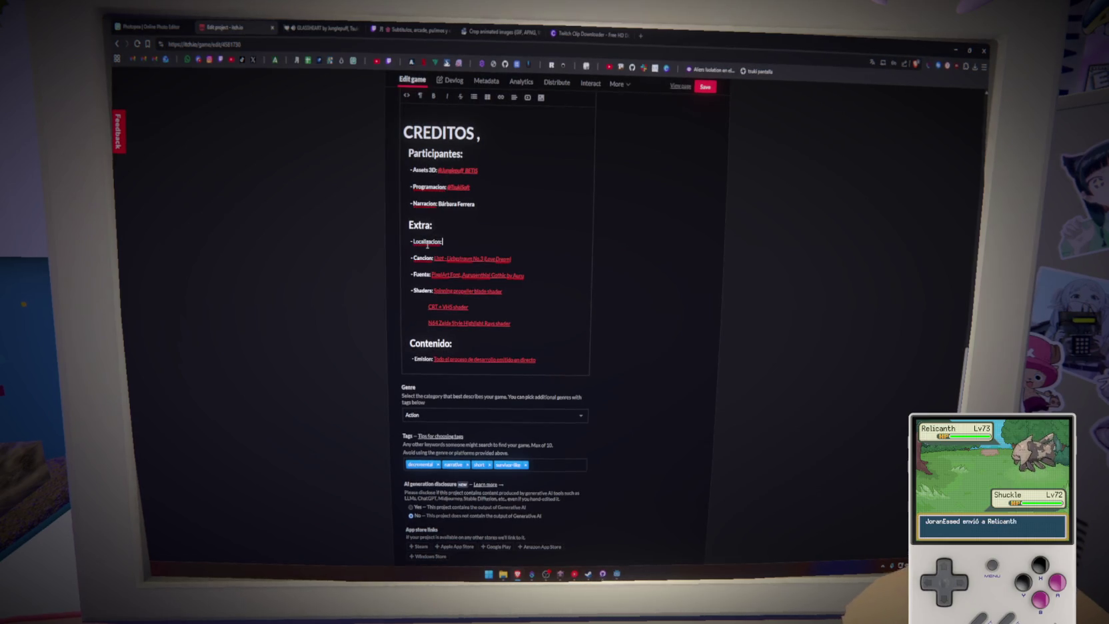
type(":")
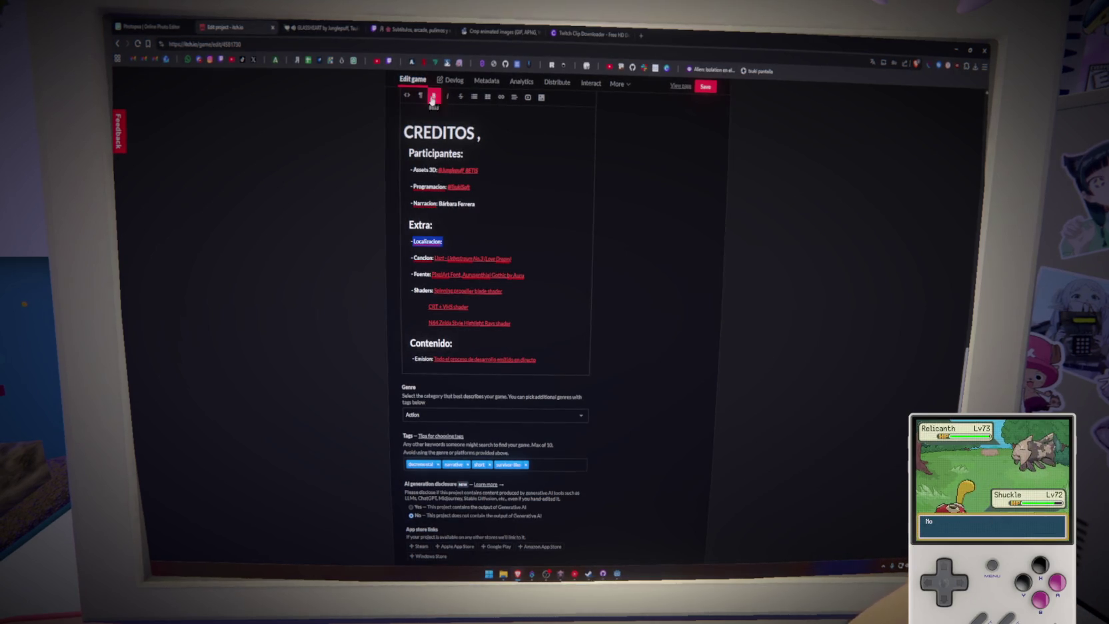
left_click(434, 96)
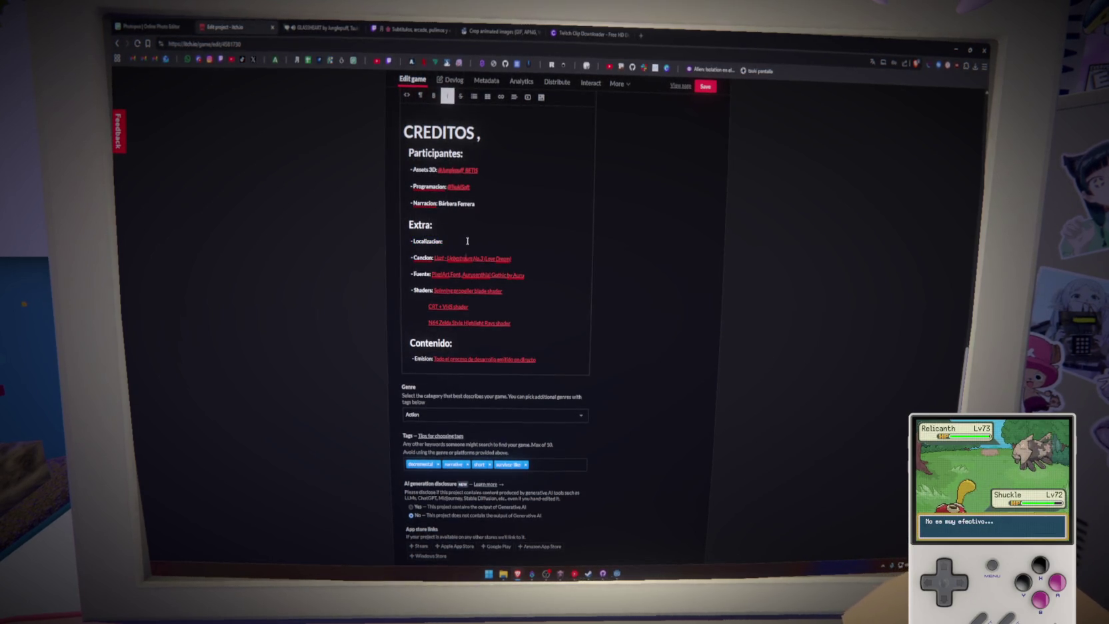
Step: Fix a typo and complete the Lithuanian translator's credit, ending with '(Lituano)'
left_click(467, 241)
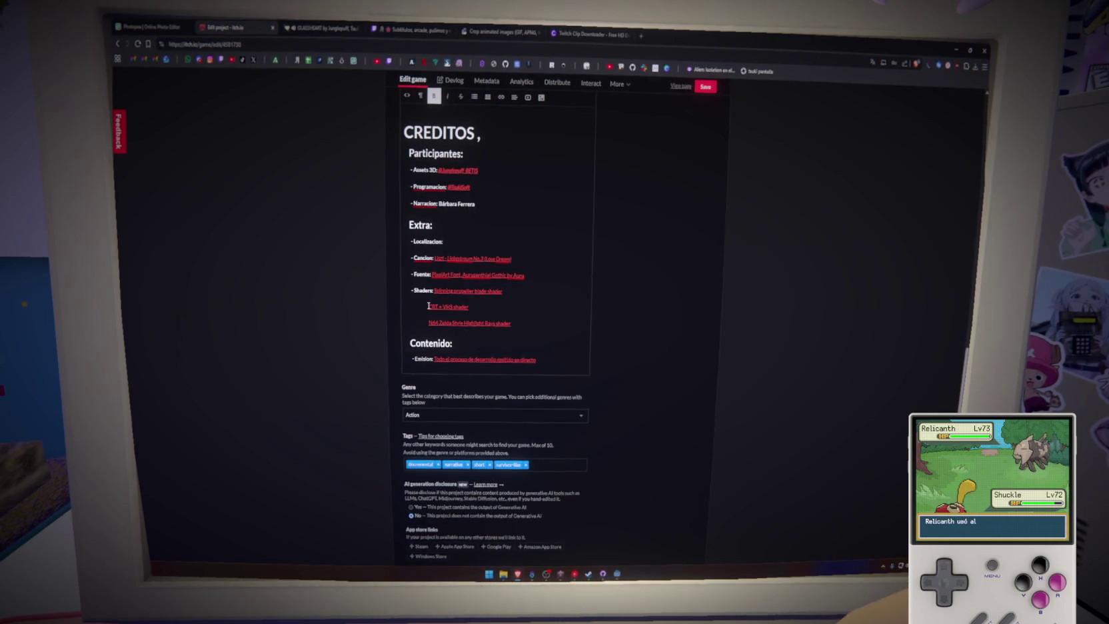
left_click(450, 243)
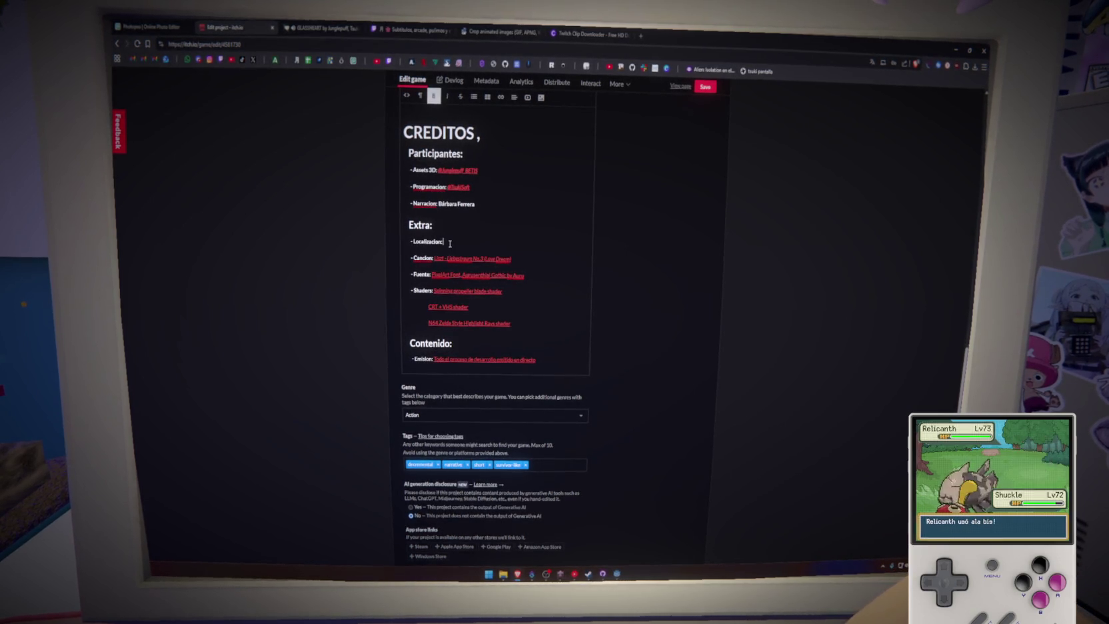
type("Lipa")
key("BackSpace")
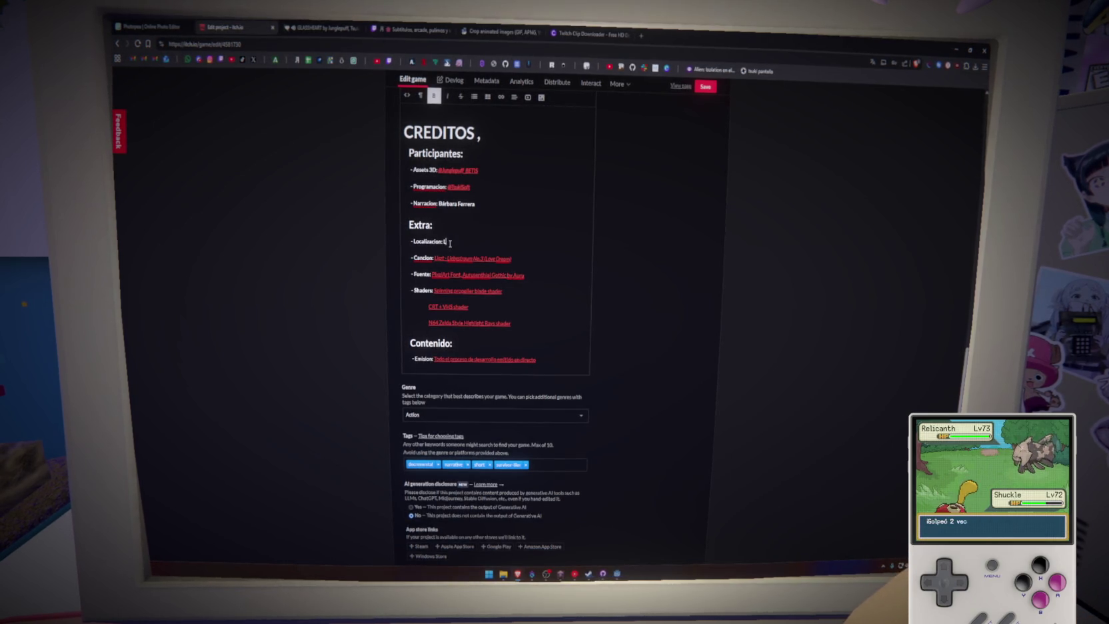
type("ing (")
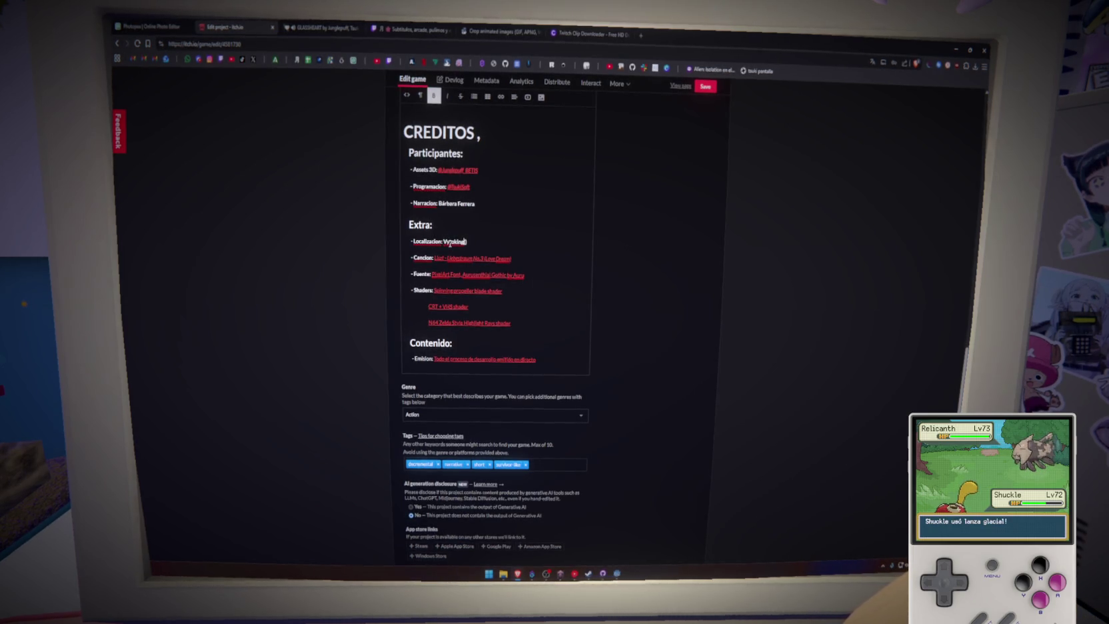
type("Lituano")
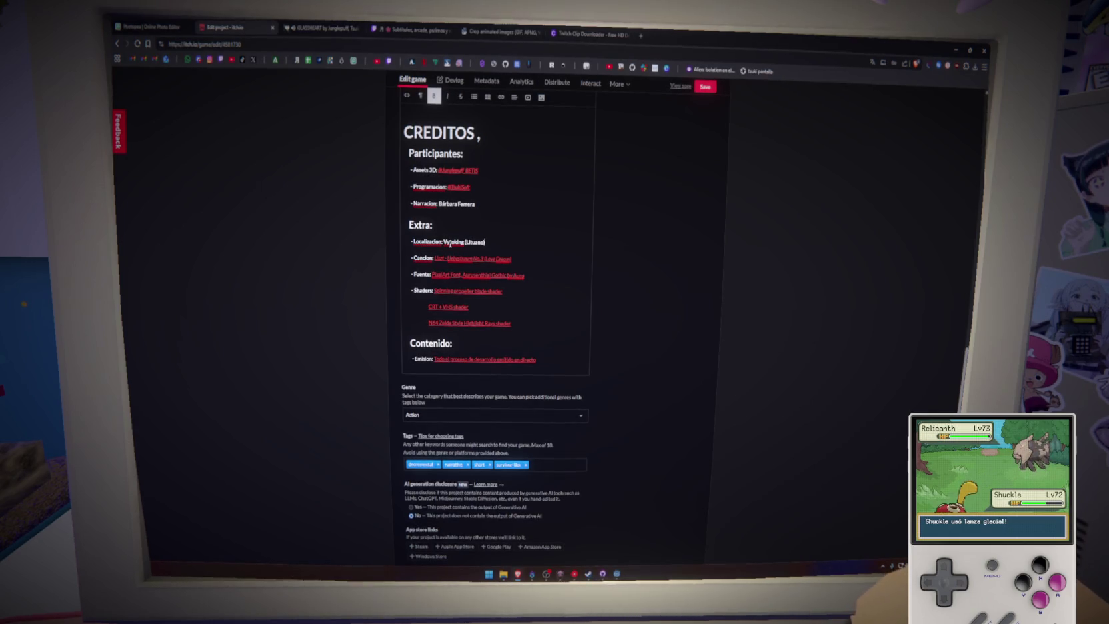
key("Return")
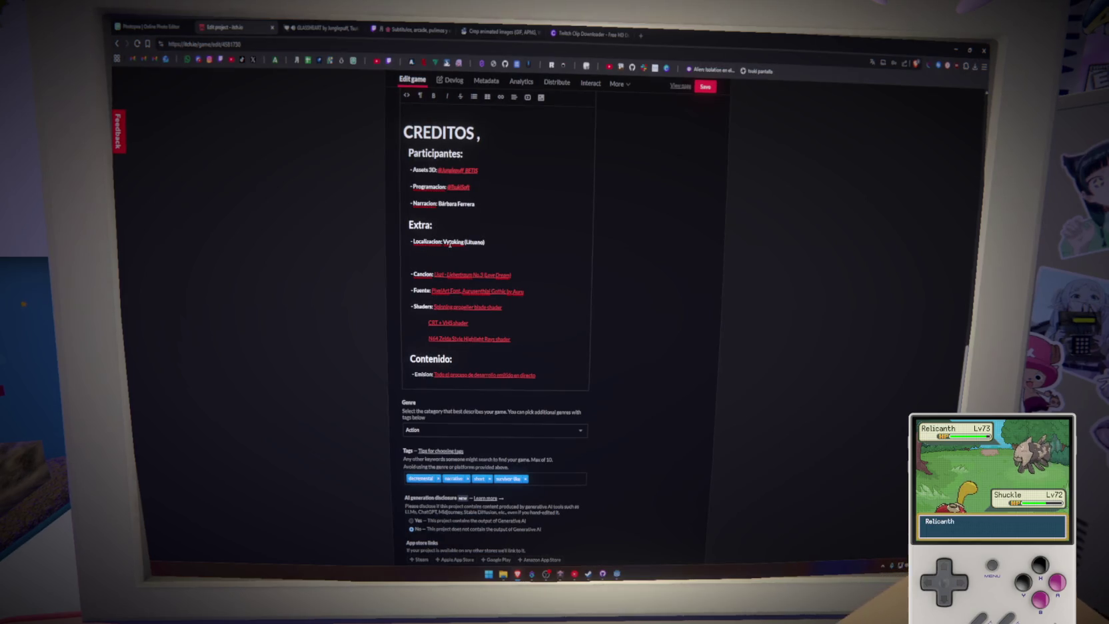
Step: Add a credit line for the Catalan translator, marked '(Catalán)'
left_click(444, 242)
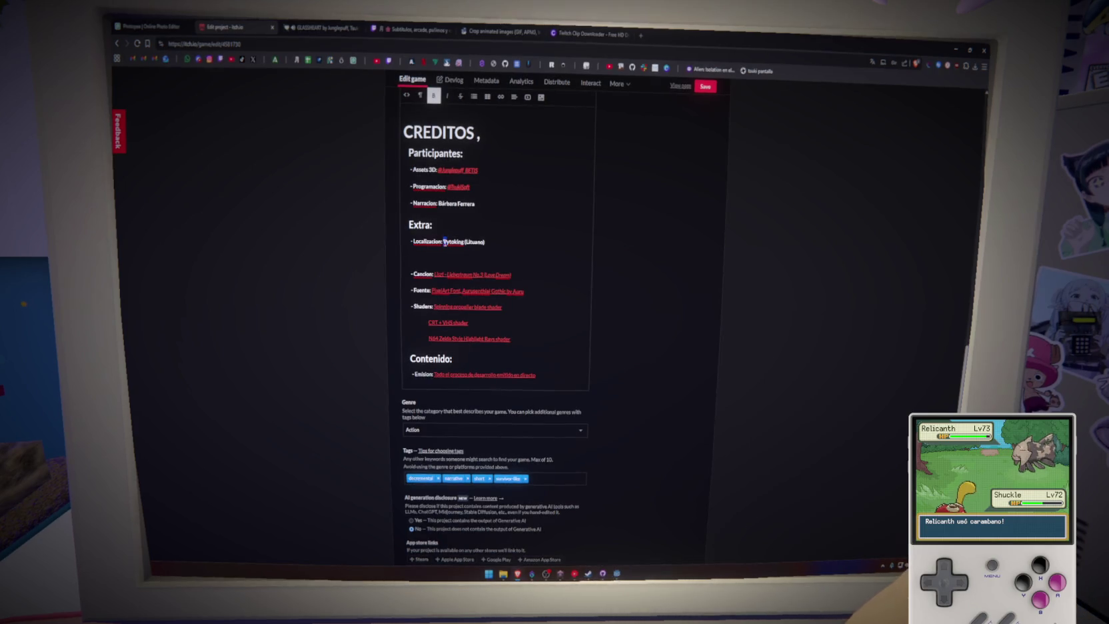
left_click(479, 256)
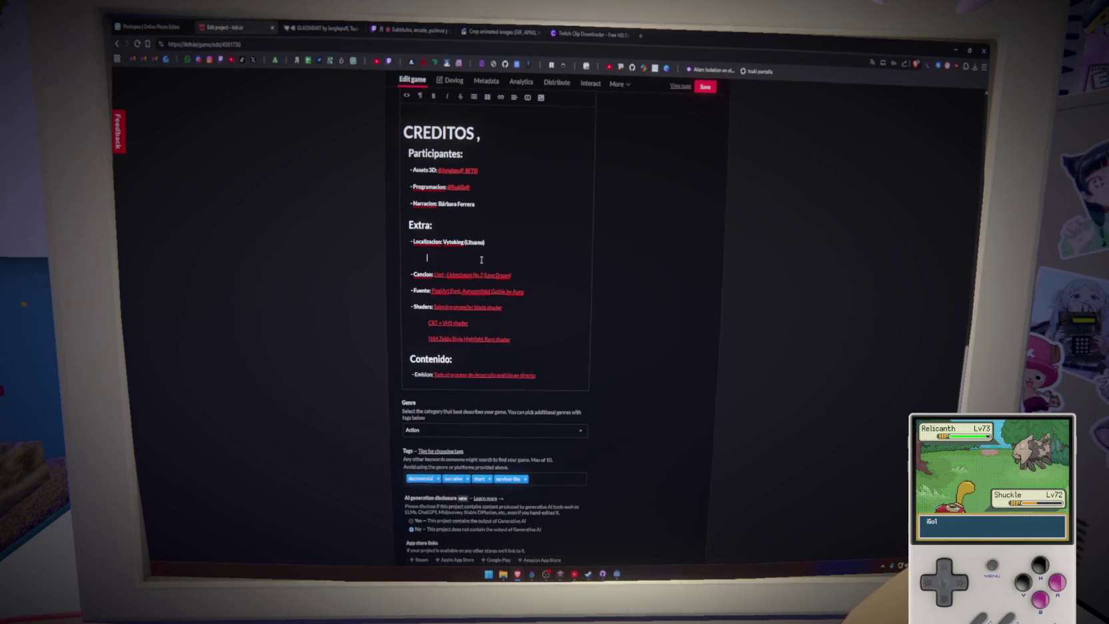
type("Cata (Rumano")
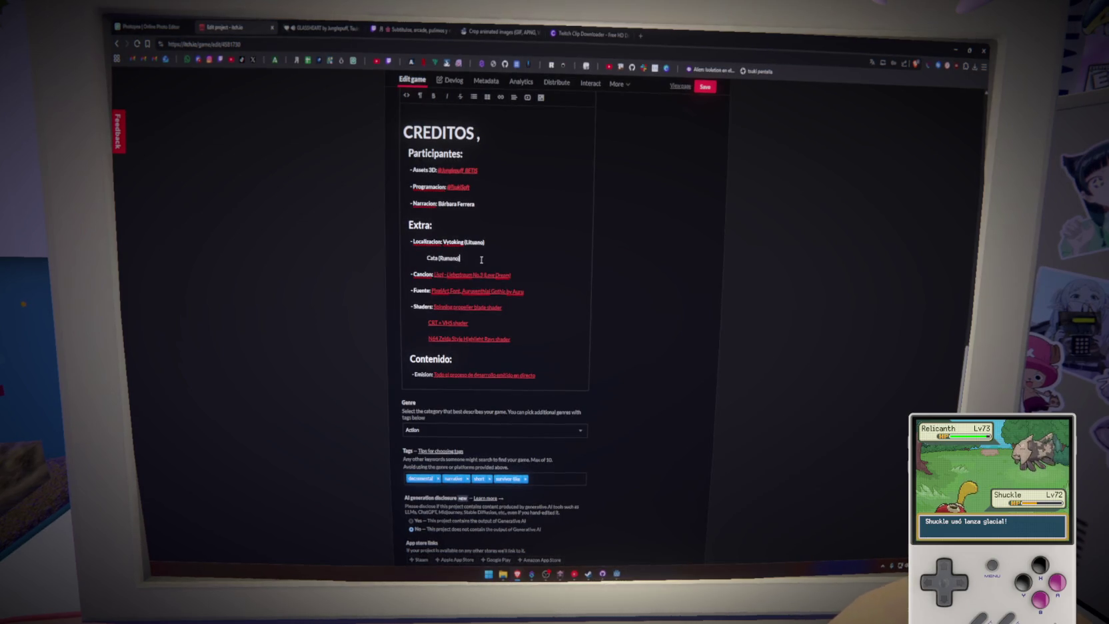
key("Return")
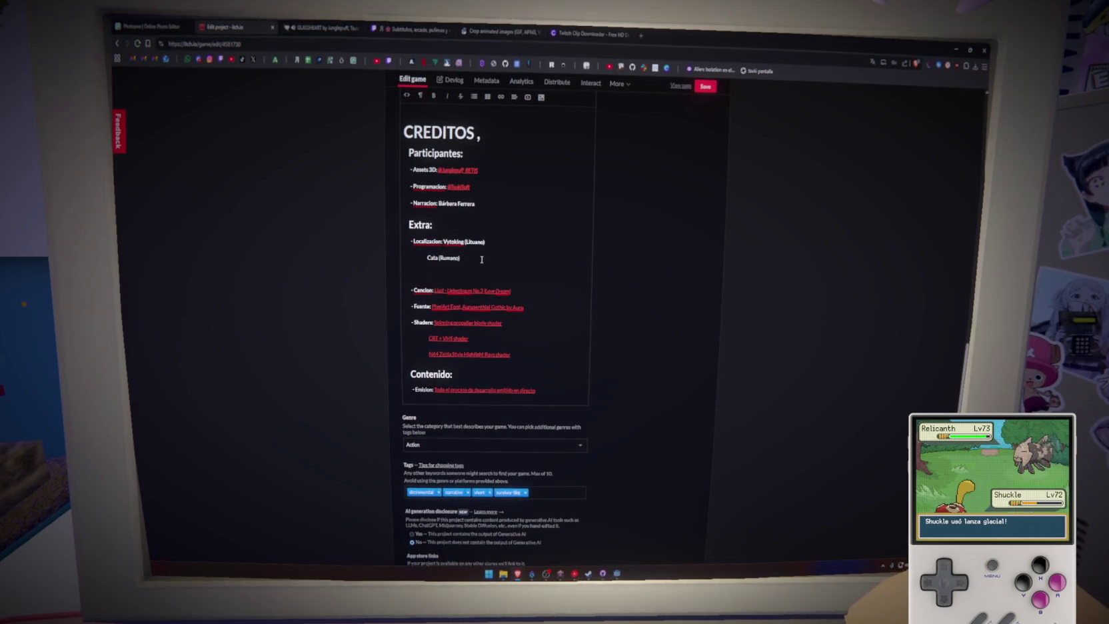
type("Oogie")
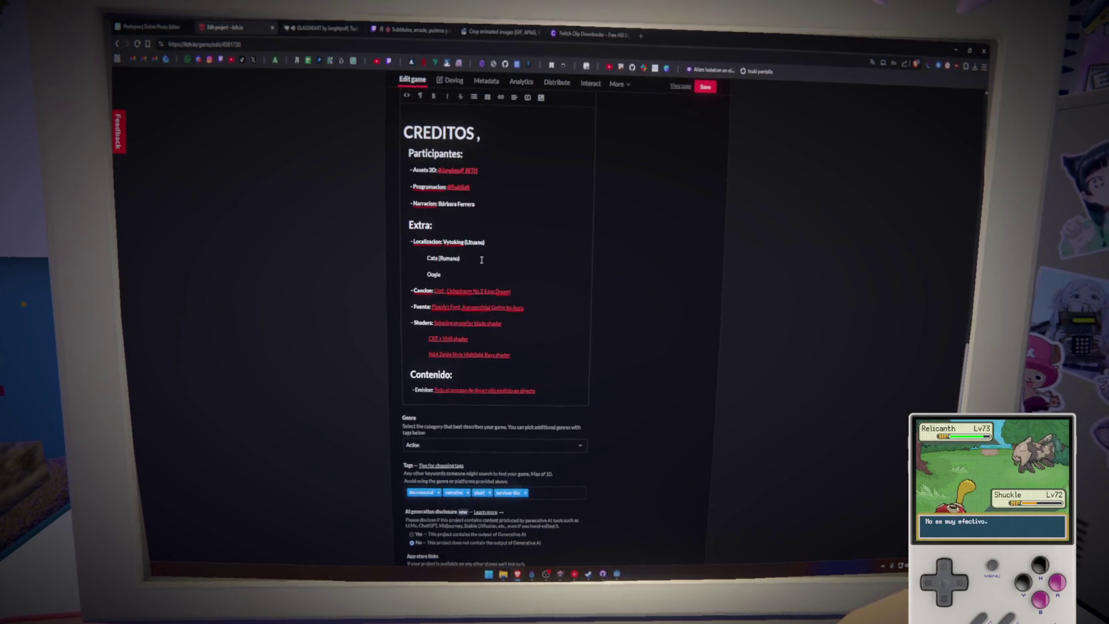
type(" (")
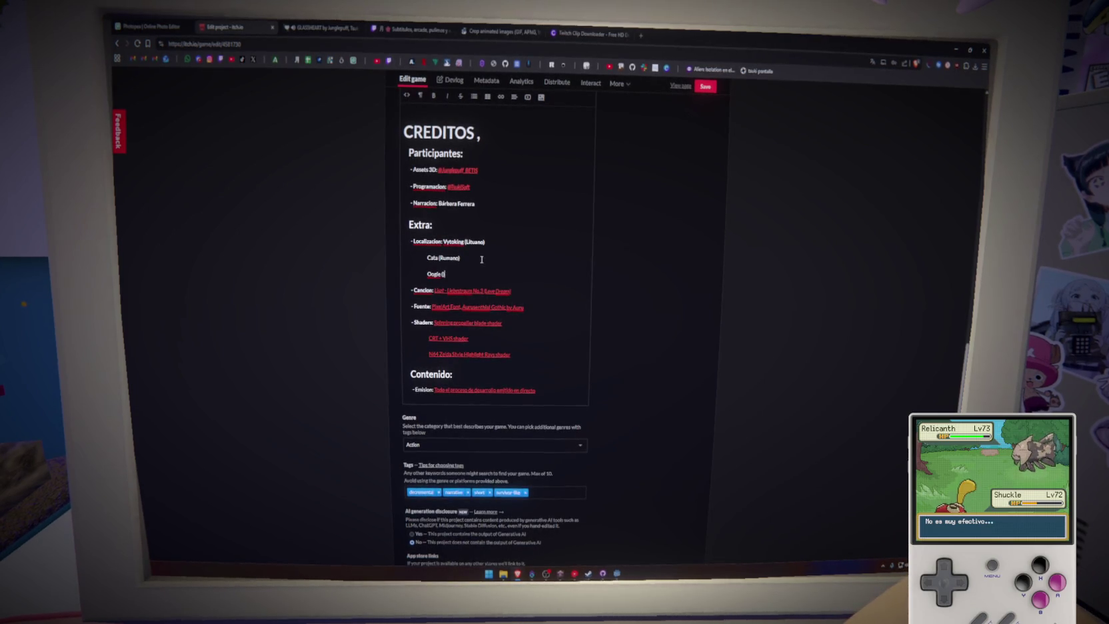
type("Cata")
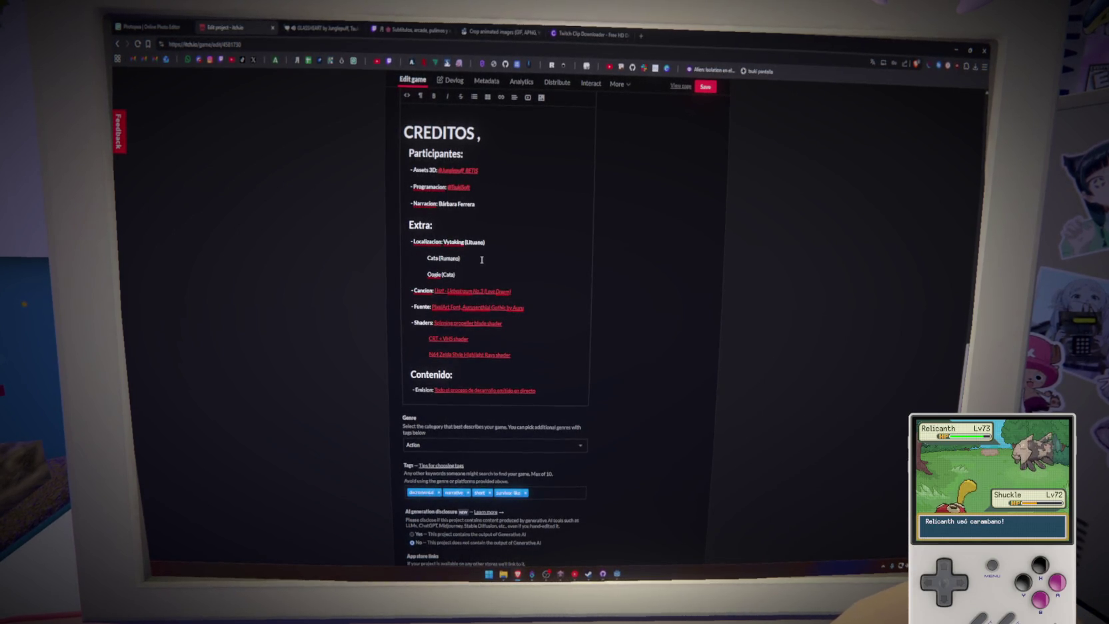
type("lán)")
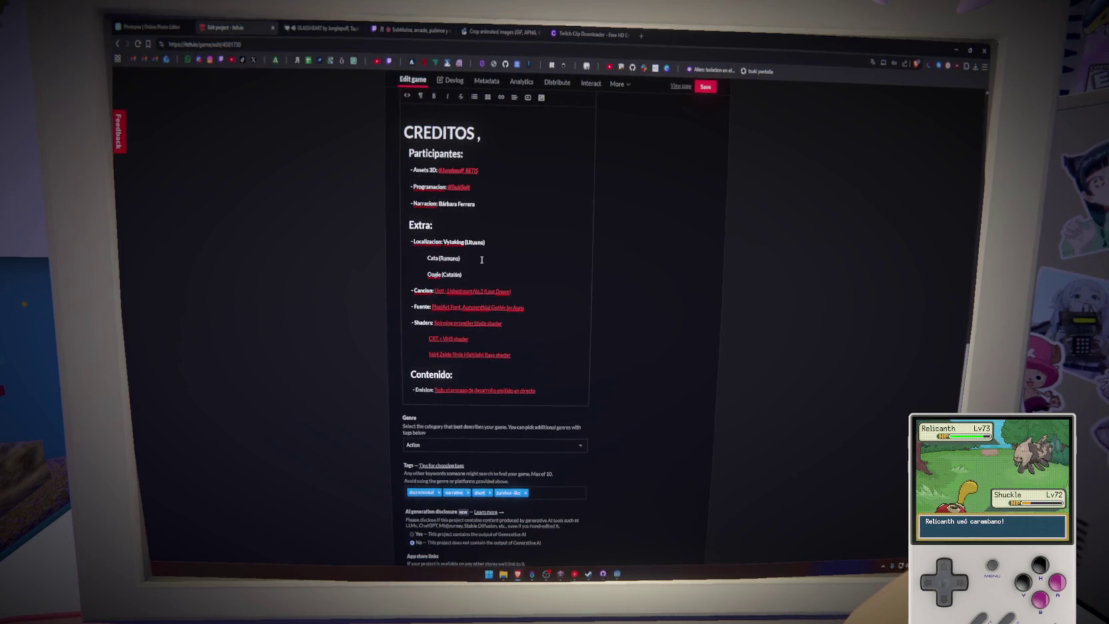
Step: Add the English translator's credit line and save the Glass Heart page
key("Return")
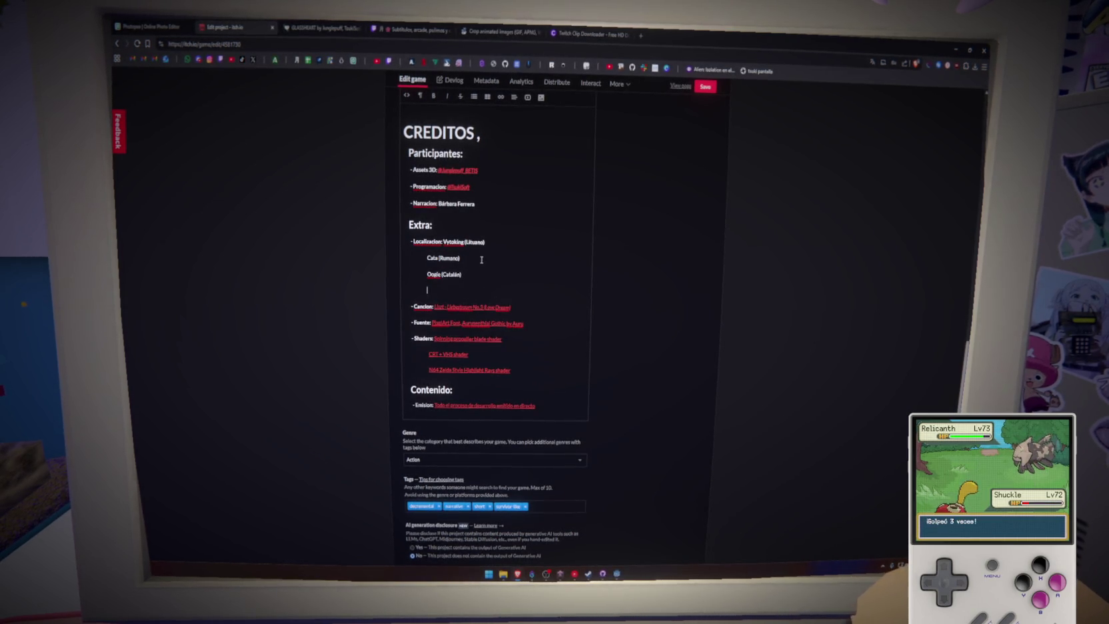
type("Ingl")
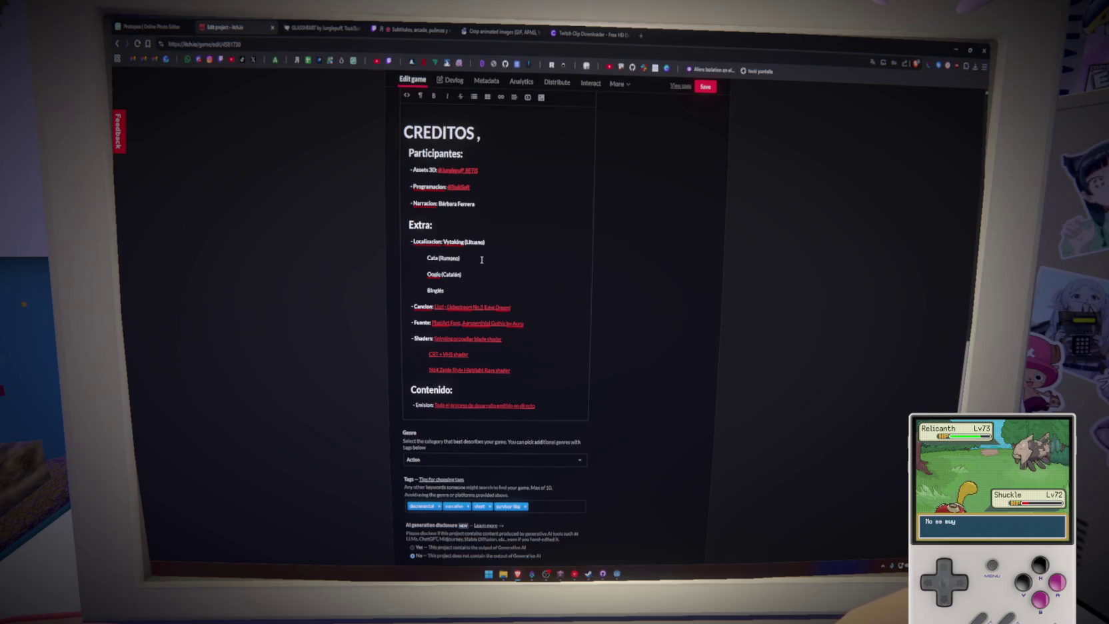
type("árbara")
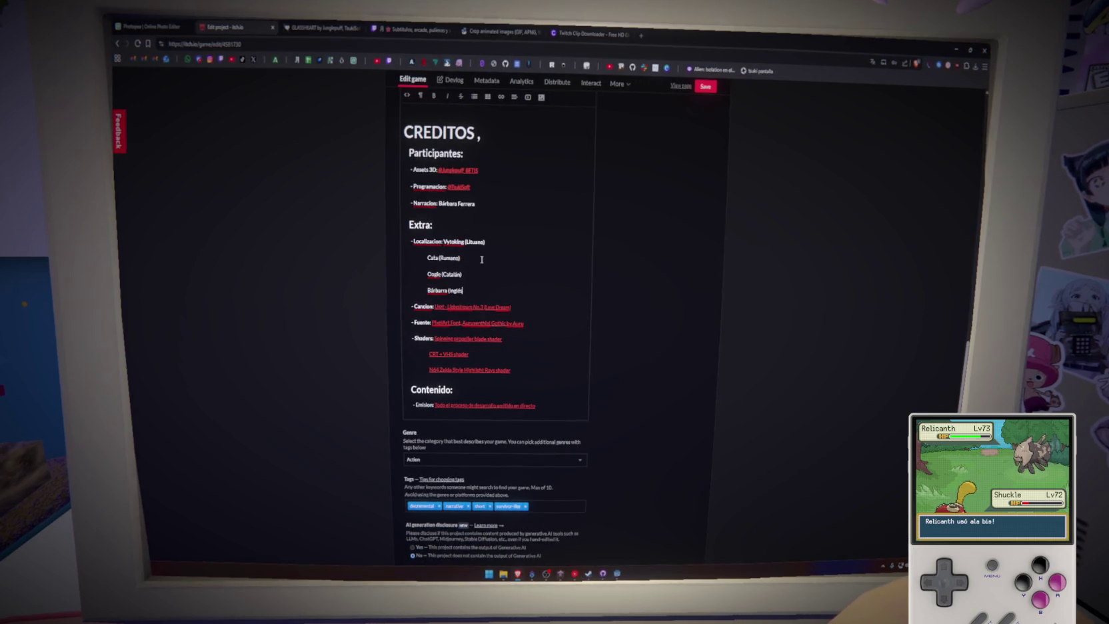
left_click(706, 87)
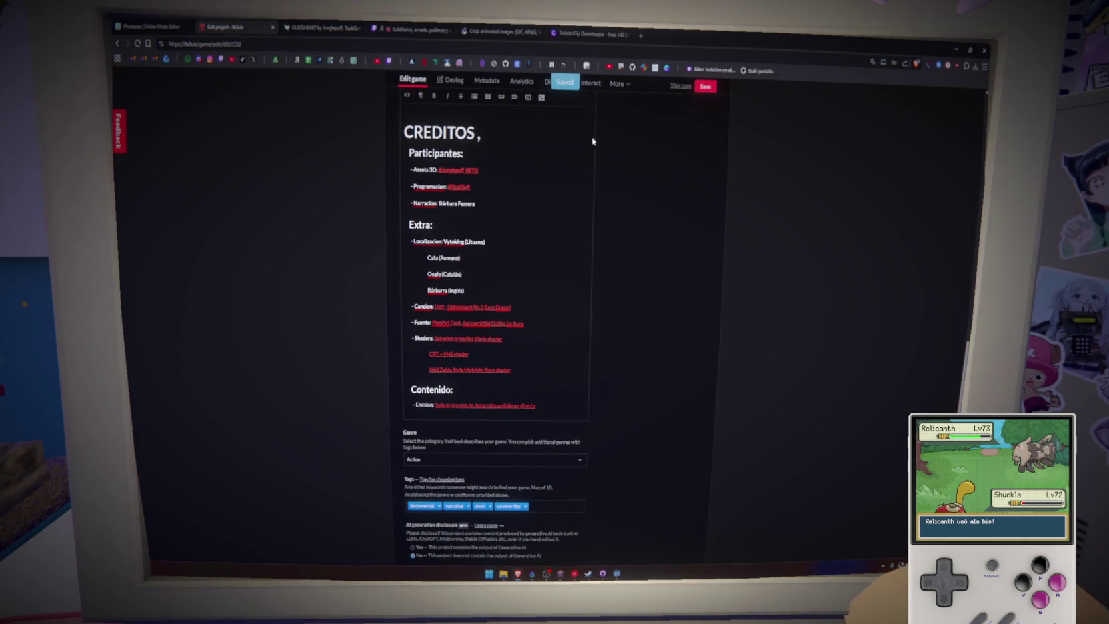
Step: Review the updated localisation credits under CREDITOS on the public GLASSHEART page
key("ctrl+Tab")
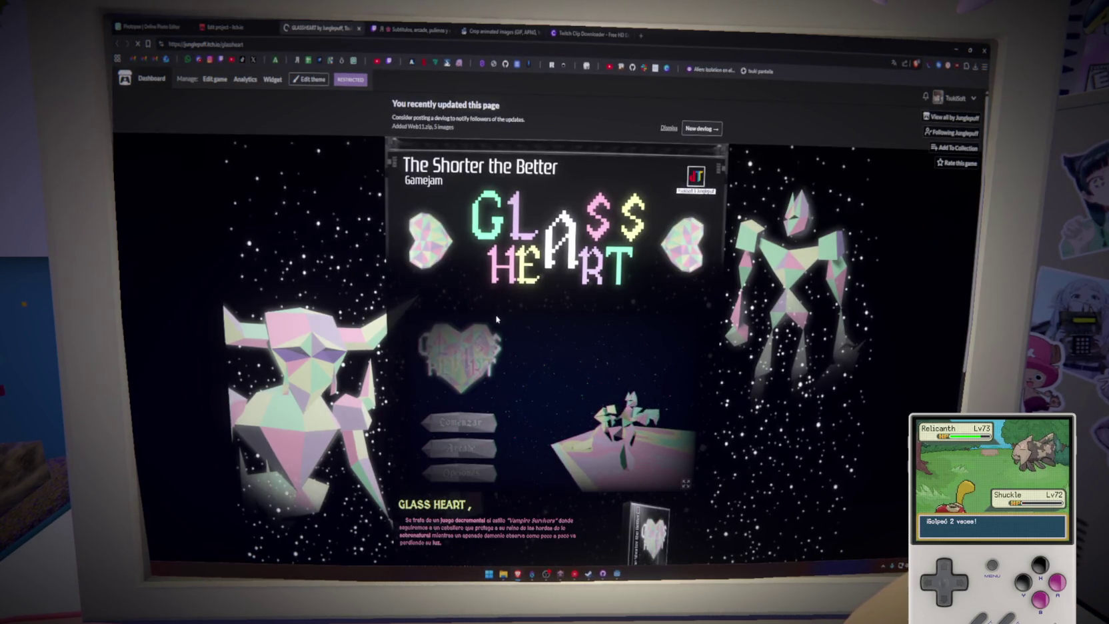
scroll(467, 300, "down", 6)
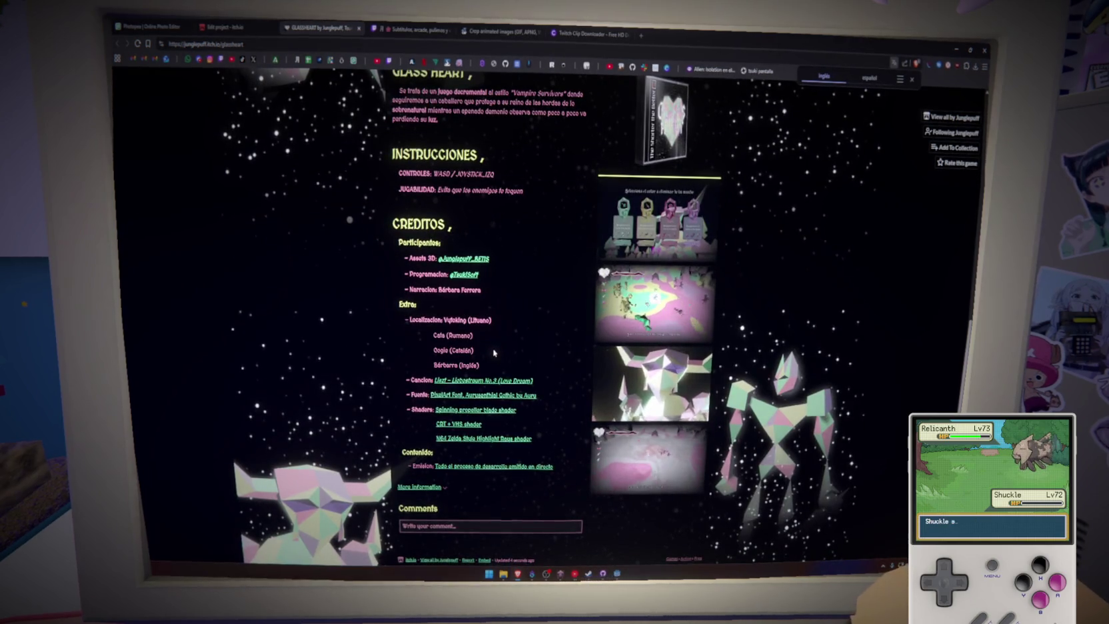
mouse_move(496, 320)
left_mouse_down()
mouse_move(522, 351)
mouse_move(484, 338)
left_mouse_up()
left_click(504, 308)
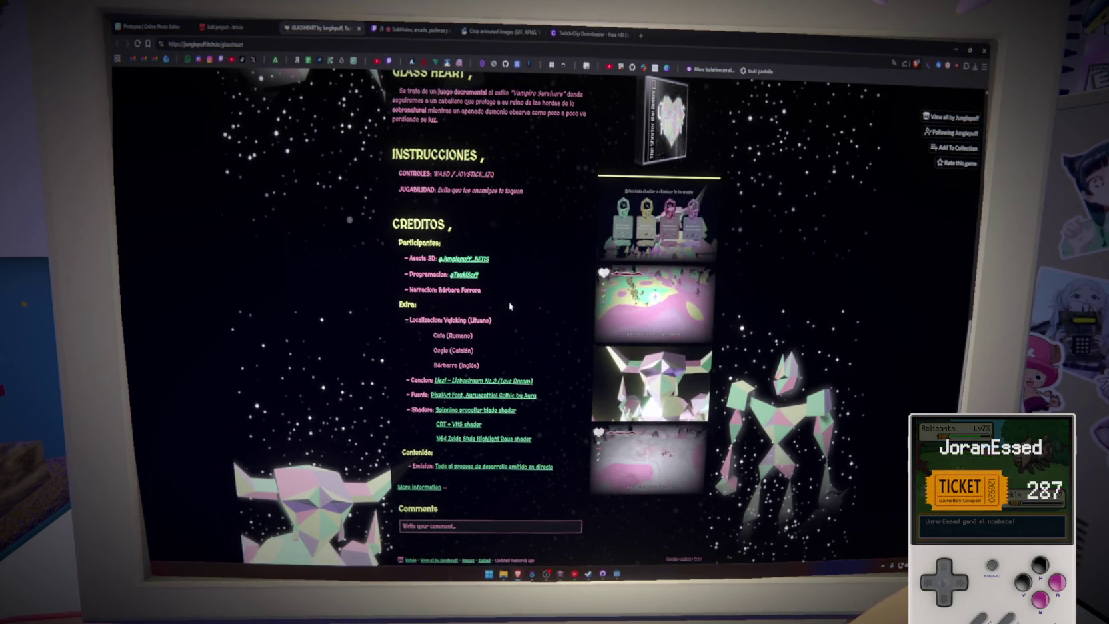
scroll(509, 306, "up", 7)
scroll(508, 303, "down", 5)
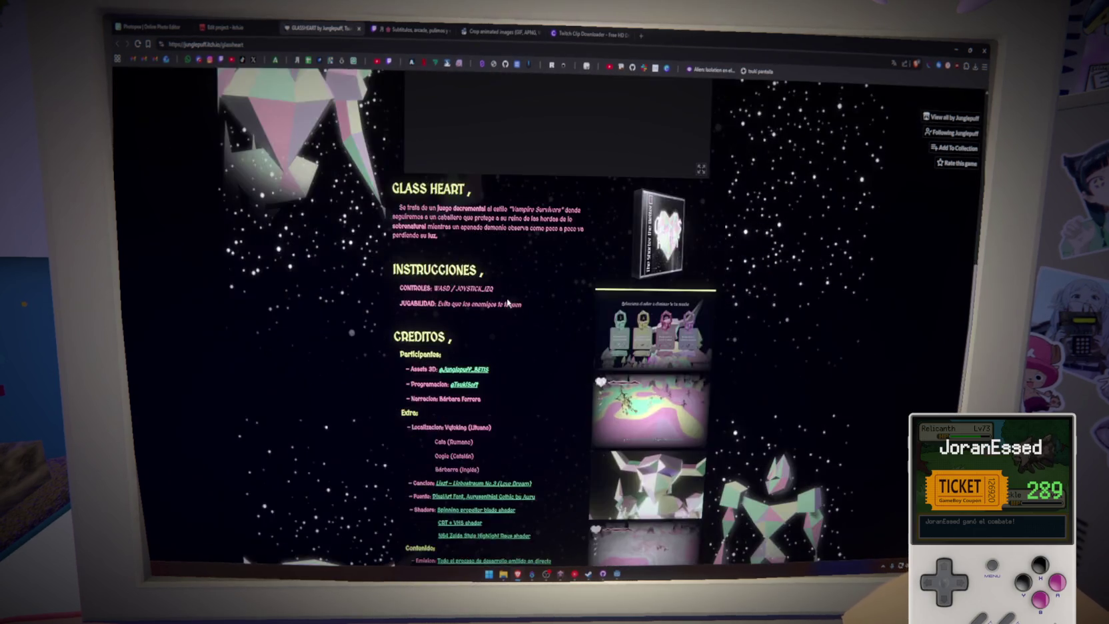
scroll(507, 304, "down", 3)
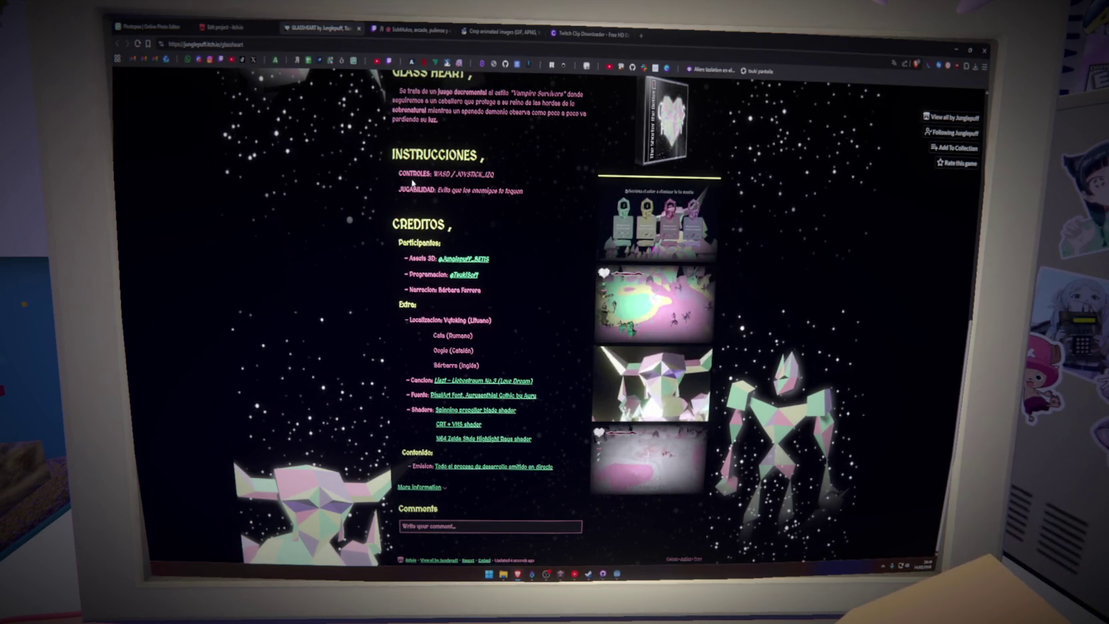
Step: Close the leftover Twitch, ezgif and Clipr tabs
left_click(427, 26)
key("ctrl+Tab")
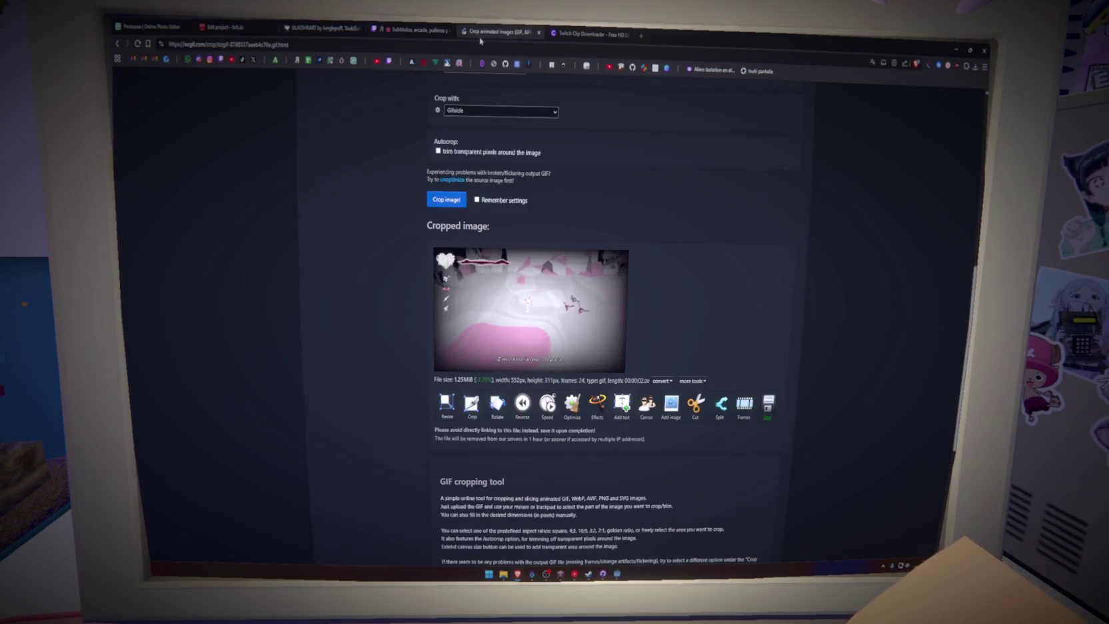
middle_click(427, 27)
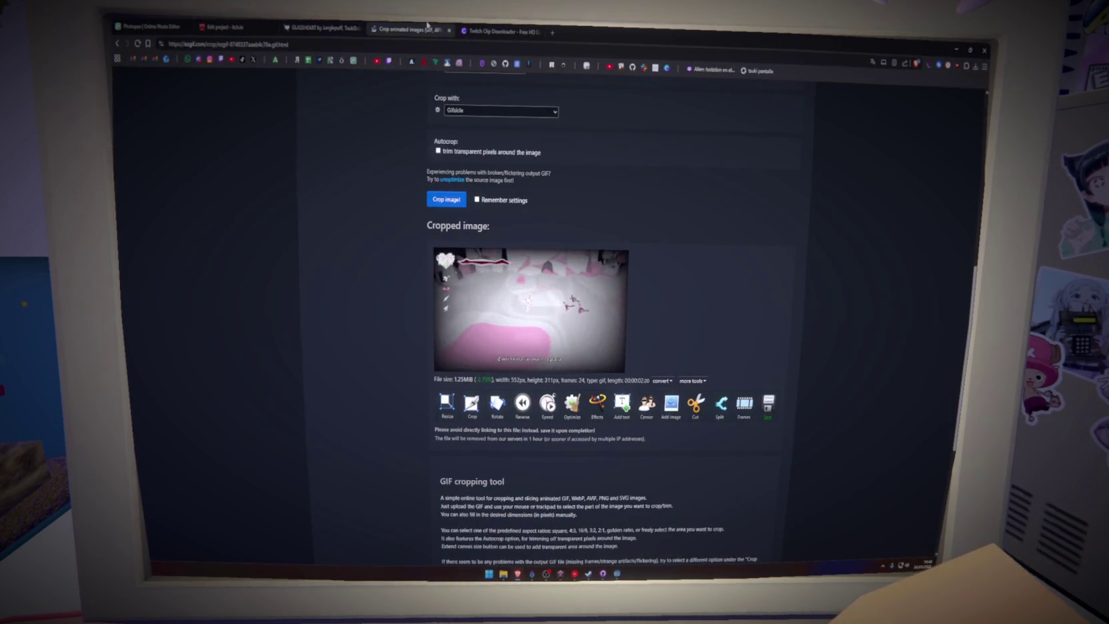
middle_click(428, 26)
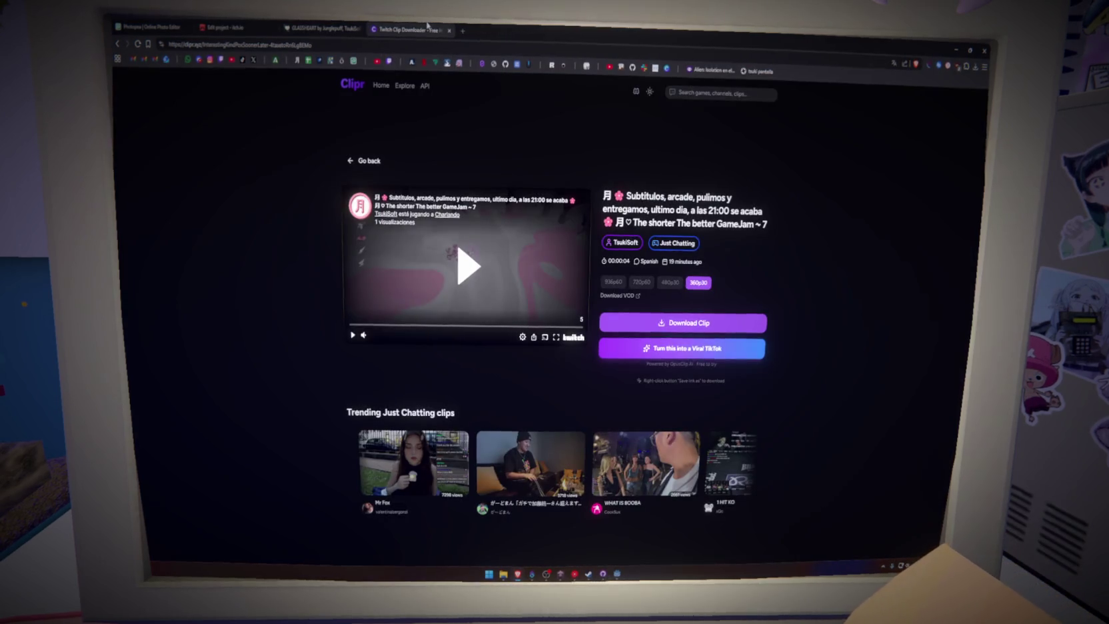
middle_click(427, 27)
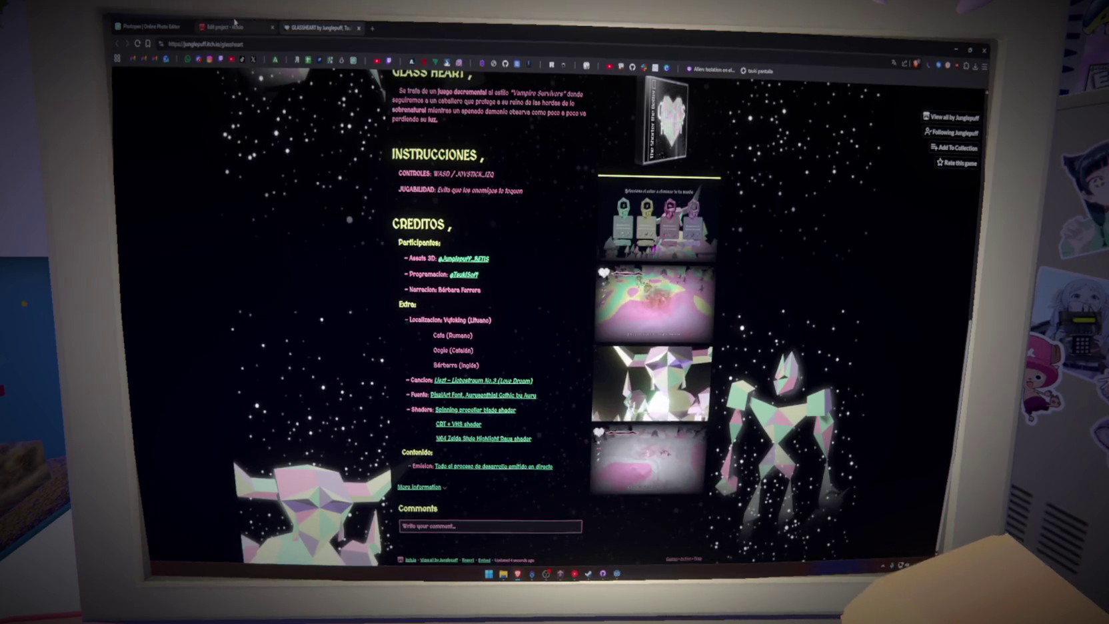
Step: Compare the credits in the Glass Heart description editor with the saved public page
left_click(257, 23)
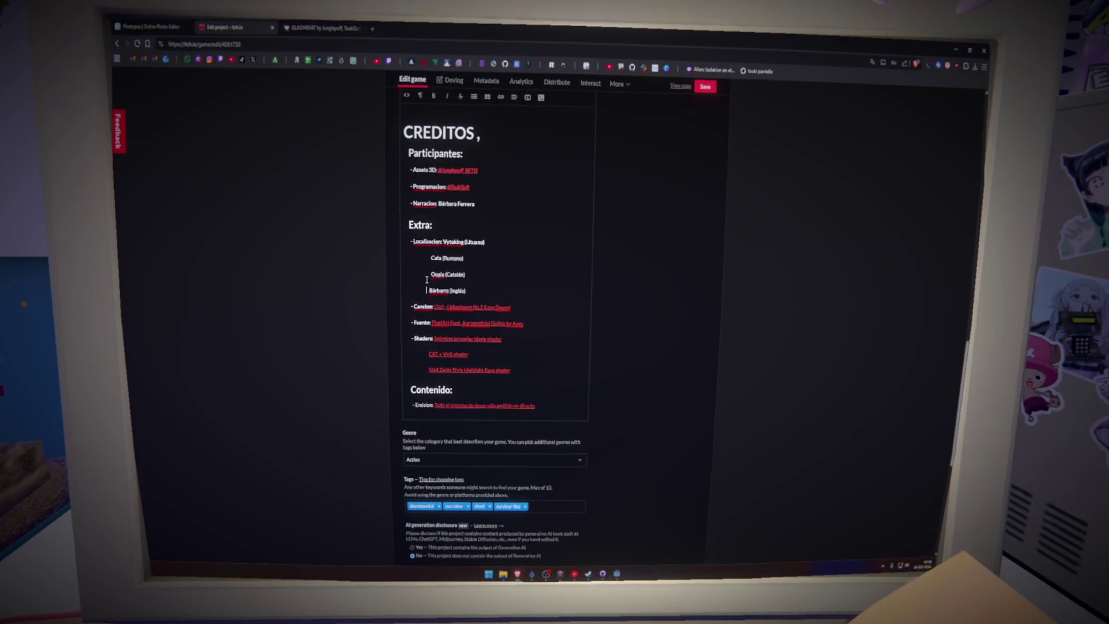
left_click(320, 28)
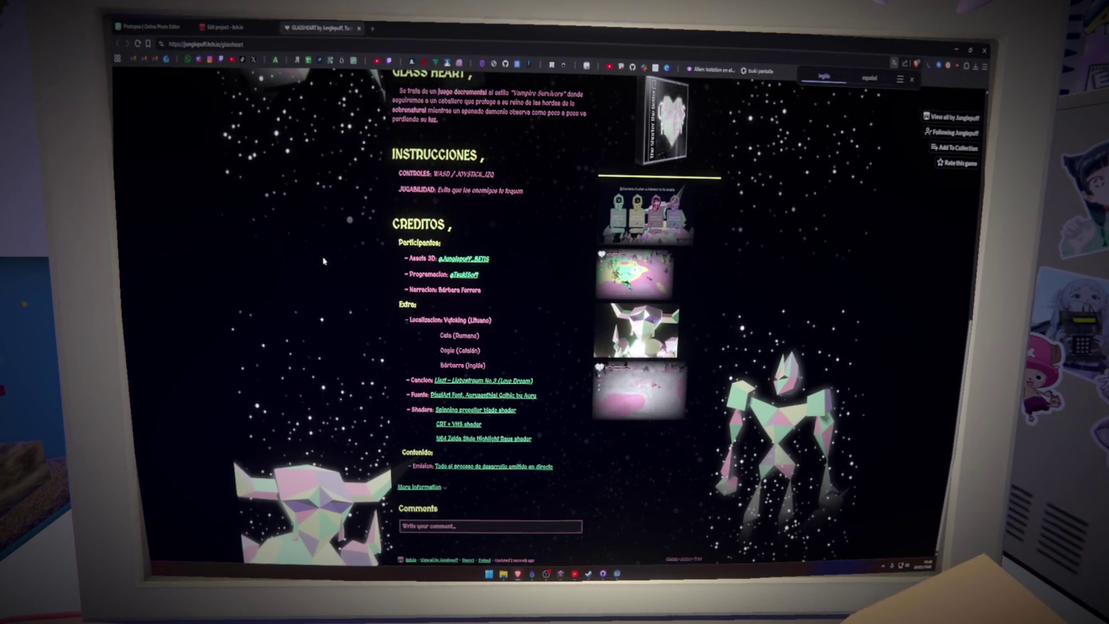
key("ctrl+shift+Tab")
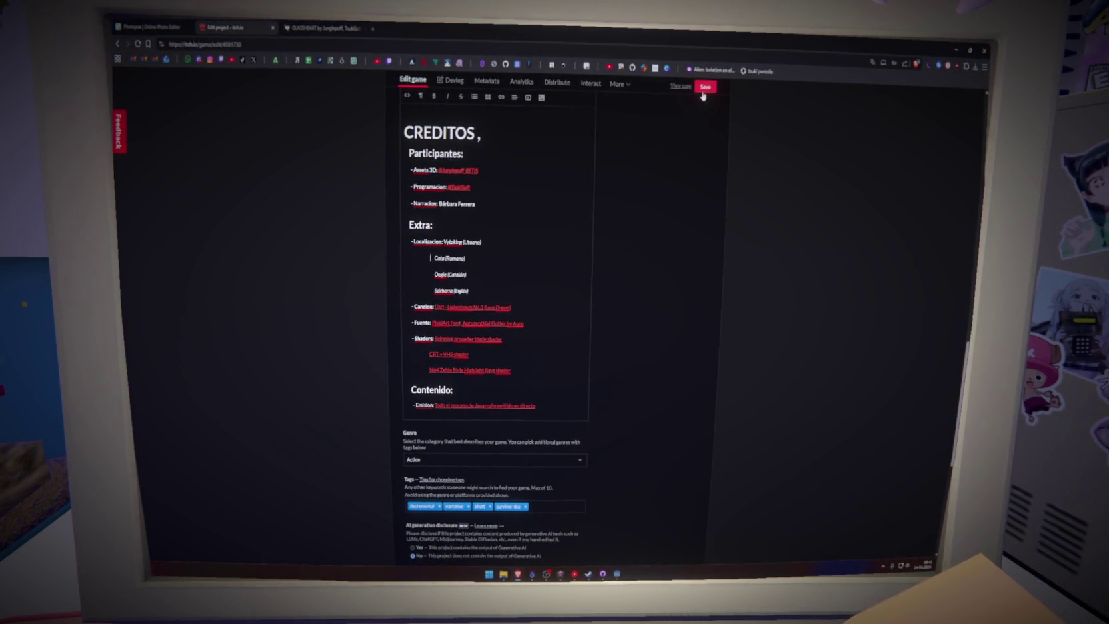
left_click(293, 28)
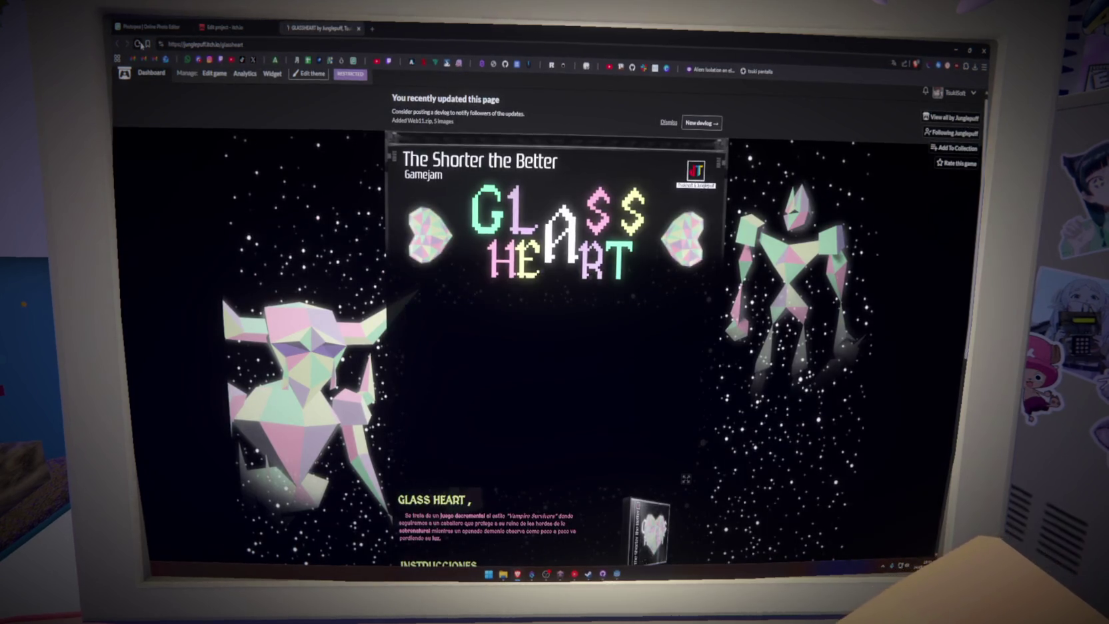
scroll(354, 253, "down", 5)
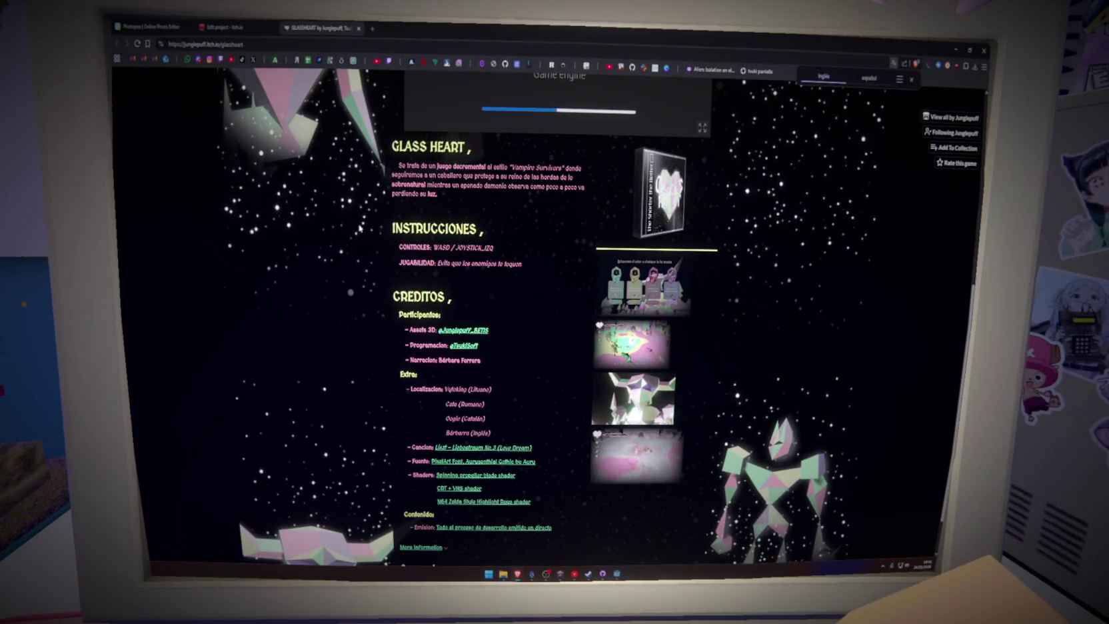
left_click(250, 27)
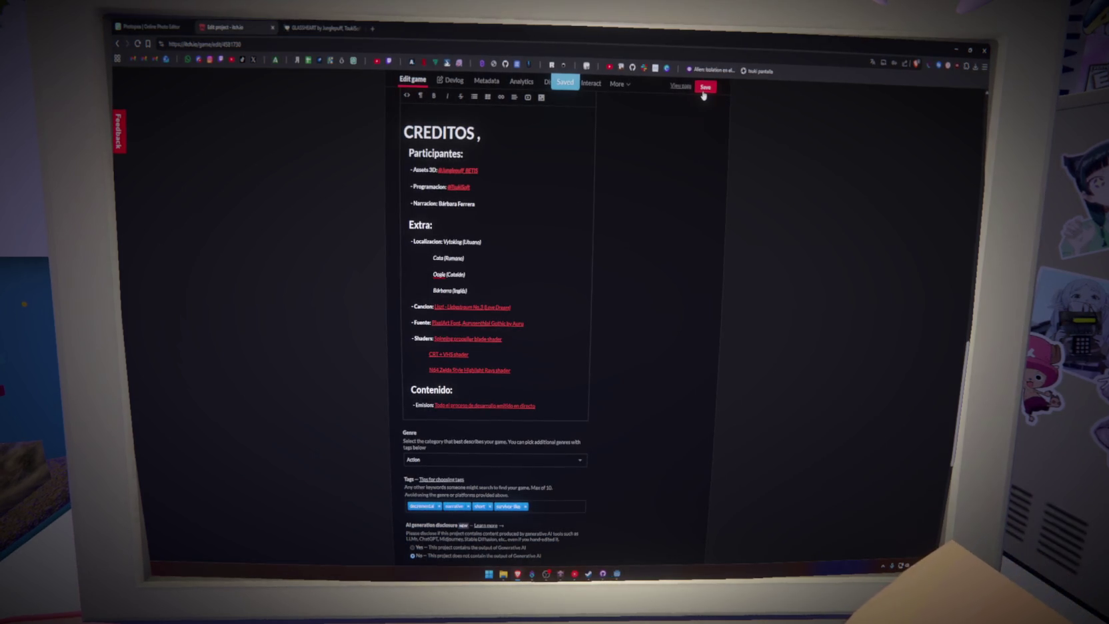
Step: Review the credits layout on the published page, selecting the narration credit, then return to the editor
left_click(360, 23)
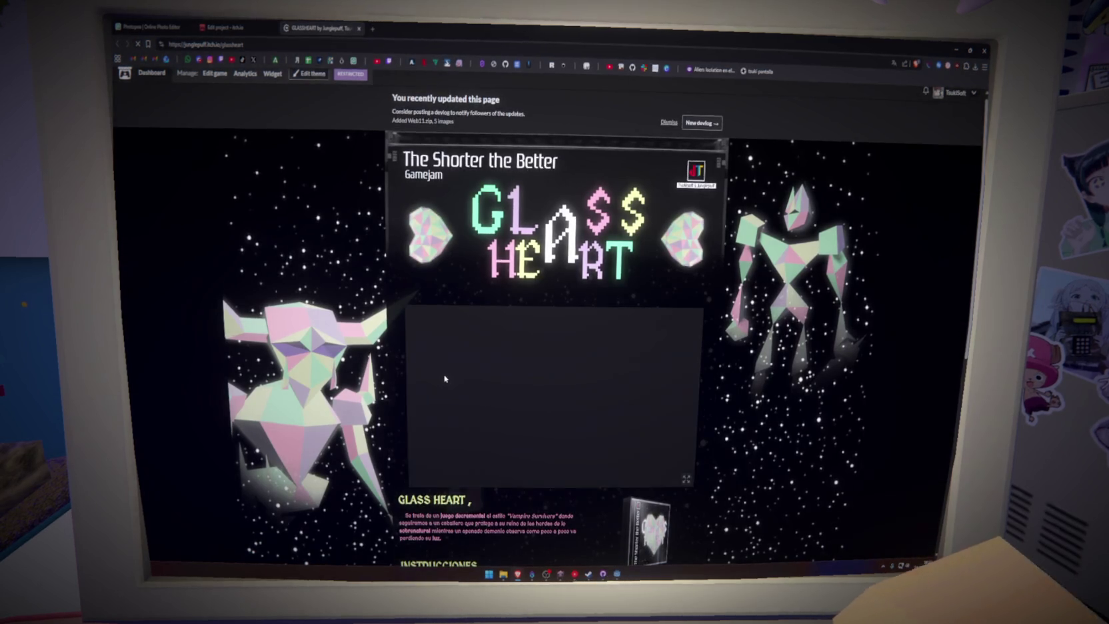
scroll(446, 378, "down", 5)
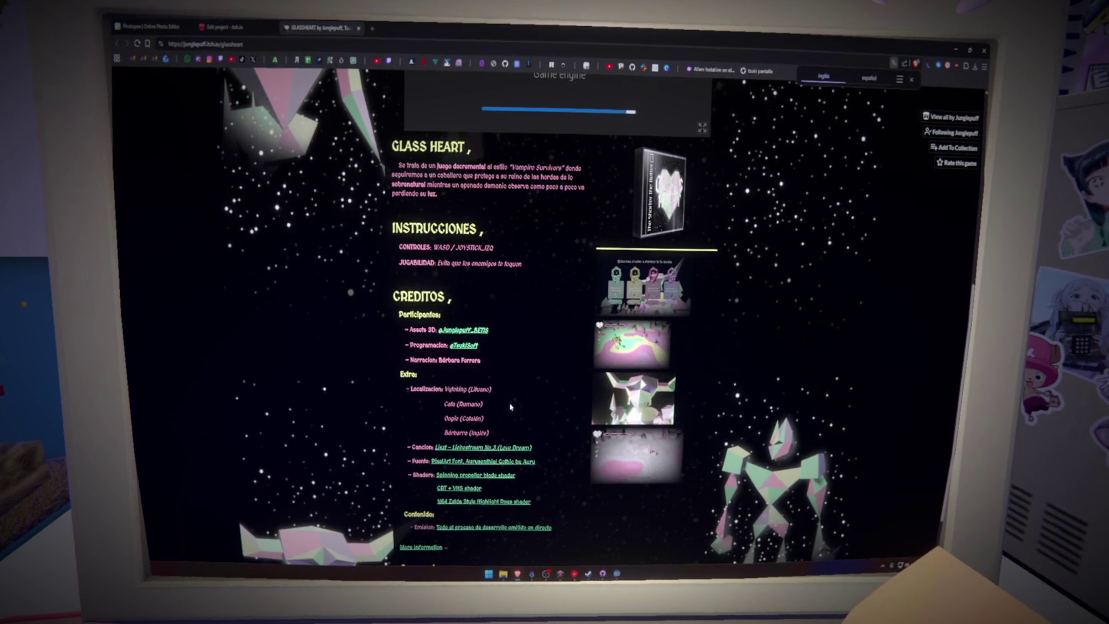
scroll(510, 406, "up", 5)
scroll(546, 500, "down", 6)
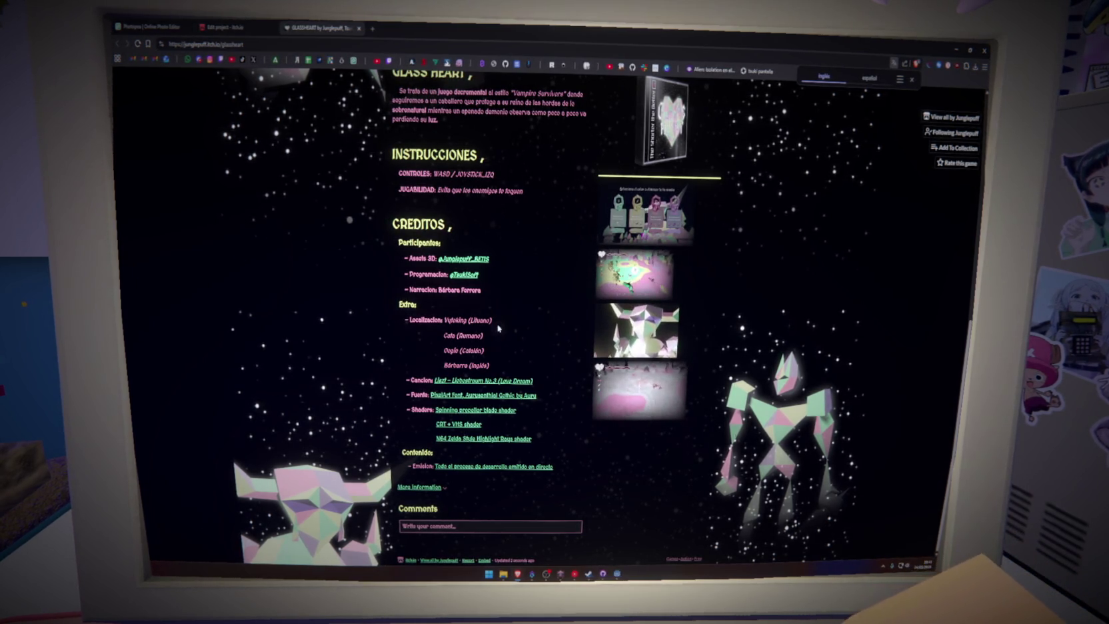
left_click_drag(439, 289, 499, 297)
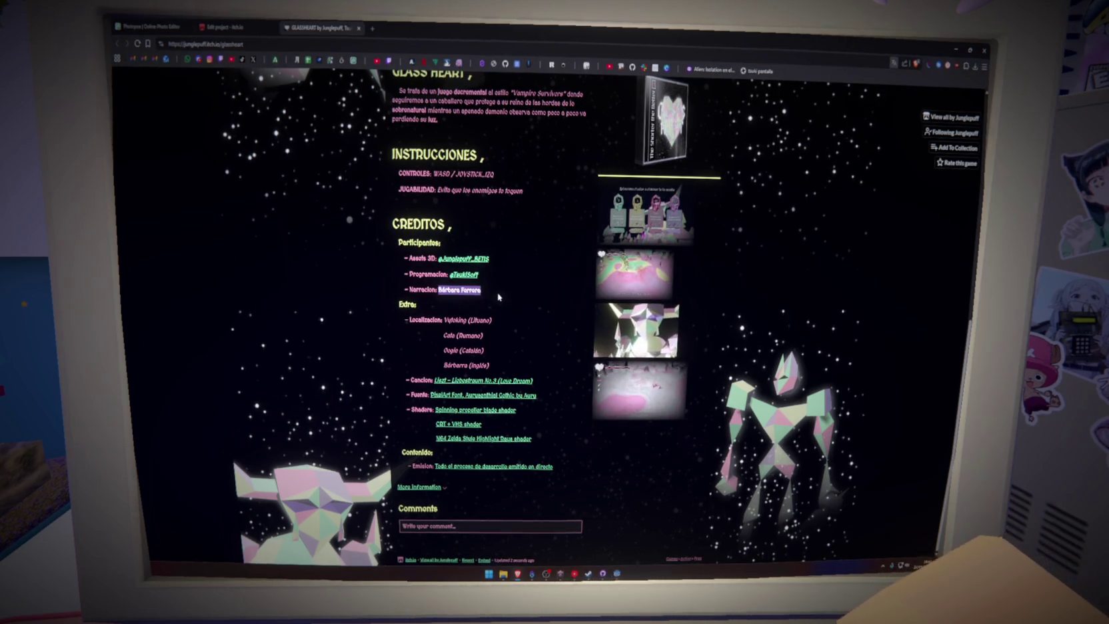
key("ctrl+shift+Tab")
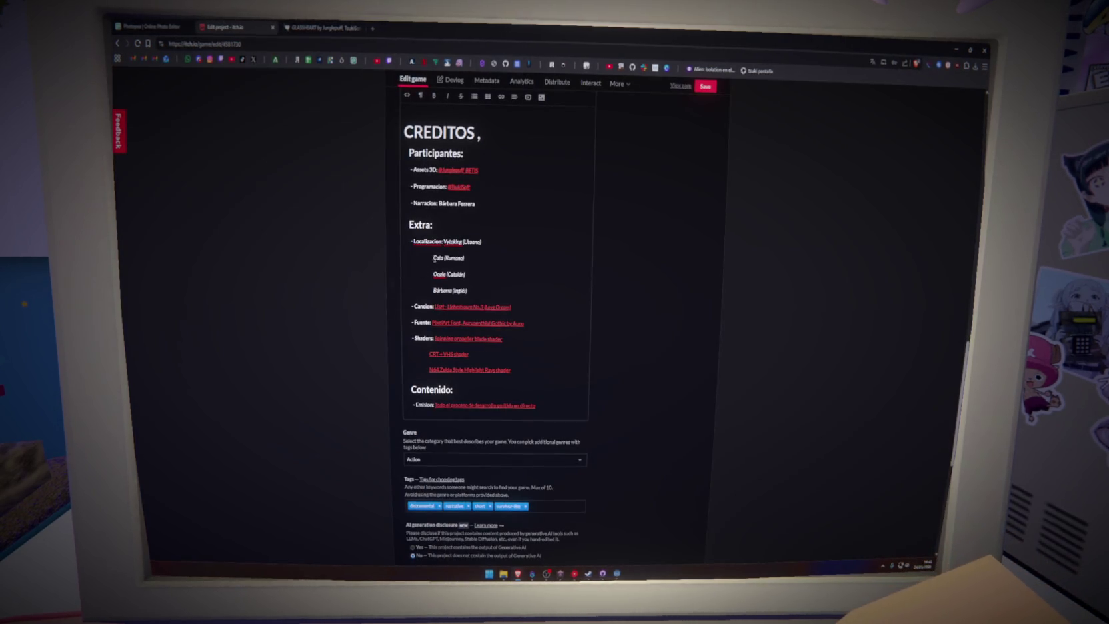
Step: Bold all four translator names in the localization credits, save, and view the Glass Heart page
left_click(434, 95)
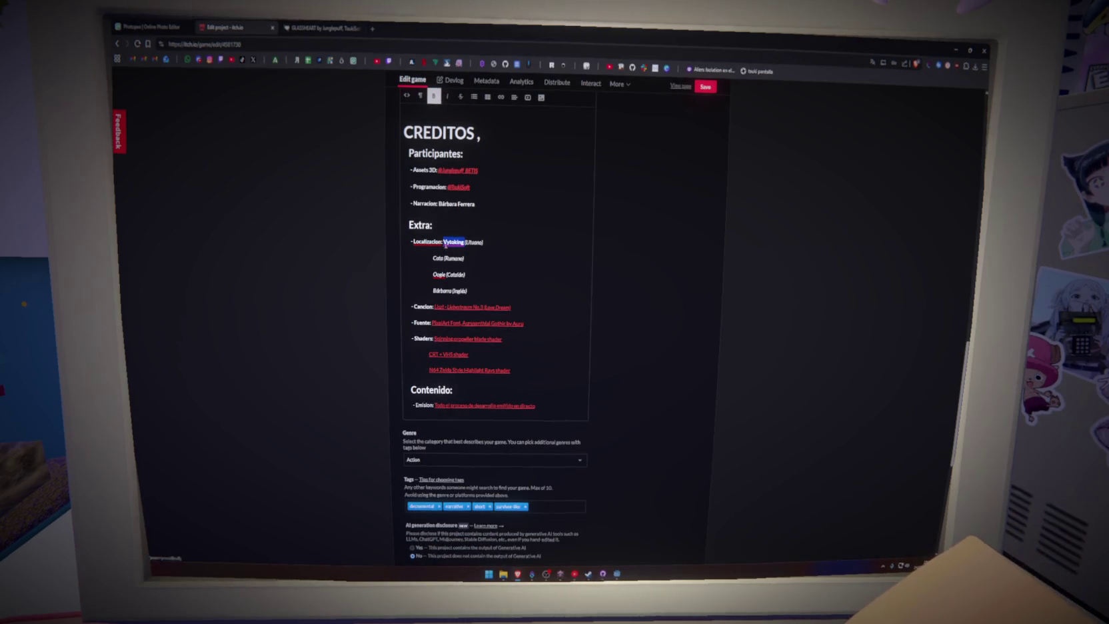
double_click(438, 258)
left_click(434, 95)
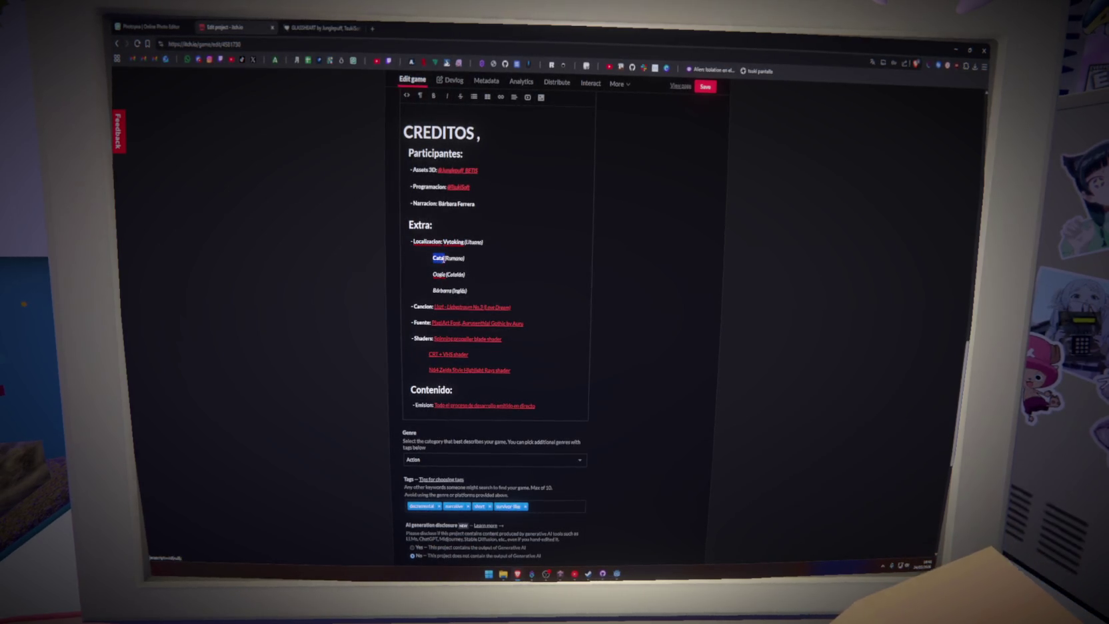
double_click(439, 274)
left_click(434, 96)
double_click(442, 290)
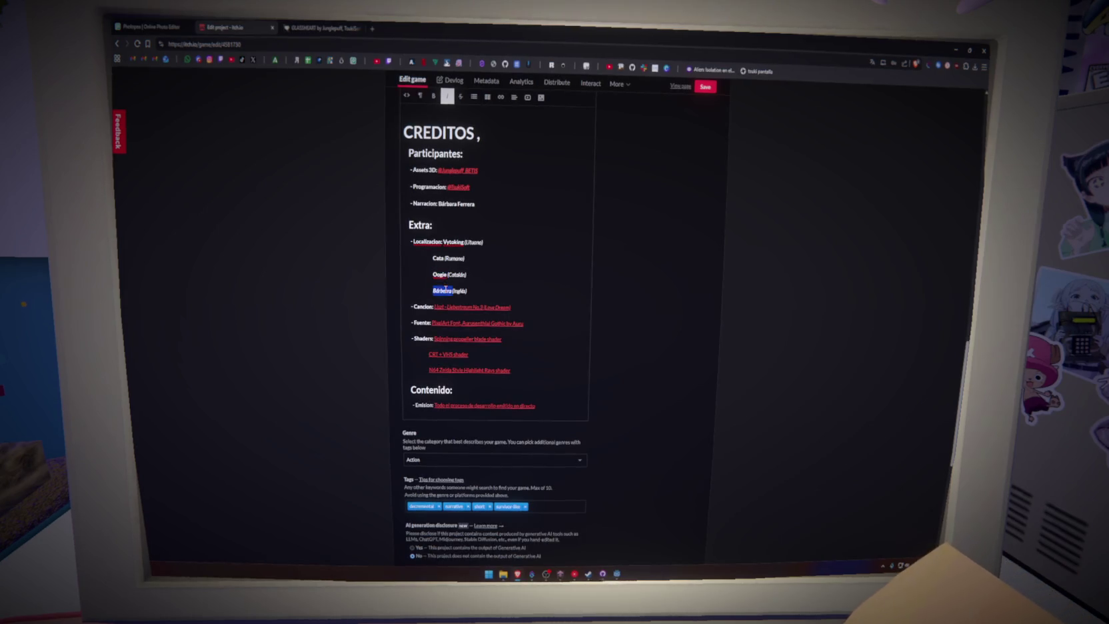
left_click(434, 96)
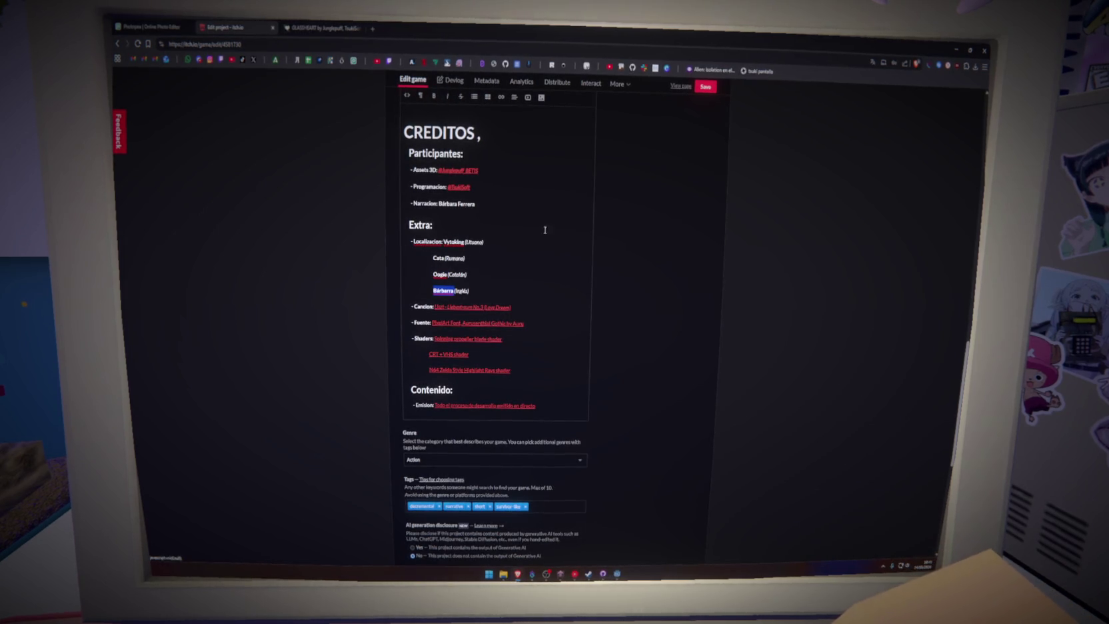
left_click(705, 87)
left_click(320, 28)
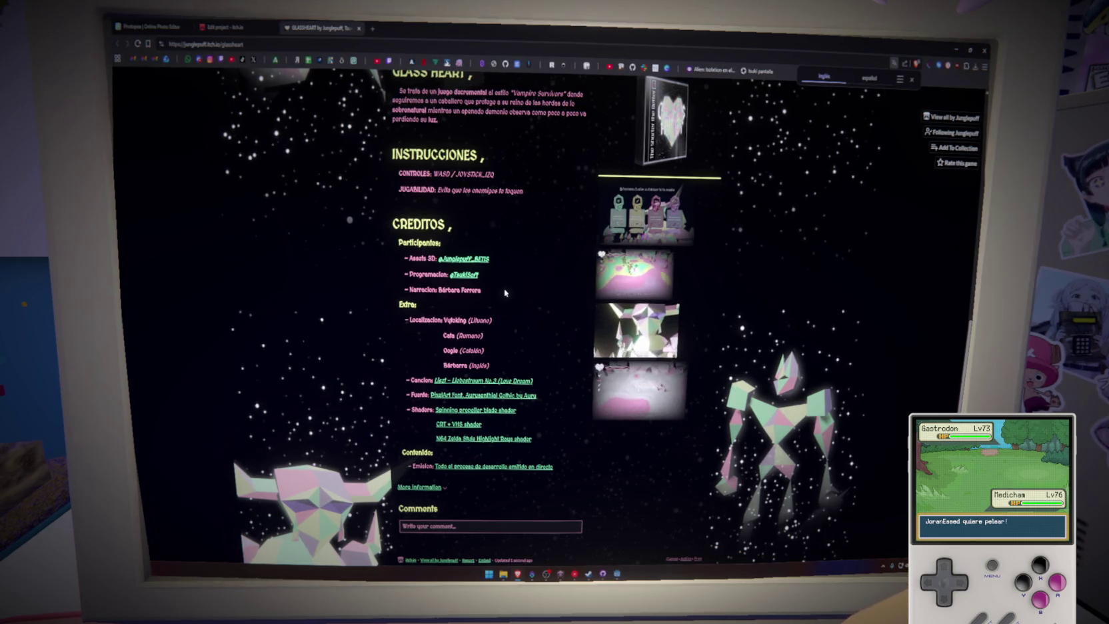
Step: Refresh the Glass Heart page so the embedded Godot game loads to its title menu
key("F5")
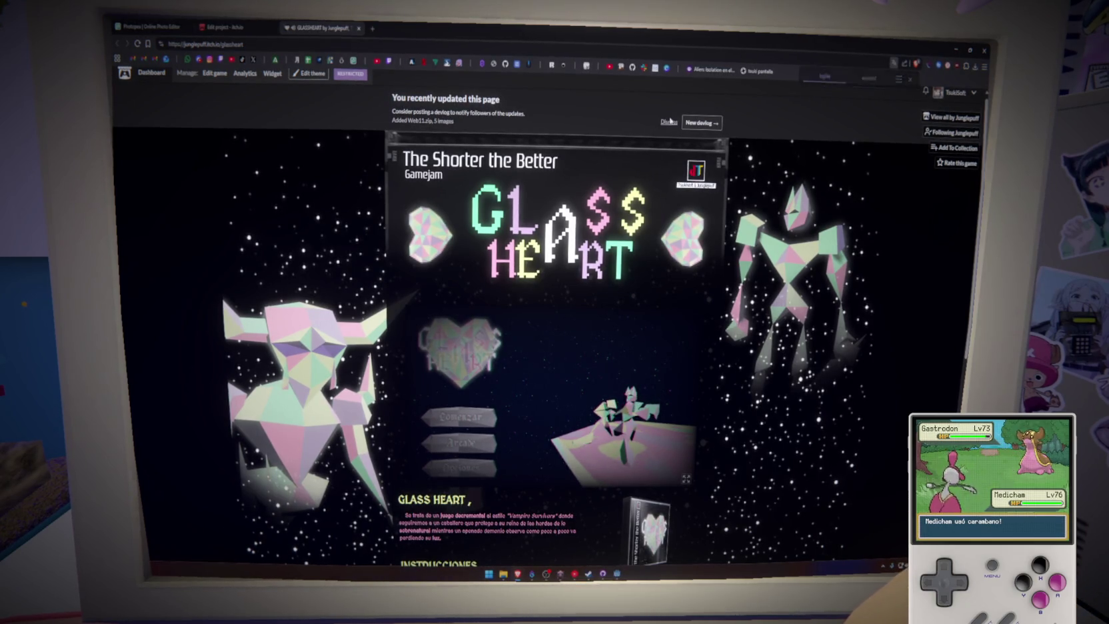
Step: In the embedded game's Options, cycle the language through English to Romanian, then return to the main menu
left_click(475, 471)
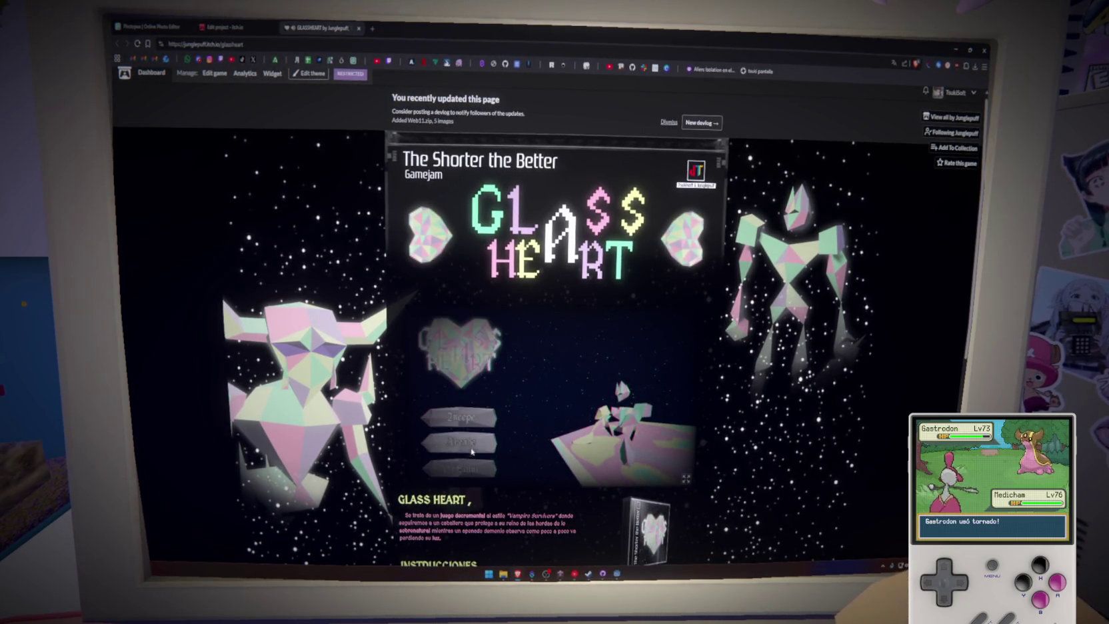
left_click(472, 465)
left_click(466, 435)
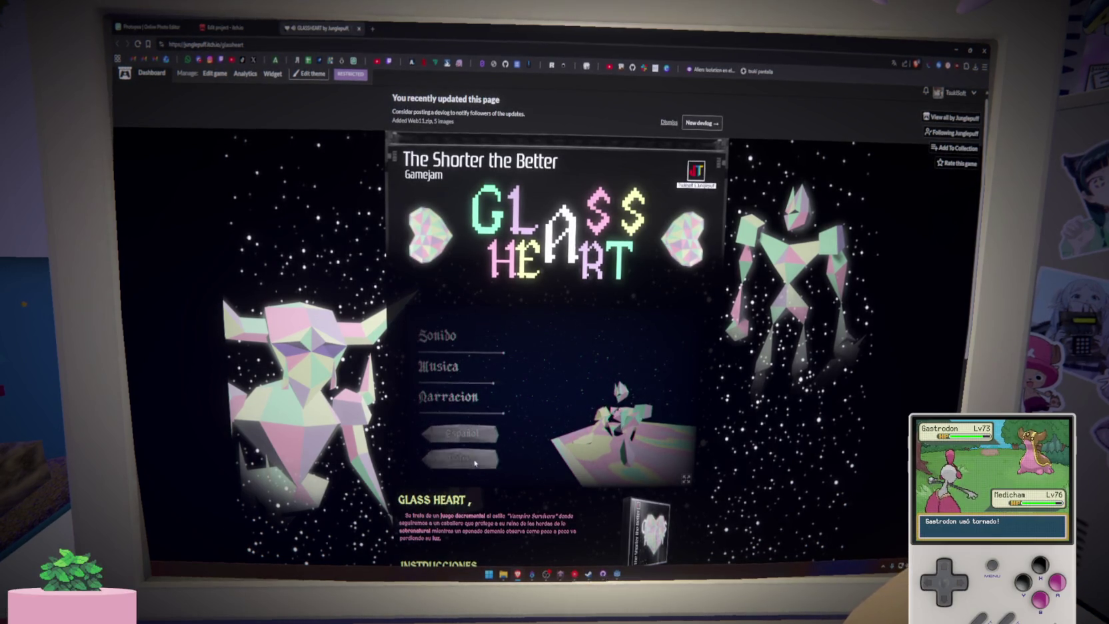
left_click(465, 458)
left_click(476, 470)
left_click(465, 435)
left_click(465, 458)
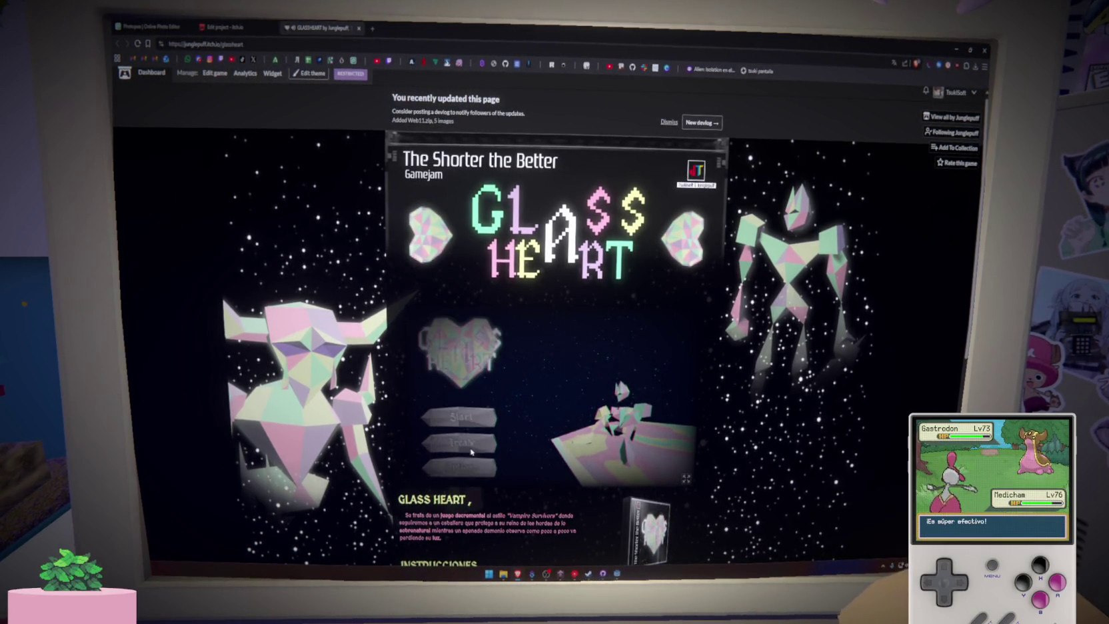
left_click(473, 467)
left_click(466, 433)
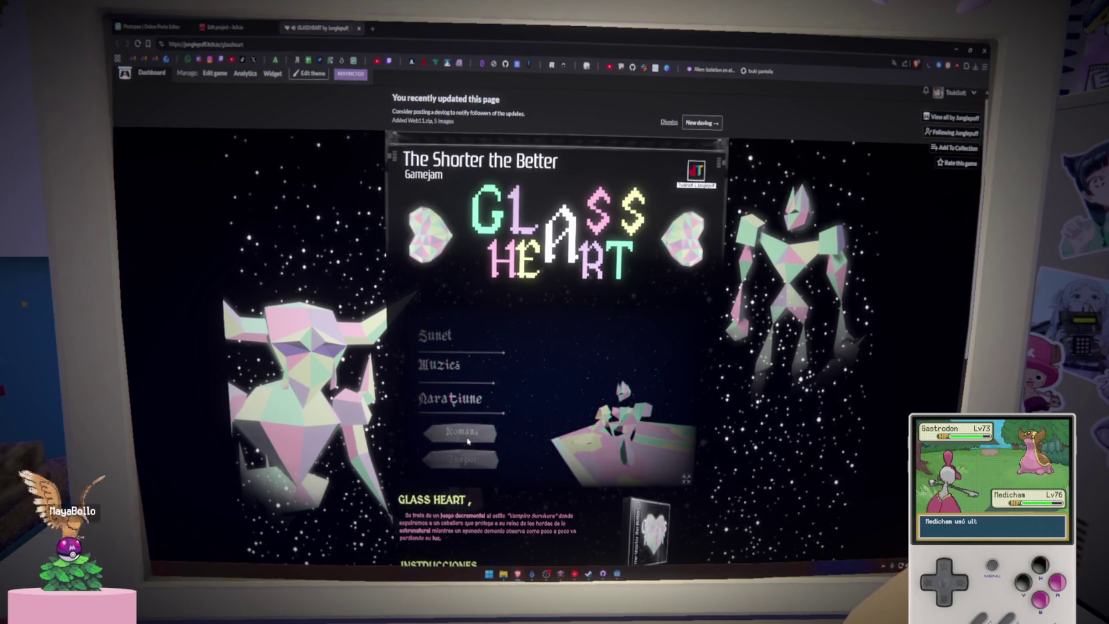
left_click(466, 435)
left_click(468, 437)
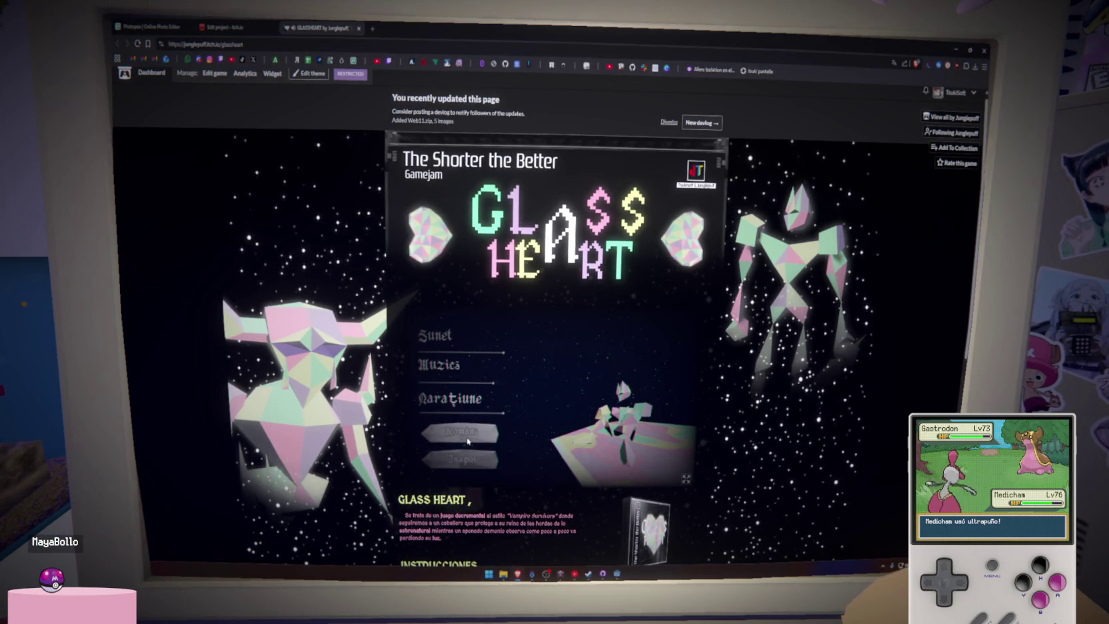
left_click(460, 459)
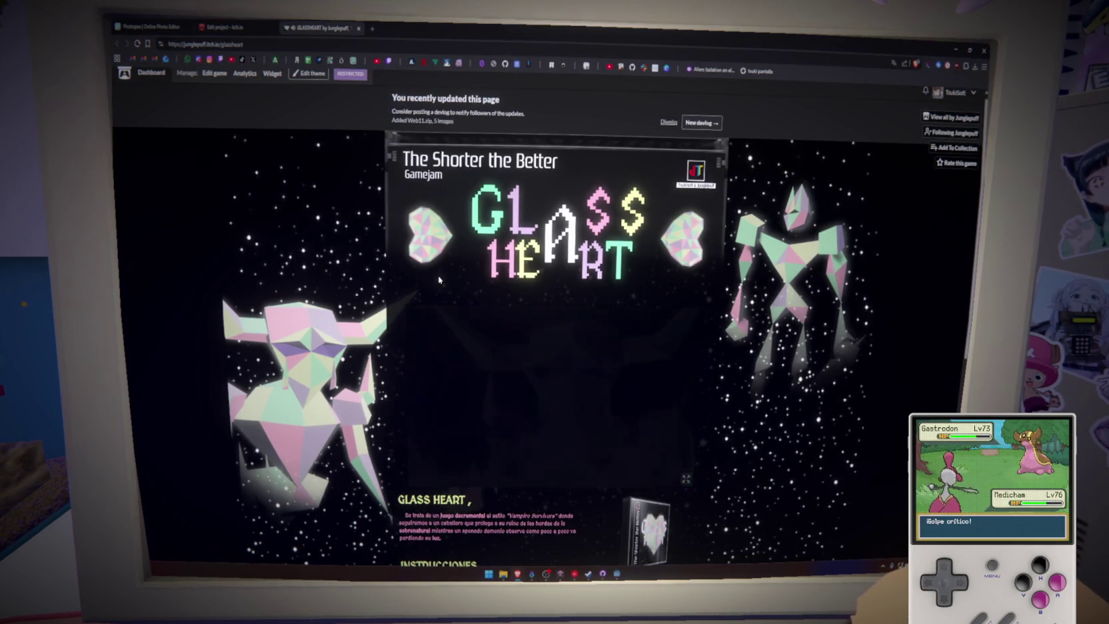
Step: Scroll the game page and bring up the Edit project page
scroll(440, 280, "up", 1)
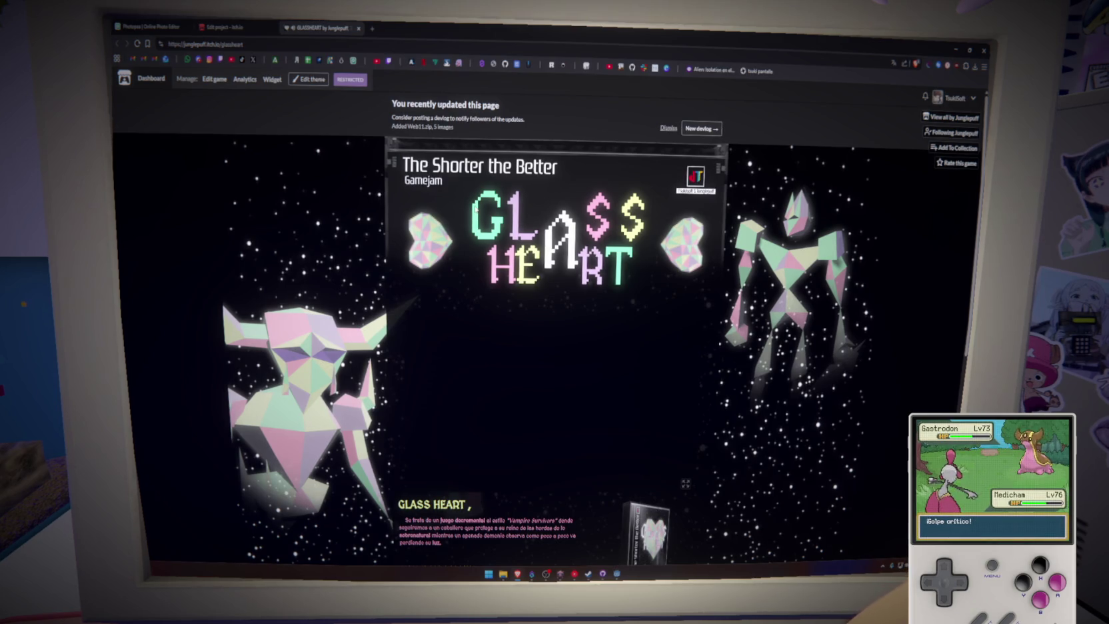
scroll(246, 137, "down", 3)
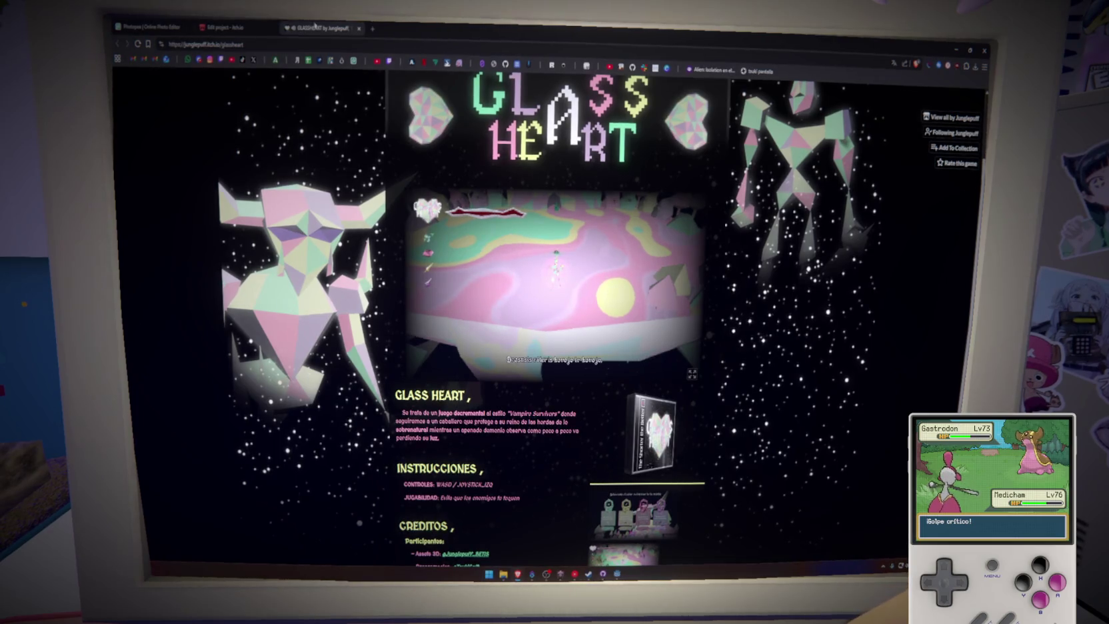
left_click(239, 22)
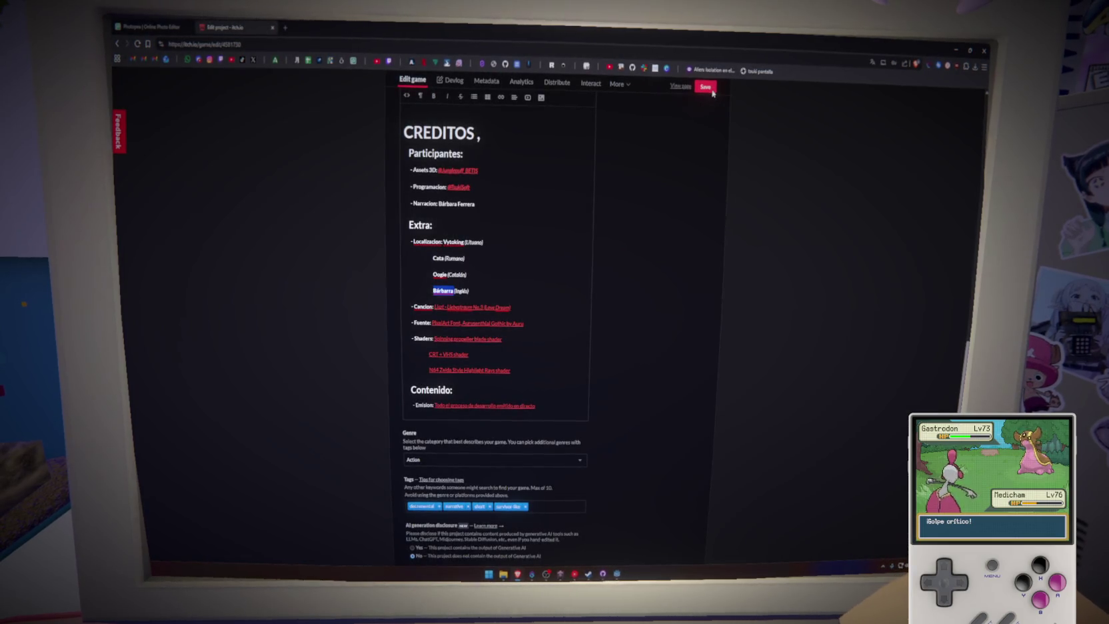
key("ctrl+Tab")
Step: Commit all 21 changed files in GitHub Desktop with a short summary, then return to Godot
left_click(955, 50)
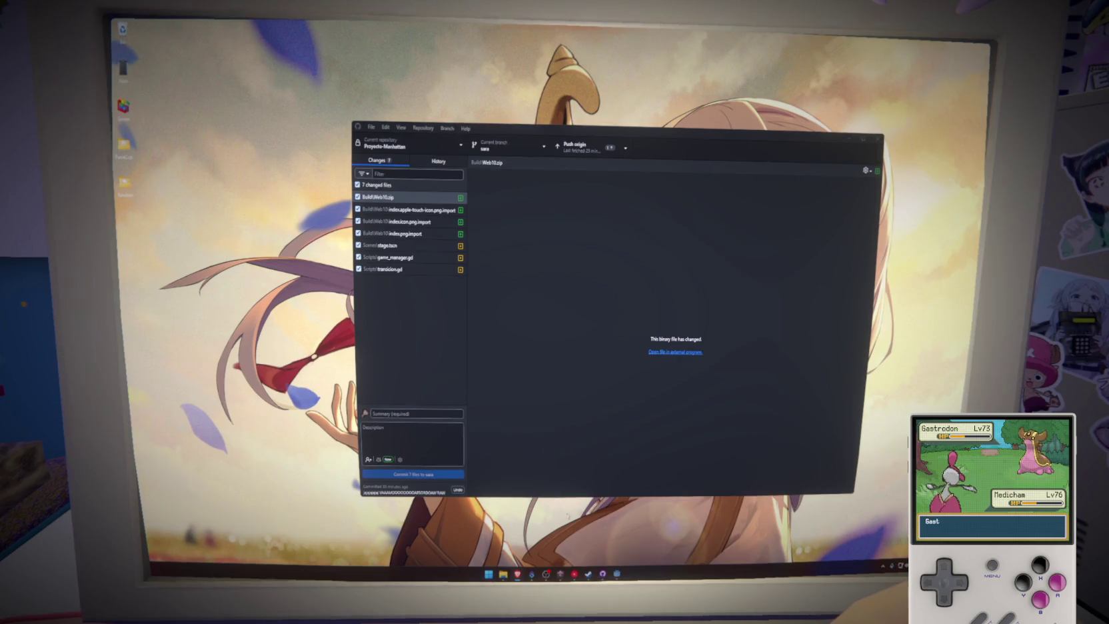
key("alt+Tab")
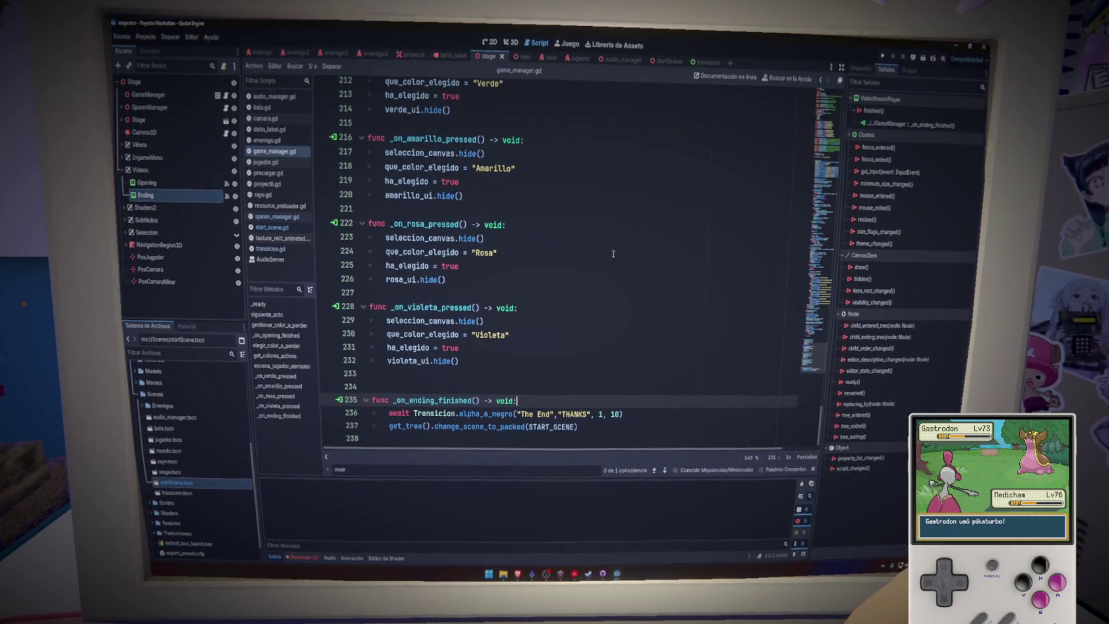
key("alt+Tab")
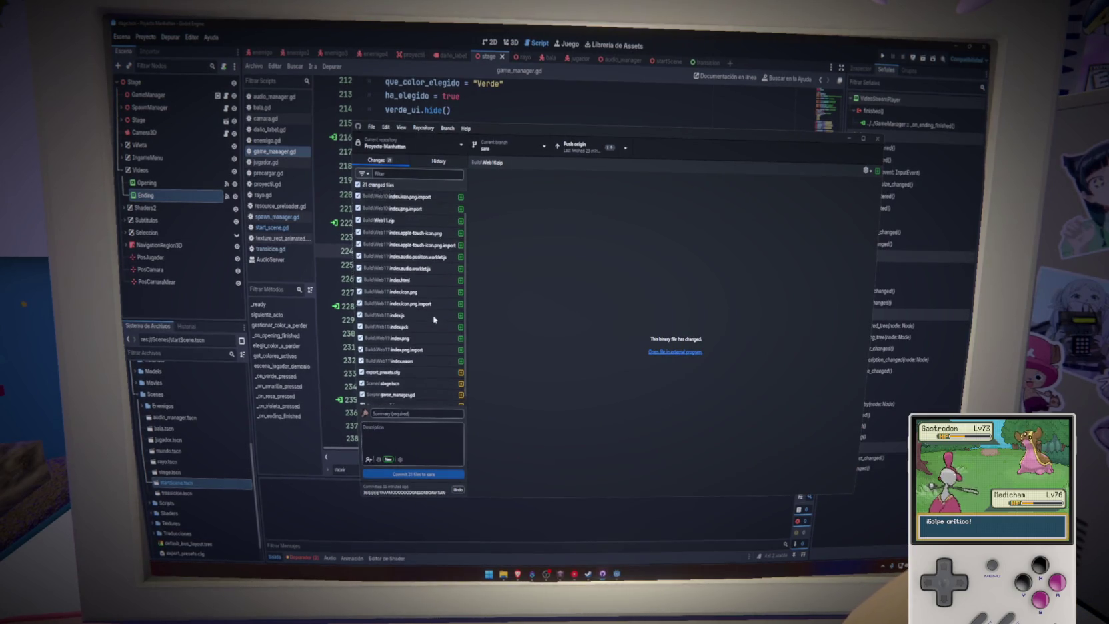
scroll(434, 319, "down", 2)
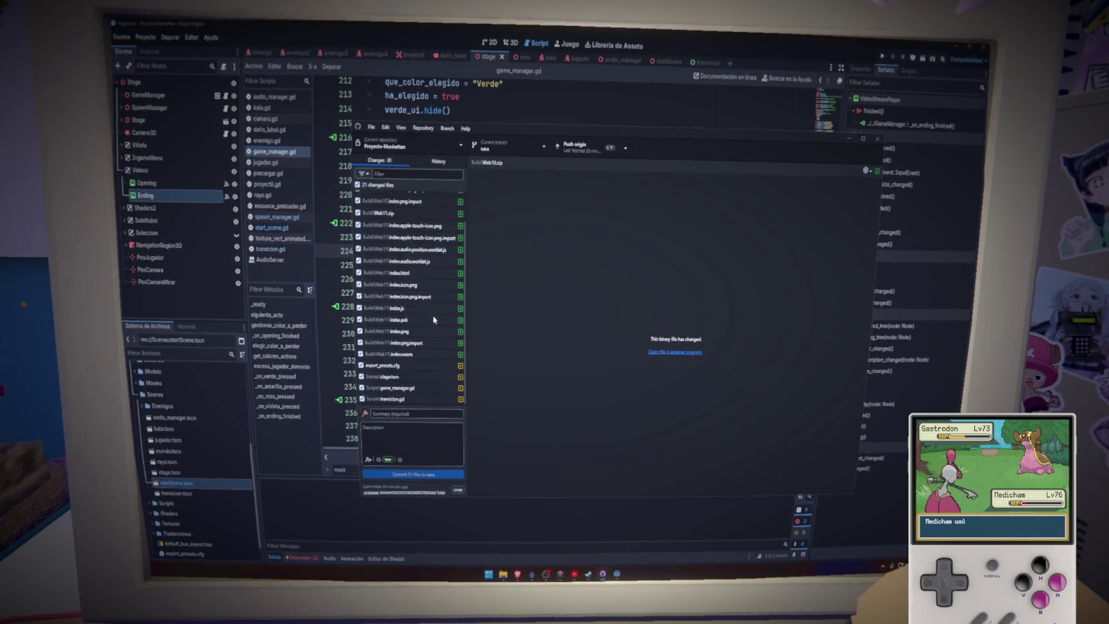
left_click(435, 414)
type("fi")
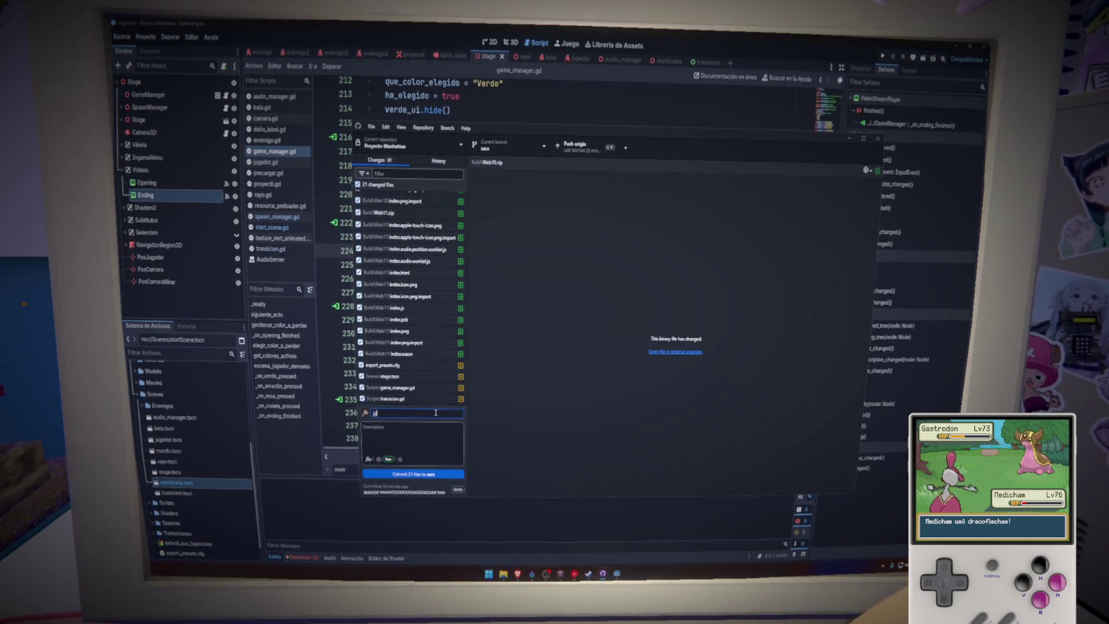
left_click(428, 476)
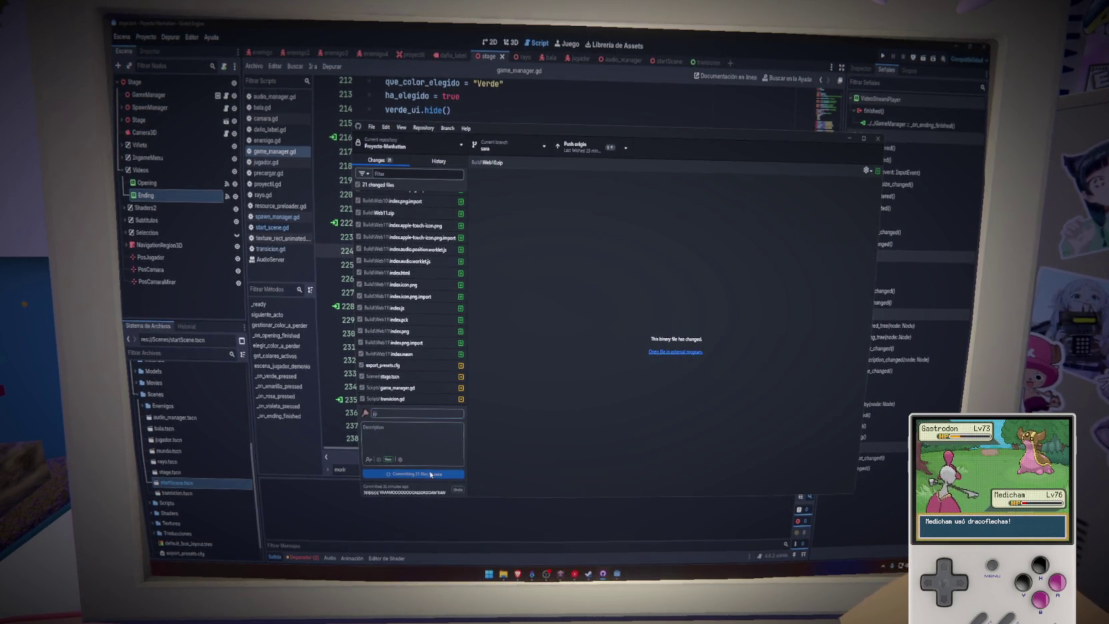
left_click(537, 112)
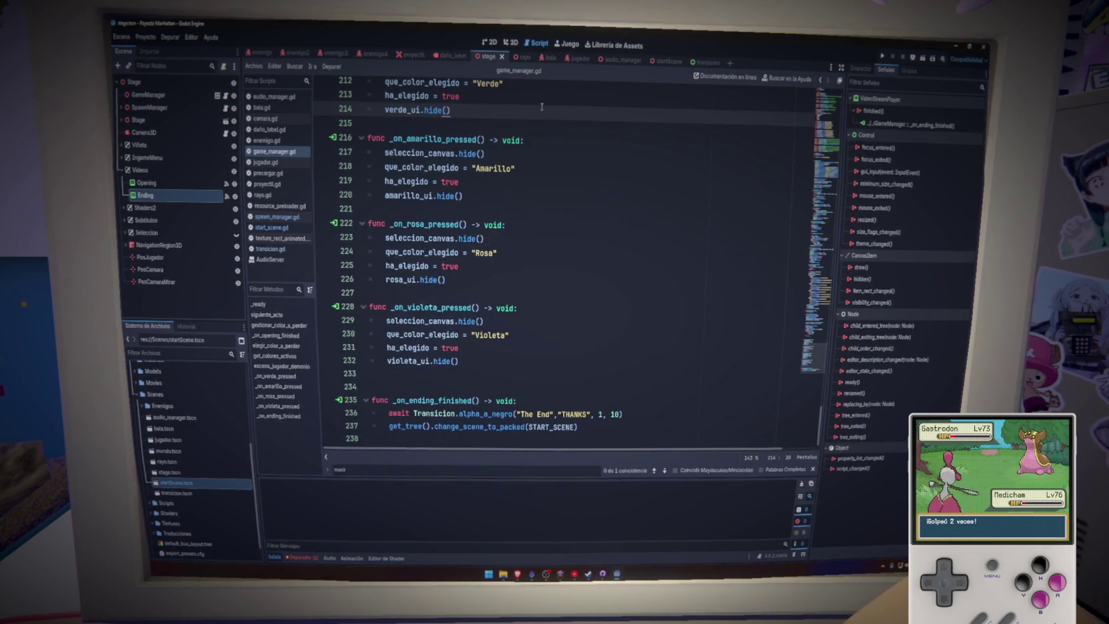
Step: Duplicate stage.tscn in the Scenes folder as arcade.tscn
scroll(137, 385, "down", 2)
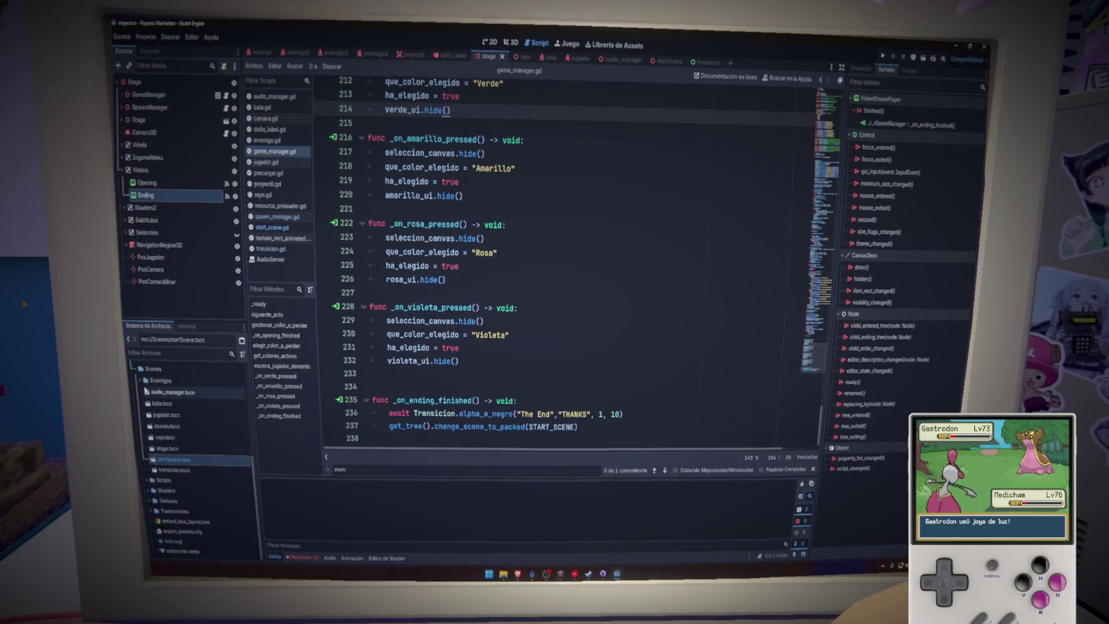
left_click(135, 368)
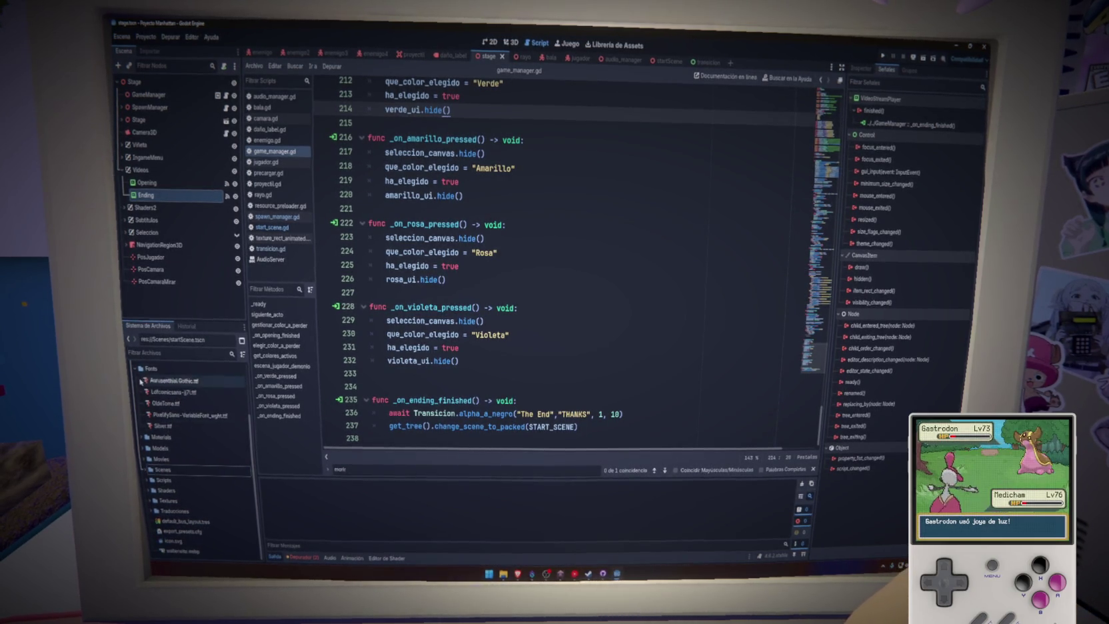
left_click(146, 468)
scroll(175, 464, "down", 3)
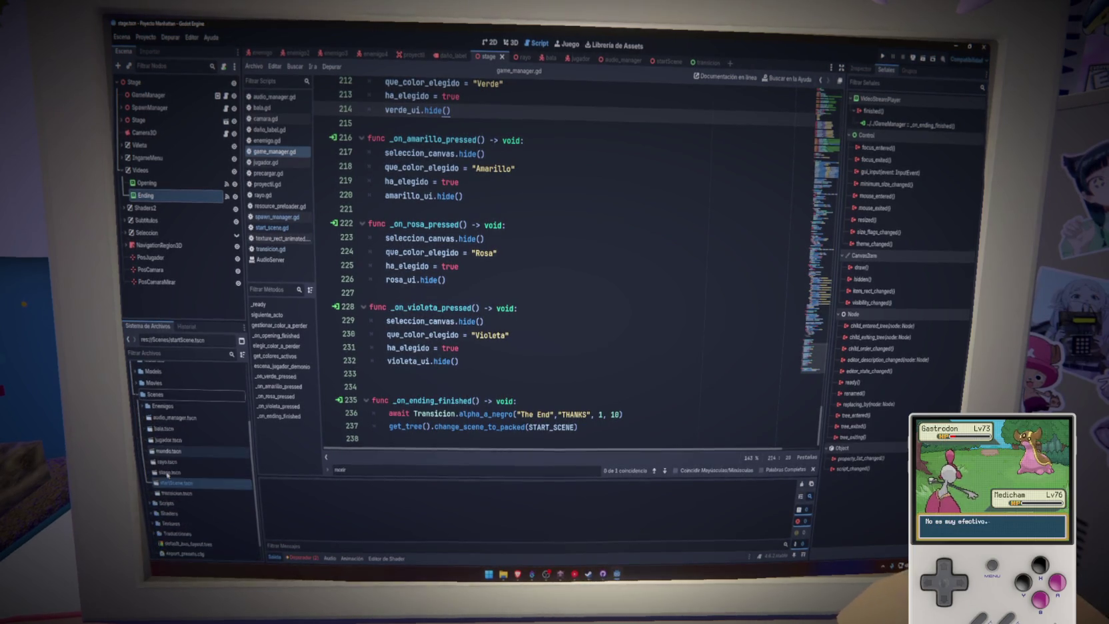
left_click(169, 472)
key("ctrl+d")
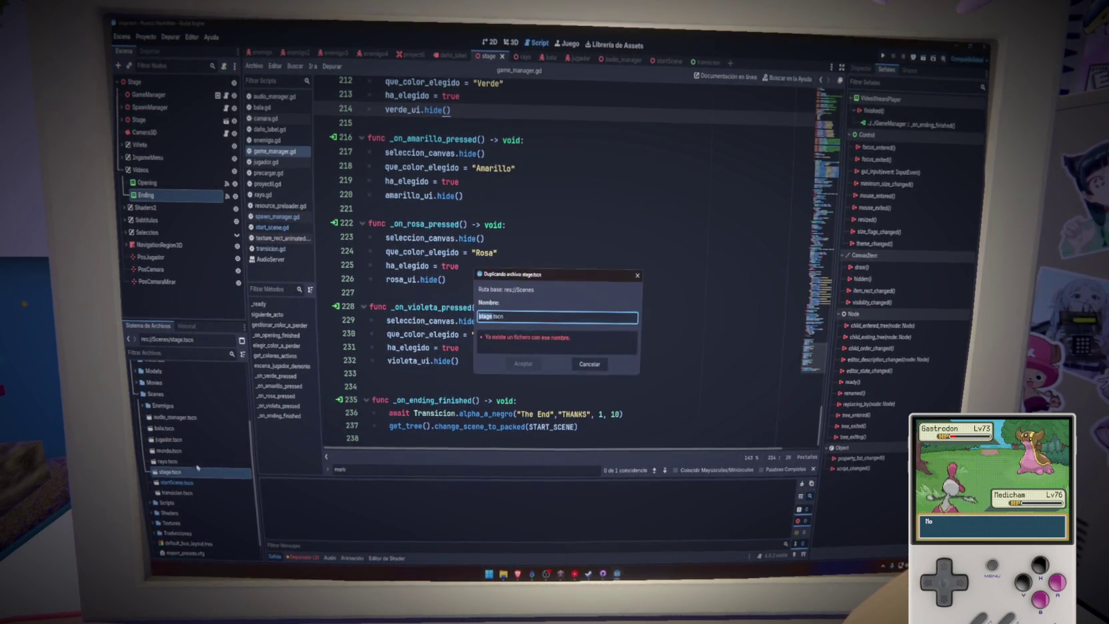
type("arc")
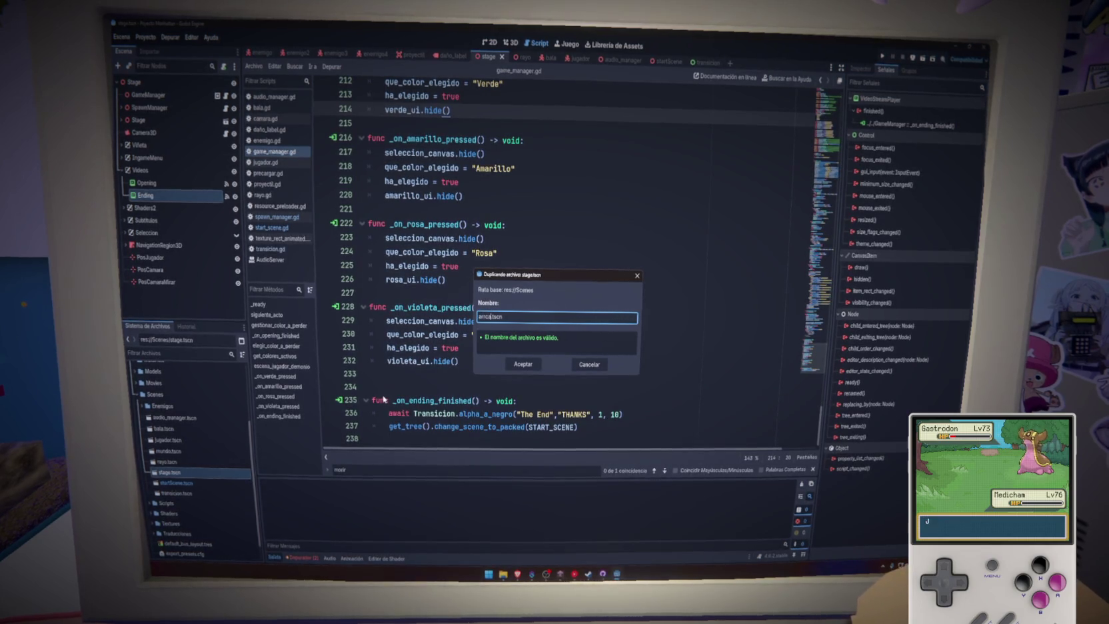
type("ade")
key("Return")
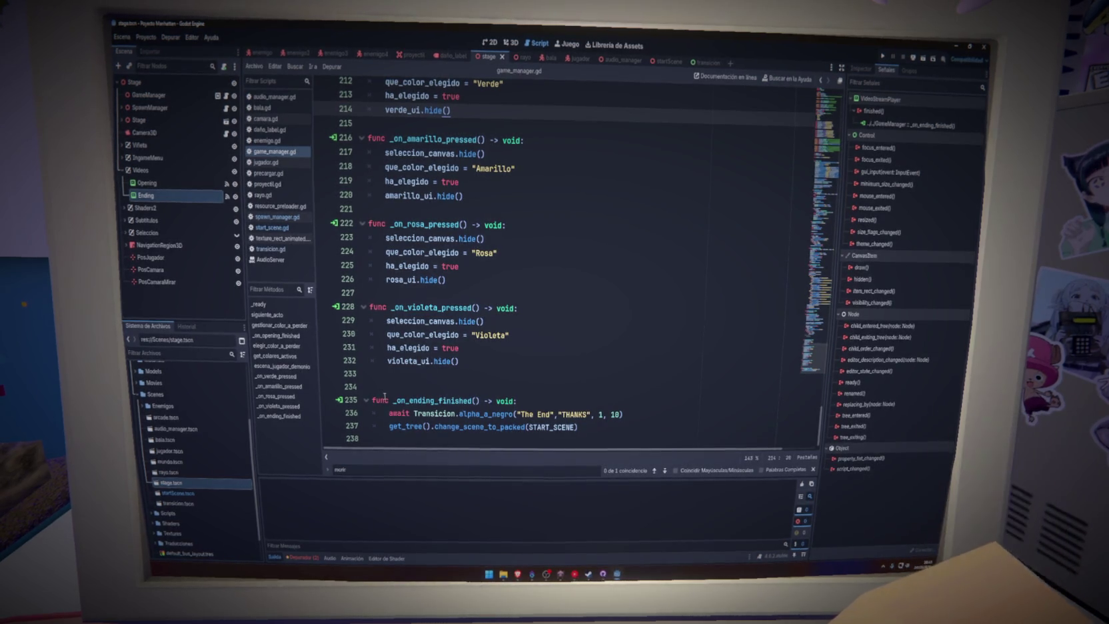
left_click(459, 386)
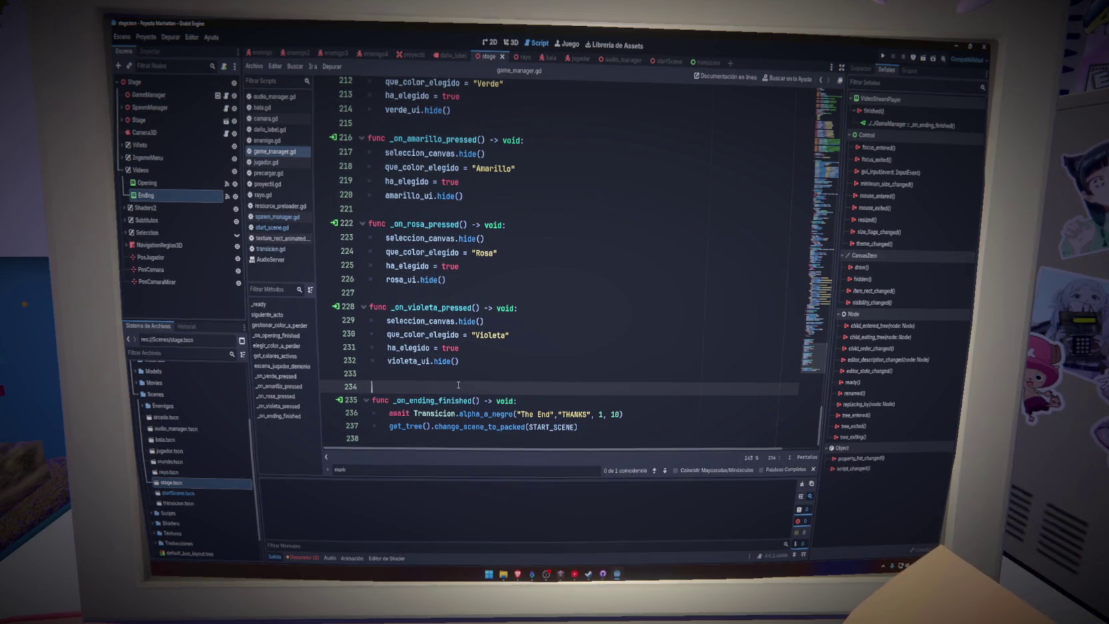
left_click(393, 292)
left_click(395, 210)
left_click(394, 123)
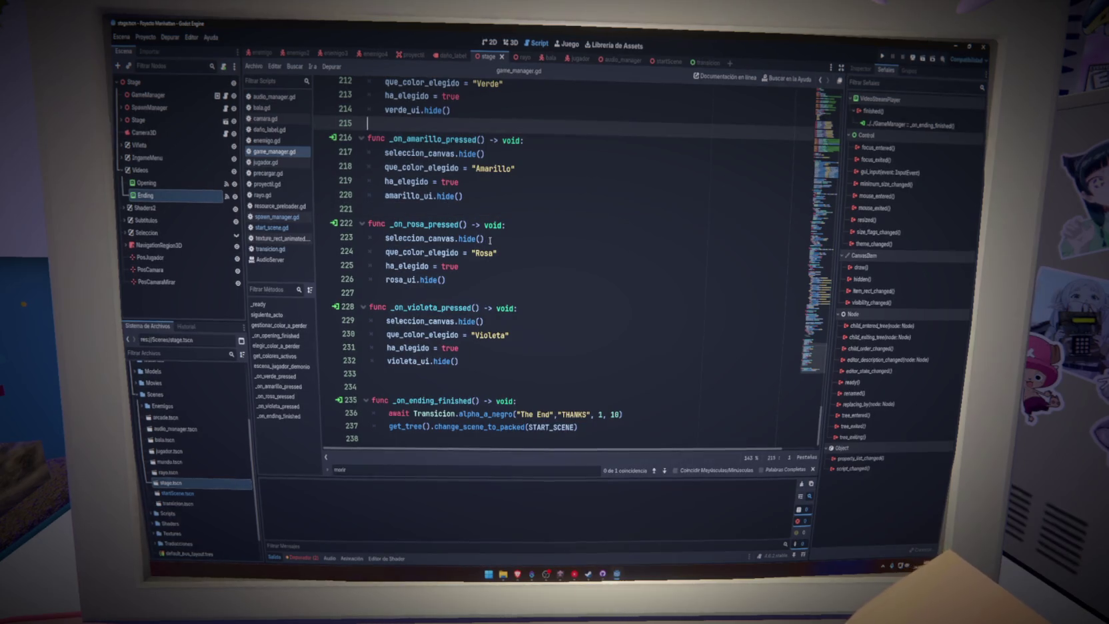
scroll(466, 200, "up", 6)
scroll(492, 241, "up", 2)
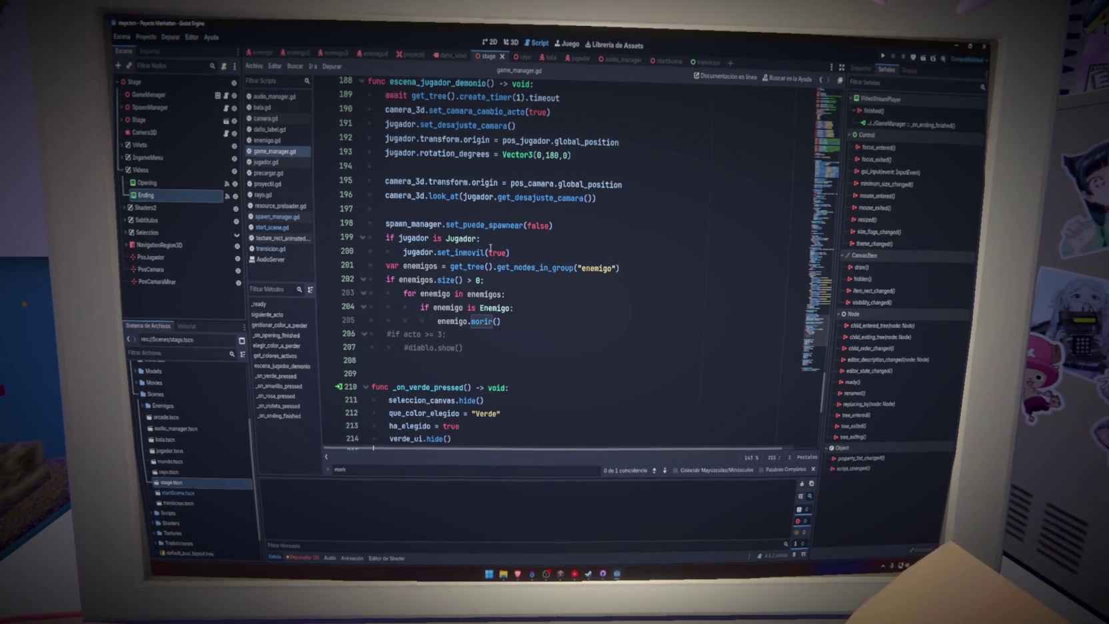
left_click(458, 374)
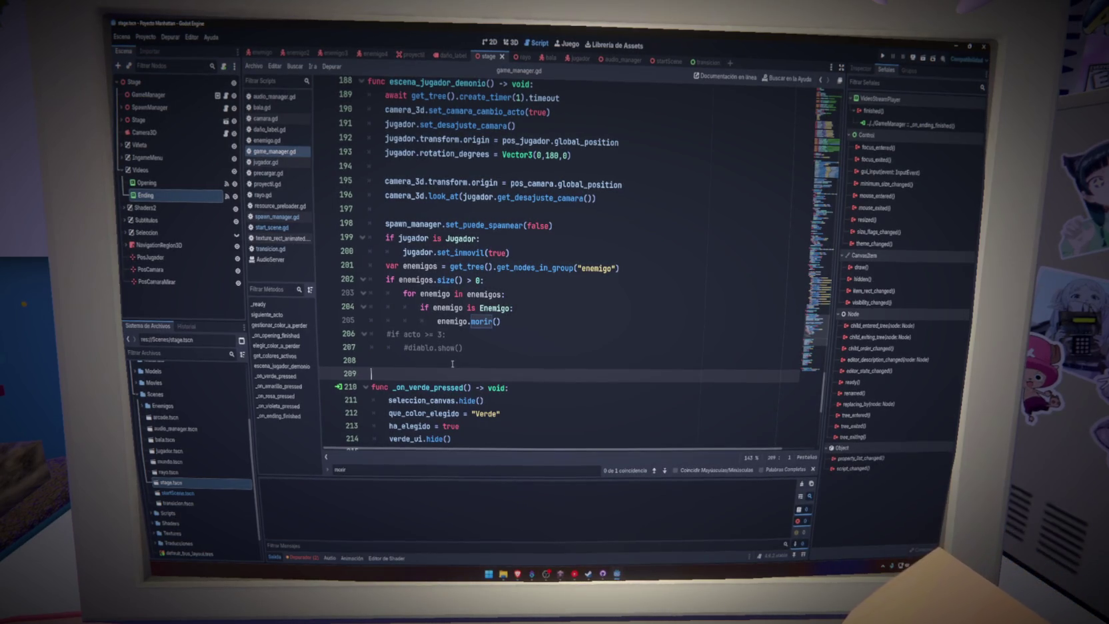
scroll(452, 364, "up", 20)
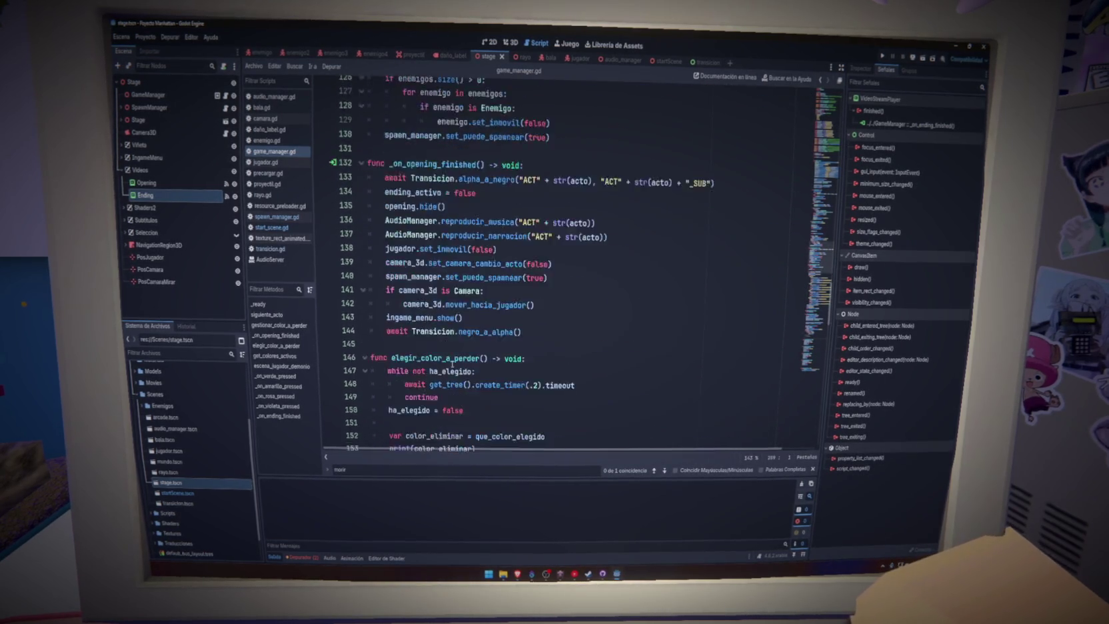
scroll(452, 364, "up", 8)
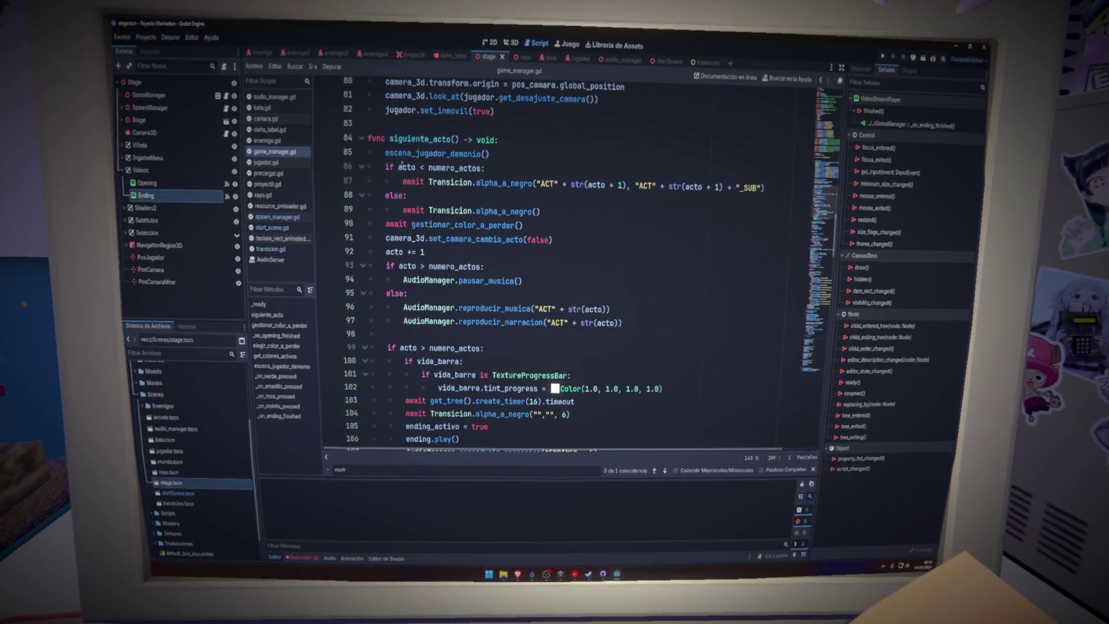
left_click(405, 122)
scroll(410, 267, "up", 14)
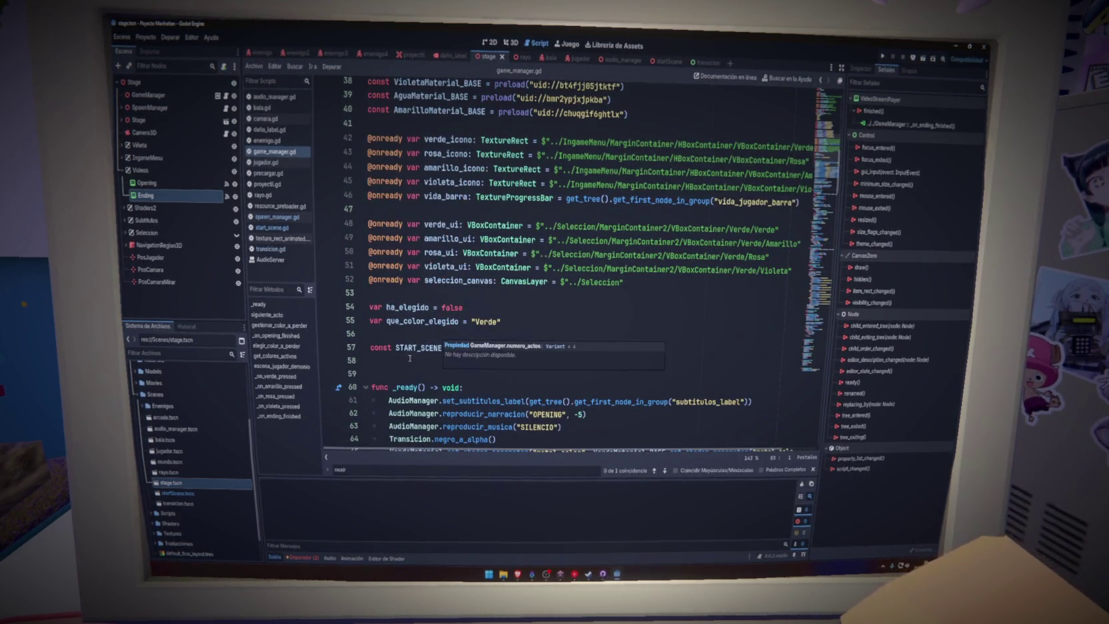
left_click(410, 364)
key("ctrl+s")
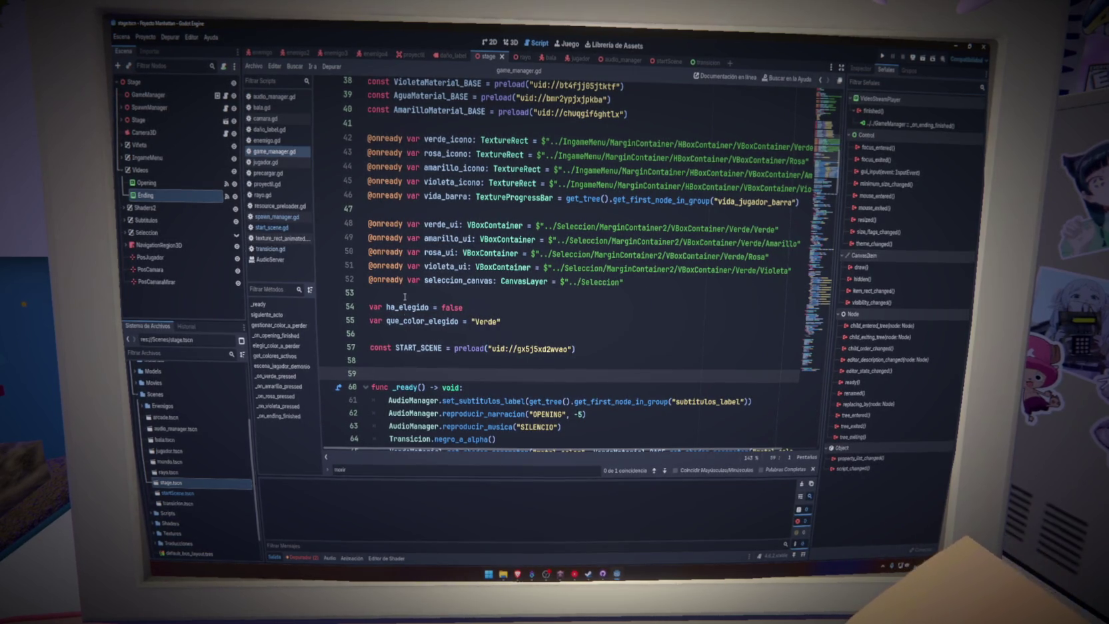
left_click(405, 297)
left_click(402, 335)
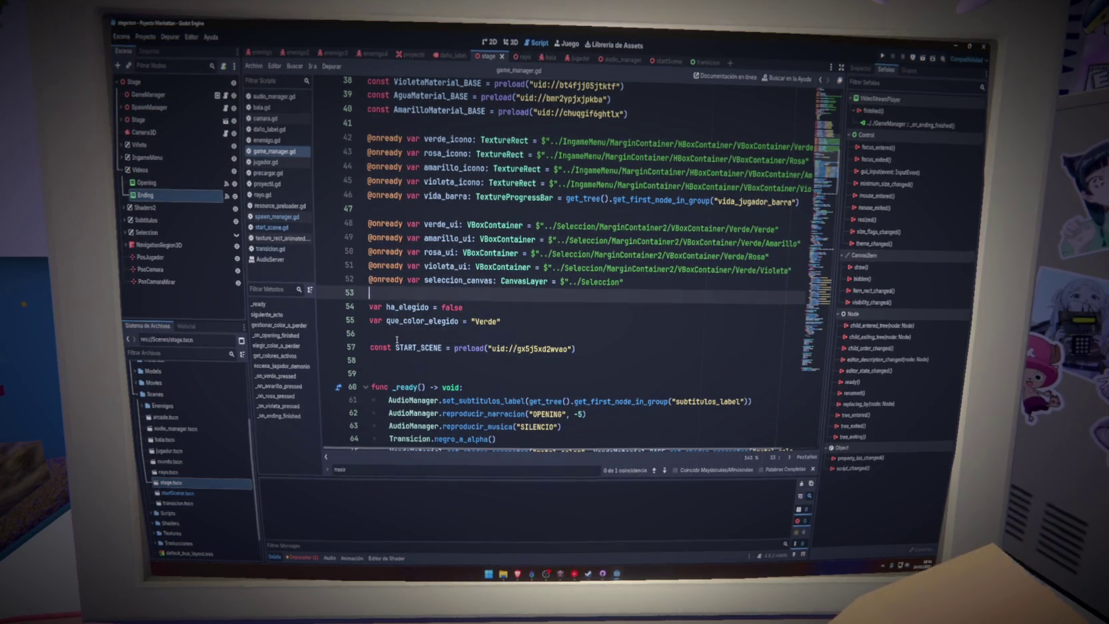
left_click(404, 360)
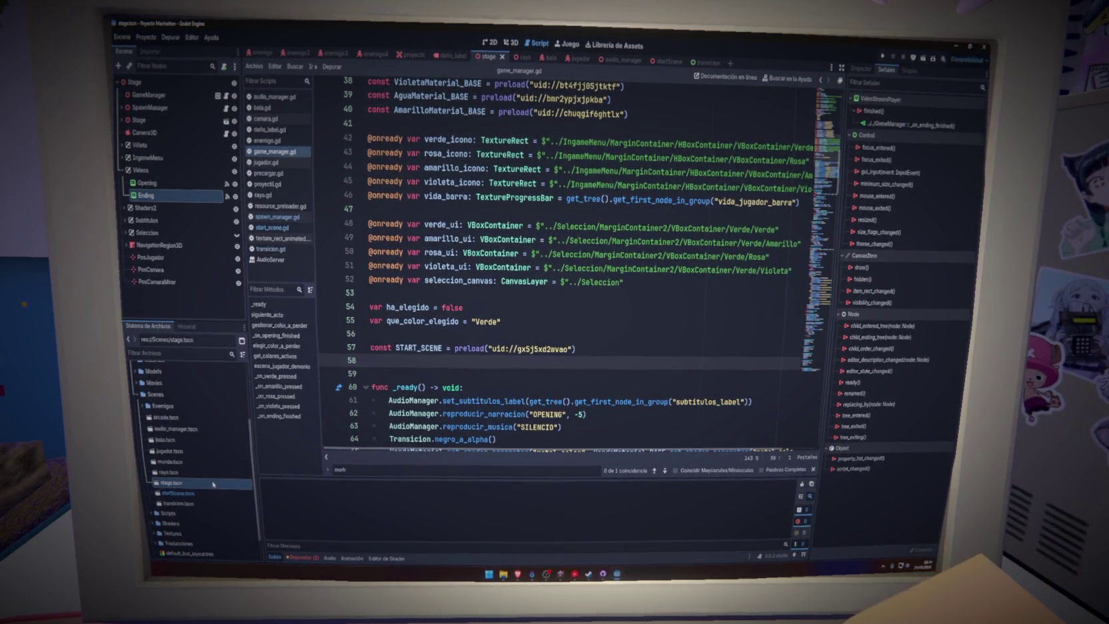
Step: Open arcade.tscn in the 3D editor and select its SpawnManager node
double_click(165, 416)
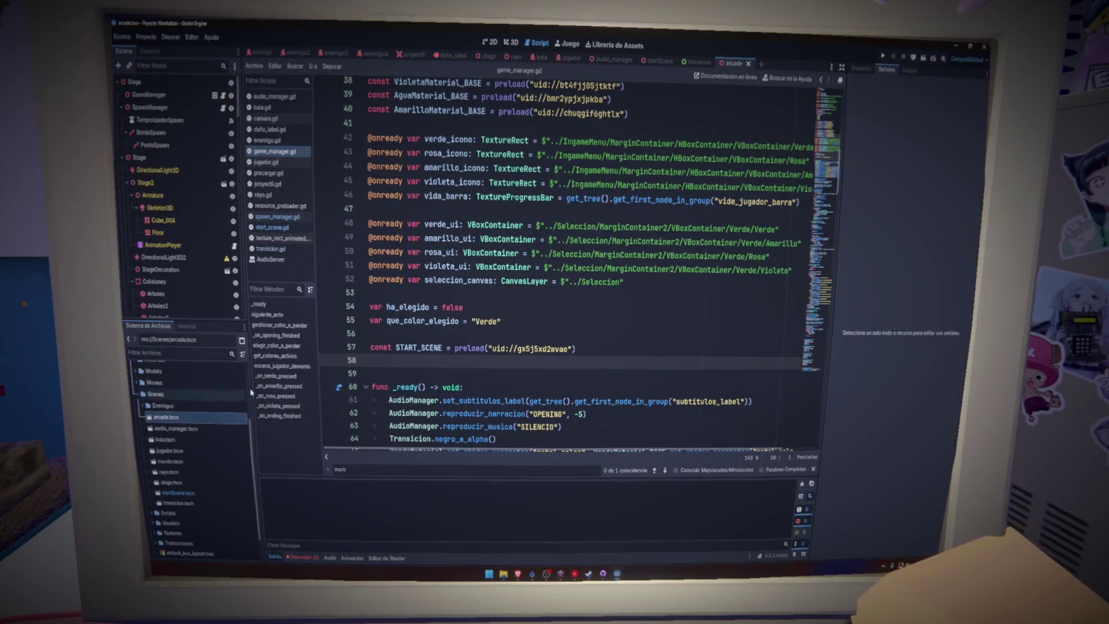
left_click(513, 44)
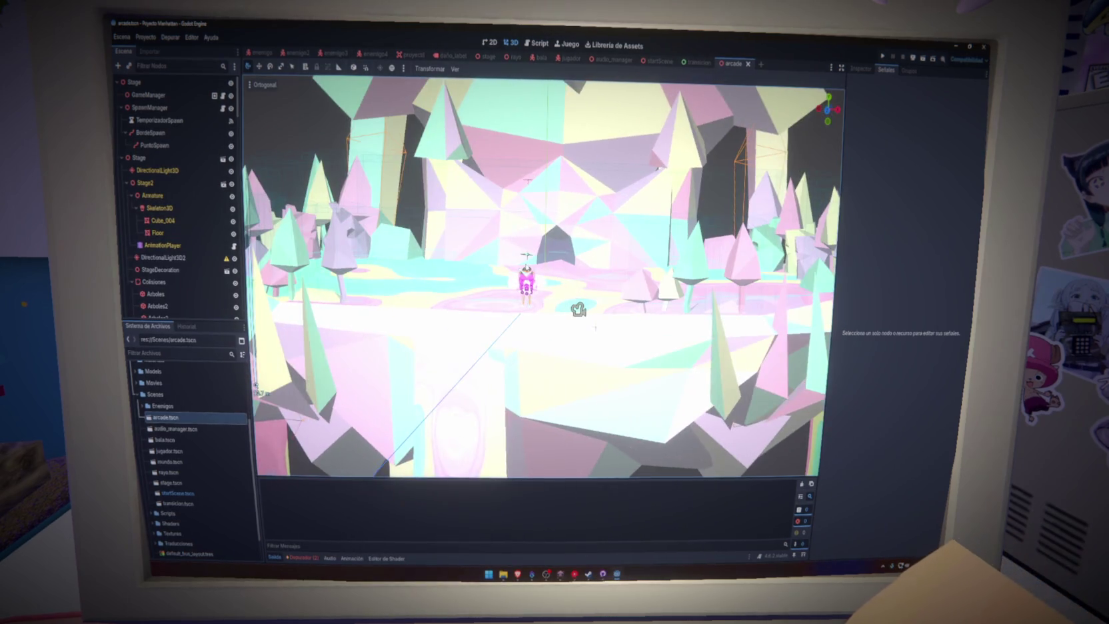
left_click(184, 109)
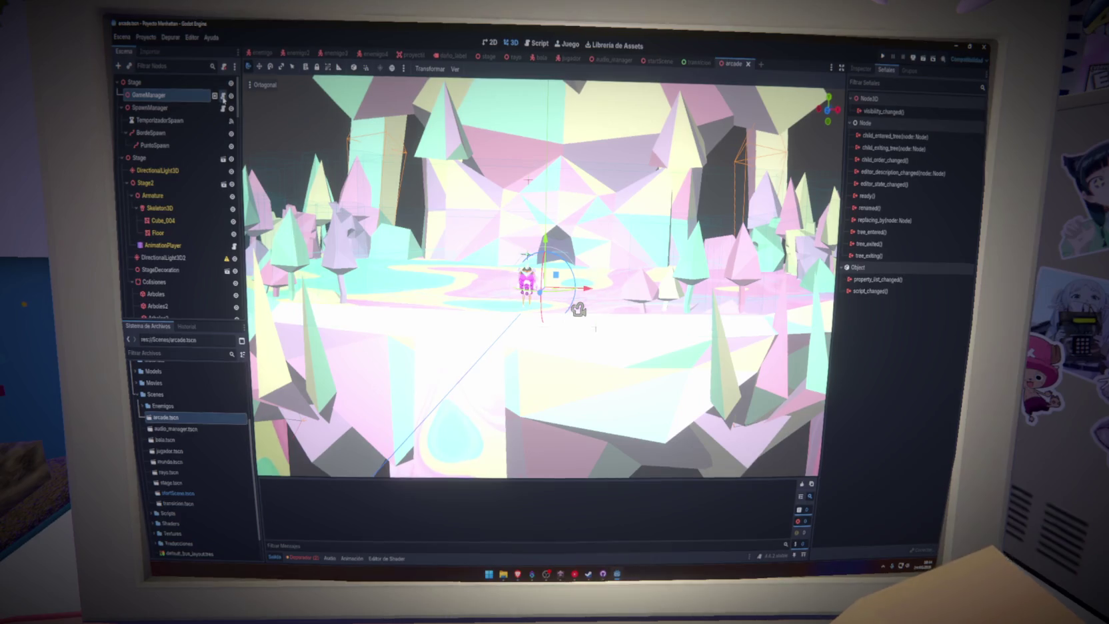
Step: Detach GameManager's existing script and start attaching a new one
right_click(199, 97)
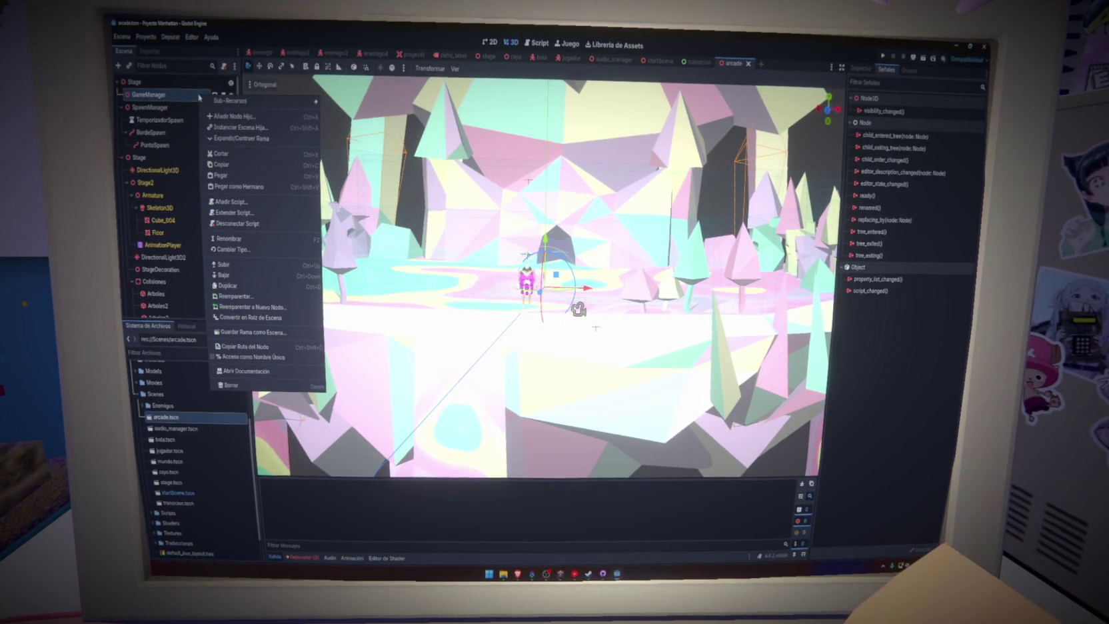
left_click(253, 225)
left_click(224, 65)
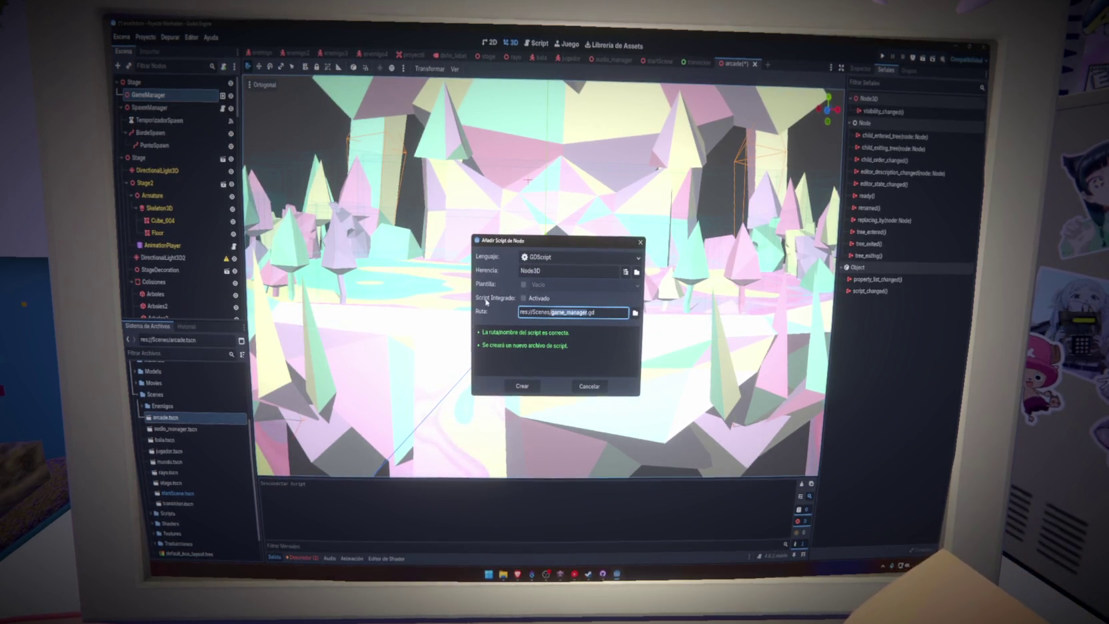
Step: Set the new script's path to res://Scripts/arcade.gd and create it
left_click(635, 313)
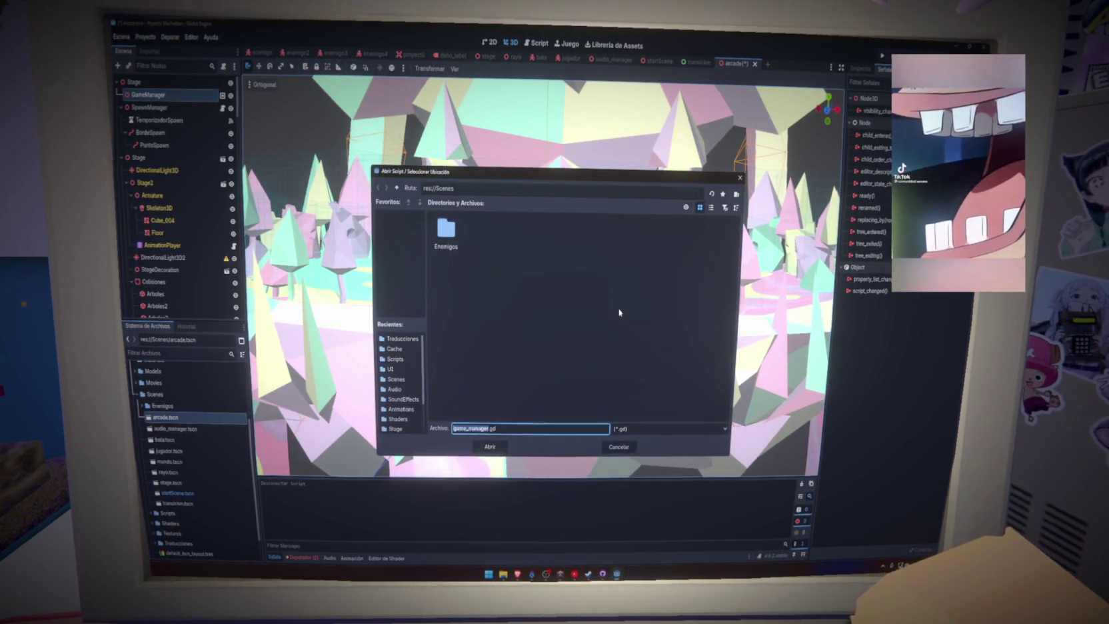
left_click(395, 429)
scroll(400, 400, "down", 3)
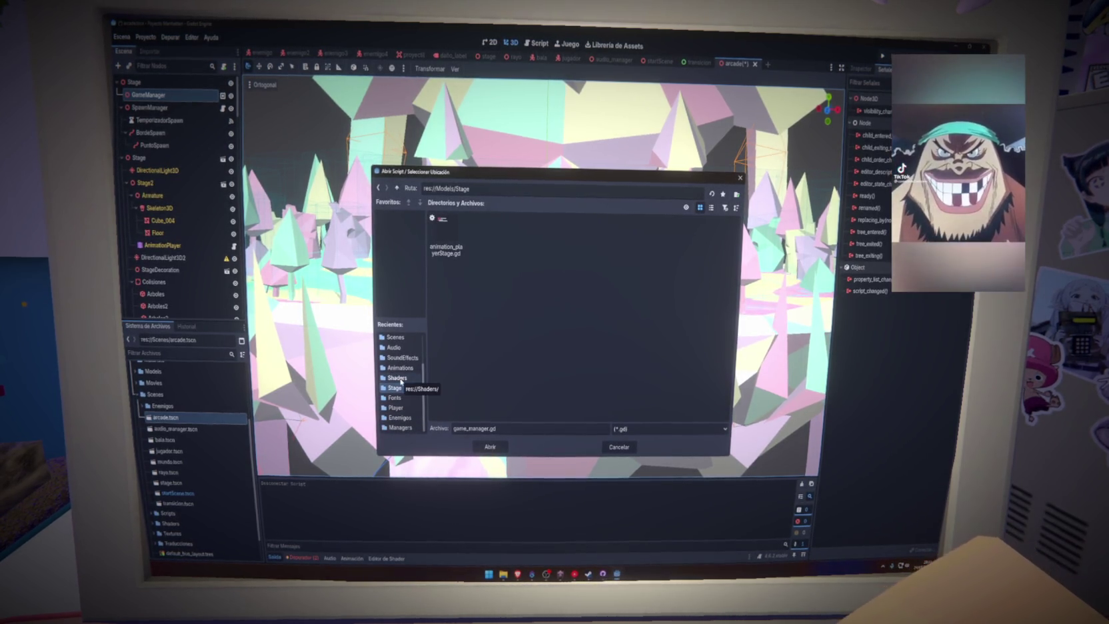
scroll(400, 383, "up", 2)
left_click(396, 359)
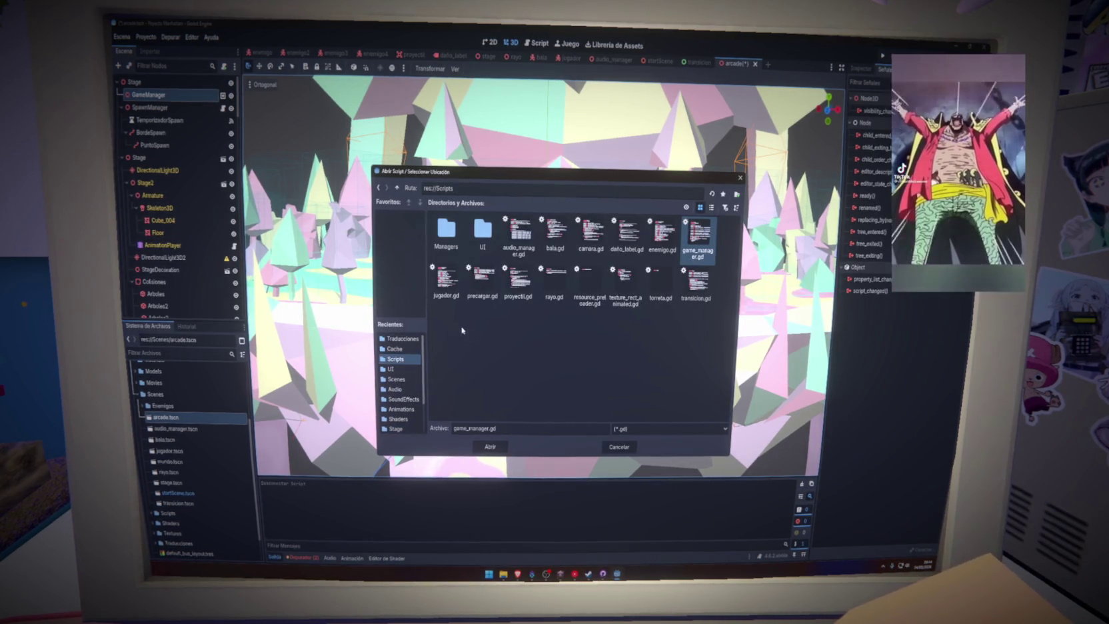
left_click_drag(489, 430, 450, 431)
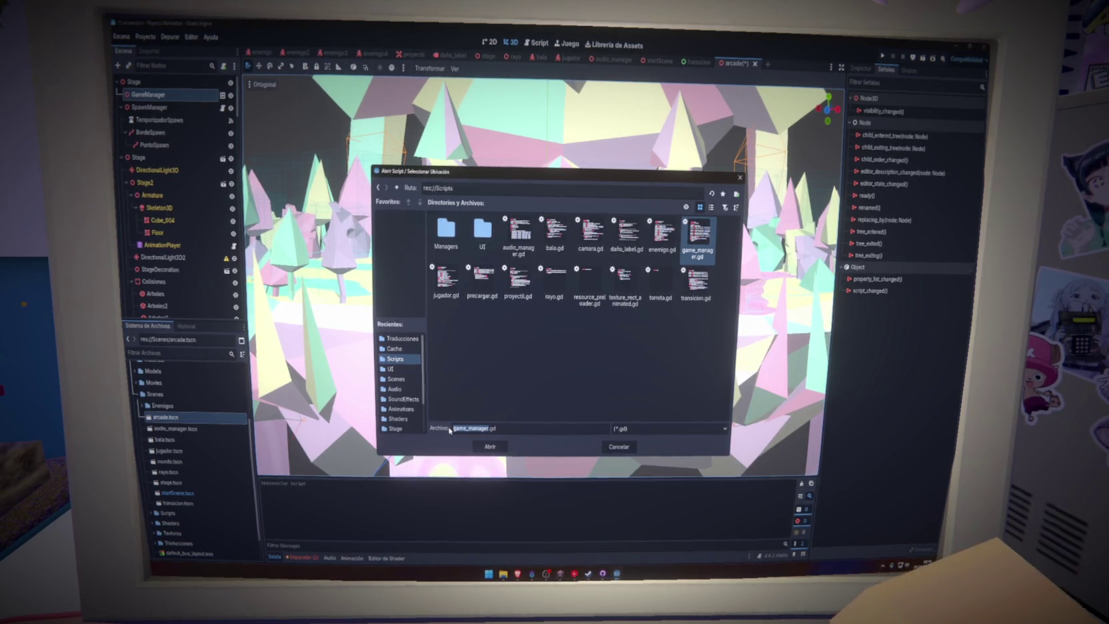
type("arcade")
key("Return")
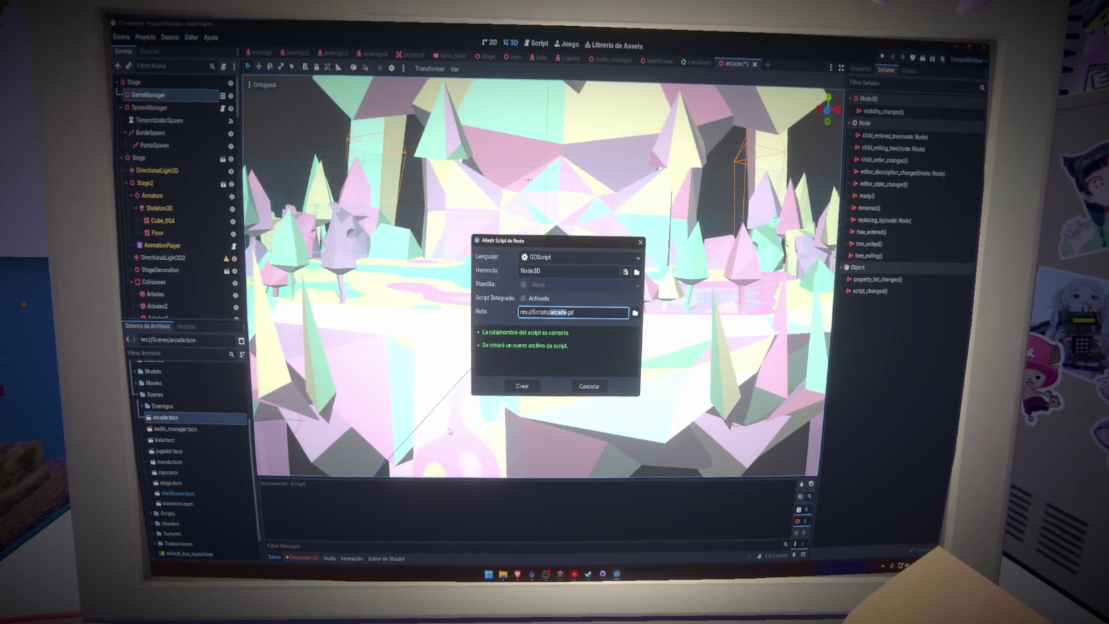
left_click(580, 311)
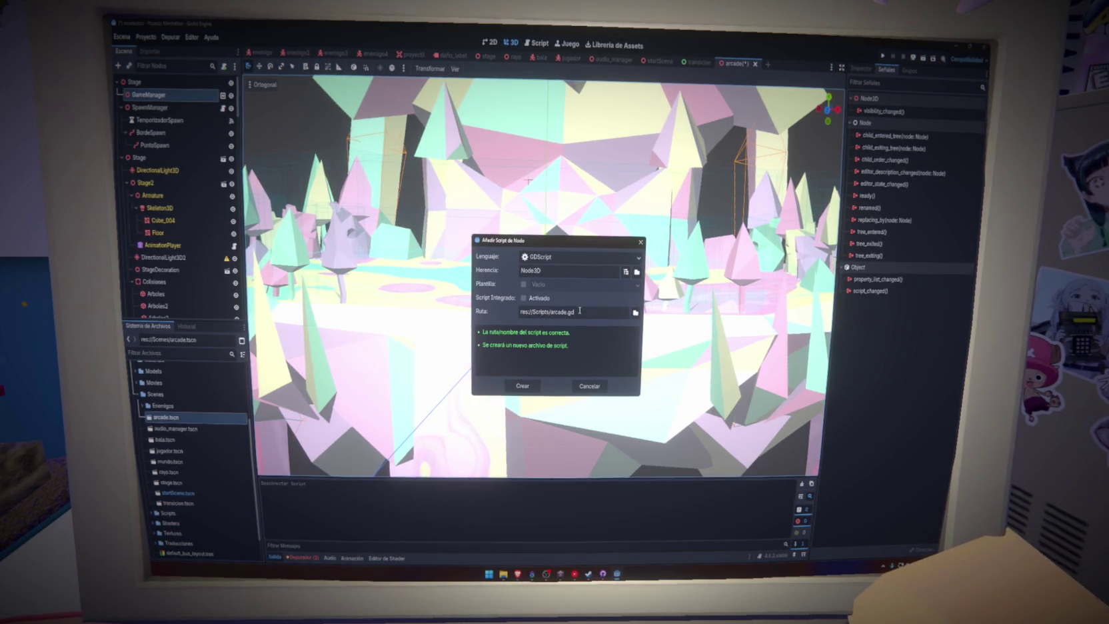
left_click(530, 390)
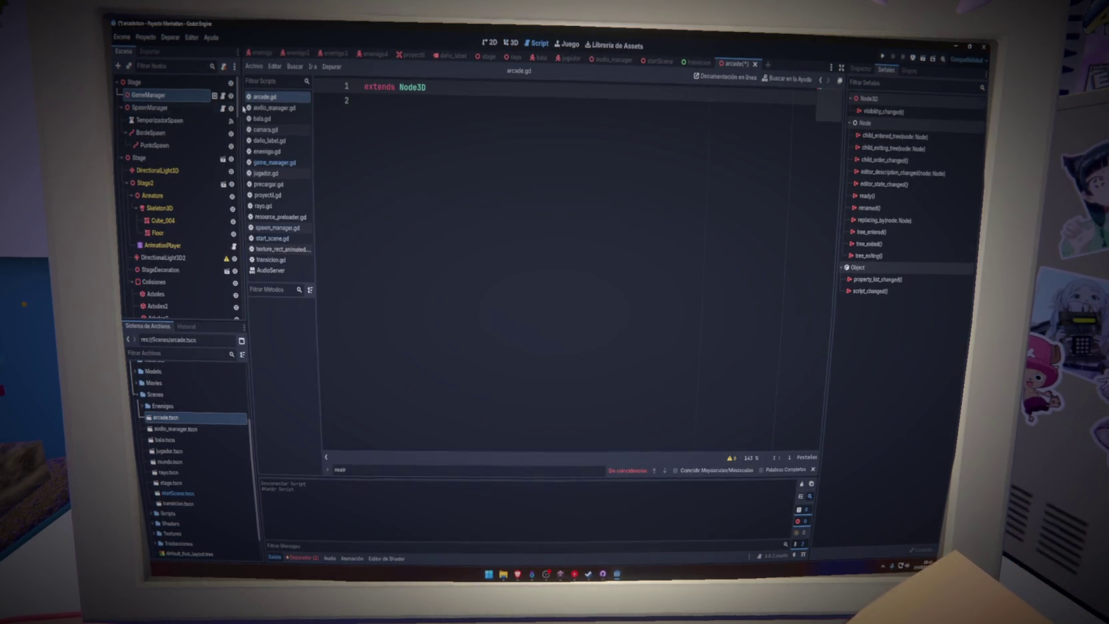
Step: Copy all of game_manager.gd's code into arcade.gd and save it
left_click(289, 164)
key("ctrl+a")
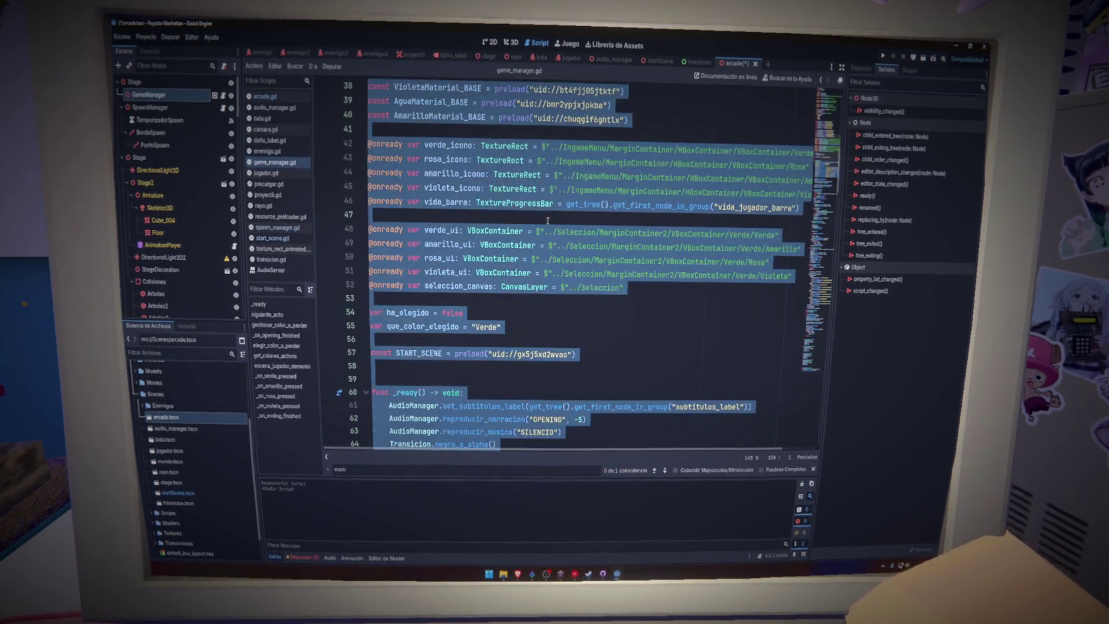
key("ctrl+c")
left_click(265, 97)
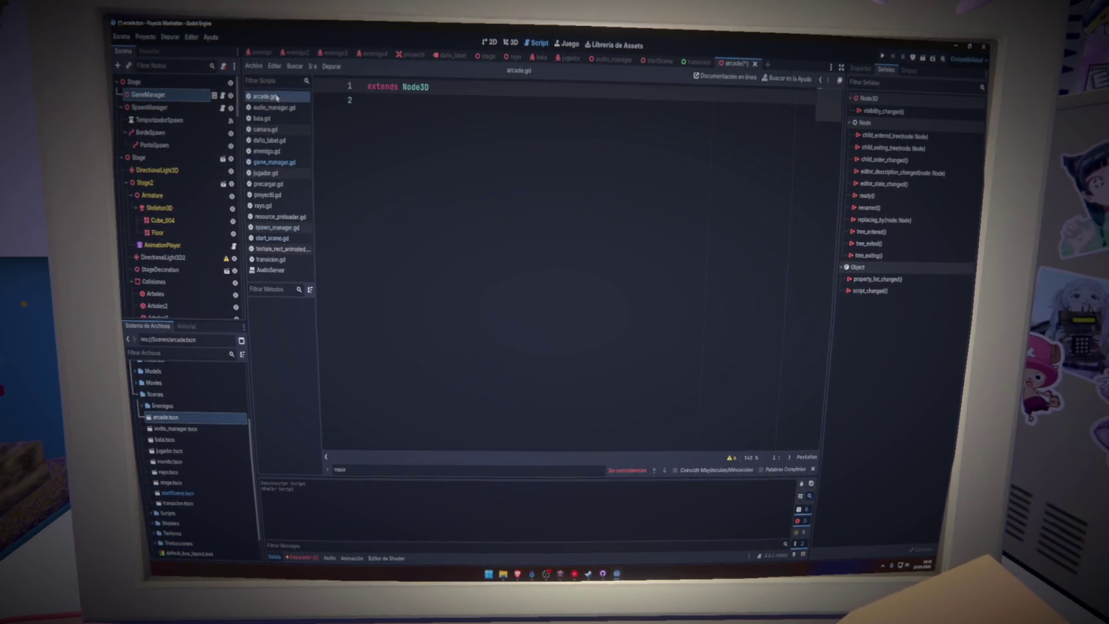
key("ctrl+a")
key("ctrl+v")
key("ctrl+s")
Step: Check numero_actos on line 5 of the pasted code, then select all code in the stage scene's script
scroll(518, 271, "up", 20)
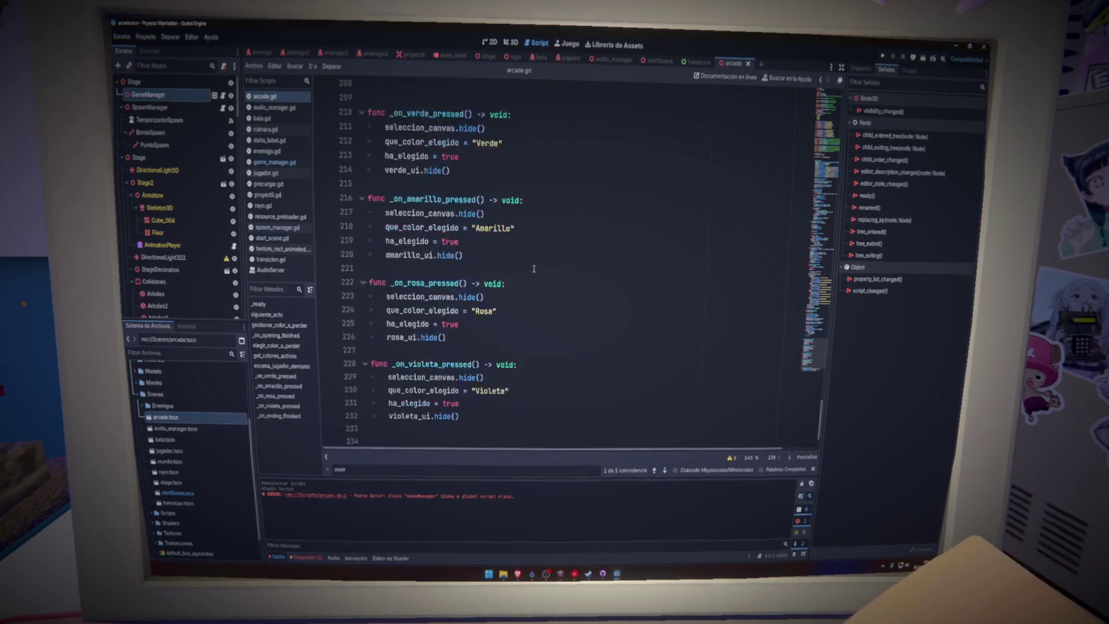
scroll(533, 269, "up", 12)
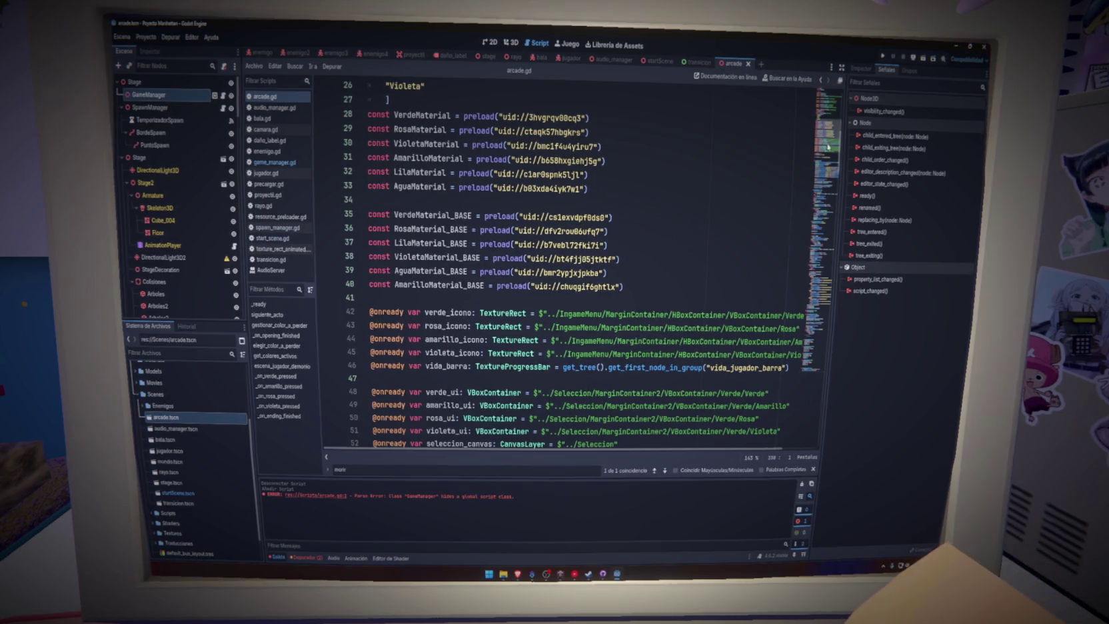
left_click_drag(827, 147, 825, 108)
left_click(624, 147)
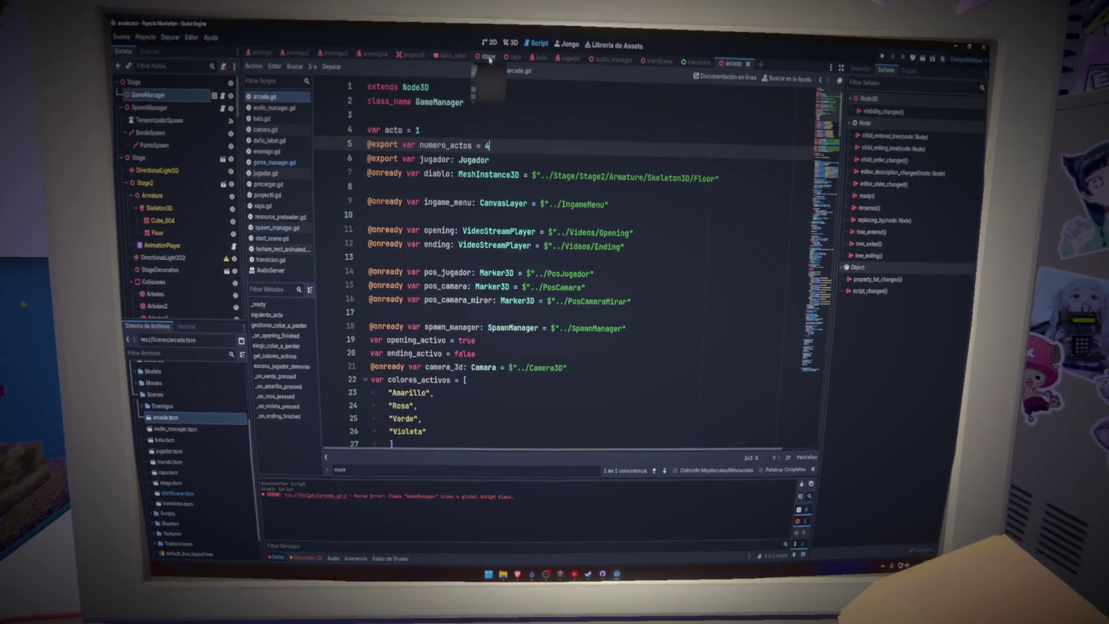
left_click(489, 58)
key("ctrl+a")
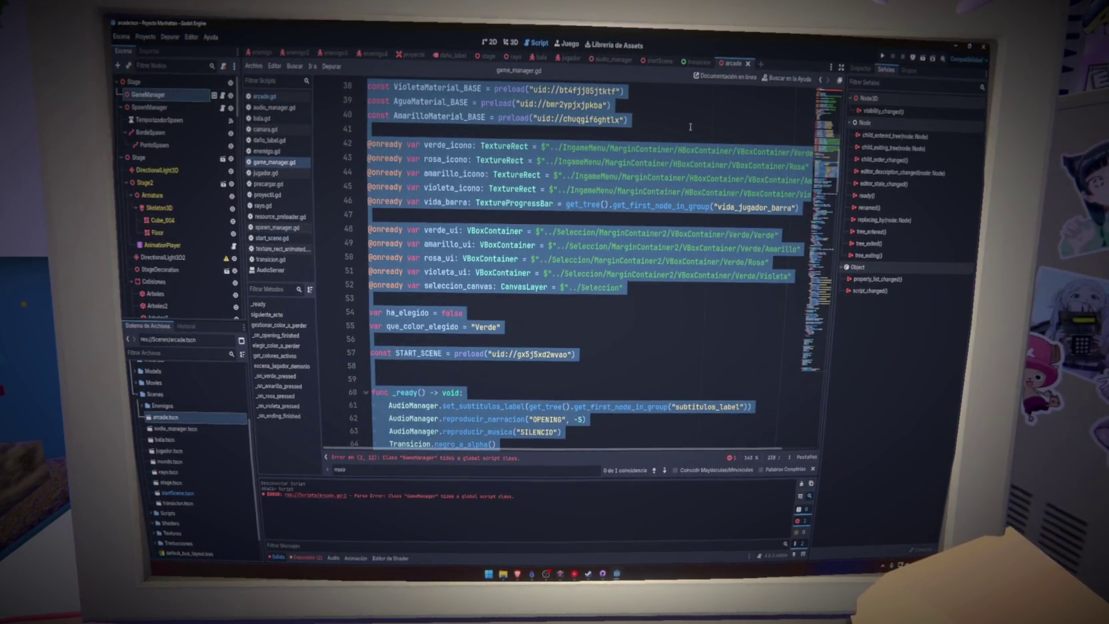
Step: Locate the siguiente_acto function at line 84 and look through its body
left_click(733, 64)
scroll(809, 280, "down", 15)
scroll(808, 277, "up", 1)
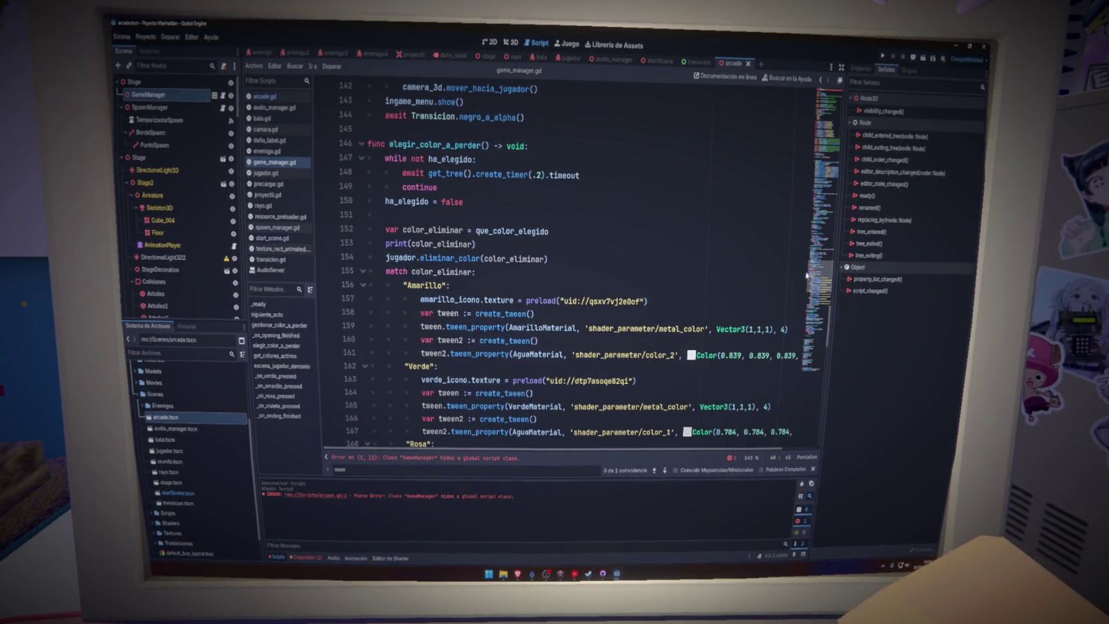
left_click_drag(807, 275, 818, 193)
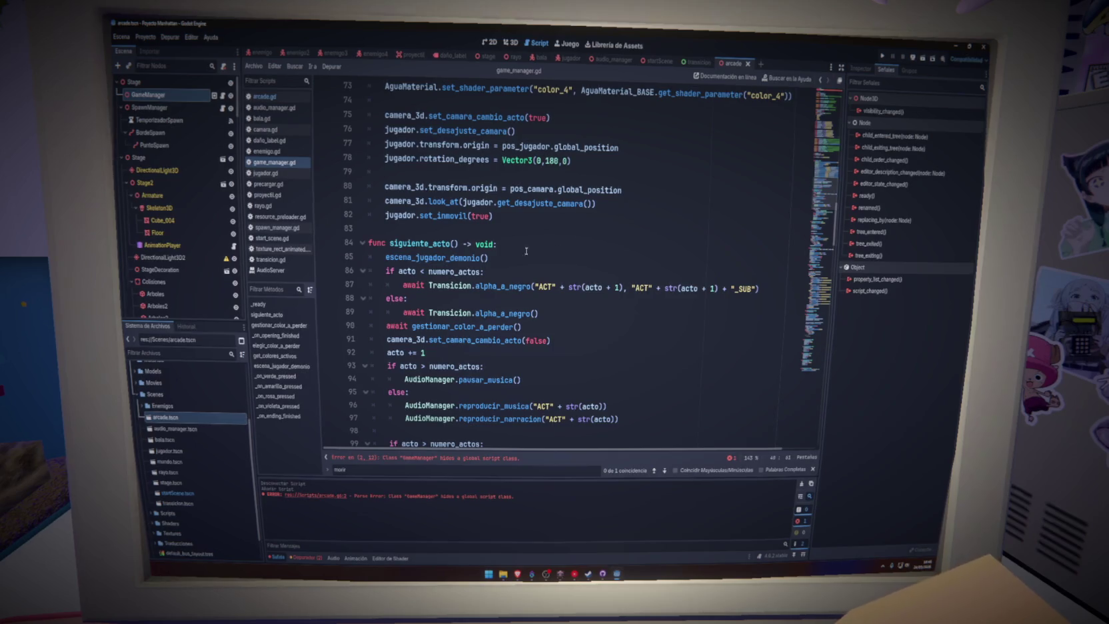
left_click(420, 243)
triple_click(438, 243)
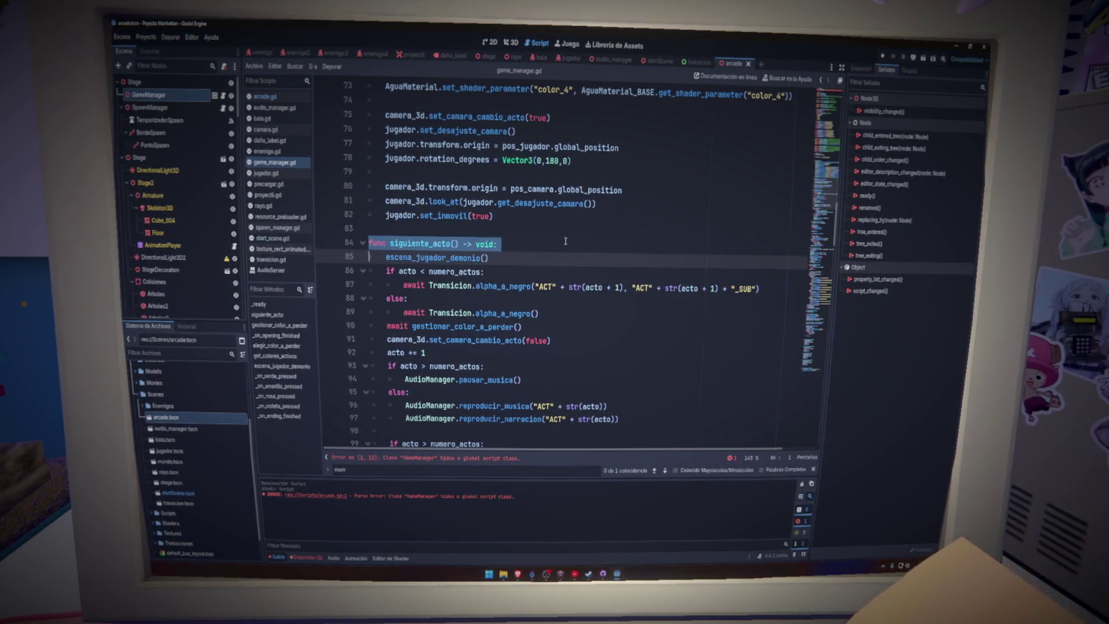
left_click(429, 243)
scroll(519, 268, "down", 2)
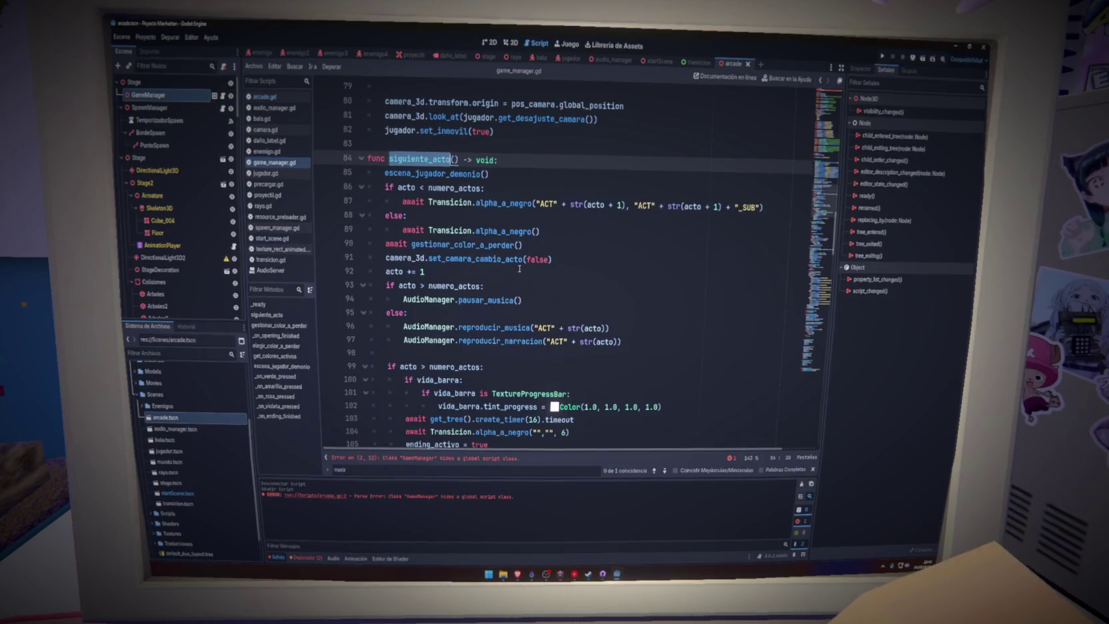
scroll(552, 313, "down", 3)
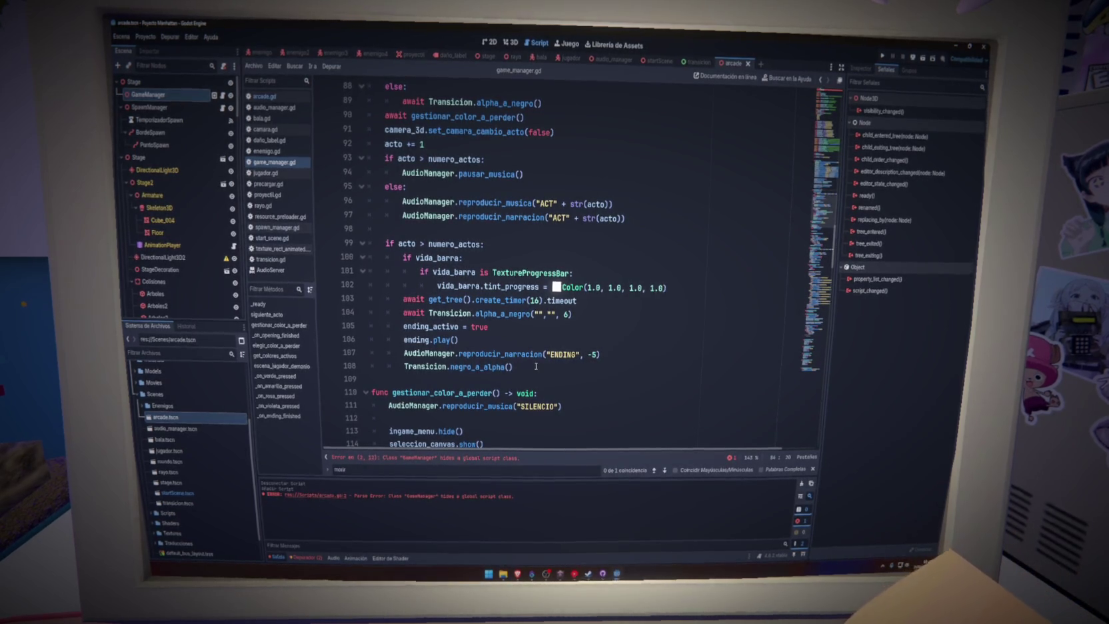
scroll(536, 366, "up", 15)
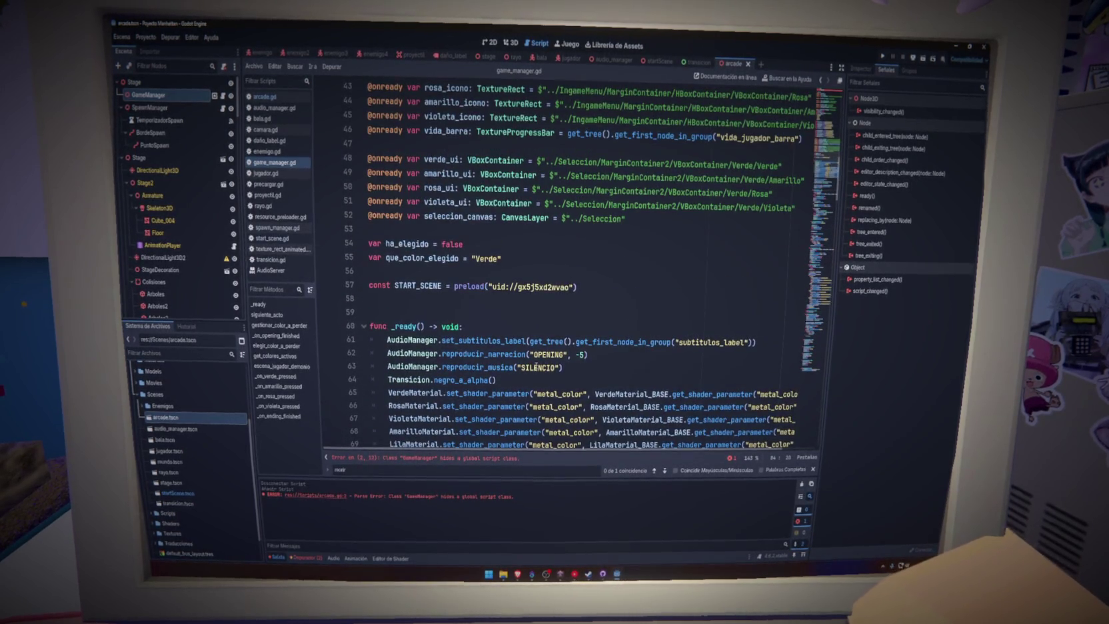
scroll(536, 366, "down", 8)
scroll(536, 367, "up", 5)
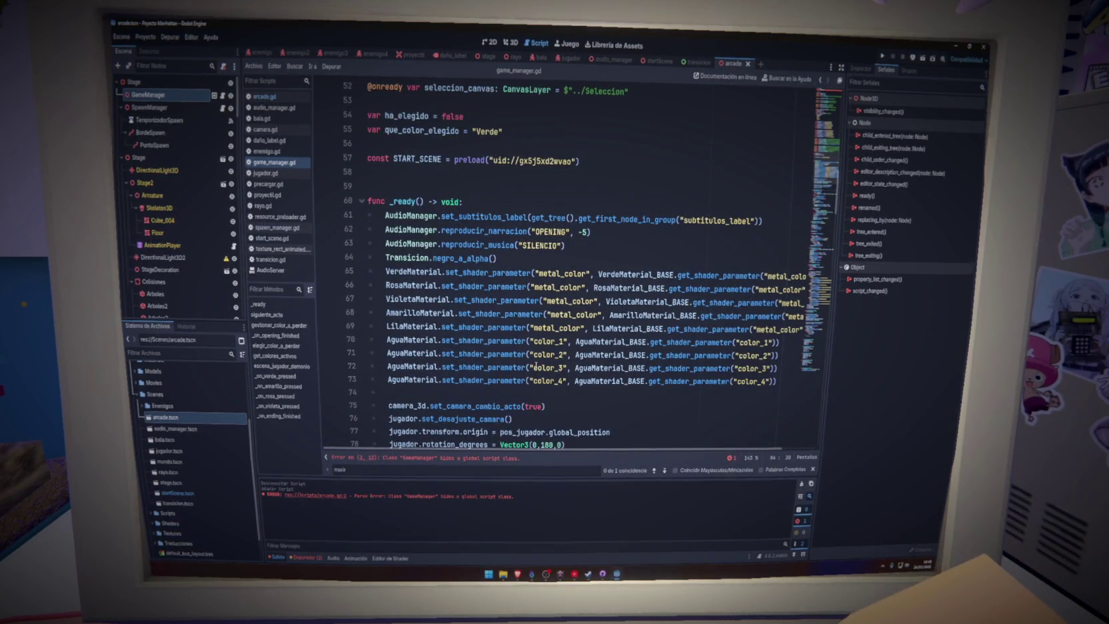
scroll(536, 366, "down", 3)
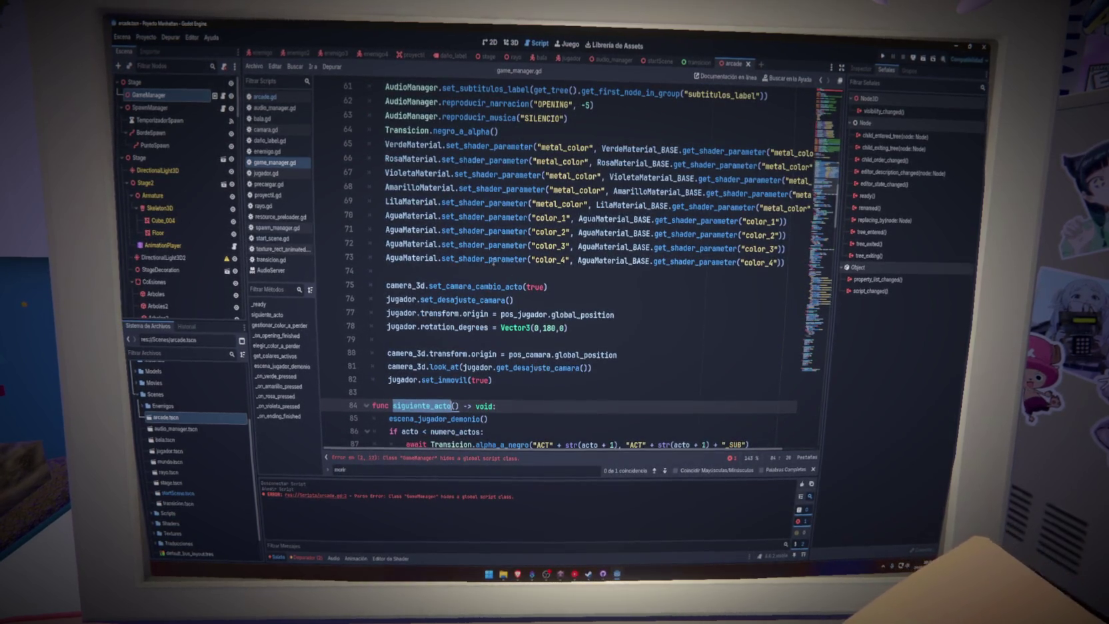
scroll(511, 360, "down", 3)
scroll(511, 360, "down", 2)
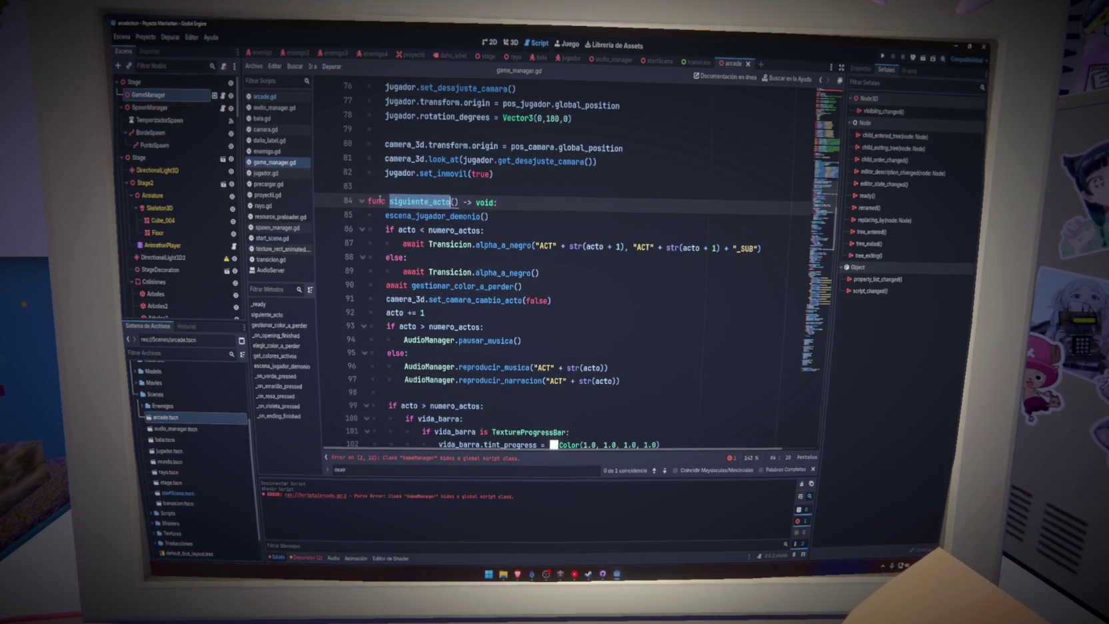
Step: Replace the siguiente_acto function's body with pass and save the script
mouse_move(368, 201)
left_mouse_down()
mouse_move(386, 259)
mouse_move(467, 327)
mouse_move(550, 363)
left_mouse_up()
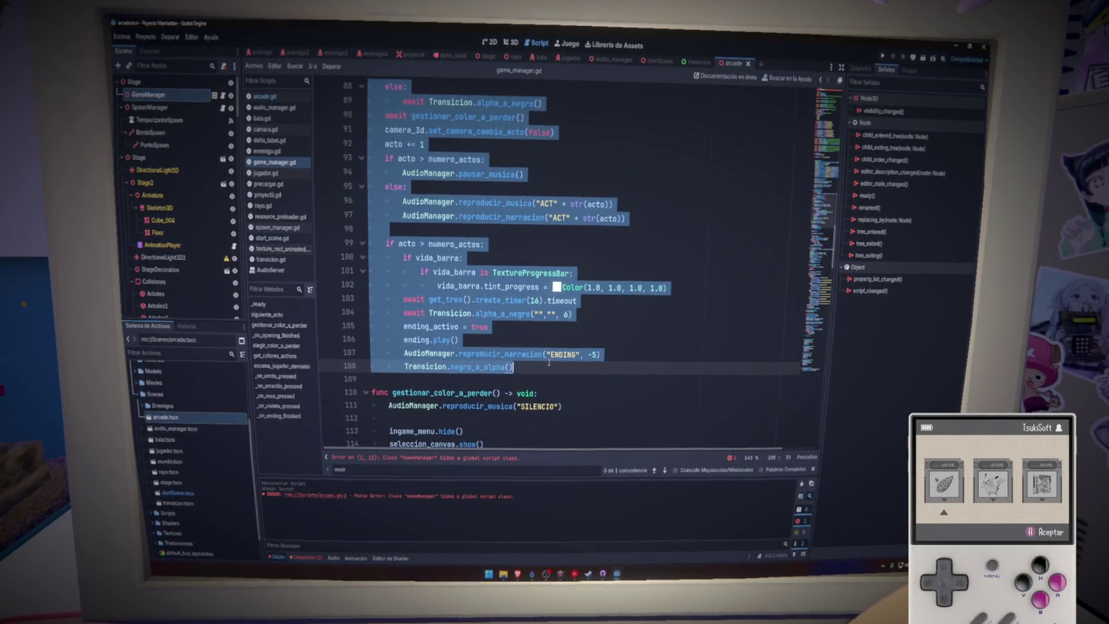
scroll(549, 363, "up", 5)
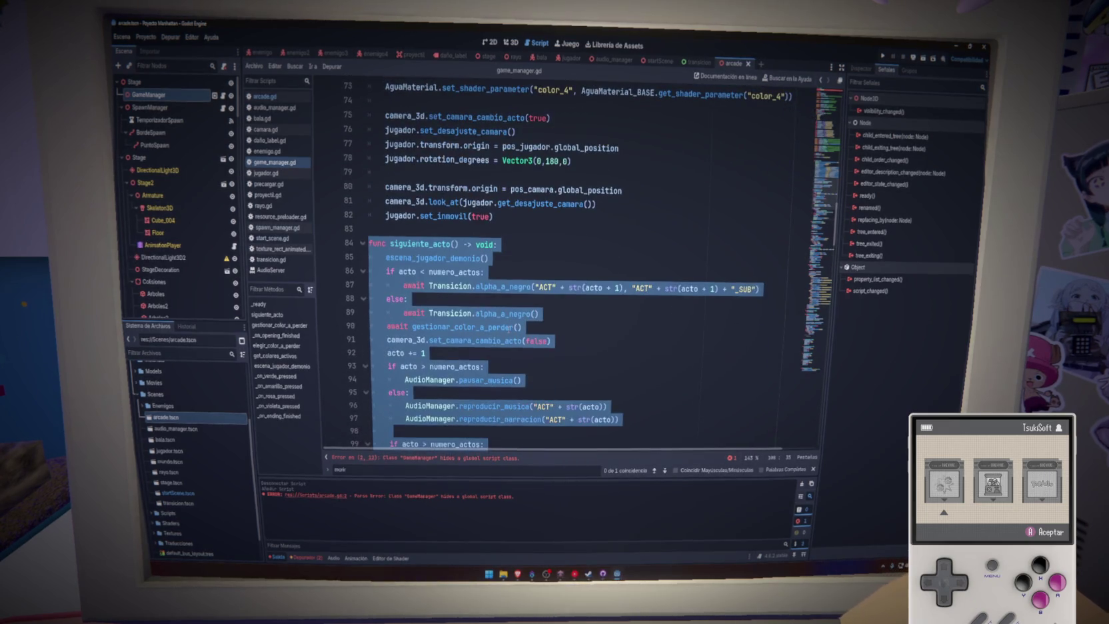
scroll(549, 363, "down", 5)
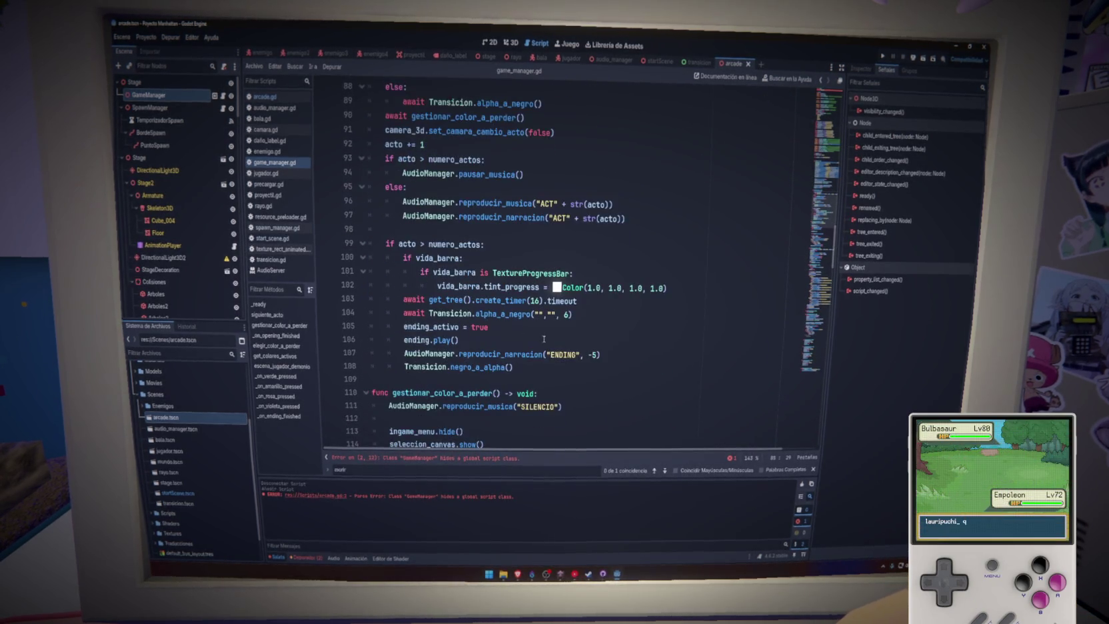
mouse_move(549, 363)
left_mouse_down()
mouse_move(400, 347)
mouse_move(447, 264)
mouse_move(388, 216)
left_mouse_up()
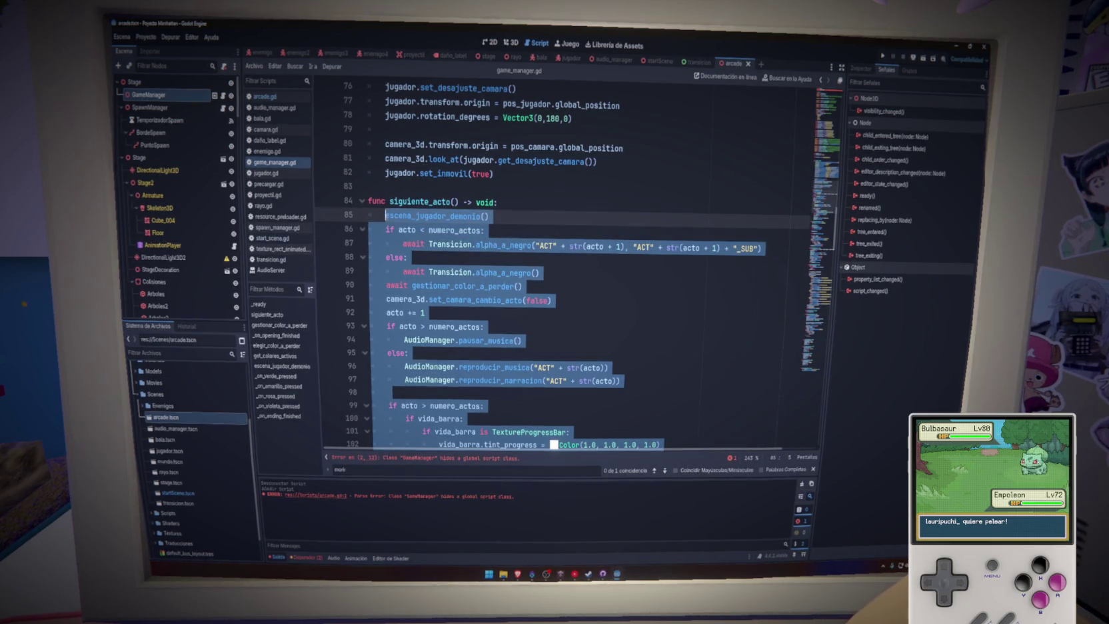
key("Delete")
type("pass")
key("ctrl+s")
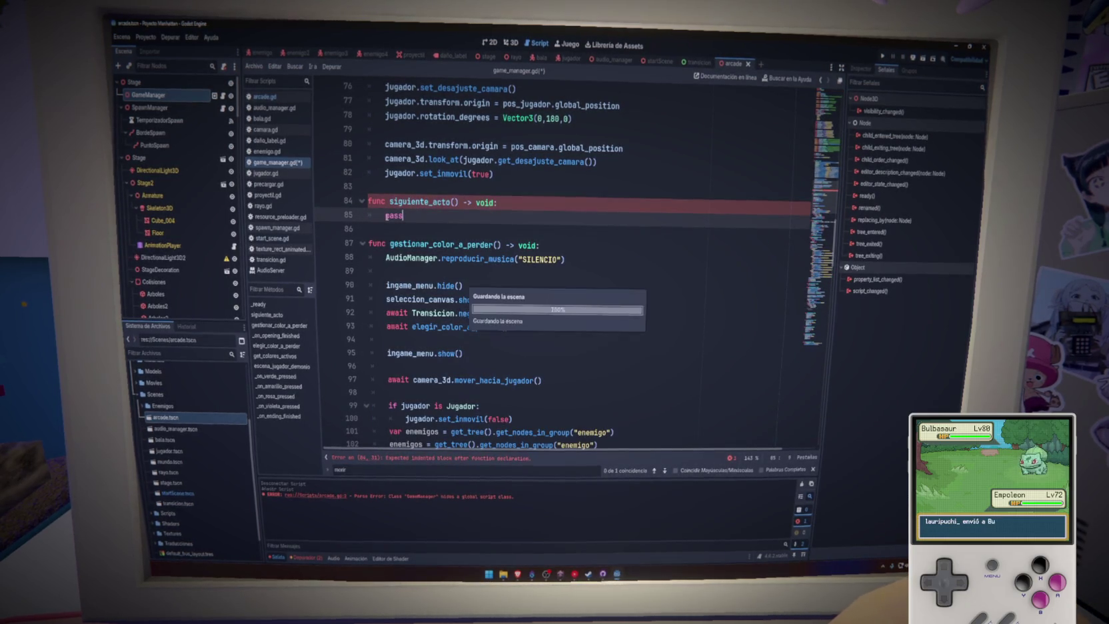
Step: Bring arcade.gd back up from the Scripts list
scroll(430, 219, "down", 2)
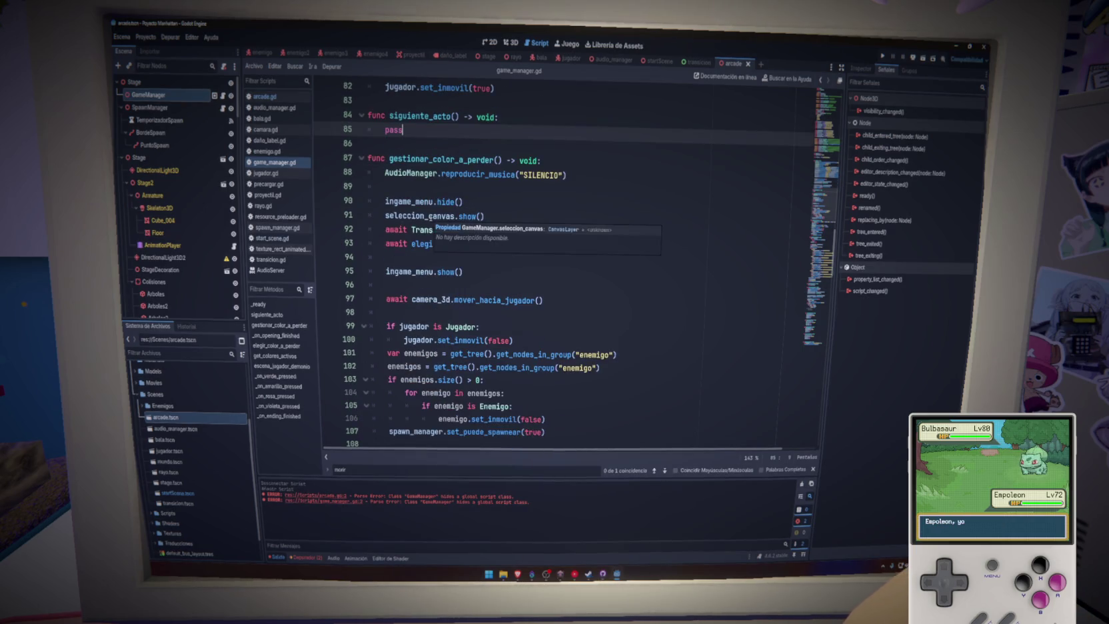
left_click(273, 96)
left_click(274, 161)
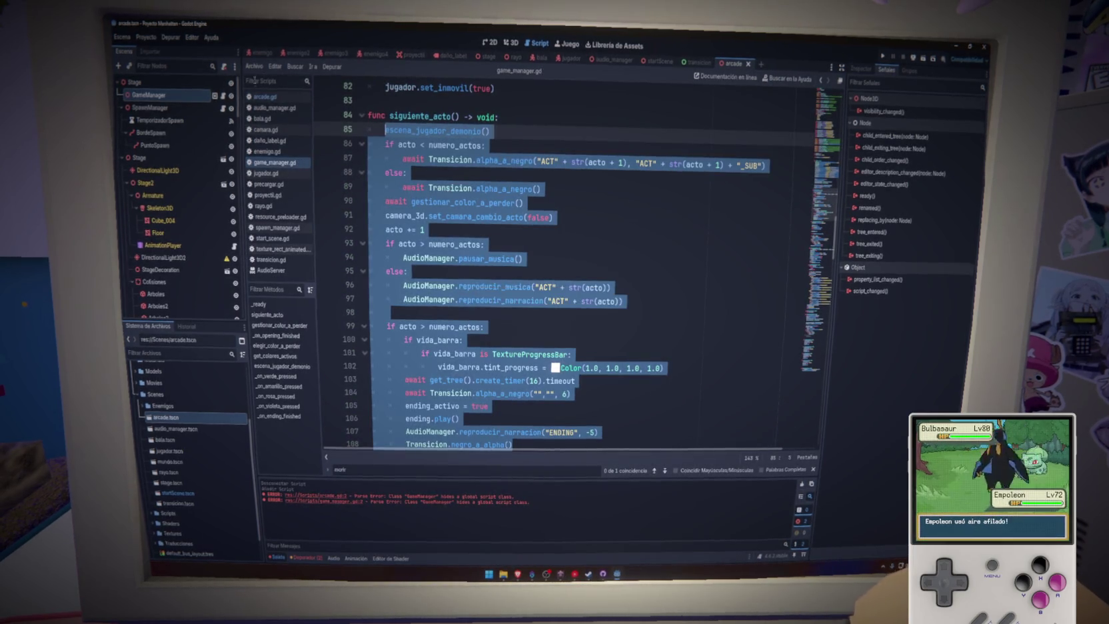
left_click(273, 96)
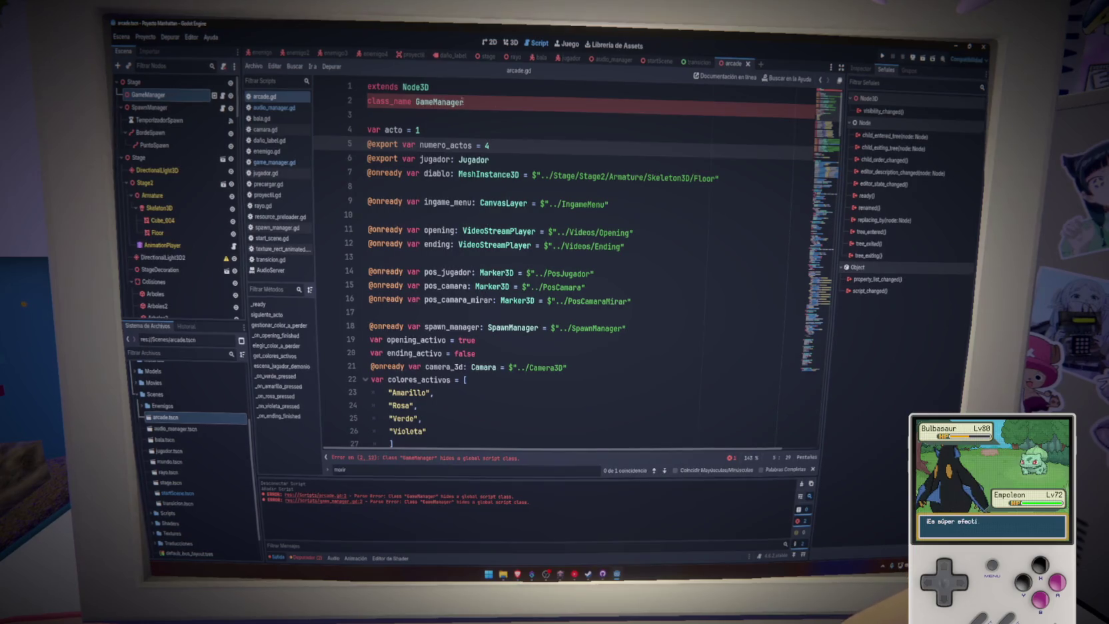
Step: Rename the script's class from GameManager to Arcade and save arcade.gd
double_click(437, 102)
type("Arcad")
key("ctrl+s")
left_click(467, 118)
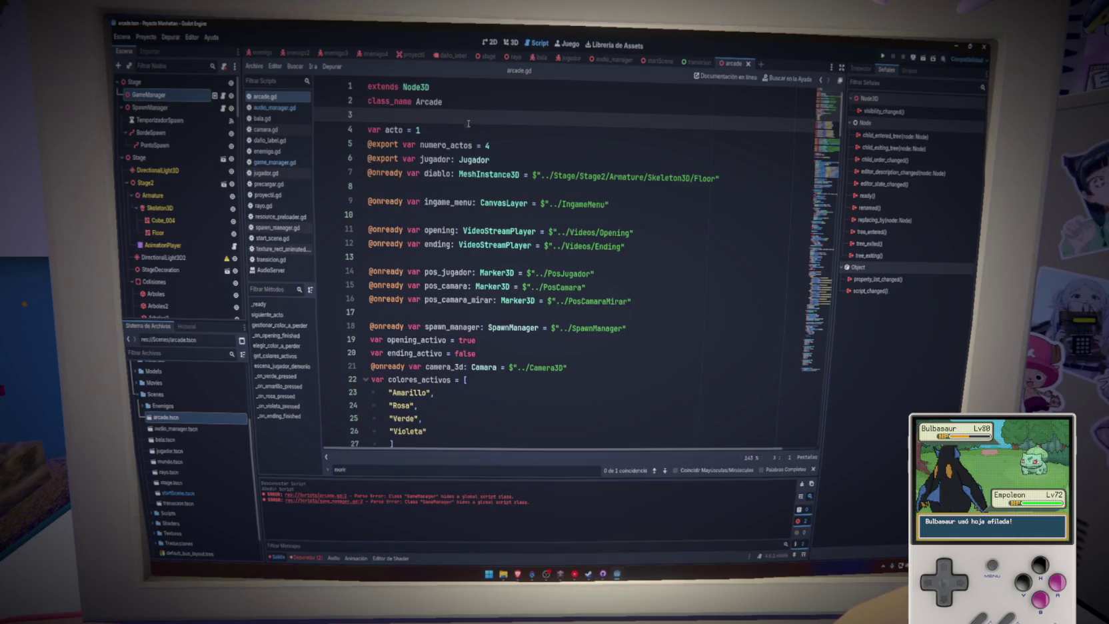
Step: Replace the bodies of siguiente_acto and gestionar_color_a_perder with pass
scroll(481, 240, "down", 9)
scroll(481, 240, "down", 17)
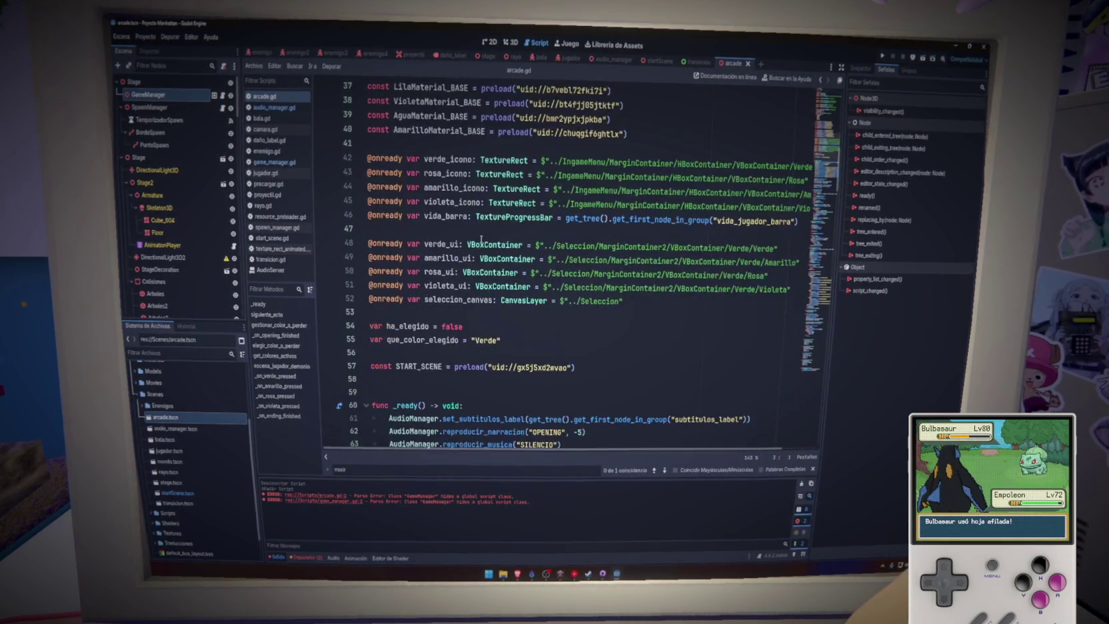
mouse_move(384, 173)
left_mouse_down()
mouse_move(620, 220)
mouse_move(600, 357)
mouse_move(571, 363)
left_mouse_up()
type("pass")
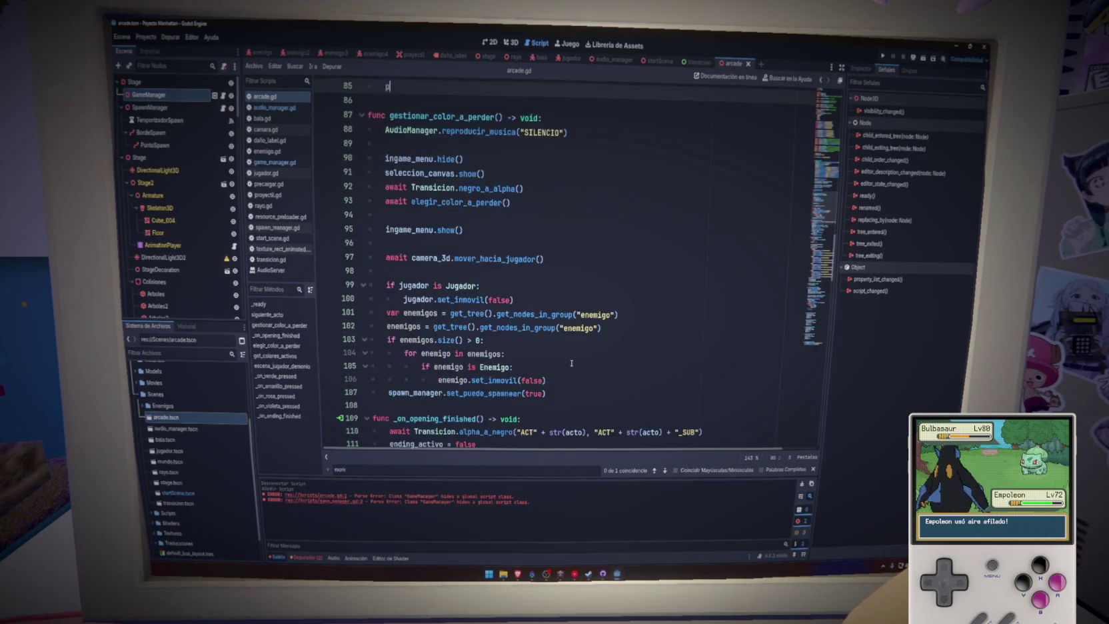
scroll(478, 241, "up", 3)
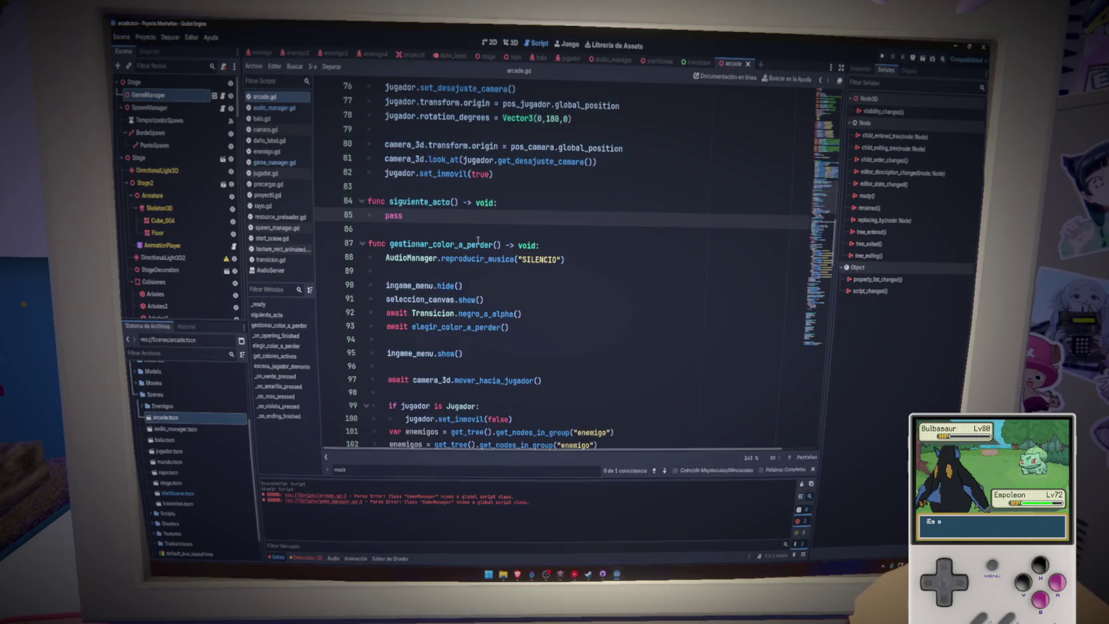
scroll(478, 240, "down", 2)
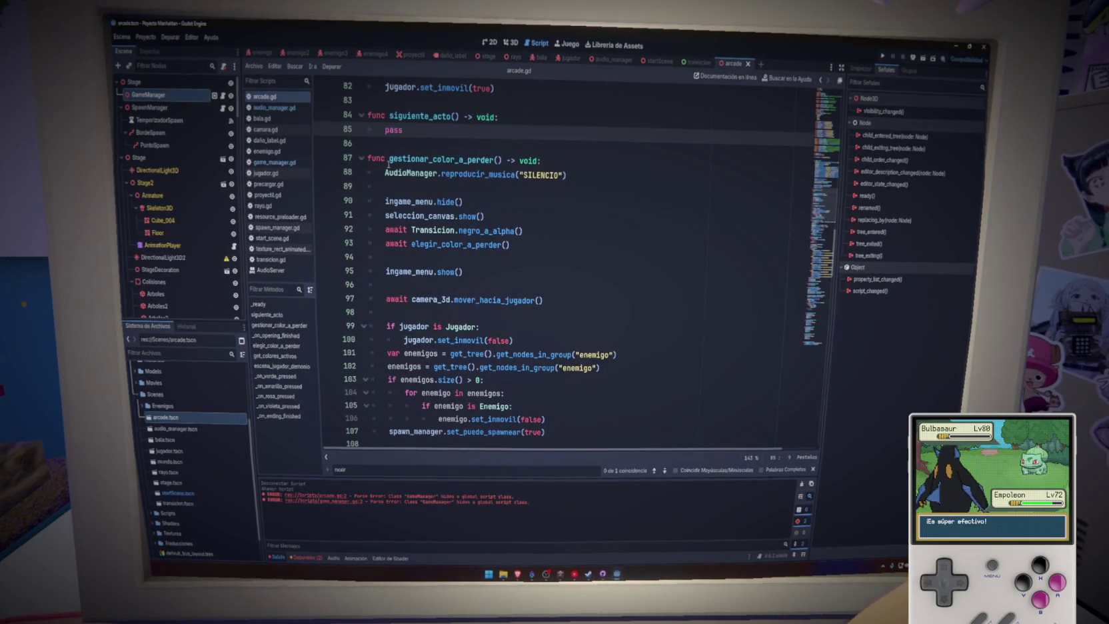
mouse_move(386, 172)
left_mouse_down()
mouse_move(496, 220)
mouse_move(563, 191)
left_mouse_up()
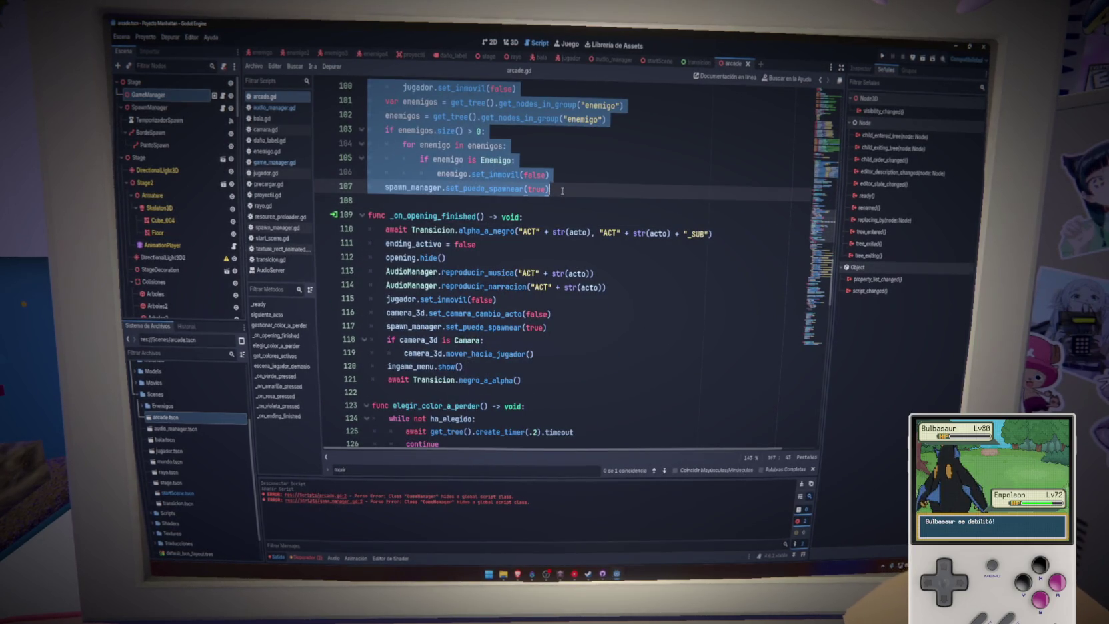
type("pass")
Step: Replace the _on_opening_finished function body with pass
scroll(560, 180, "up", 5)
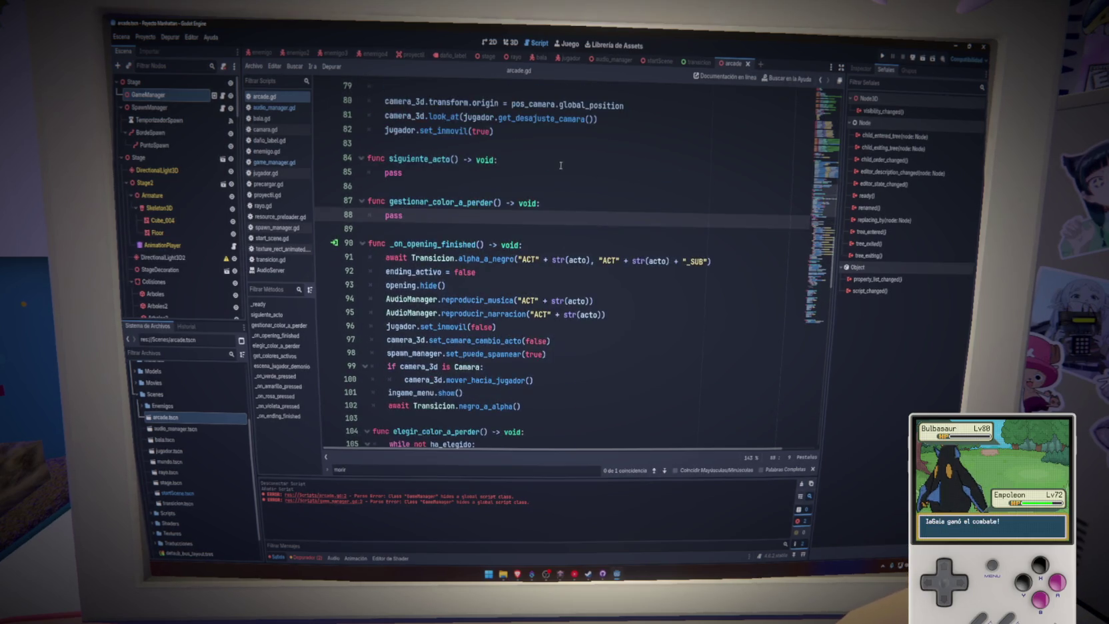
scroll(557, 168, "down", 3)
mouse_move(385, 173)
left_mouse_down()
mouse_move(727, 183)
mouse_move(553, 325)
left_mouse_up()
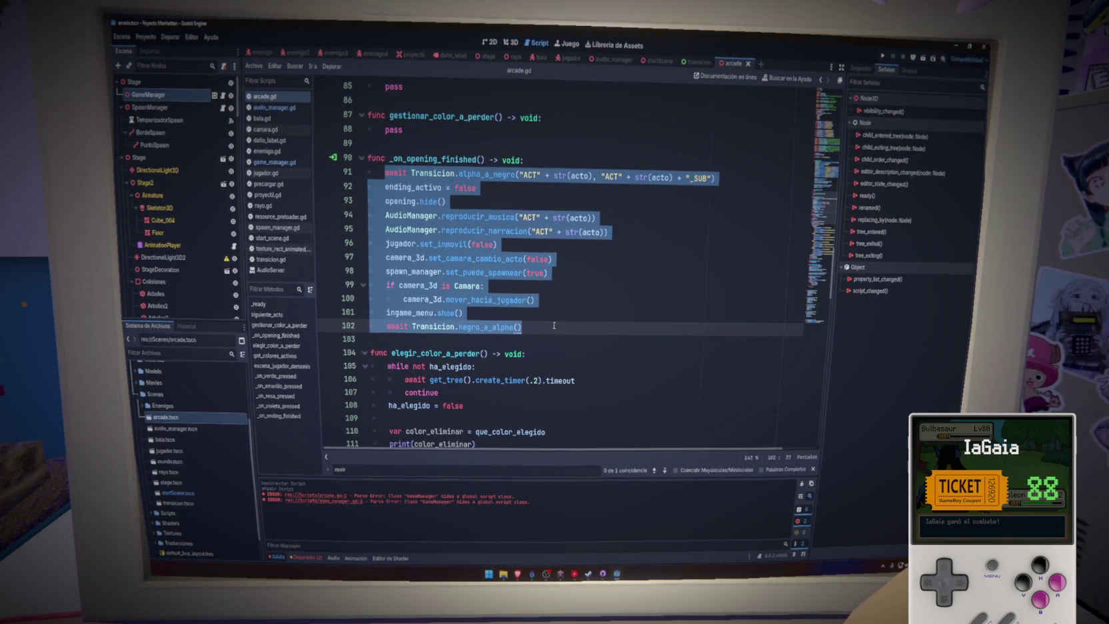
key("BackSpace")
type("pass")
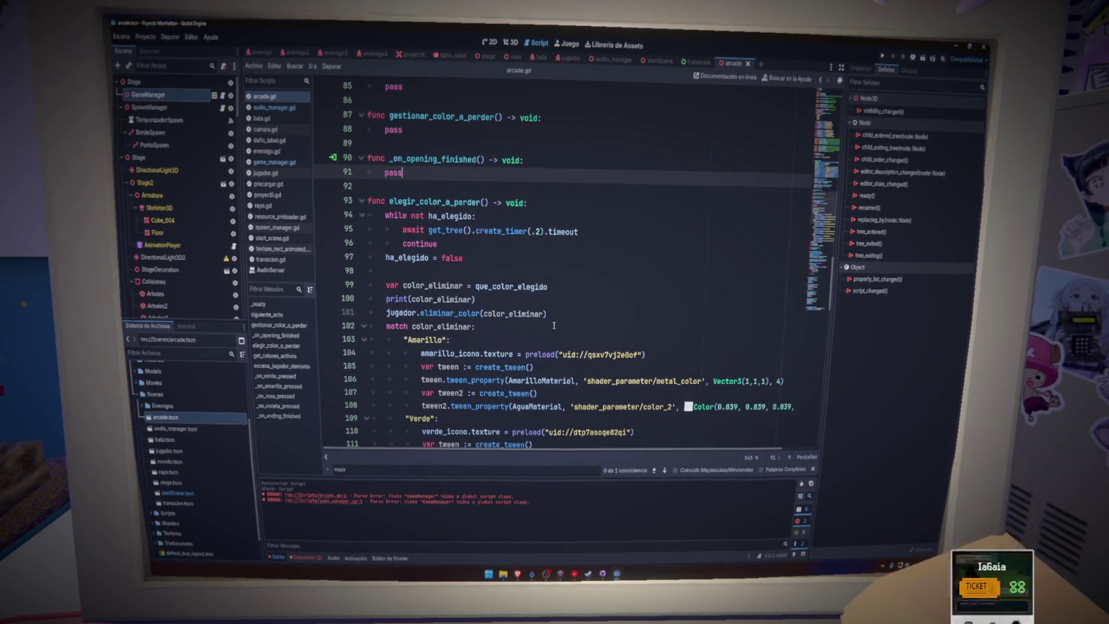
Step: Delete the while-not ha_elegido waiting loop from elegir_color_a_perder
mouse_move(478, 235)
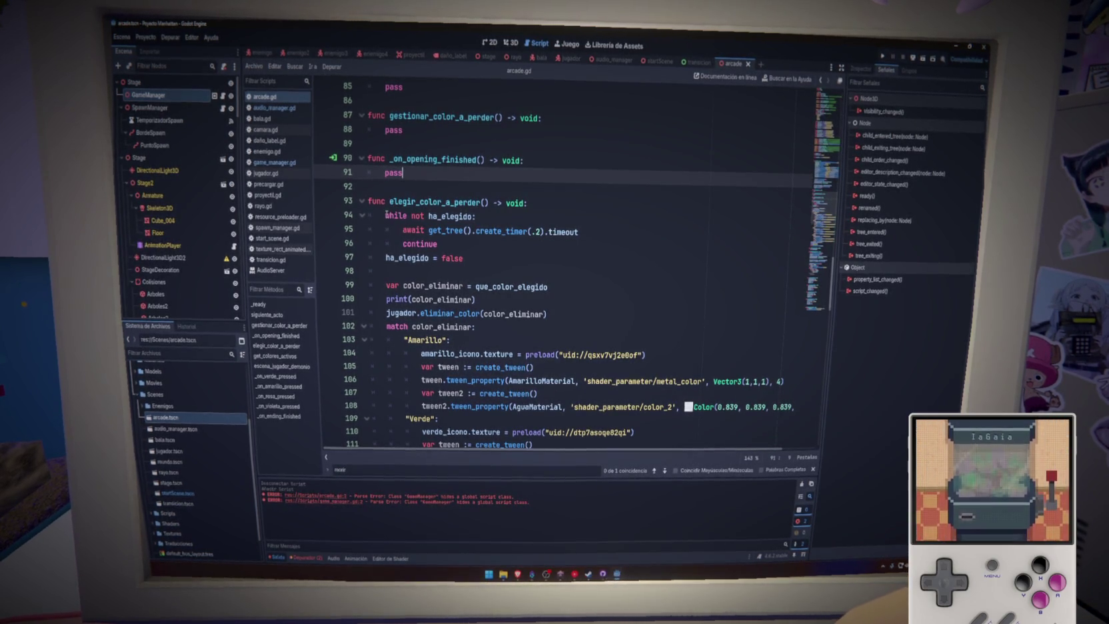
mouse_move(386, 213)
left_mouse_down()
mouse_move(577, 232)
mouse_move(400, 256)
mouse_move(440, 256)
mouse_move(385, 216)
left_mouse_up()
key("Delete")
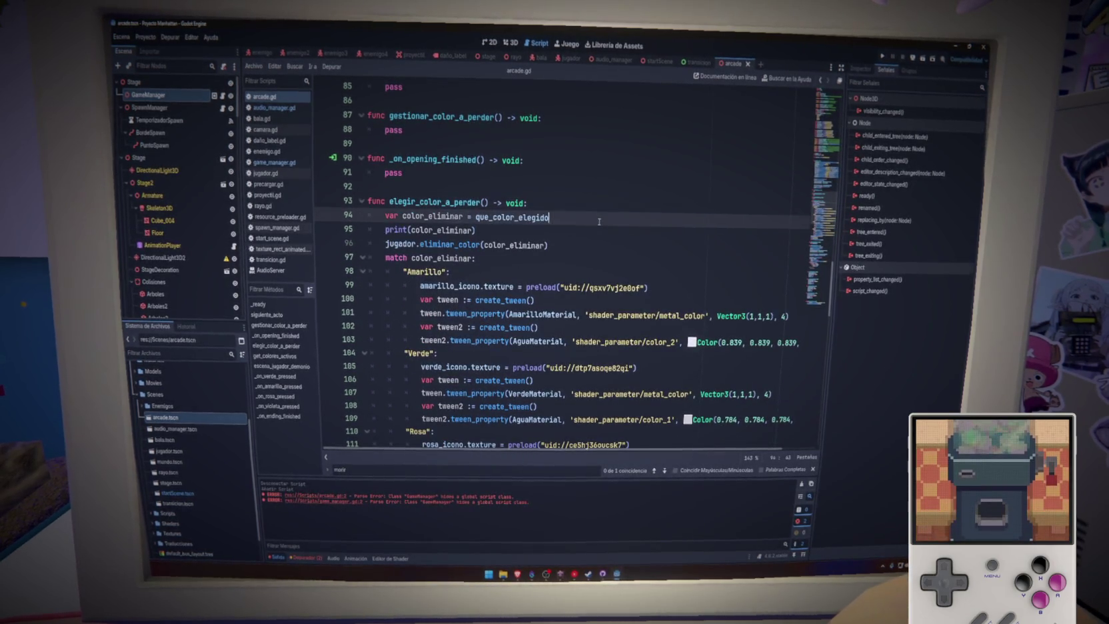
Step: Assign color_eliminar from randf() instead of que_color_elegido, then save the script
double_click(506, 218)
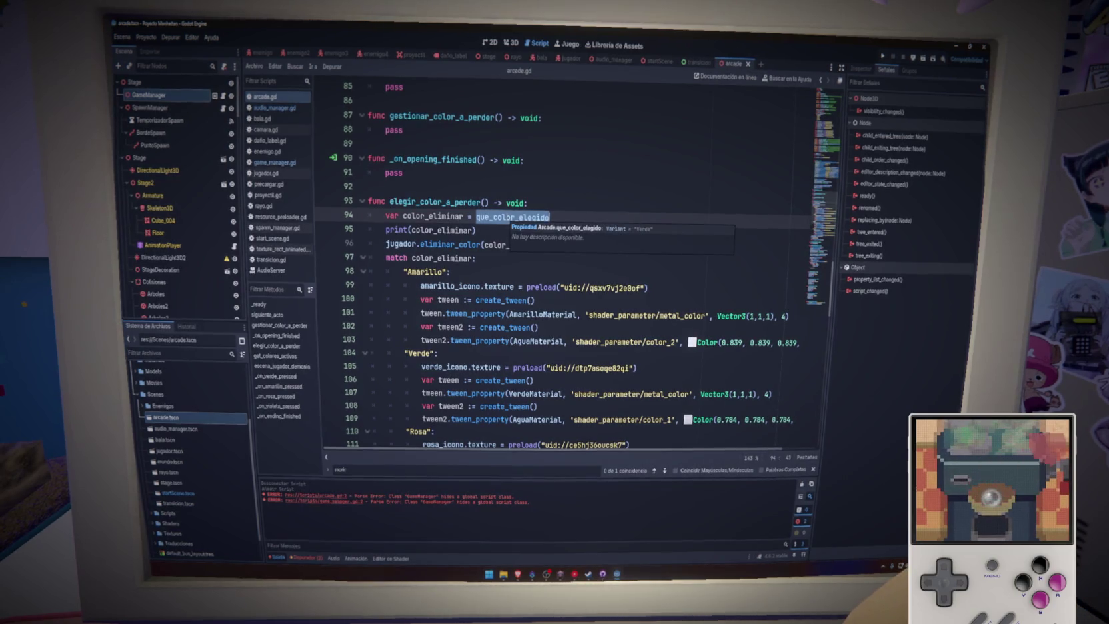
key("BackSpace")
type("rand")
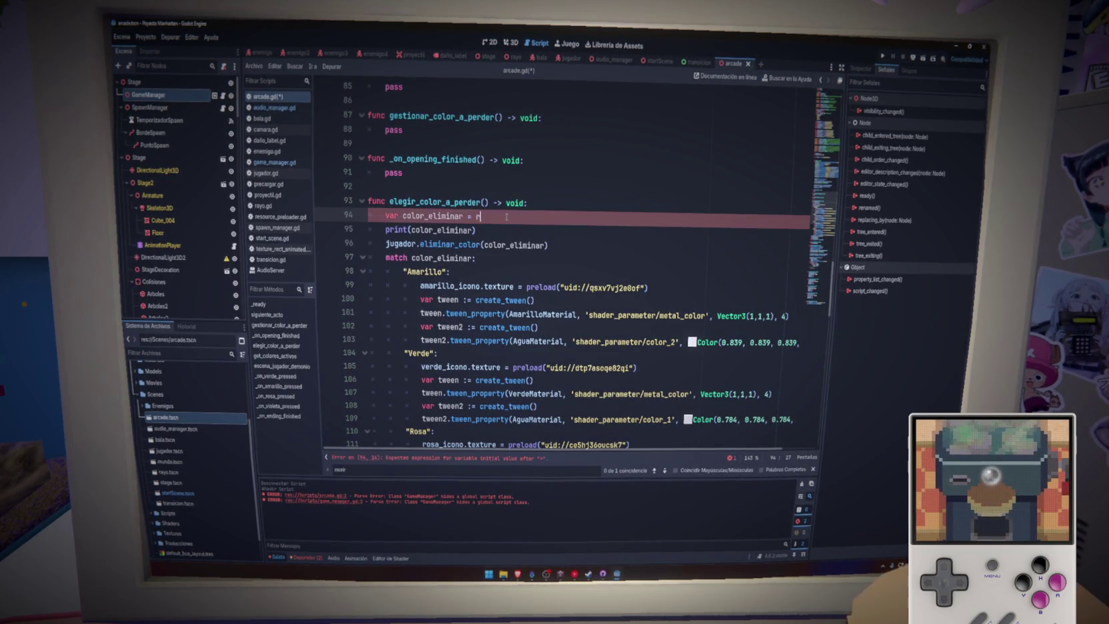
key("Return")
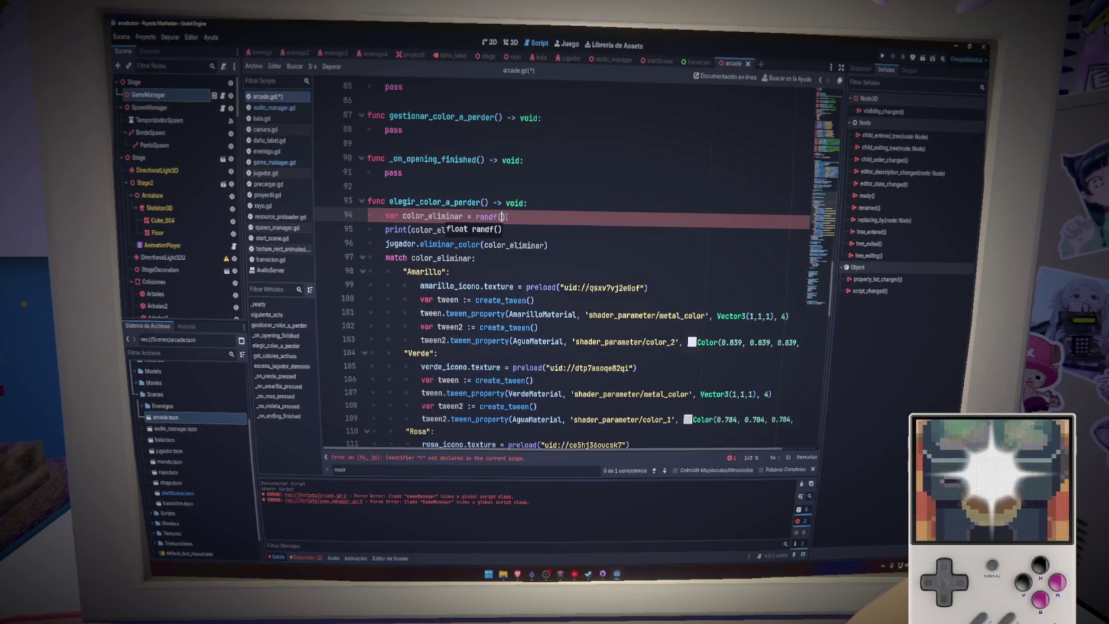
key("ctrl+s")
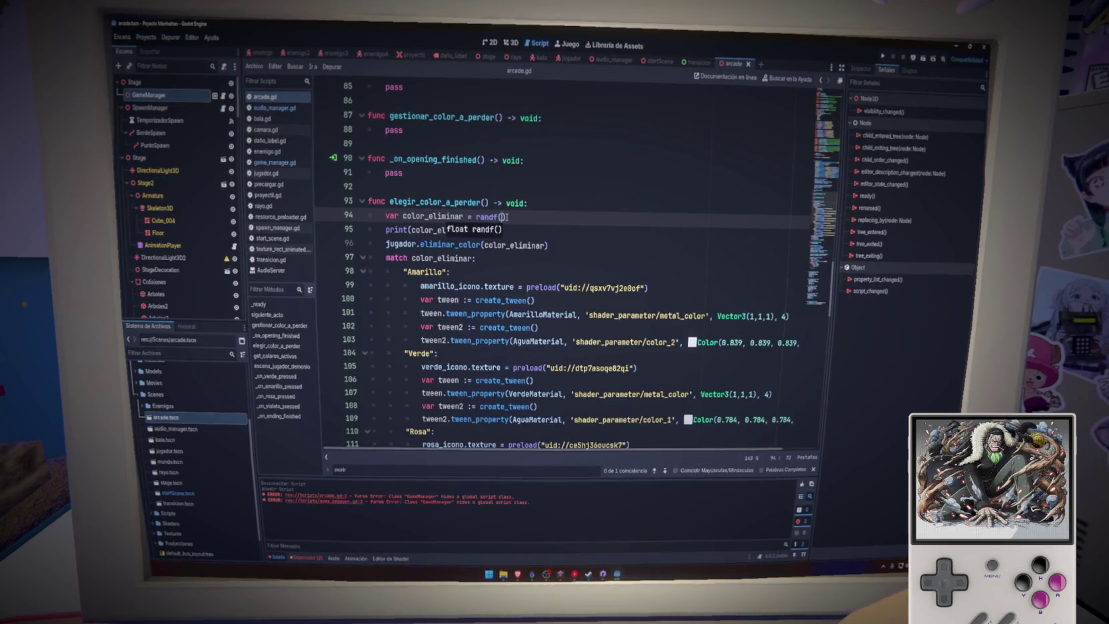
scroll(507, 216, "up", 10)
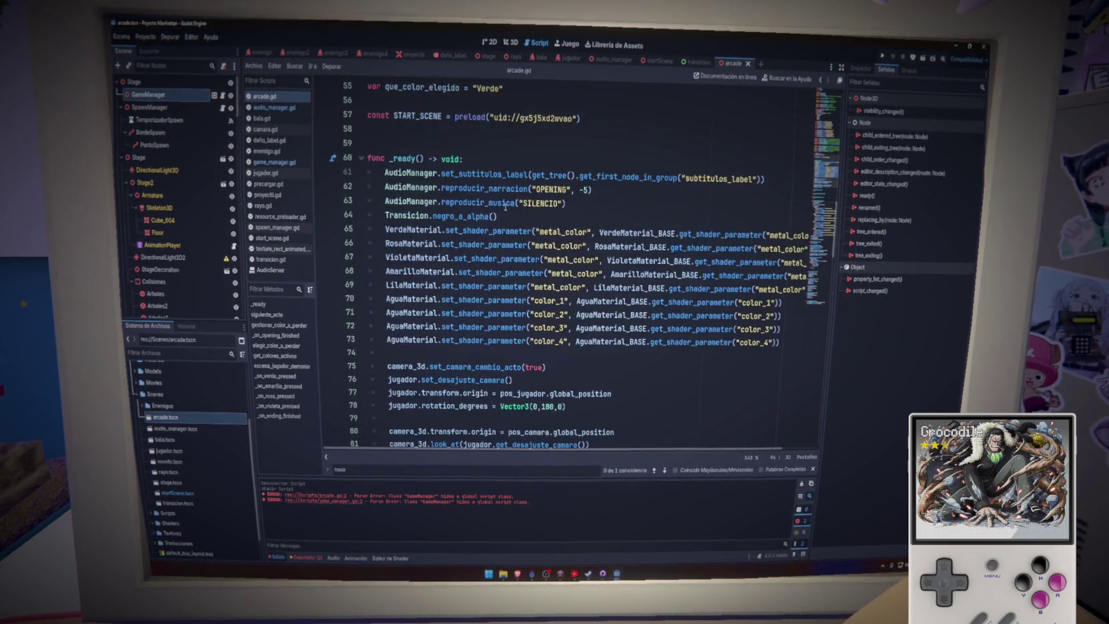
scroll(505, 207, "down", 8)
scroll(504, 206, "down", 5)
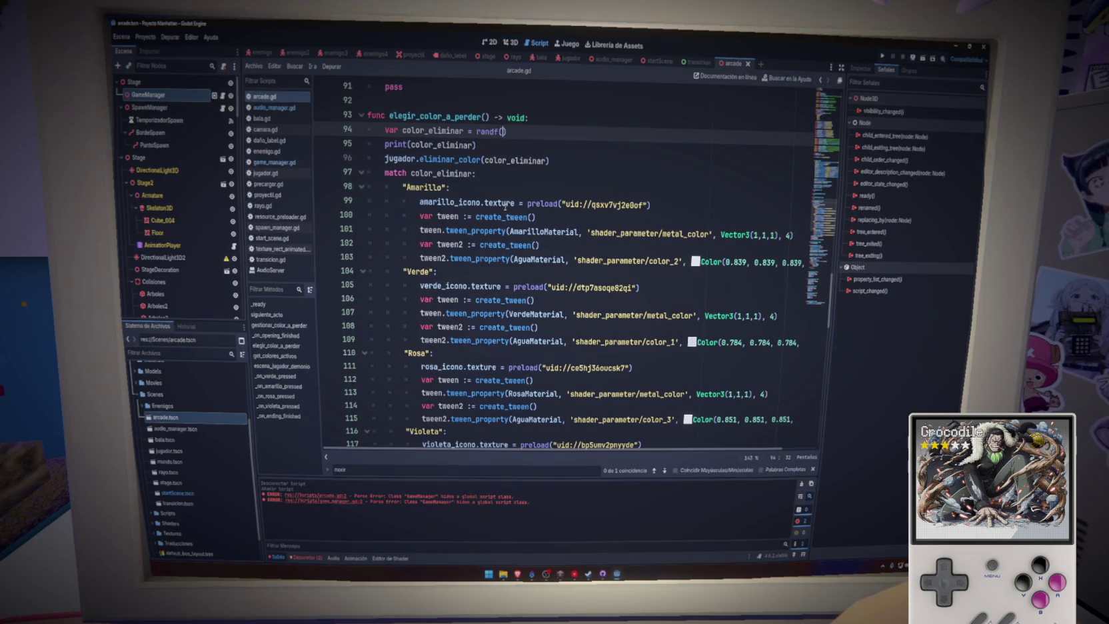
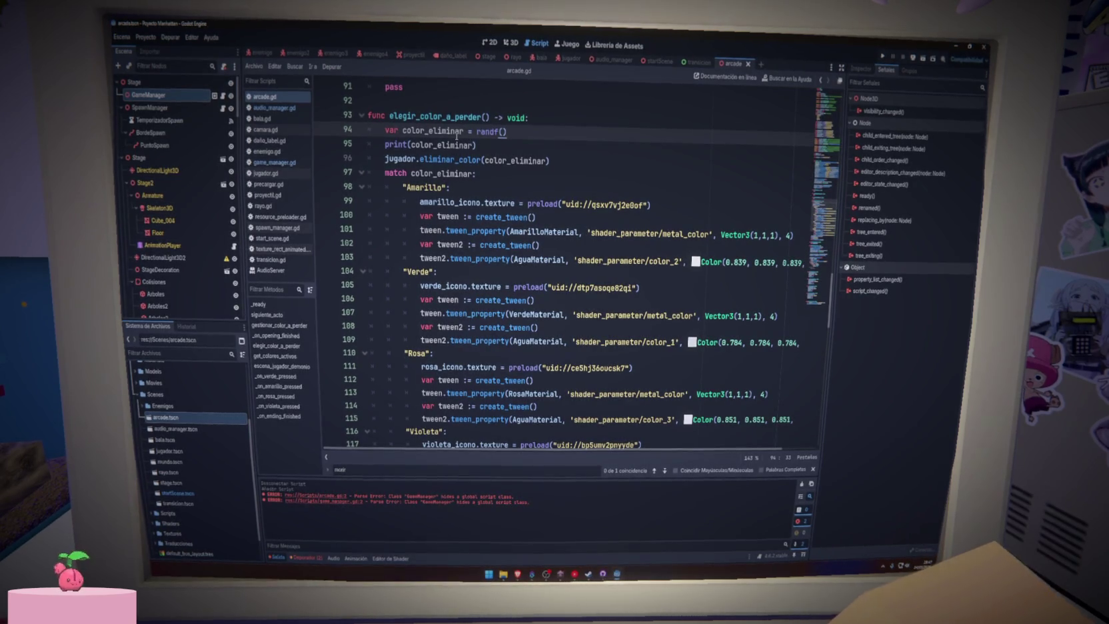
Step: Replace the color-matching body of elegir_color_a_perder with a bare pass
mouse_move(388, 129)
left_mouse_down()
mouse_move(466, 175)
mouse_move(560, 262)
mouse_move(591, 271)
left_mouse_up()
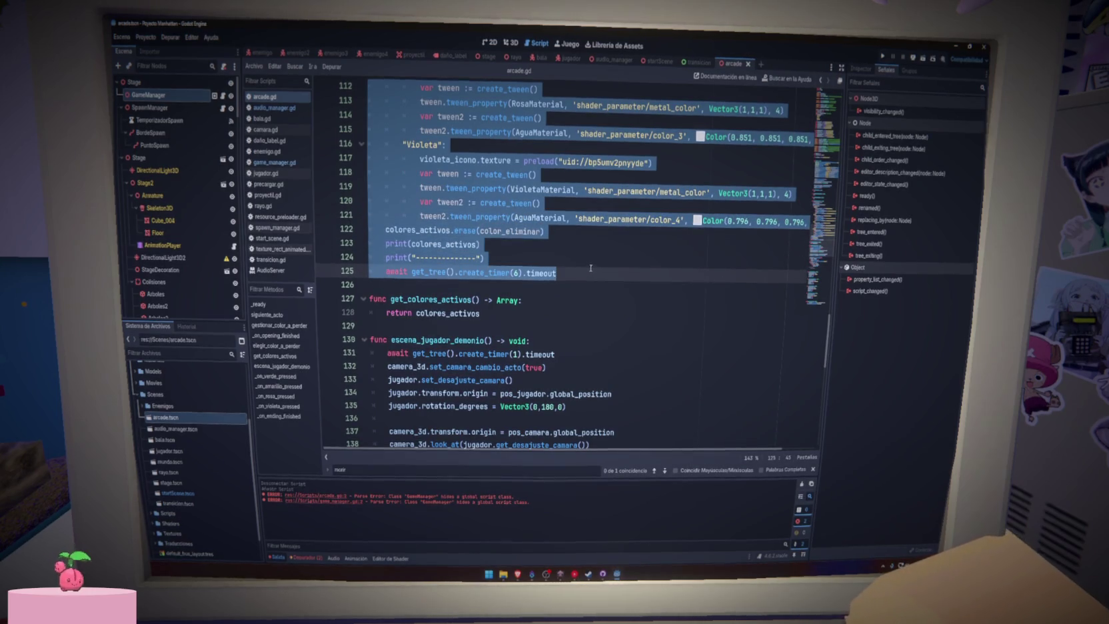
key("BackSpace")
type("ss")
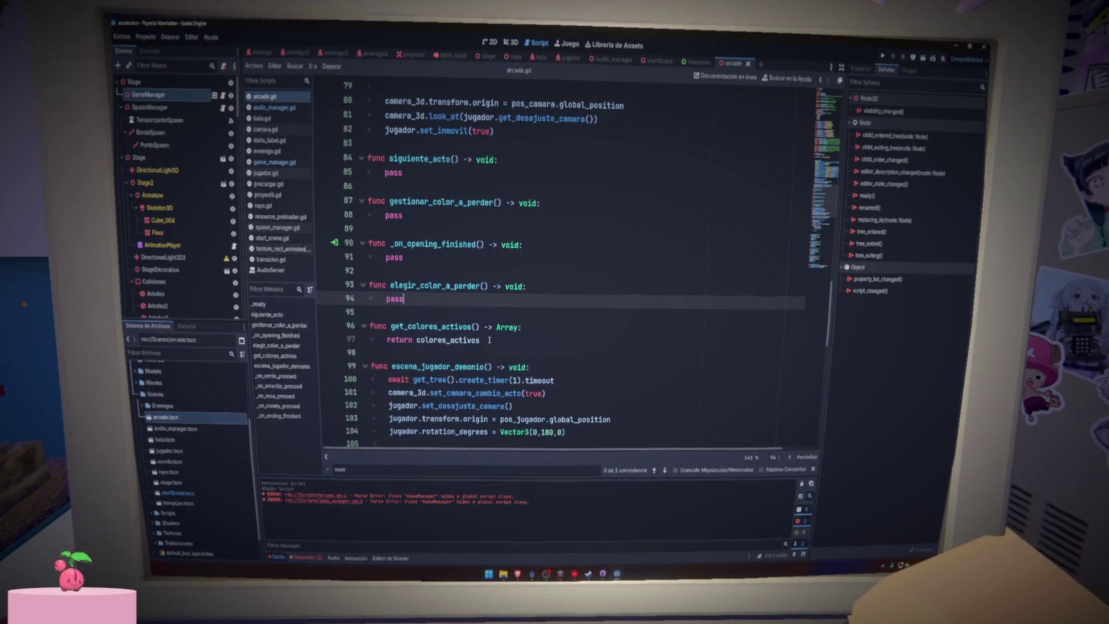
Step: Delete the entire _on_ending_finished function (lines 144–148) from arcade.gd
scroll(489, 340, "down", 4)
double_click(437, 202)
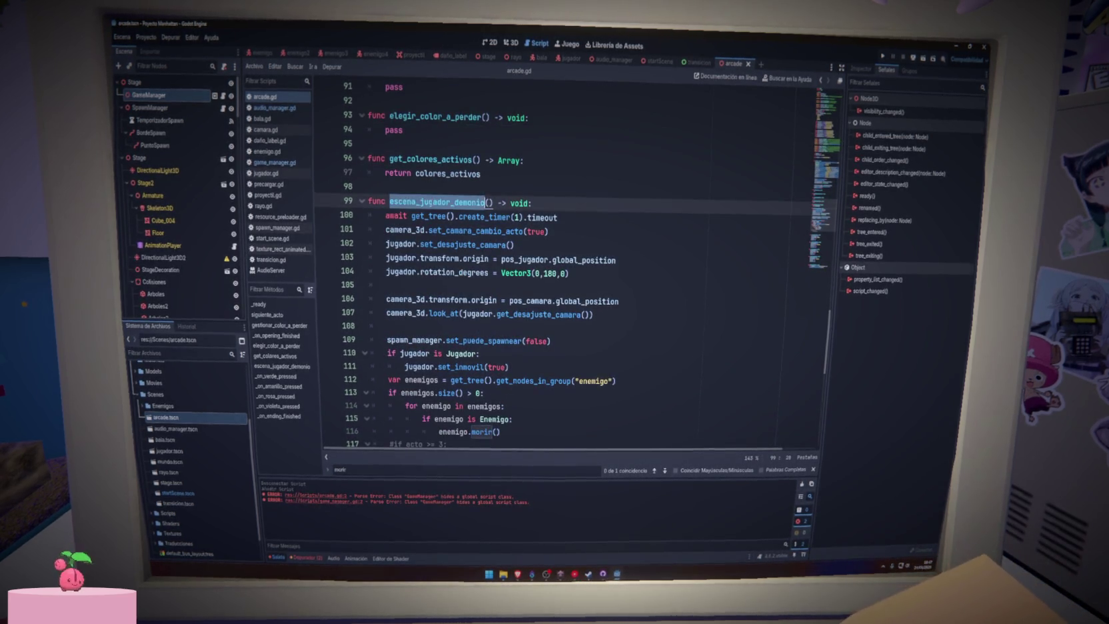
scroll(424, 248, "down", 7)
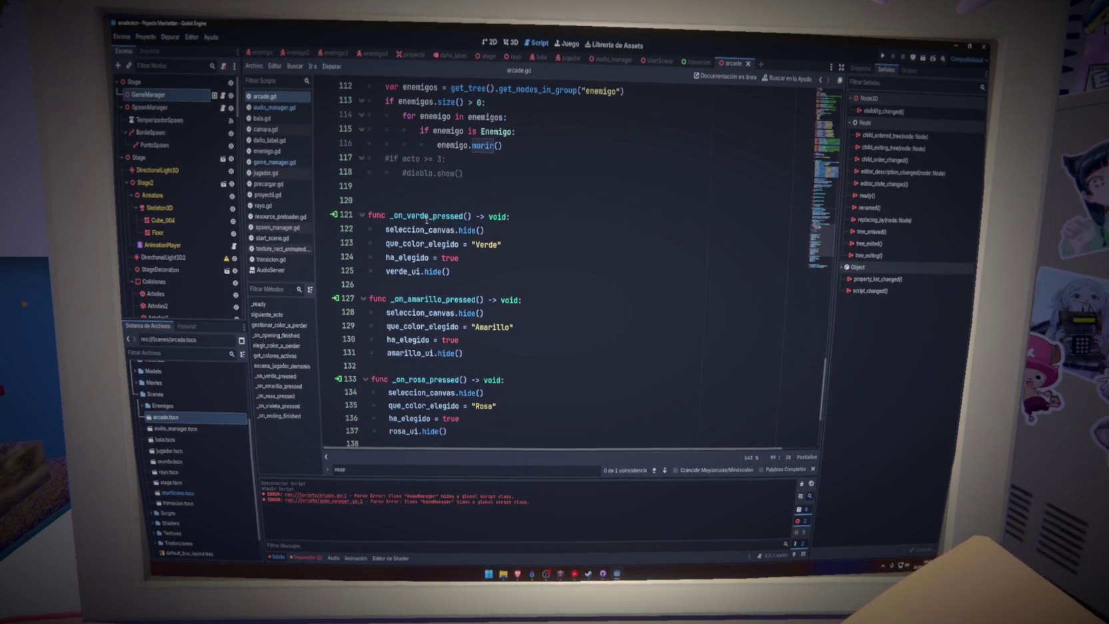
double_click(427, 215)
scroll(435, 248, "down", 4)
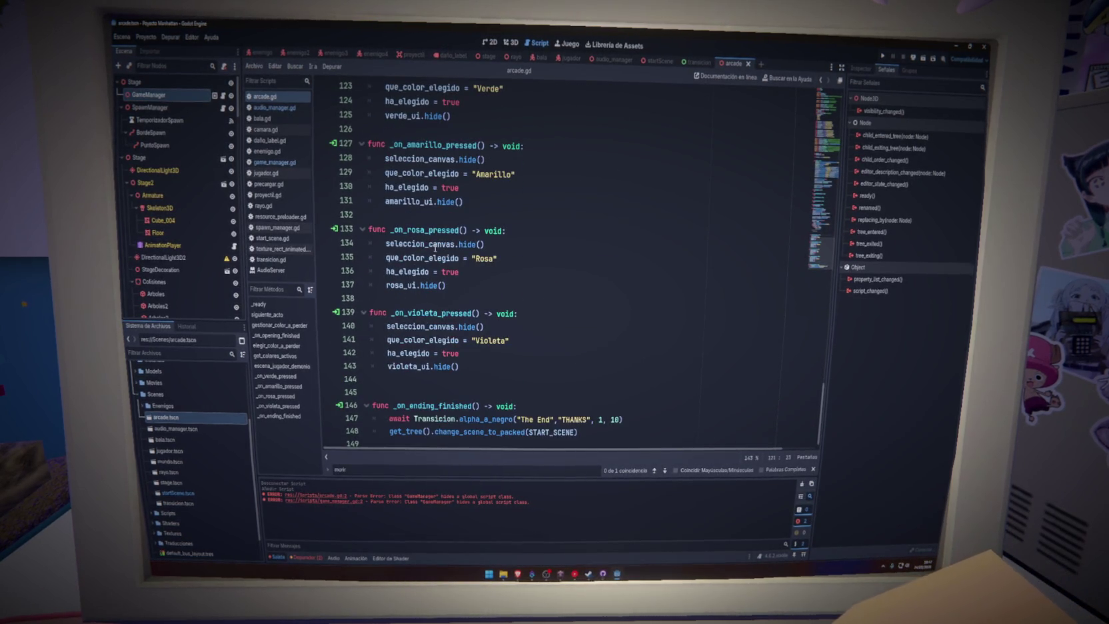
left_click(510, 379)
left_click_drag(605, 432, 358, 377)
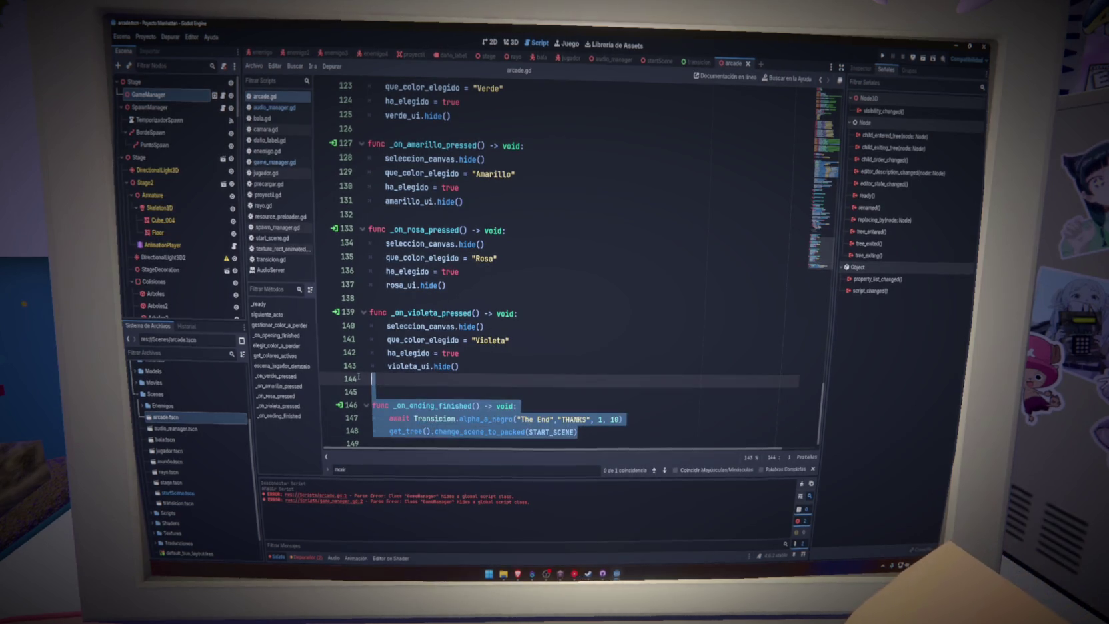
key("BackSpace")
key("BackSpace")
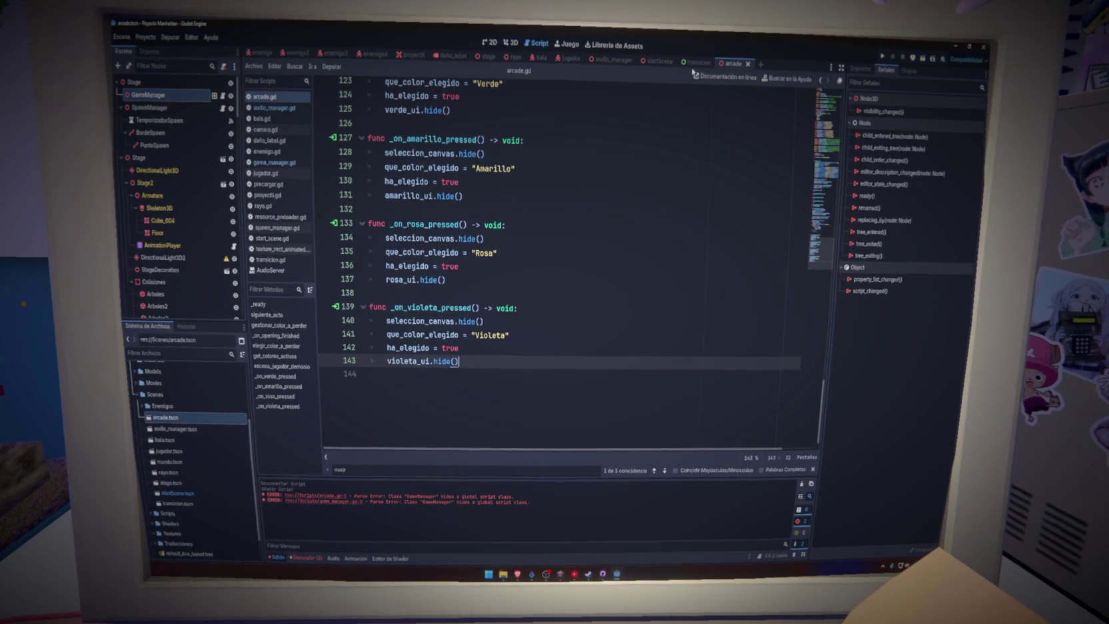
Step: In start_scene.gd, add a preload constant ARCADE for arcade.tscn
left_click(275, 238)
scroll(513, 310, "up", 20)
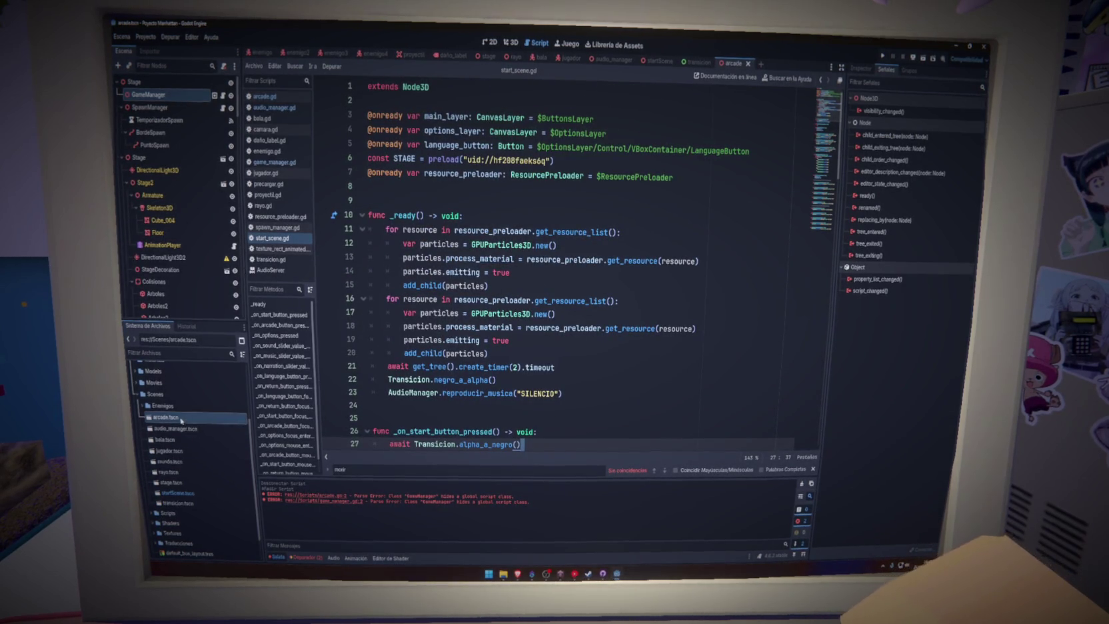
mouse_move(181, 420)
left_mouse_down()
mouse_move(583, 200)
mouse_move(510, 200)
left_mouse_up()
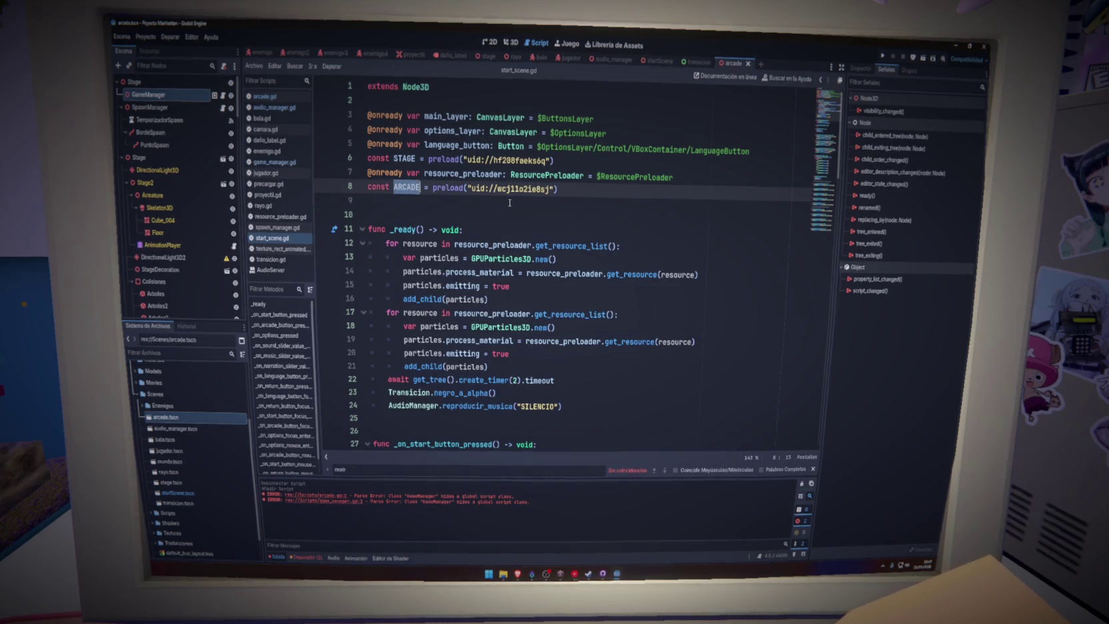
left_click_drag(822, 169, 824, 134)
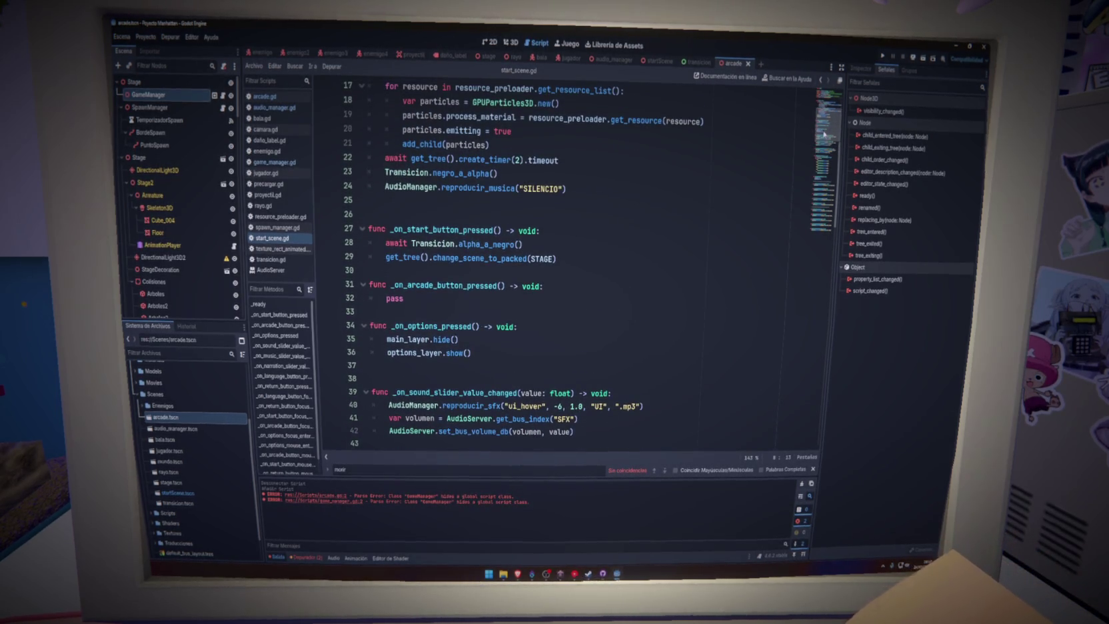
Step: Copy the start handler's fade and scene-change lines into _on_arcade_button_pressed, replacing pass
left_click(463, 297)
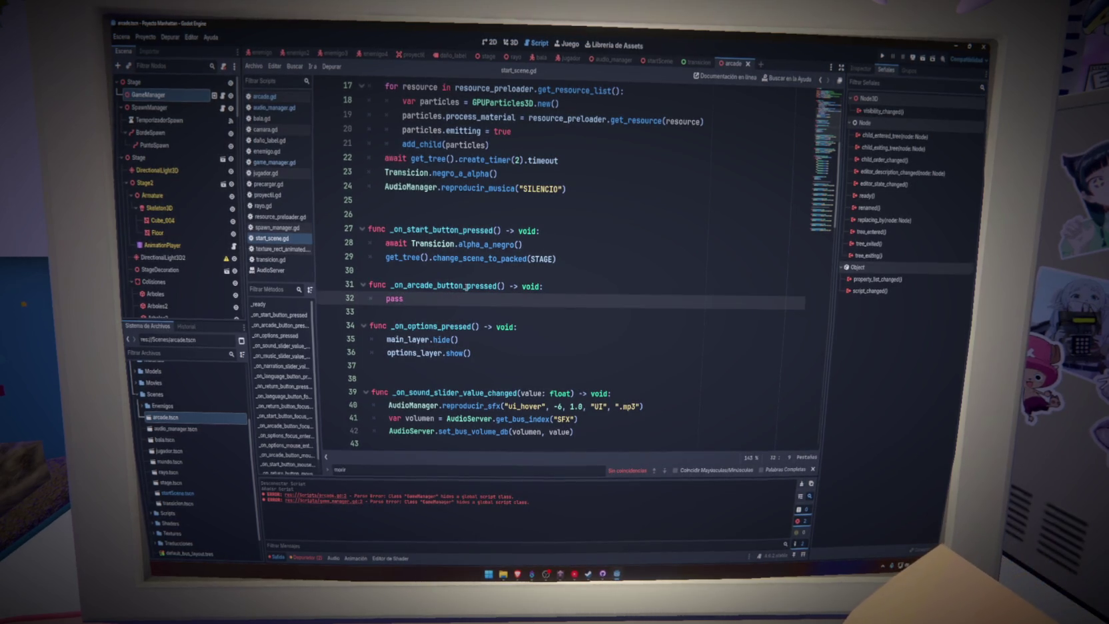
key("Return")
type("ARCADE")
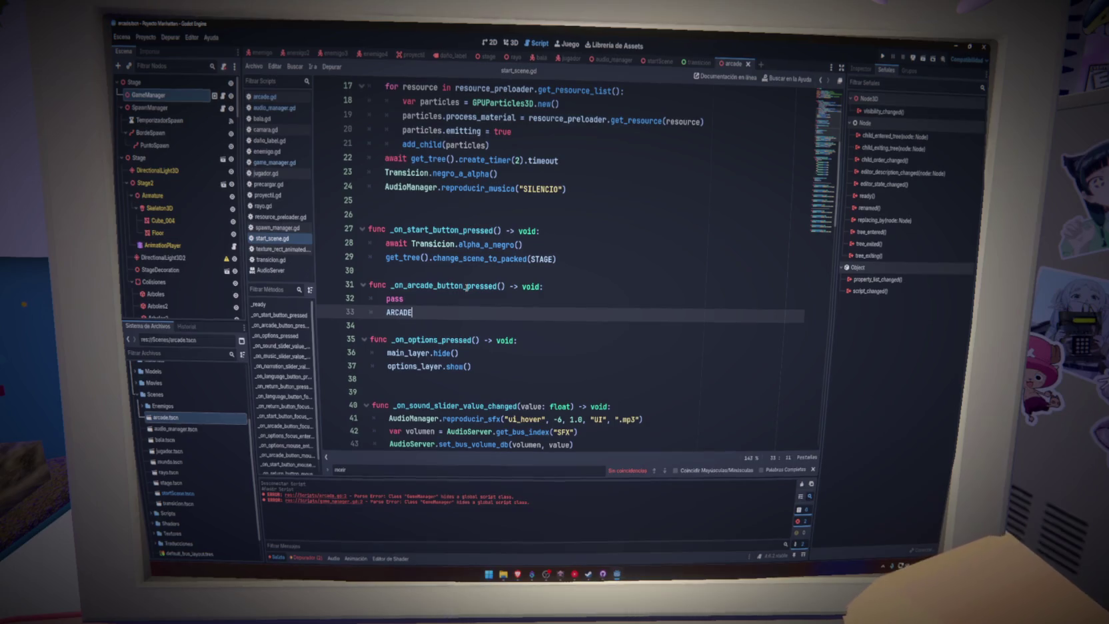
left_click_drag(557, 259, 387, 244)
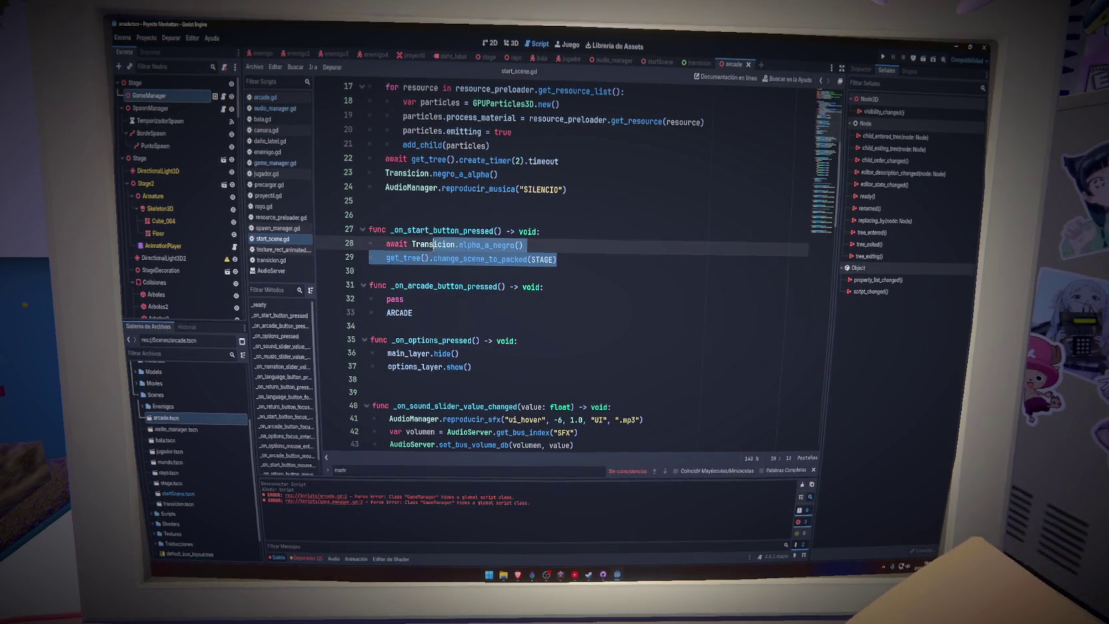
key("ctrl+c")
double_click(394, 299)
key("ctrl+v")
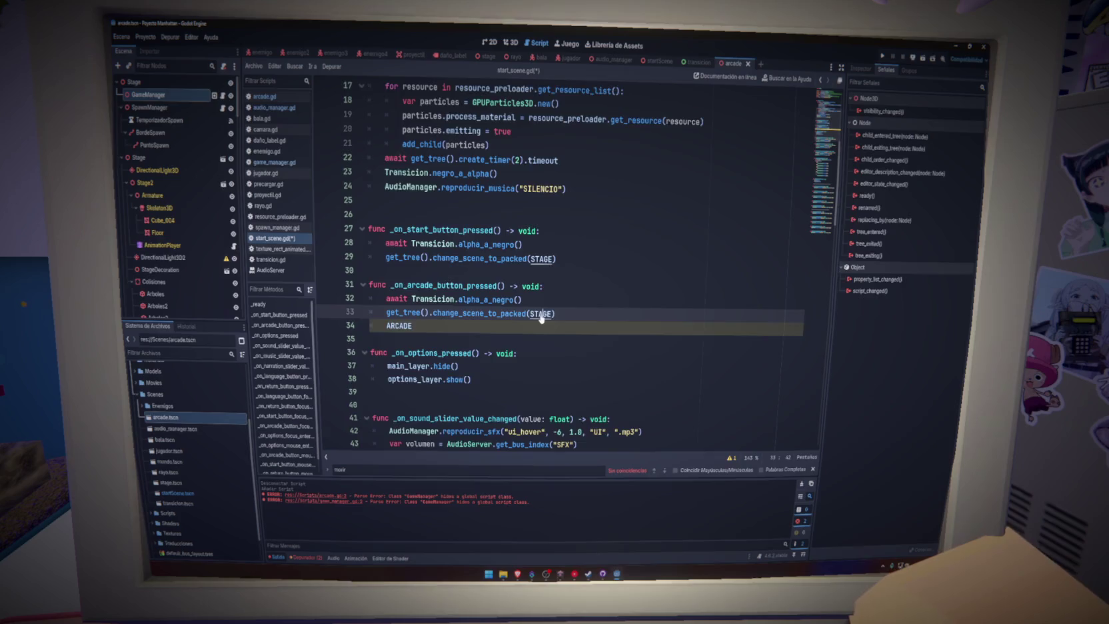
Step: Swap STAGE for ARCADE in the copied scene-change line and run the game
key("ctrl+z")
key("ctrl+z")
key("ctrl+z")
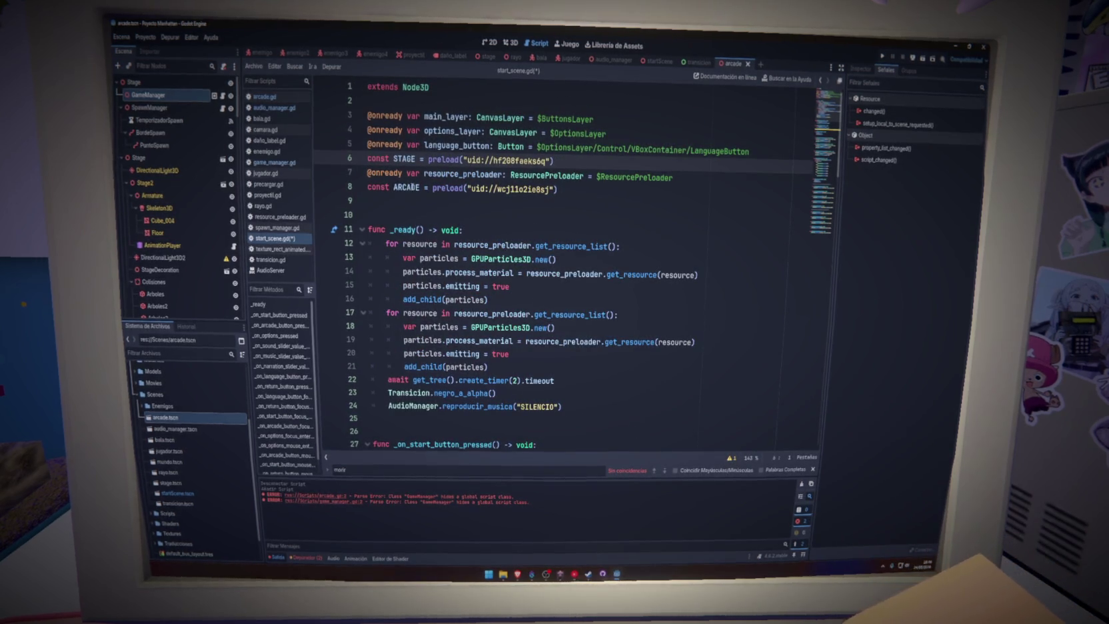
double_click(411, 188)
key("ctrl+f")
key("Return")
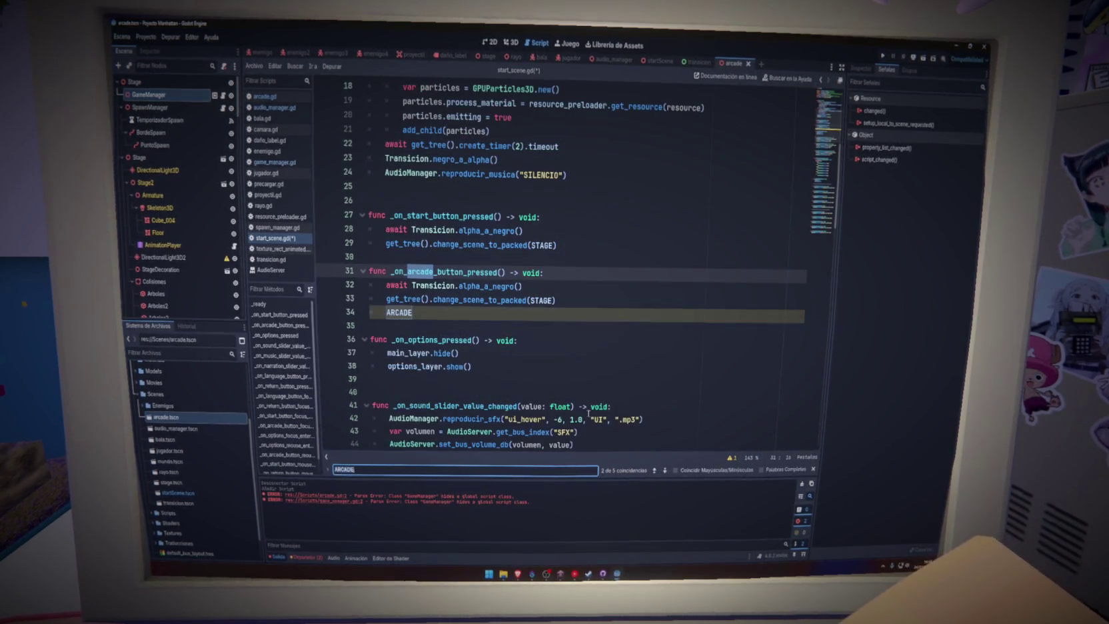
left_click(452, 324)
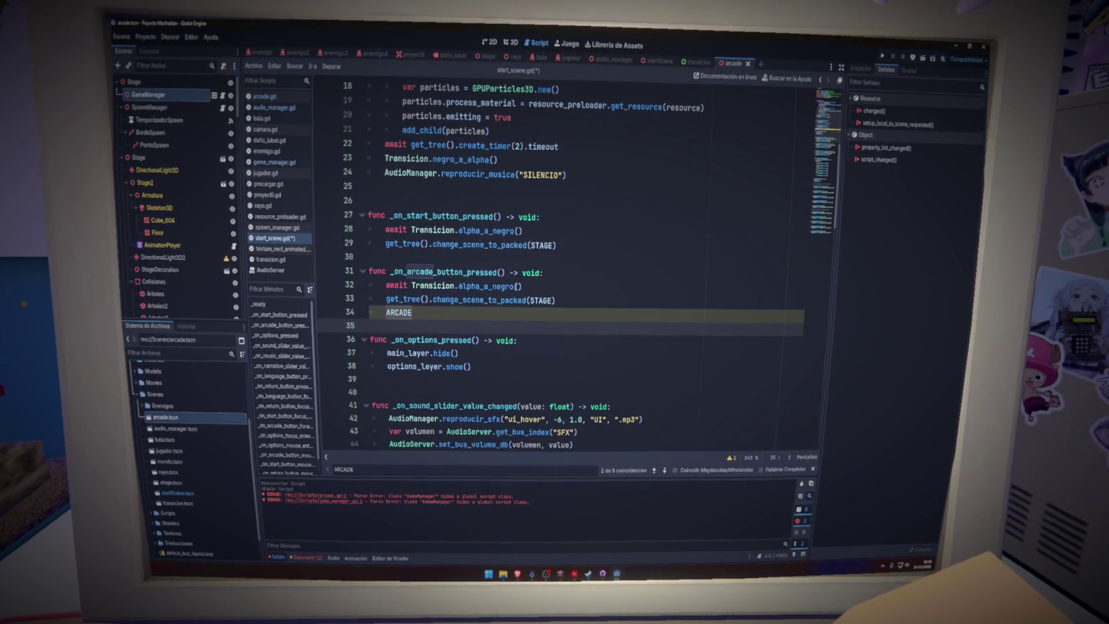
double_click(540, 300)
key("ctrl+v")
key("ctrl+shift+k")
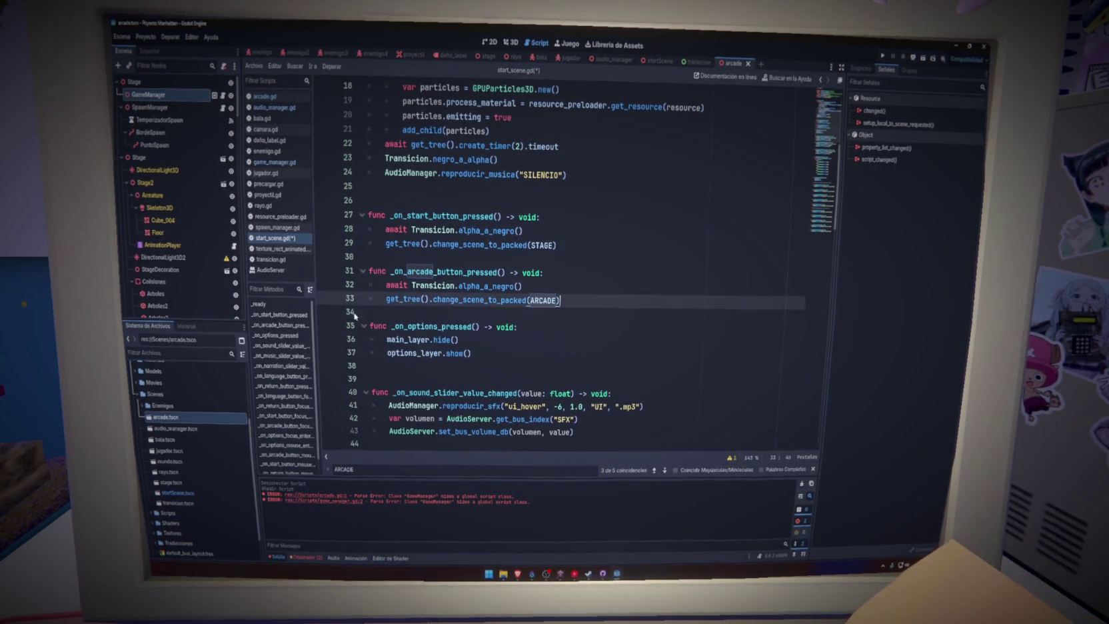
key("F5")
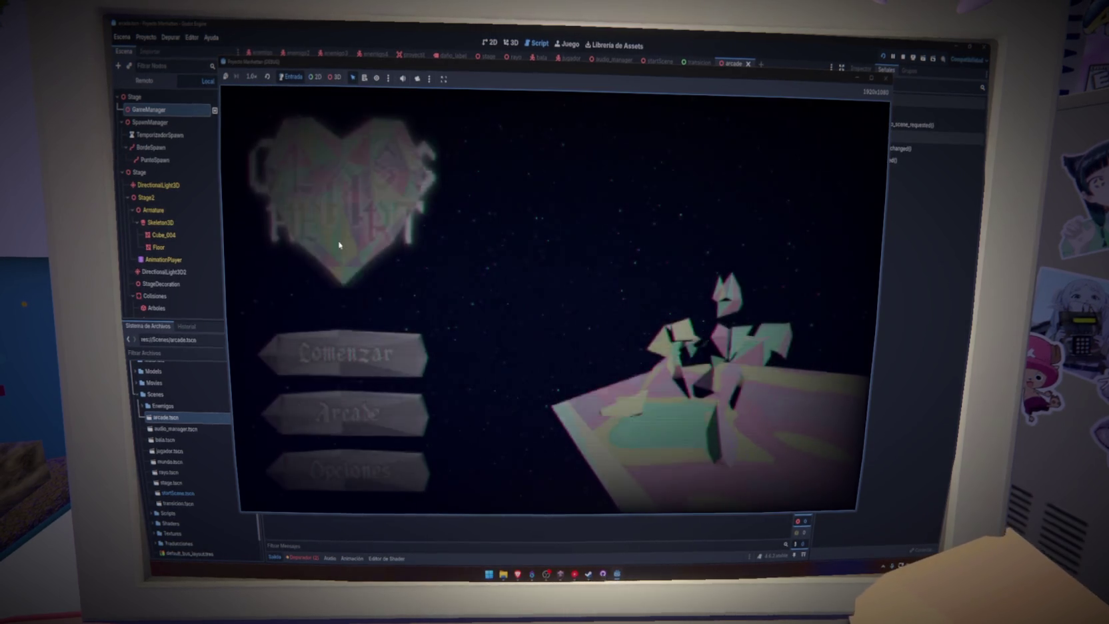
Step: Try Arcade mode in the running game, then stop it with GameManager selected
left_click(339, 419)
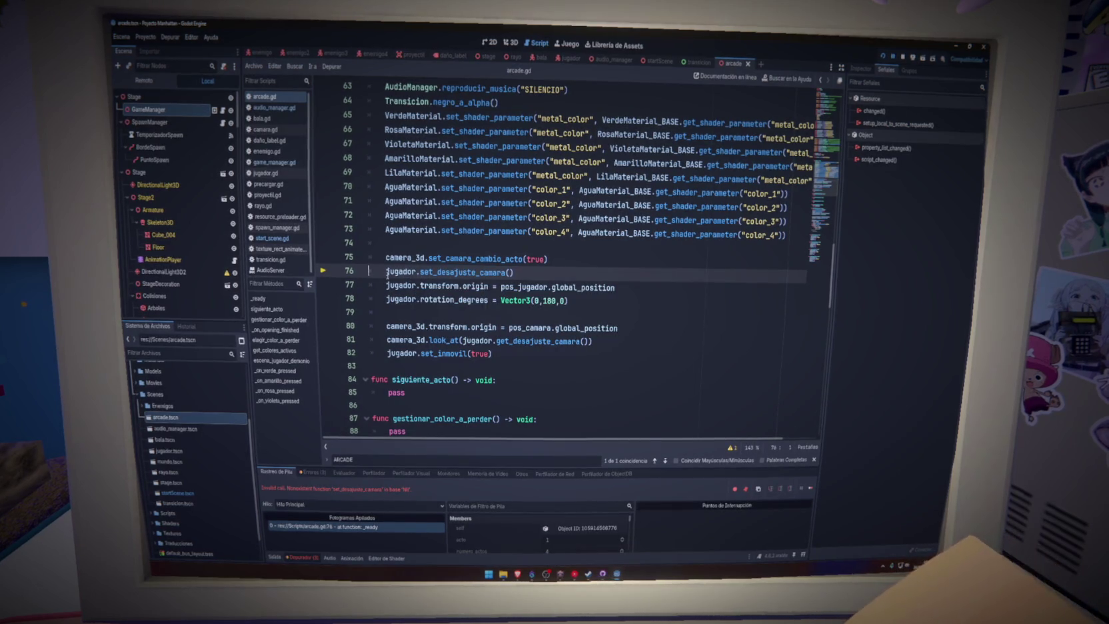
left_click(177, 112)
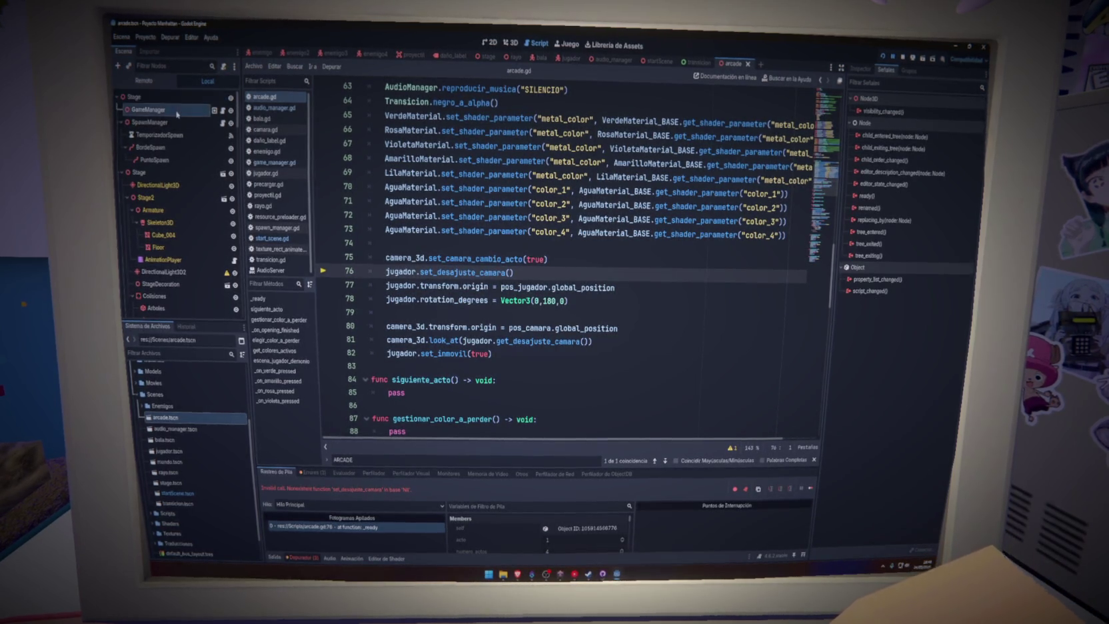
left_click(869, 71)
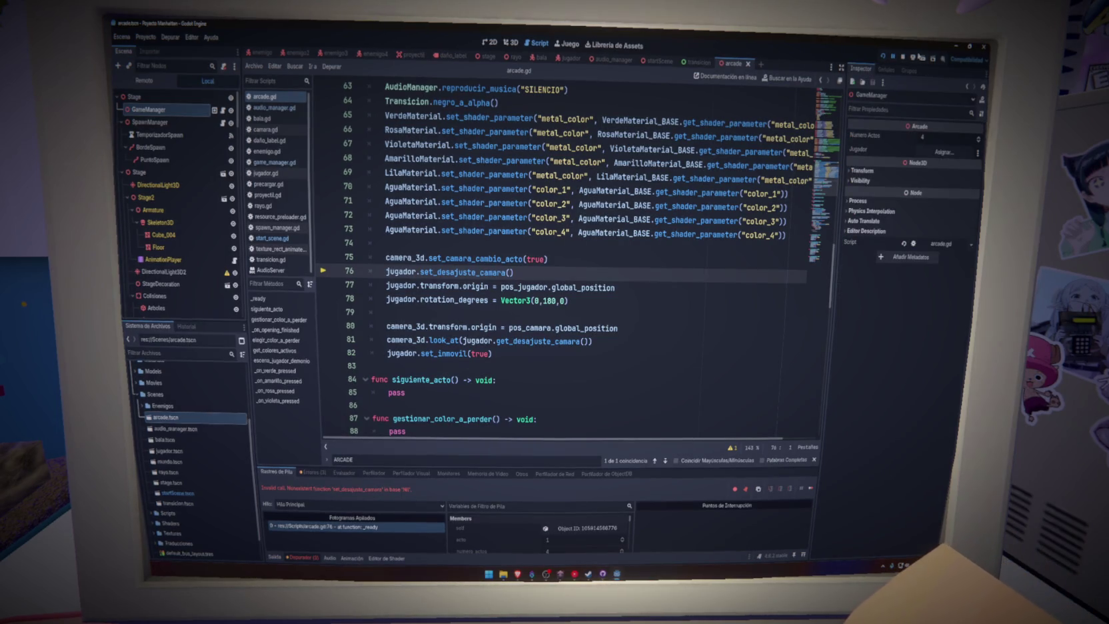
left_click(904, 59)
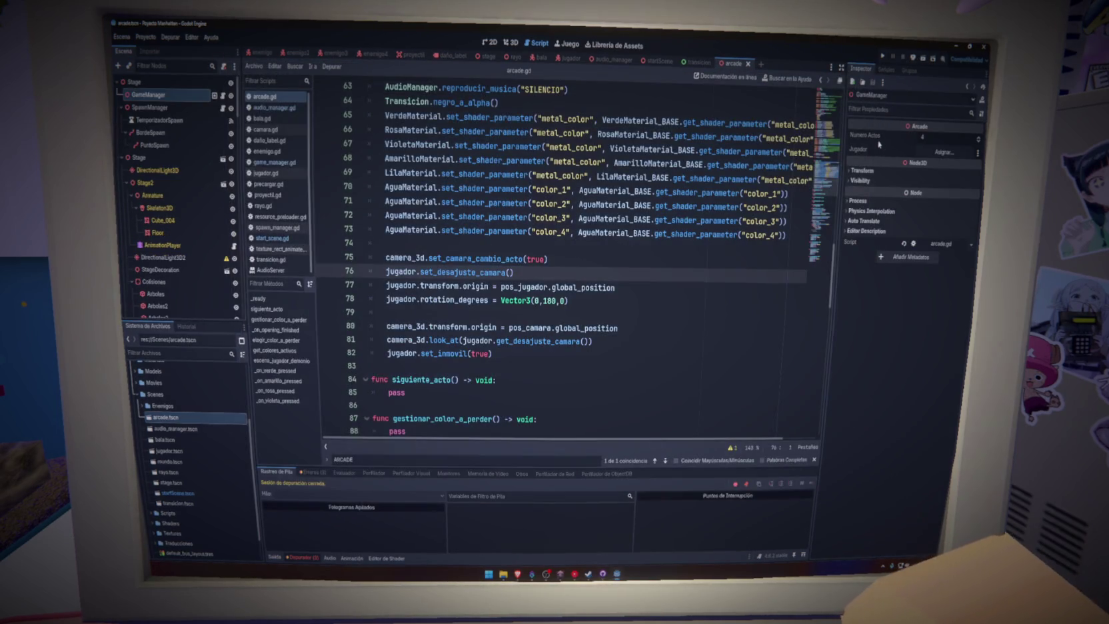
Step: Assign the Jugador node to GameManager's Jugador property and retest Arcade mode
scroll(186, 244, "down", 10)
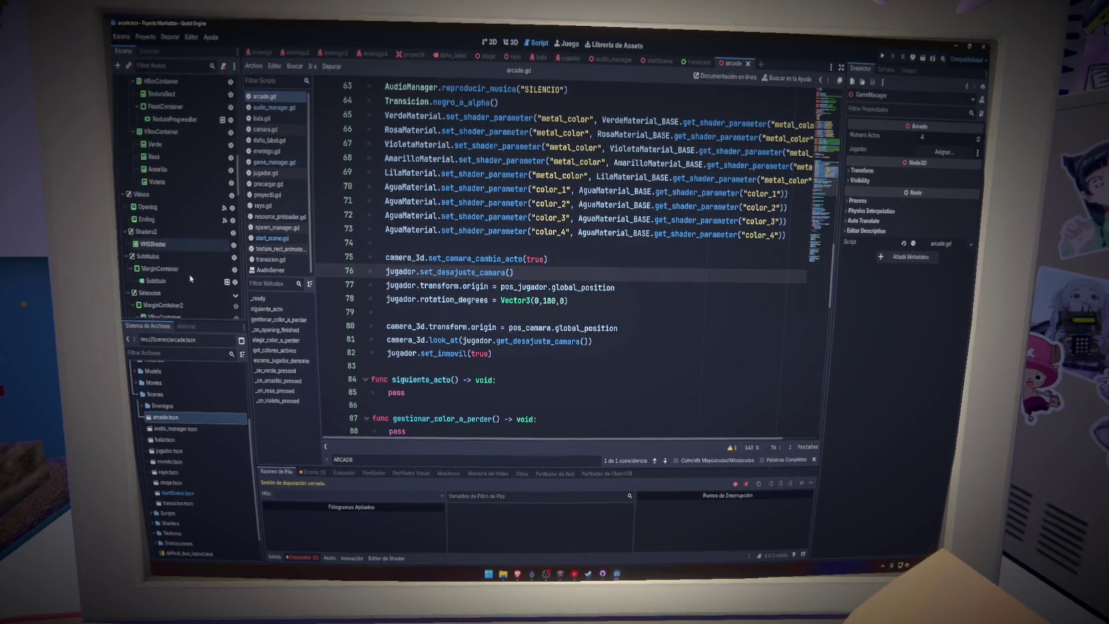
scroll(189, 277, "down", 3)
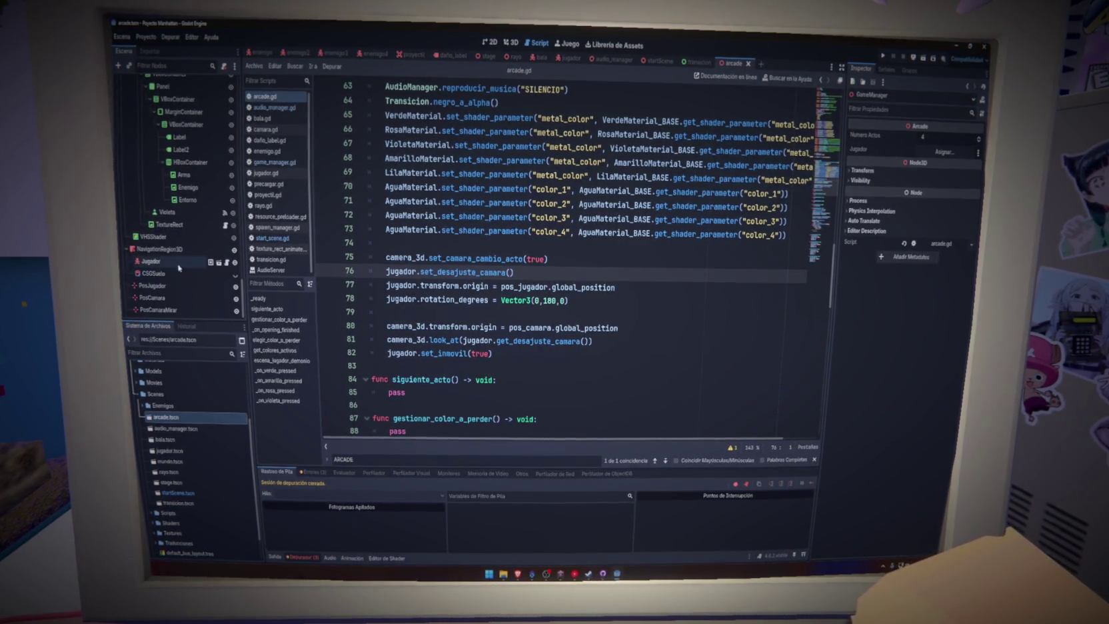
mouse_move(185, 264)
left_mouse_down()
mouse_move(767, 153)
mouse_move(945, 152)
left_mouse_up()
left_click(720, 220, "ctrl")
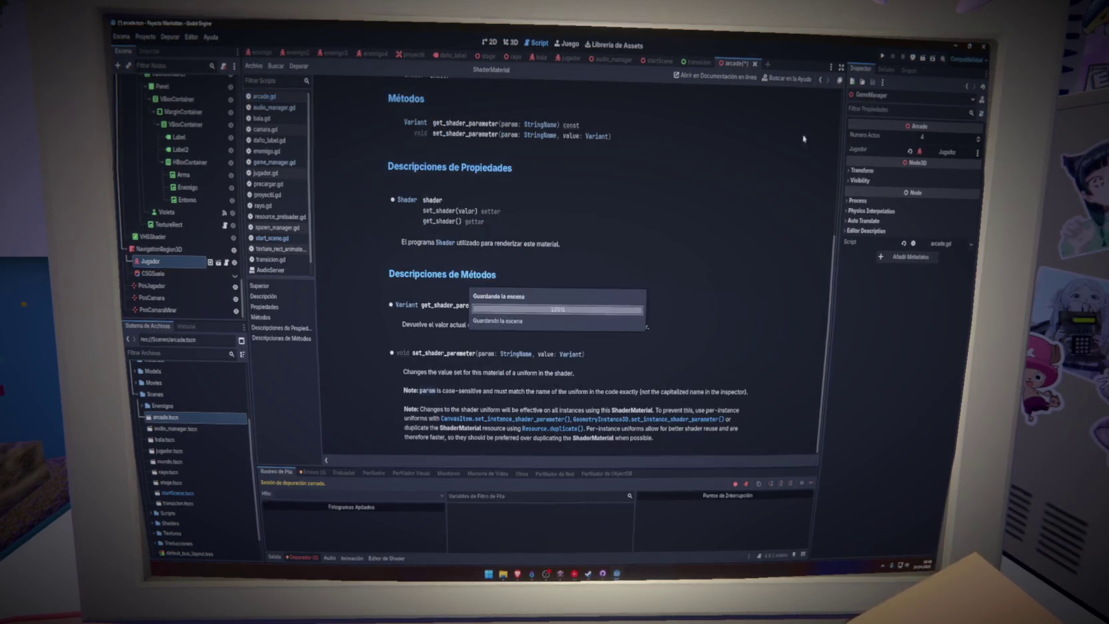
left_click(881, 57)
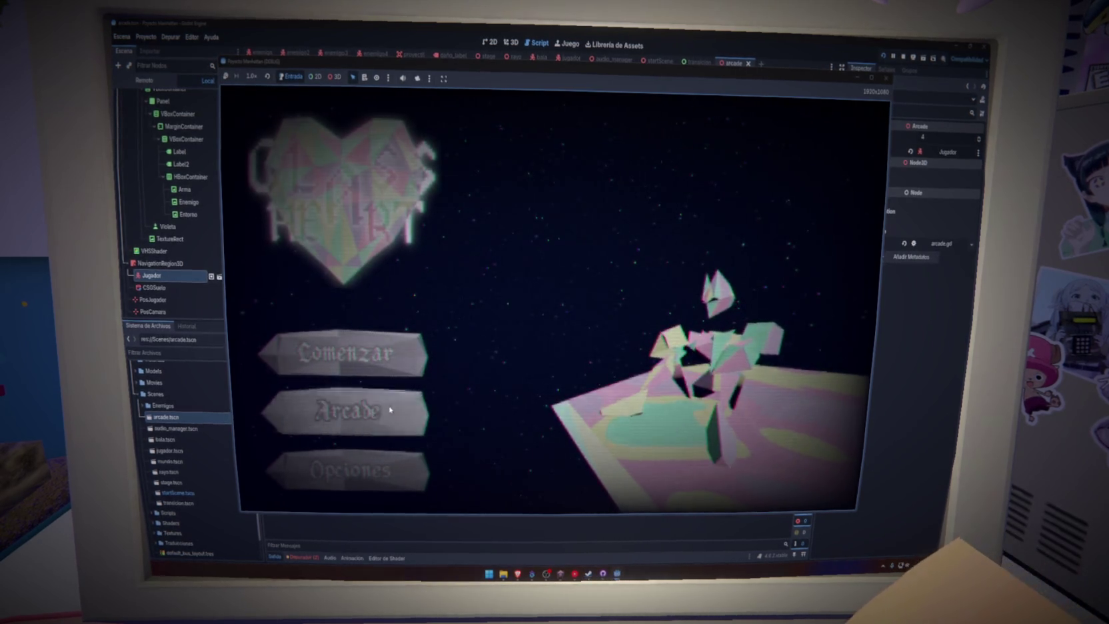
left_click(390, 409)
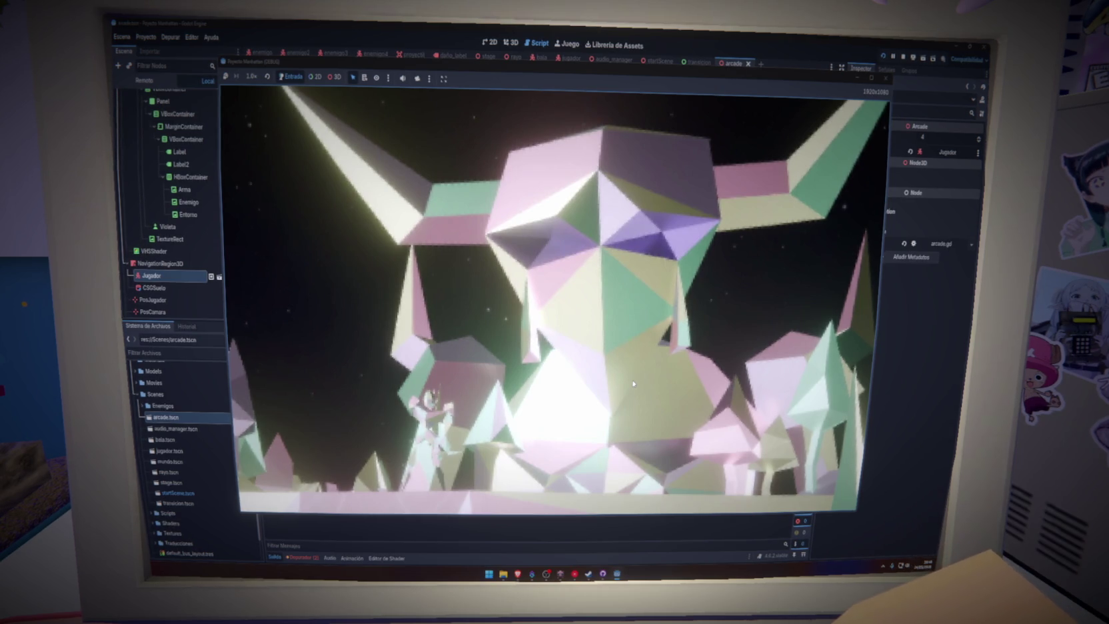
left_click(886, 78)
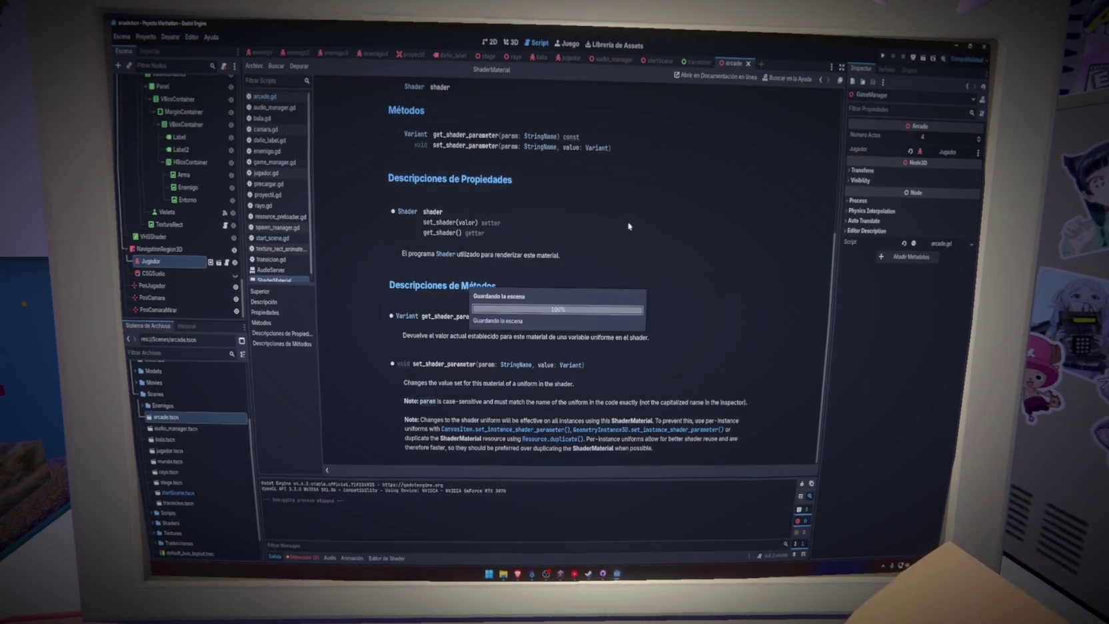
Step: Delete the Videos, Subtitulos and Seleccion nodes from the arcade scene and save
scroll(170, 266, "up", 10)
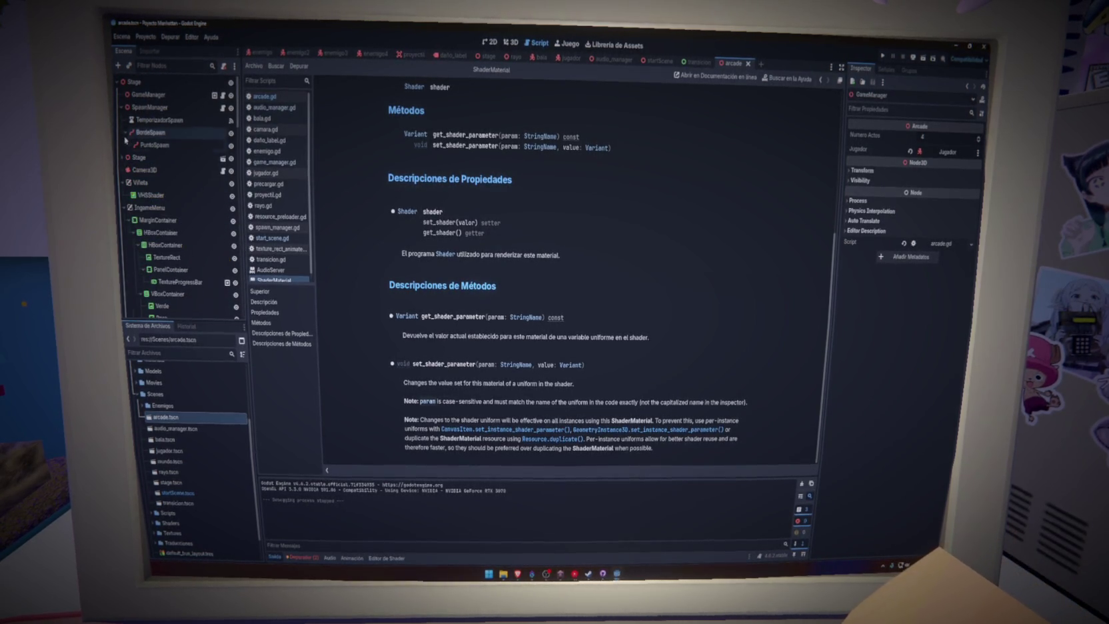
left_click(127, 183)
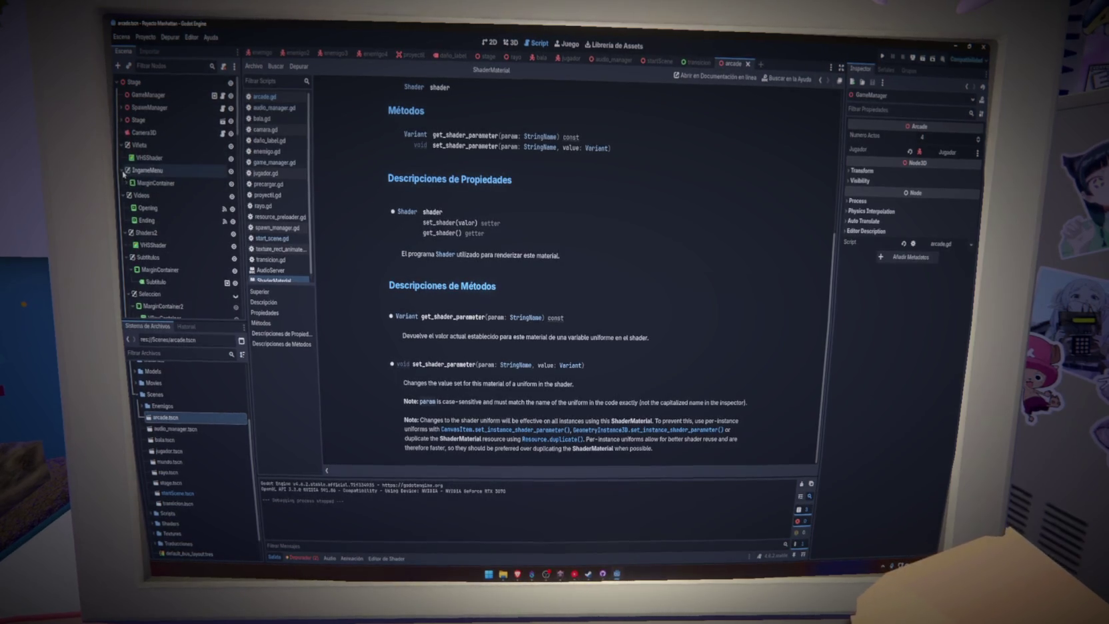
left_click(169, 178)
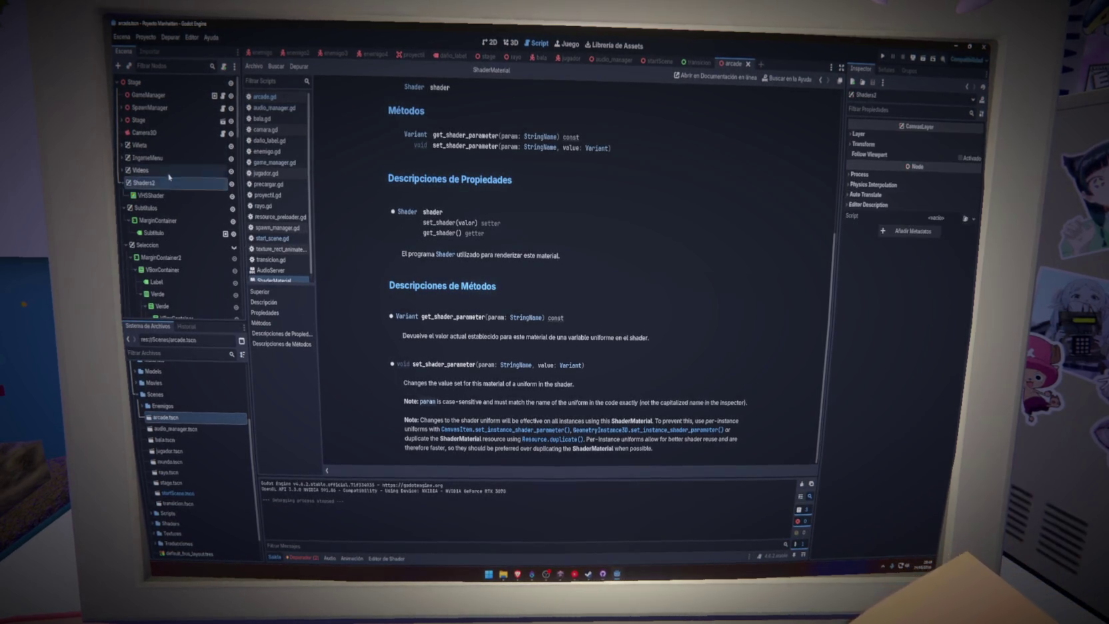
key("Delete")
key("ctrl+s")
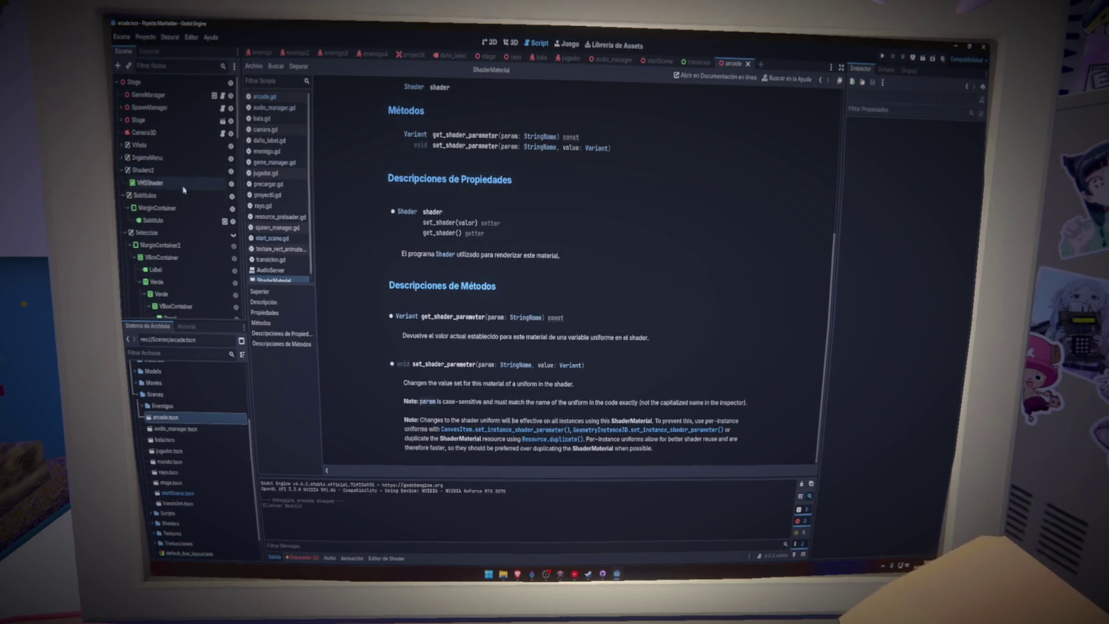
left_click(148, 232)
key("Delete")
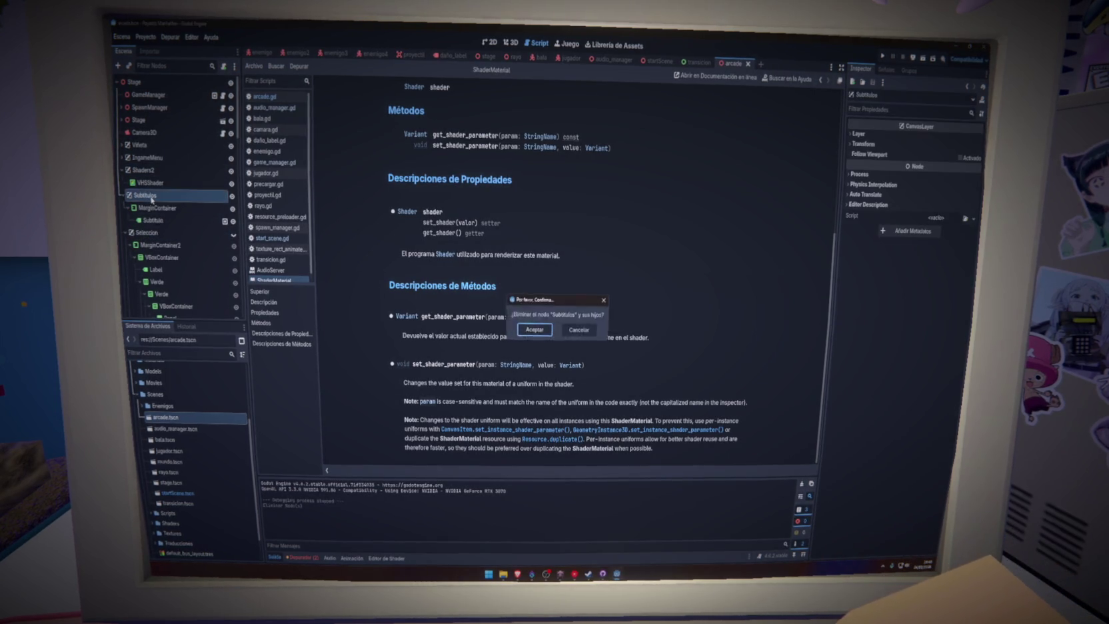
key("Return")
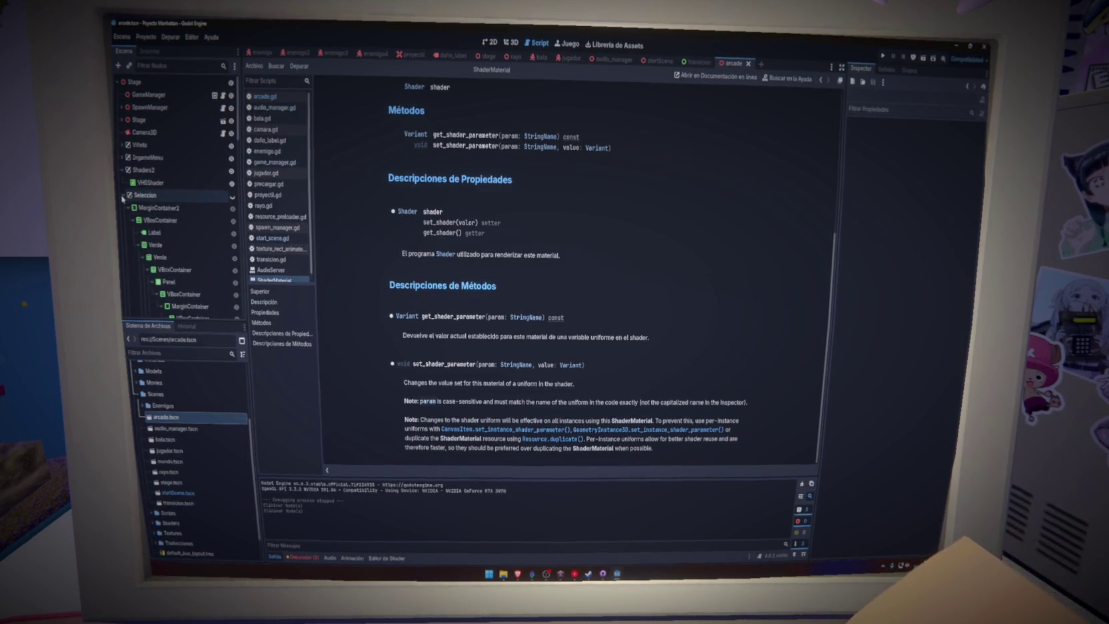
left_click(163, 194)
key("Delete")
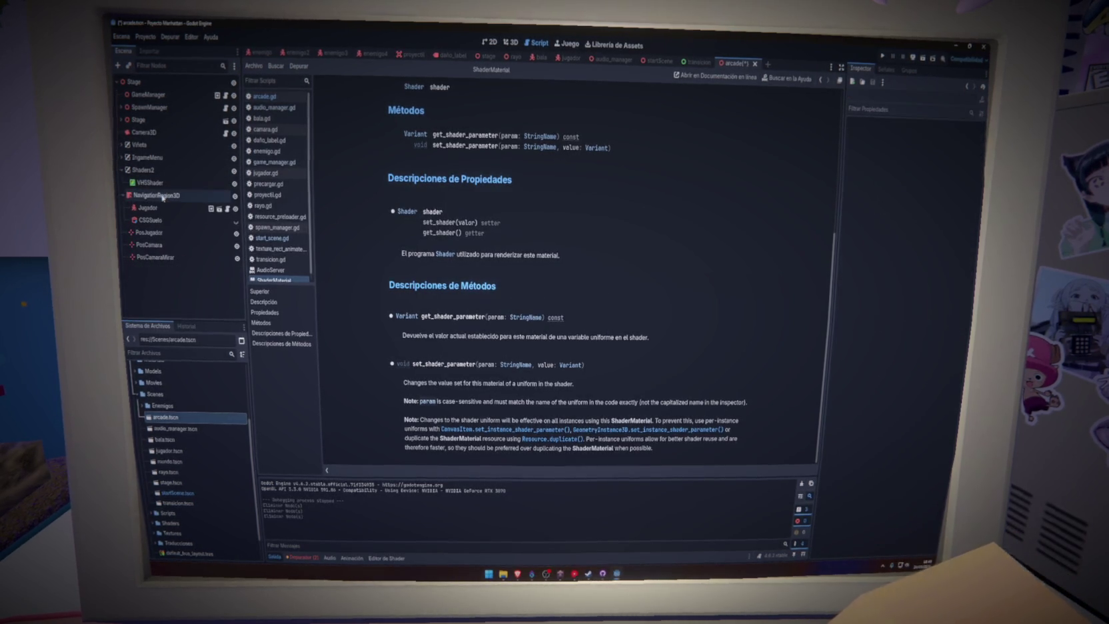
key("ctrl+s")
Step: Inspect the Shaders2, IngameMenu and Vifeta nodes, save the scene, and run the game
left_click(152, 170)
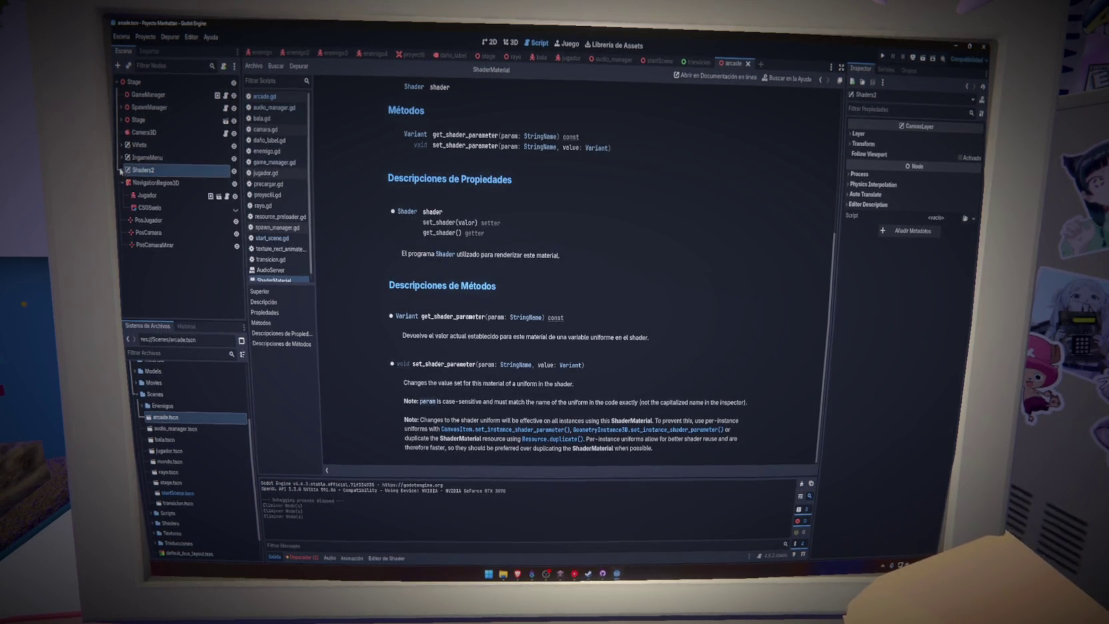
left_click(147, 159)
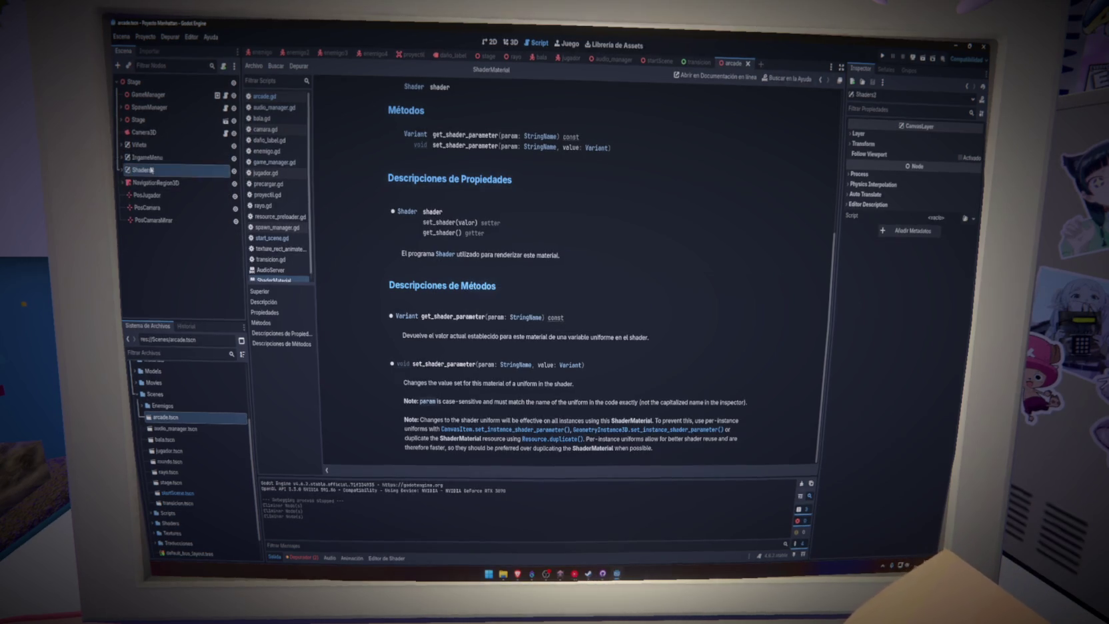
left_click(151, 146)
key("ctrl+s")
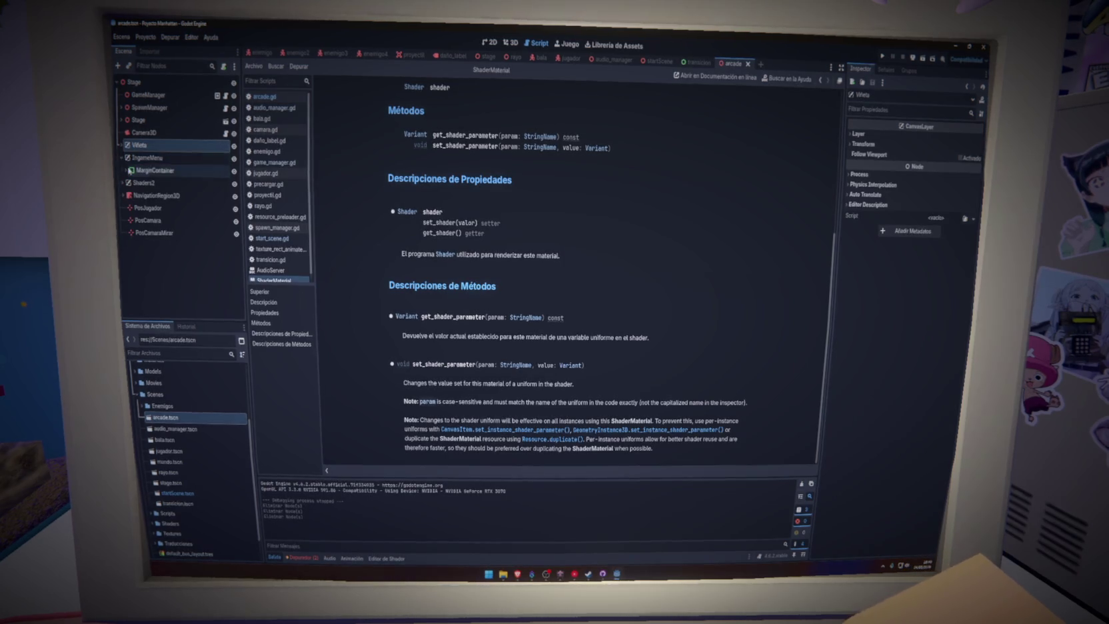
left_click(129, 171)
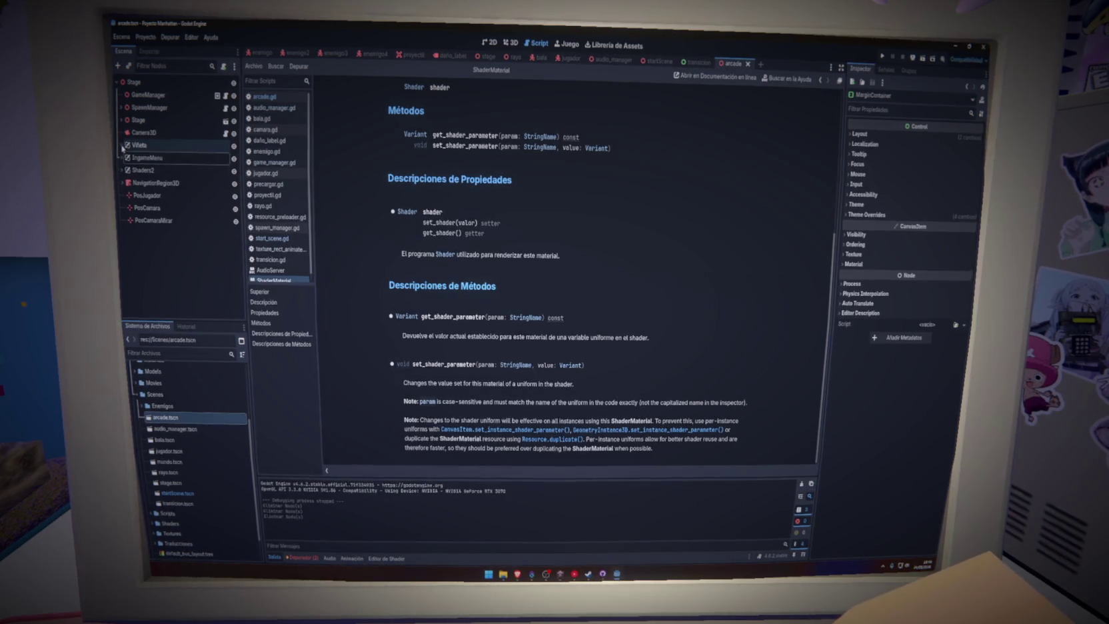
left_click(166, 151)
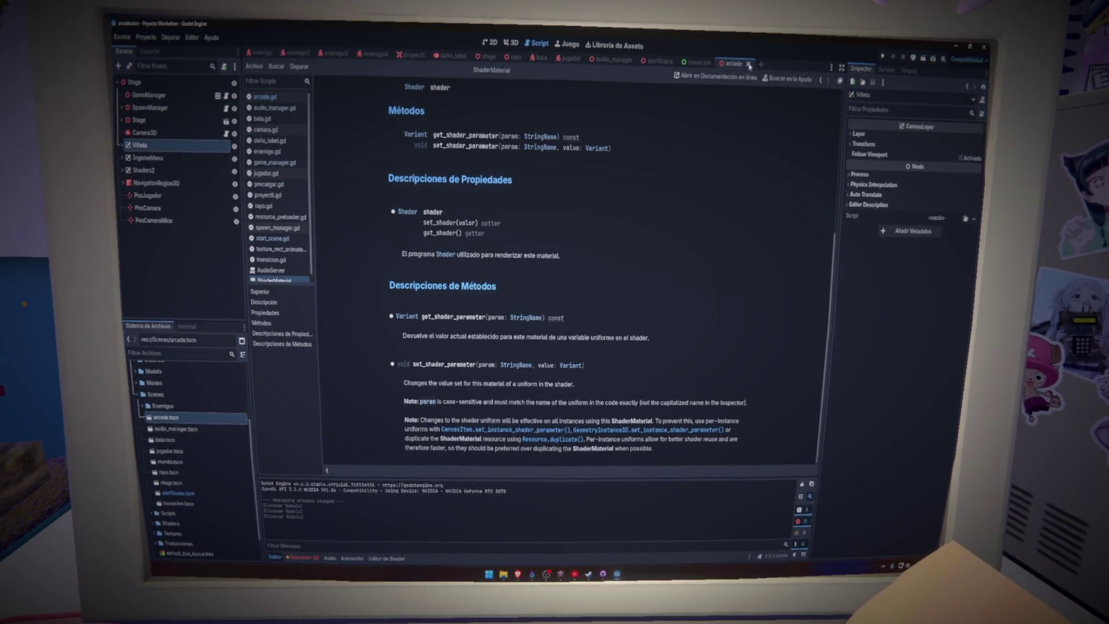
left_click(883, 59)
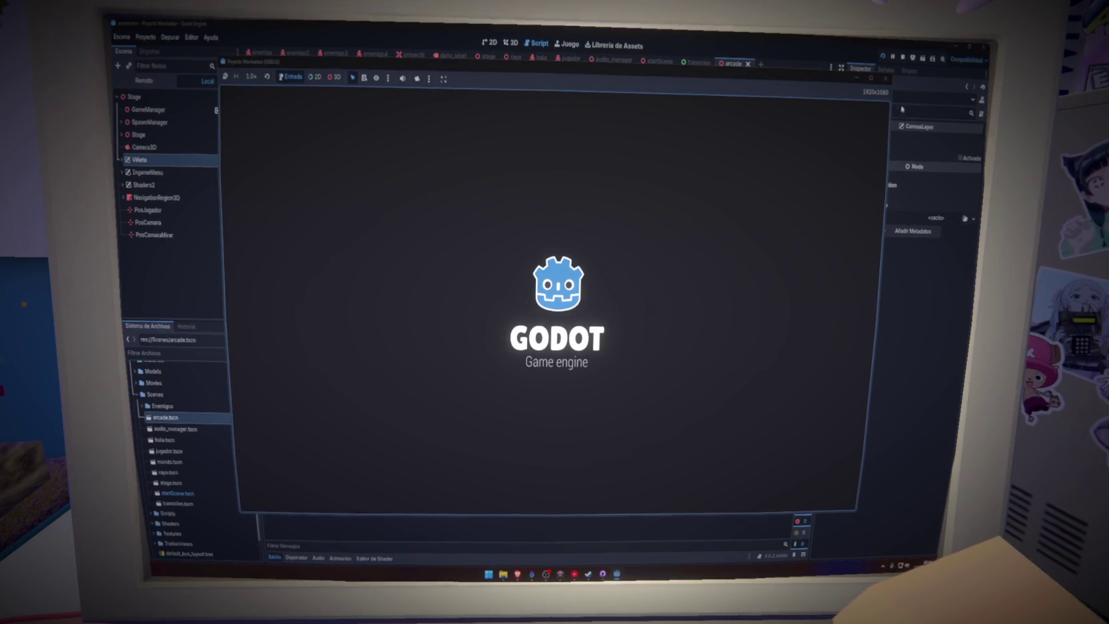
Step: Stop the game and delete the selection-screen declarations on lines 48–52 of arcade.gd
left_click(885, 78)
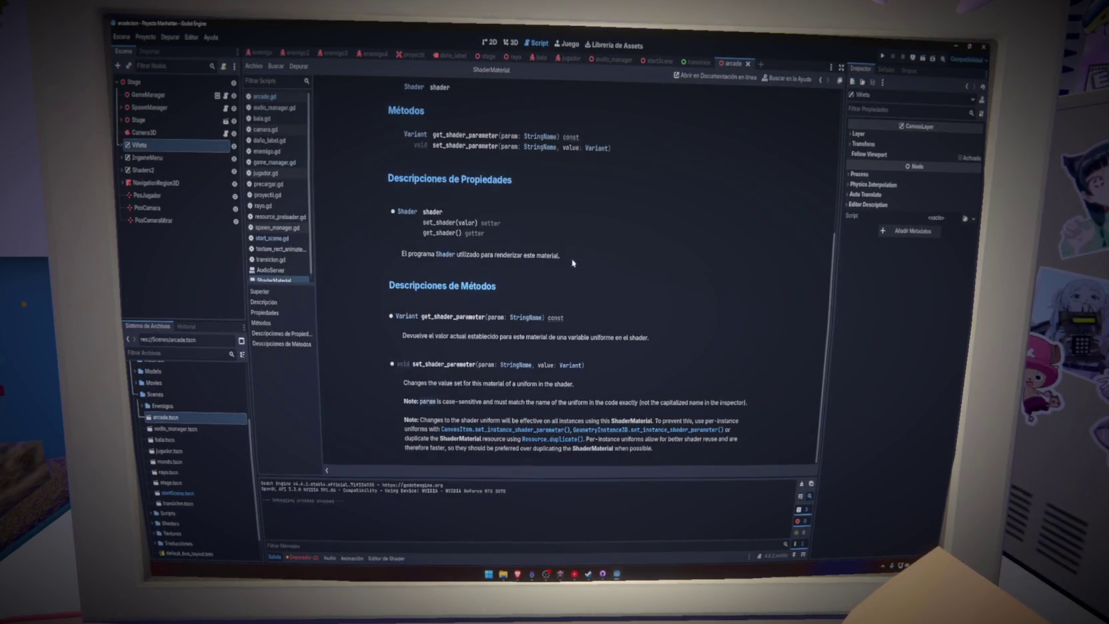
left_click(265, 96)
scroll(764, 197, "up", 10)
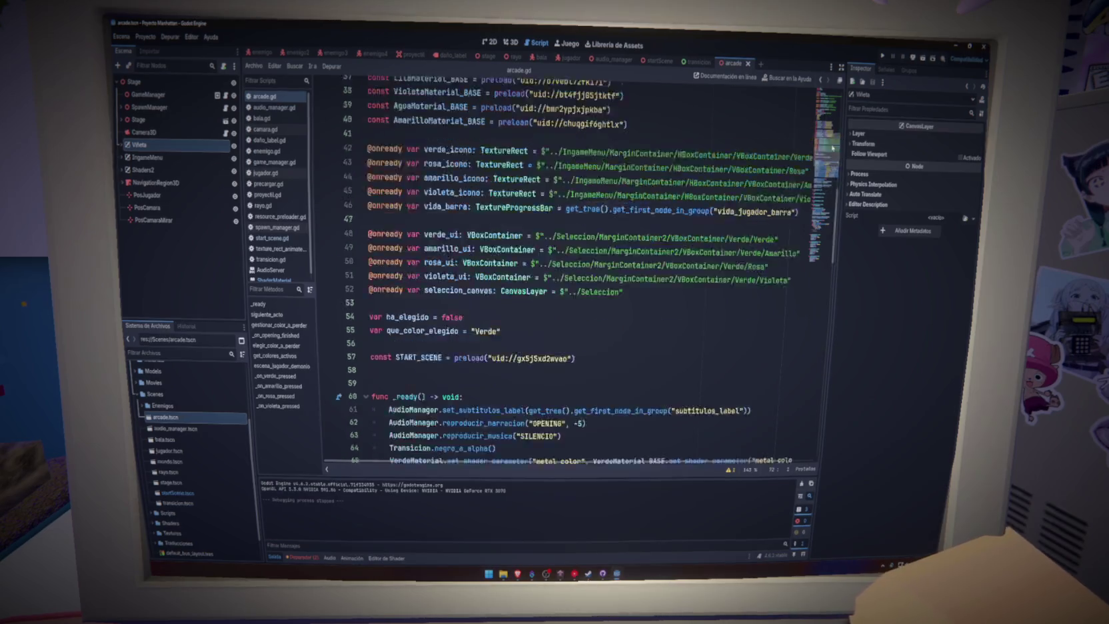
scroll(706, 277, "down", 2)
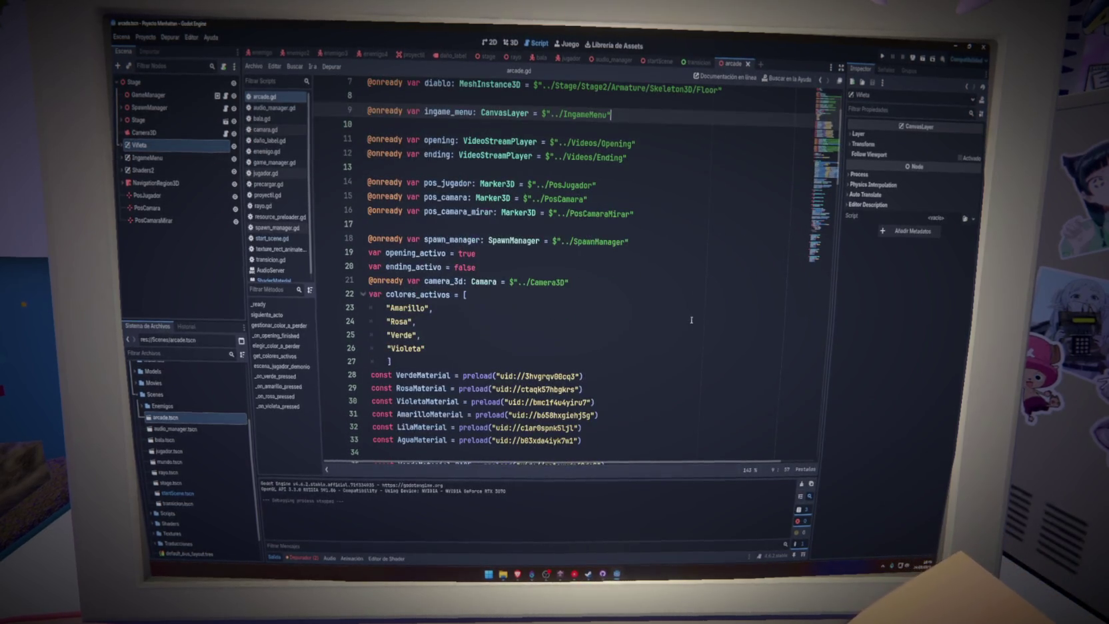
scroll(691, 321, "down", 8)
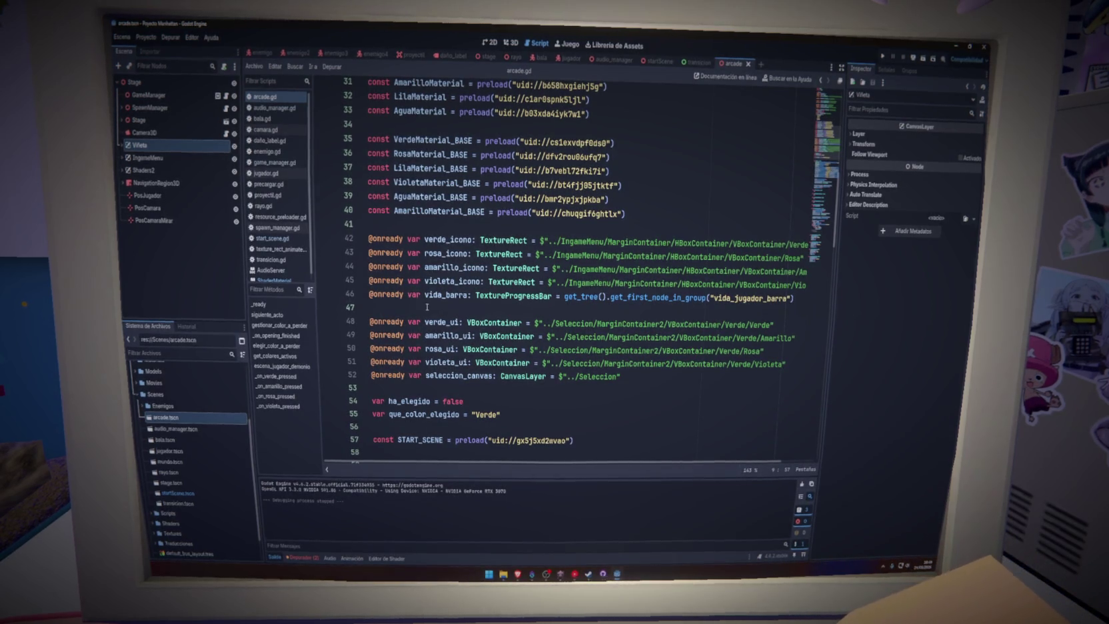
scroll(485, 305, "up", 2)
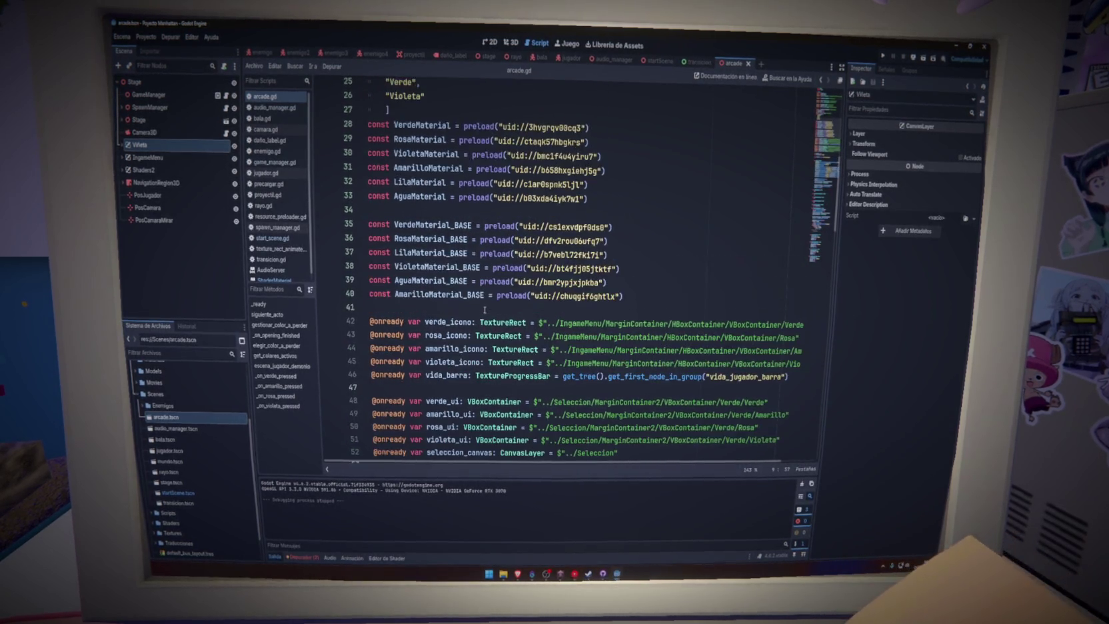
scroll(485, 310, "down", 3)
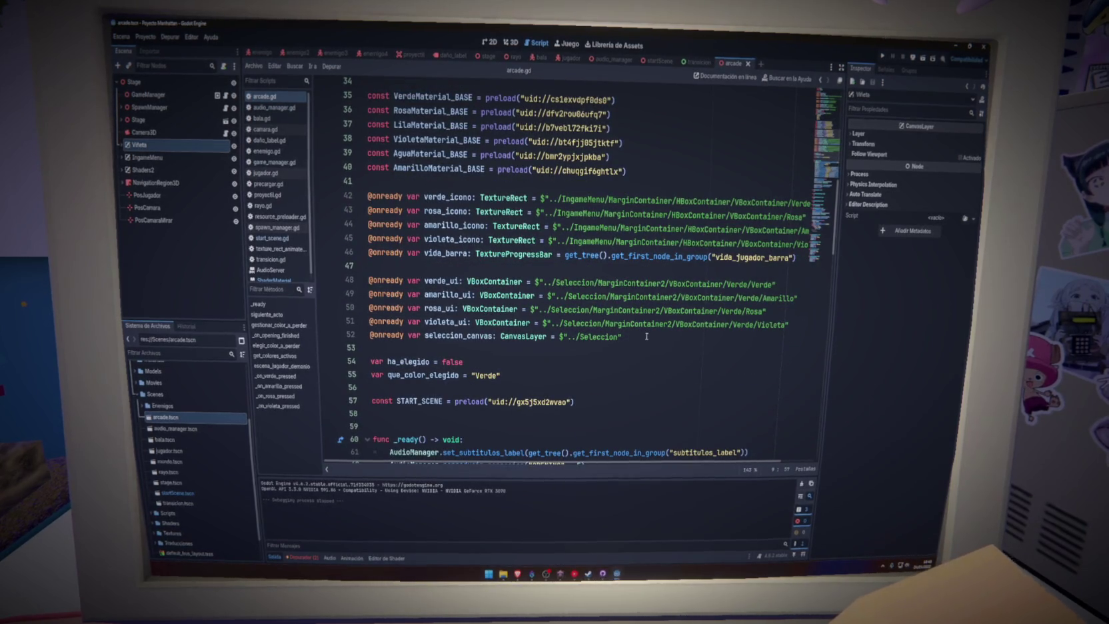
mouse_move(646, 341)
left_mouse_down()
mouse_move(654, 323)
mouse_move(348, 282)
left_mouse_up()
key("BackSpace")
key("BackSpace")
key("BackSpace")
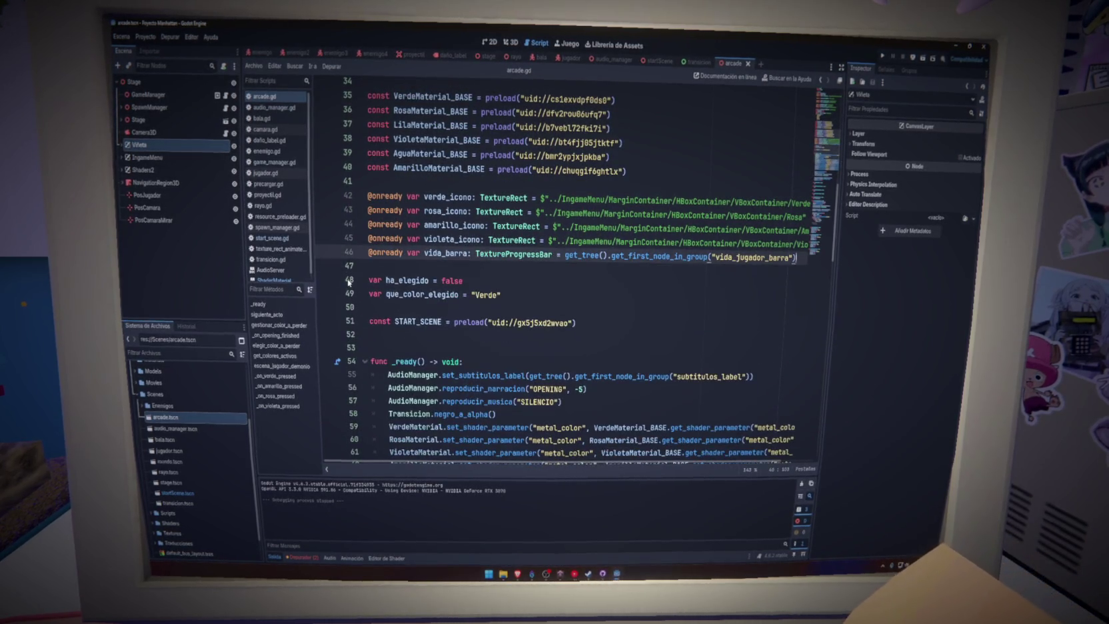
Step: Delete the leftover seleccion_canvas code from line 115 down and save arcade.gd
scroll(479, 291, "up", 1)
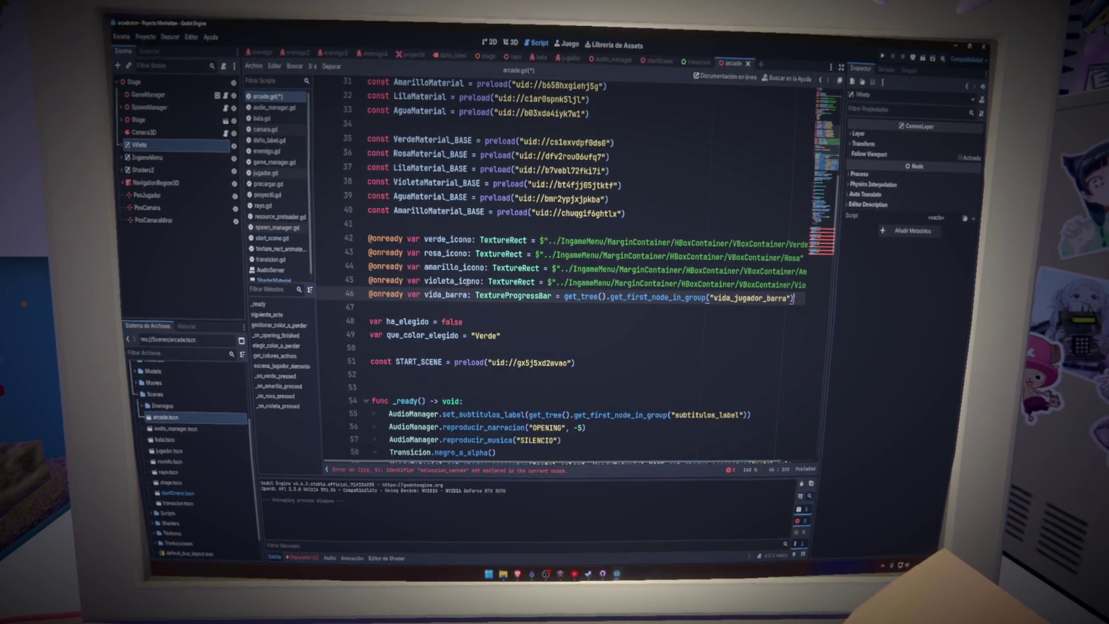
scroll(597, 432, "down", 20)
left_click_drag(368, 204, 547, 460)
key("BackSpace")
key("ctrl+s")
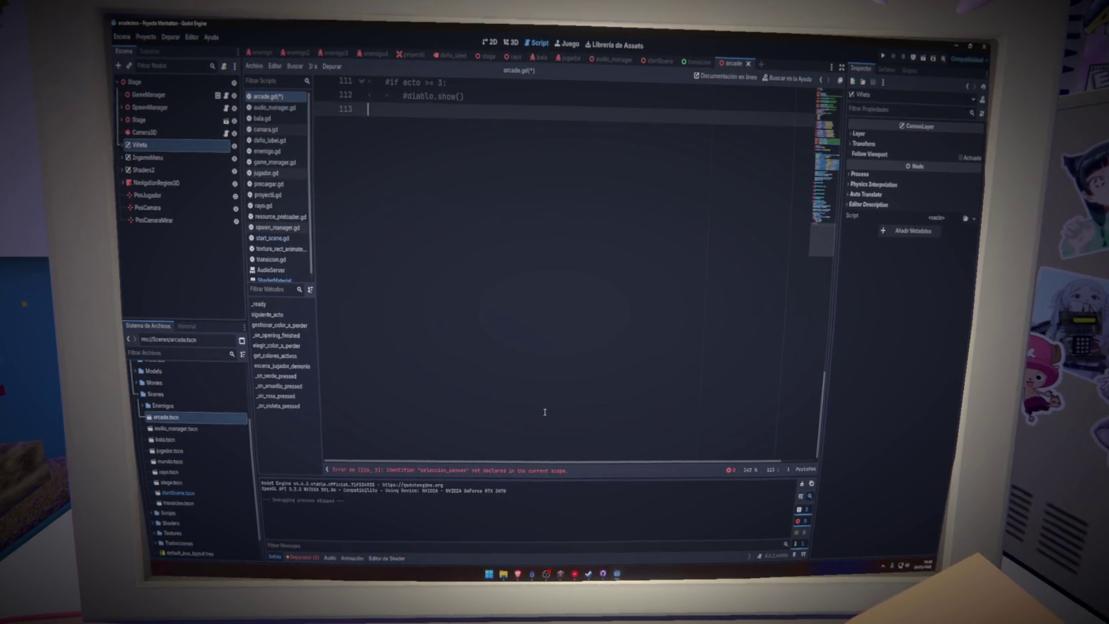
scroll(546, 400, "up", 19)
Step: Look over arcade.gd's variable declarations, from verde_icono up through spawn_manager and pos_camara_mirar
scroll(825, 174, "up", 10)
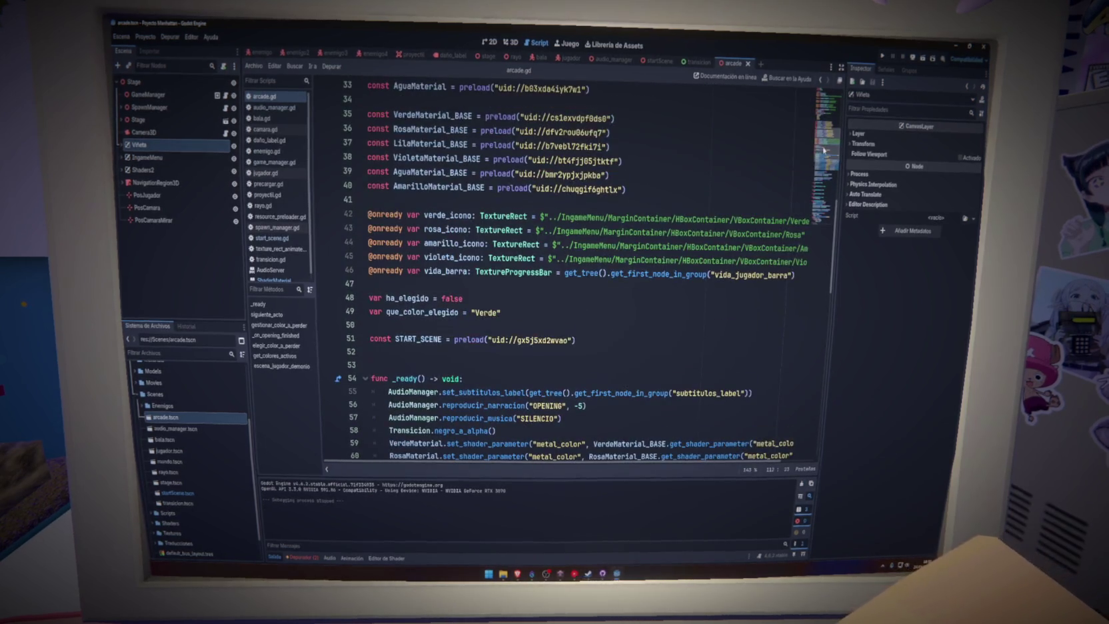
scroll(826, 140, "down", 1)
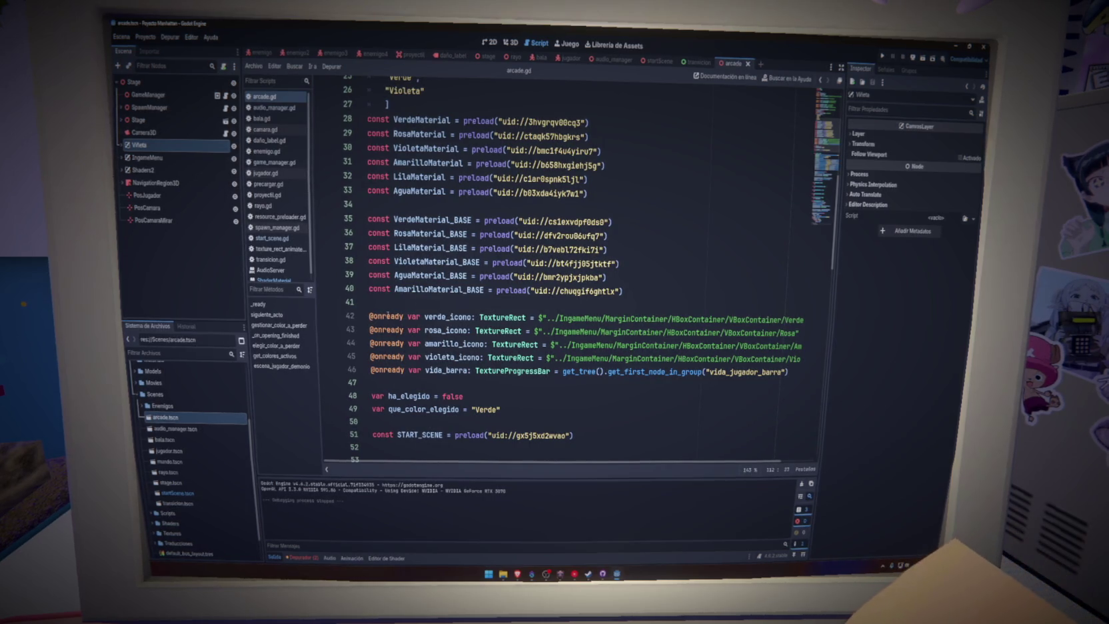
left_click_drag(370, 317, 492, 331)
left_click(489, 304)
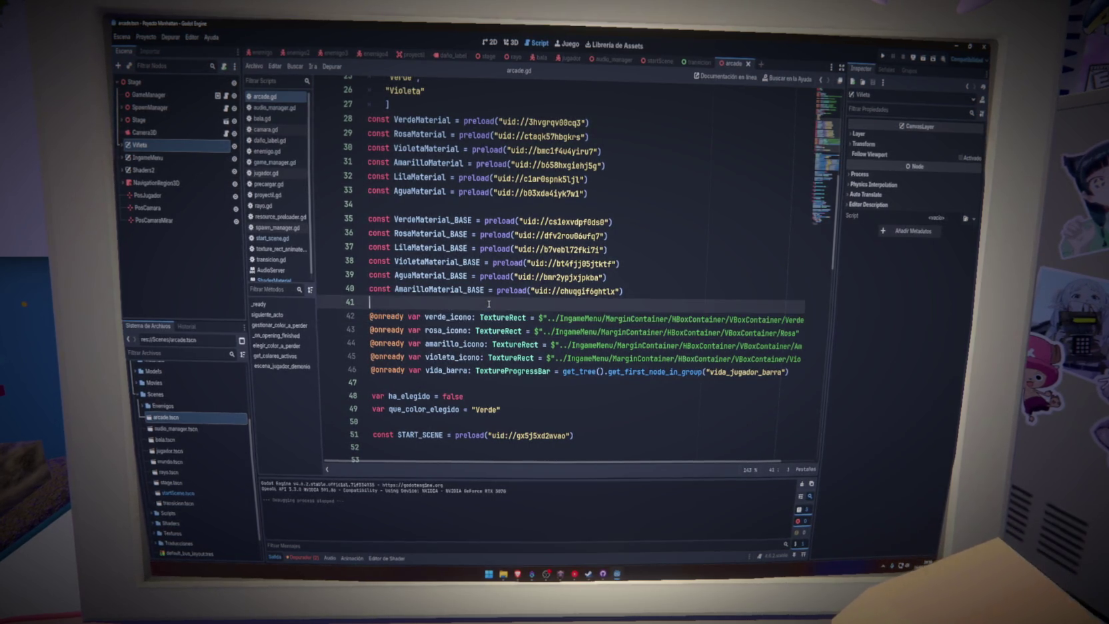
left_click(638, 292)
scroll(503, 279, "up", 4)
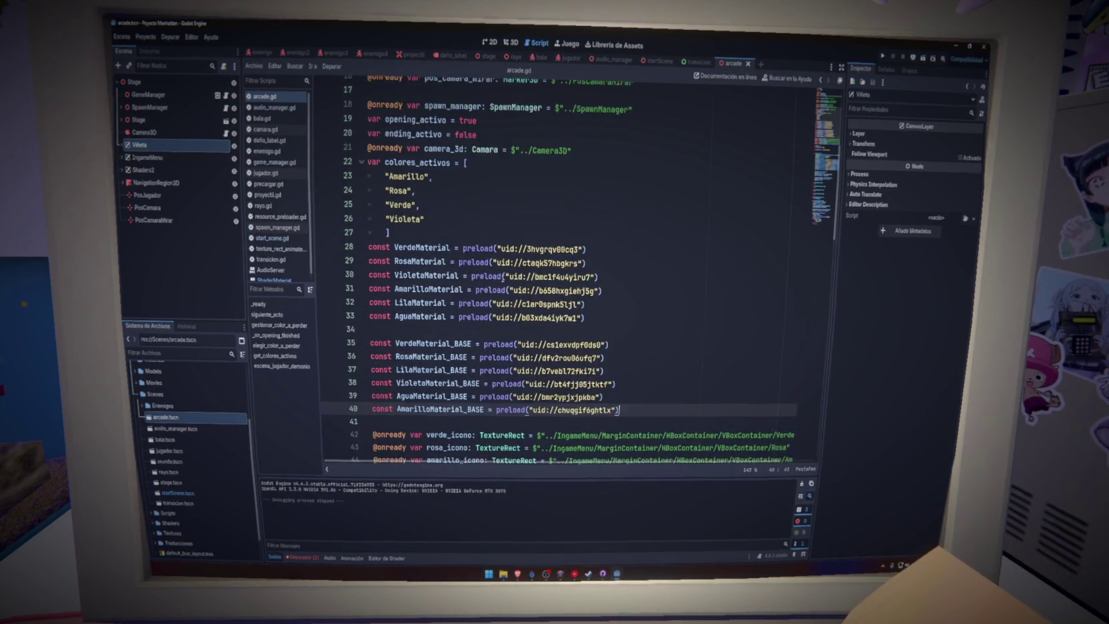
scroll(502, 279, "up", 2)
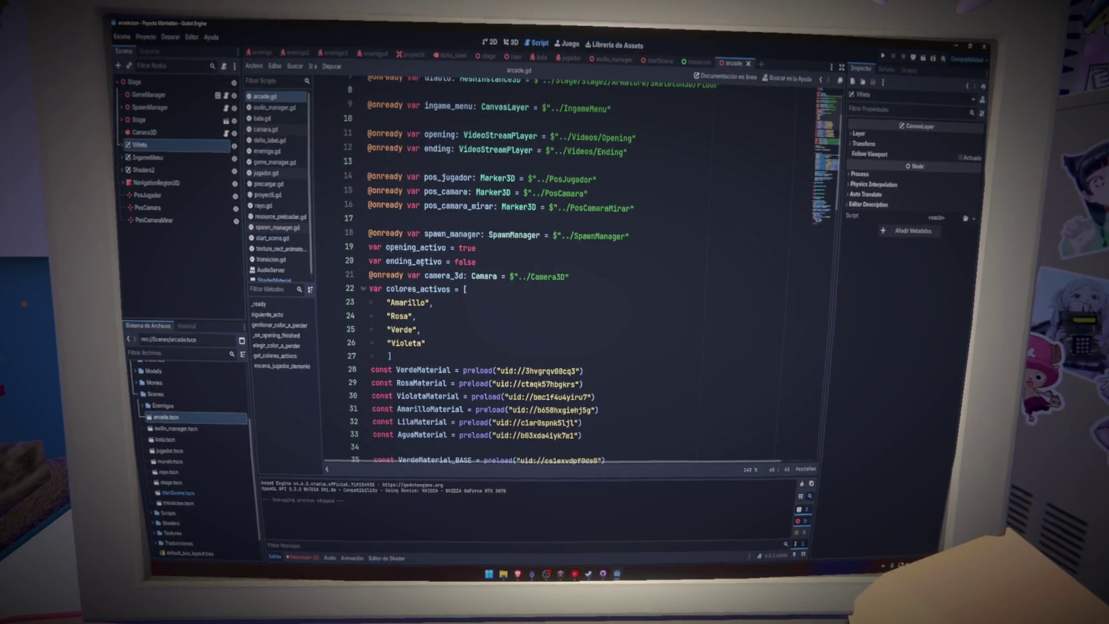
double_click(451, 235)
scroll(453, 273, "up", 2)
double_click(450, 290)
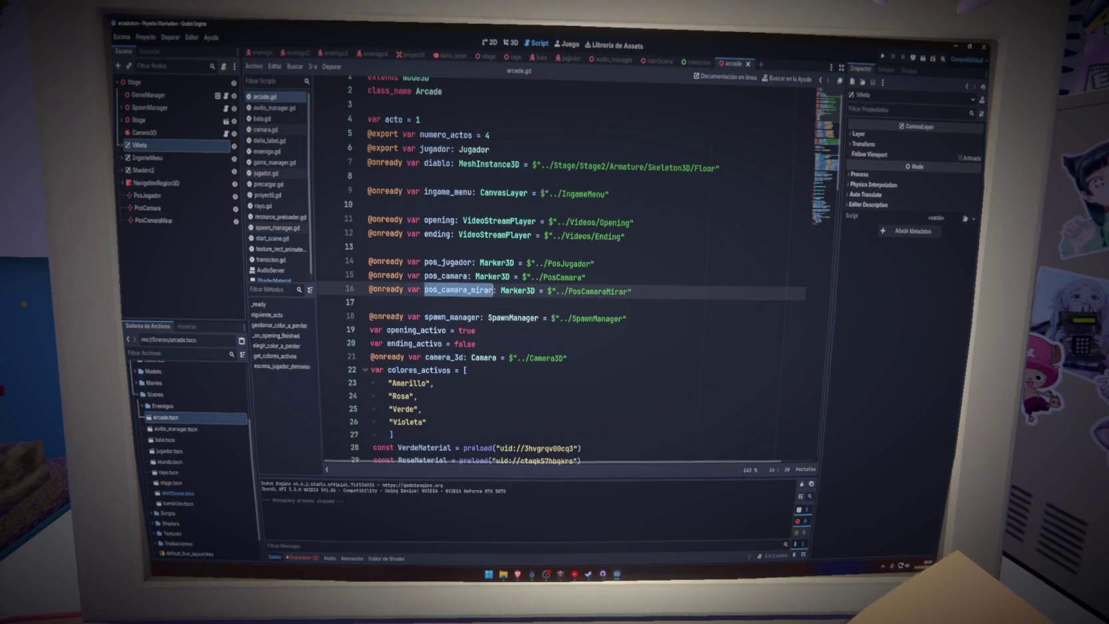
double_click(448, 262)
Step: Delete the opening and ending VideoStreamPlayer declarations on lines 11–12 and run the project
double_click(438, 234)
left_click_drag(653, 238, 358, 210)
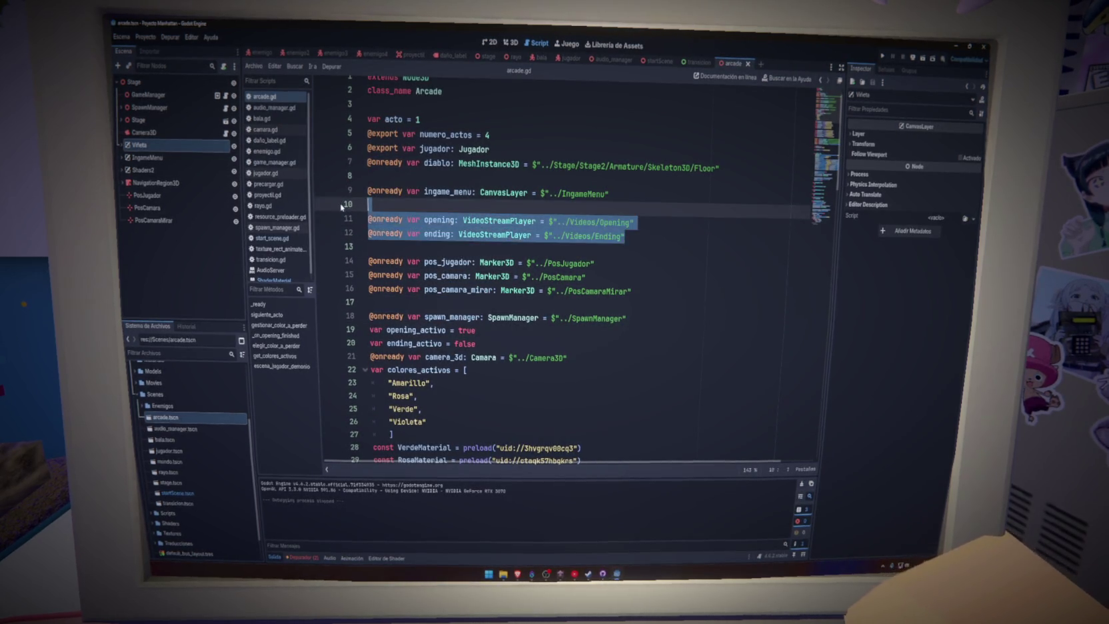
key("BackSpace")
key("BackSpace")
key("Up")
key("Up")
key("Up")
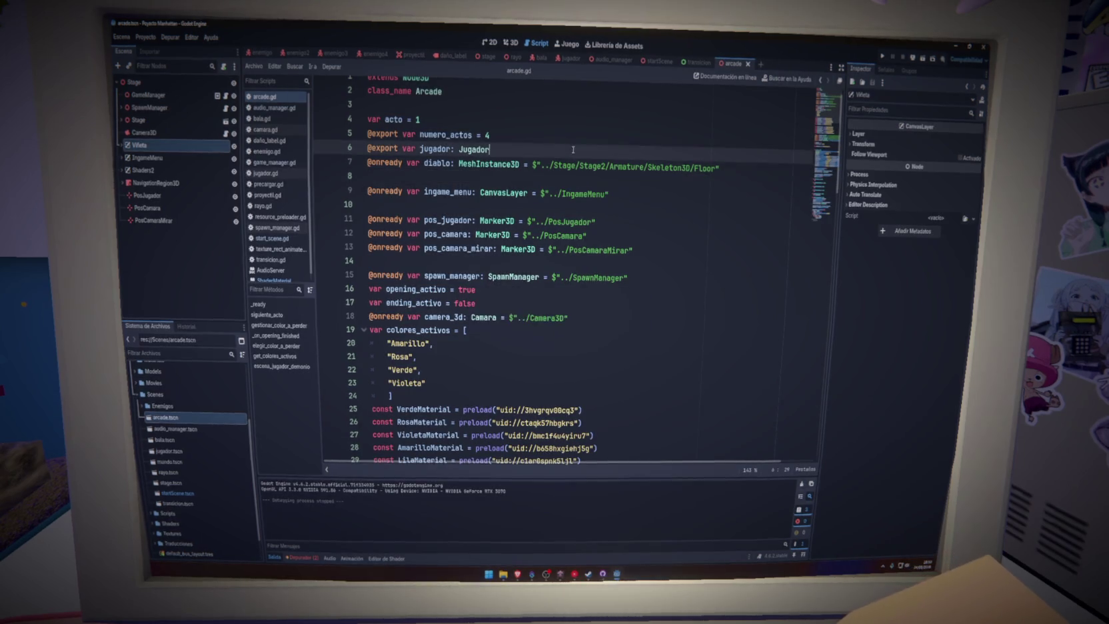
left_click(884, 57)
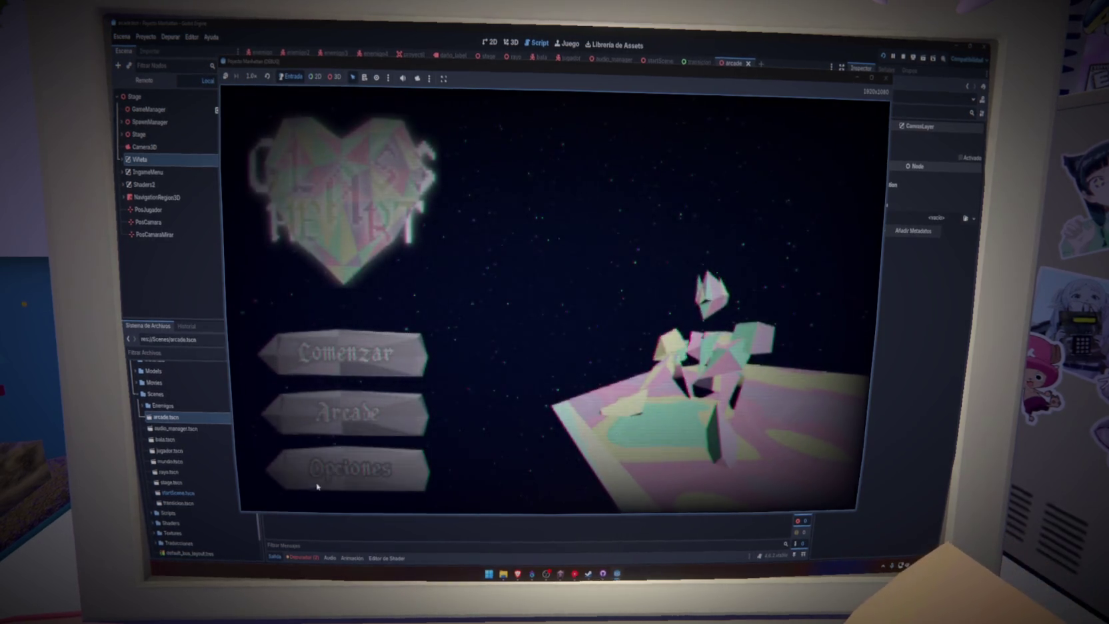
Step: Start Arcade, hit the null-subtitles break at audio_manager.gd line 74, stop debugging, reopen arcade.gd
left_click(333, 411)
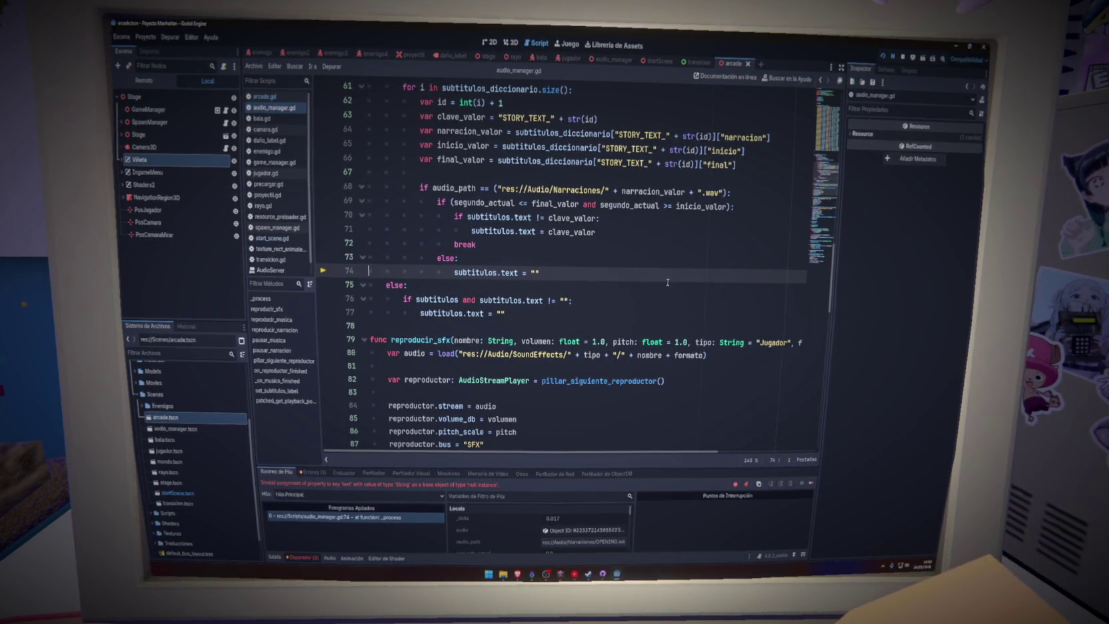
mouse_move(830, 280)
left_mouse_down()
mouse_move(834, 105)
mouse_move(834, 177)
left_mouse_up()
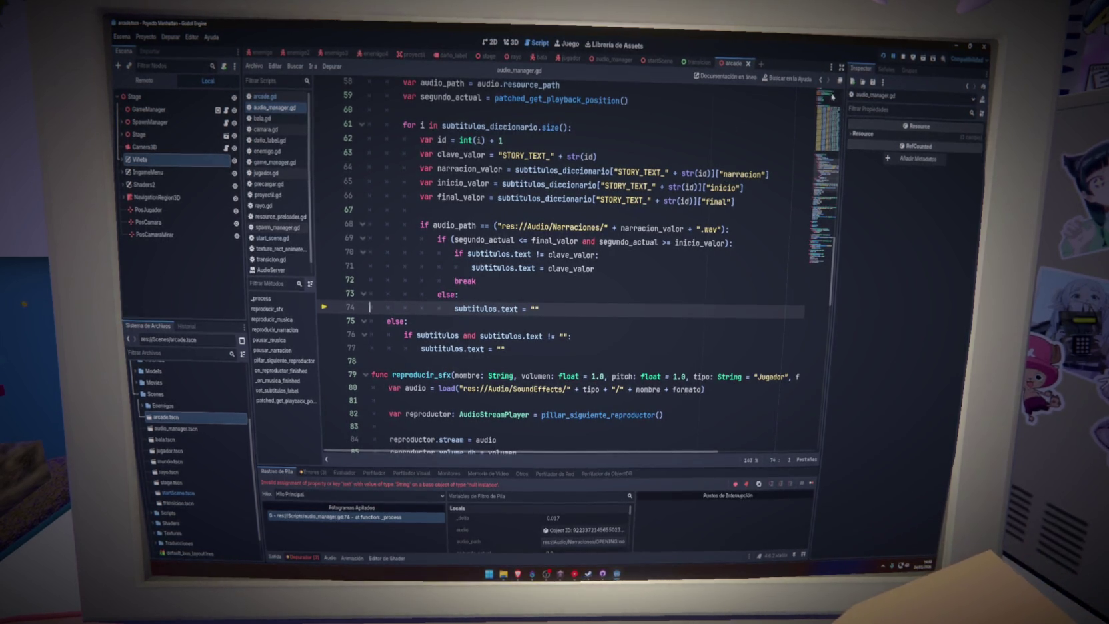
key("F8")
left_click(267, 98)
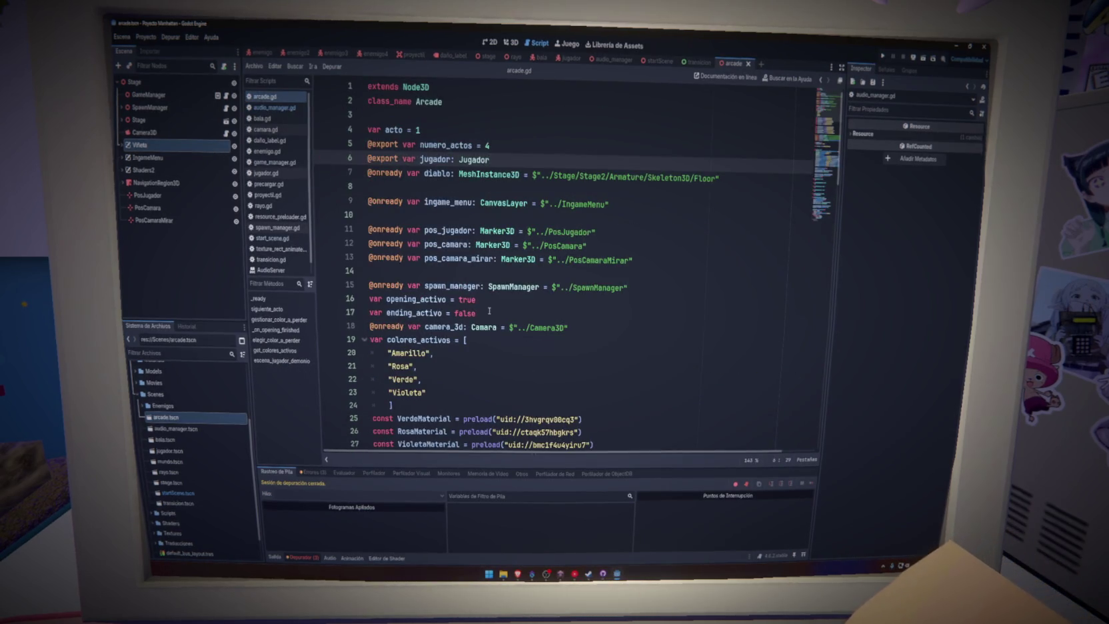
Step: Delete the reproducir_narracion OPENING line from _ready, check for other 'narra' calls, and save
scroll(490, 310, "down", 13)
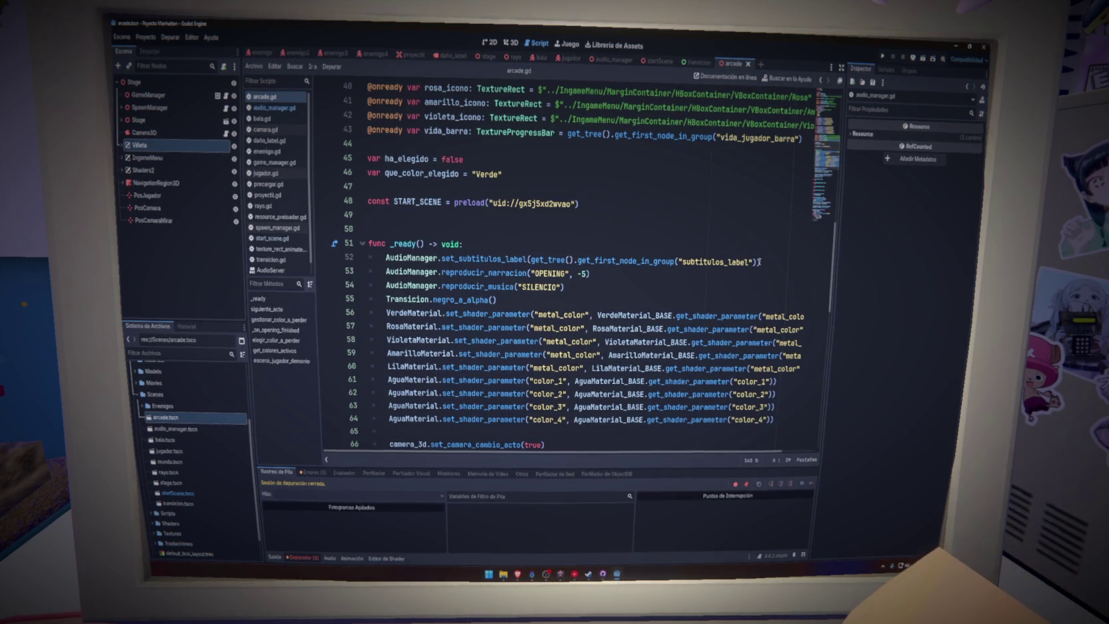
left_click_drag(603, 274, 347, 272)
key("BackSpace")
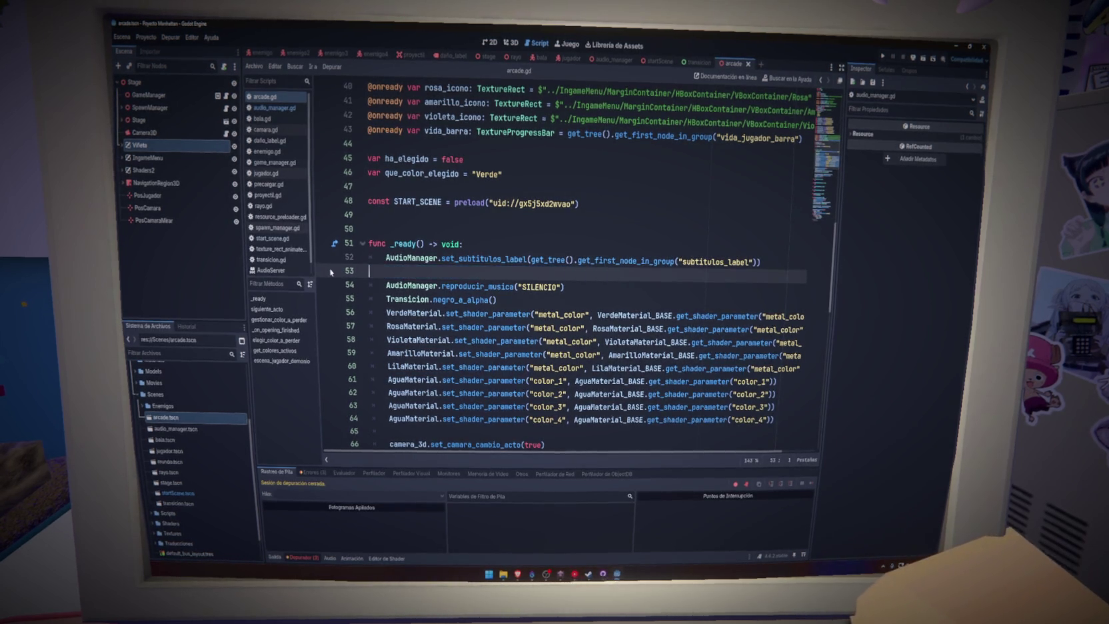
key("BackSpace")
left_click(480, 281)
key("ctrl+f")
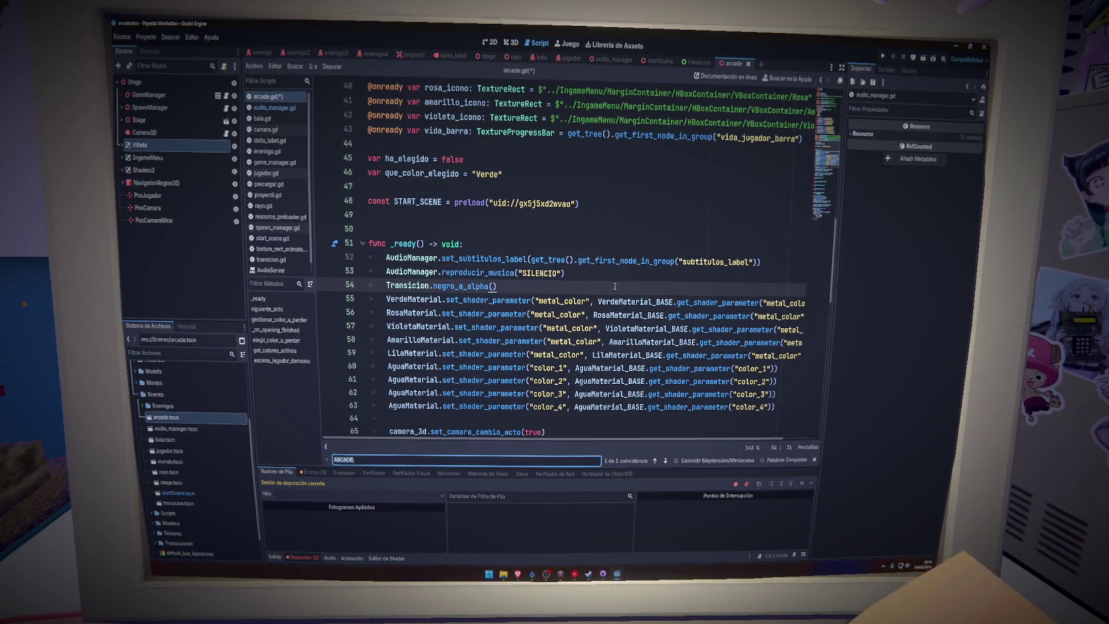
type("narra")
key("BackSpace")
key("BackSpace")
key("BackSpace")
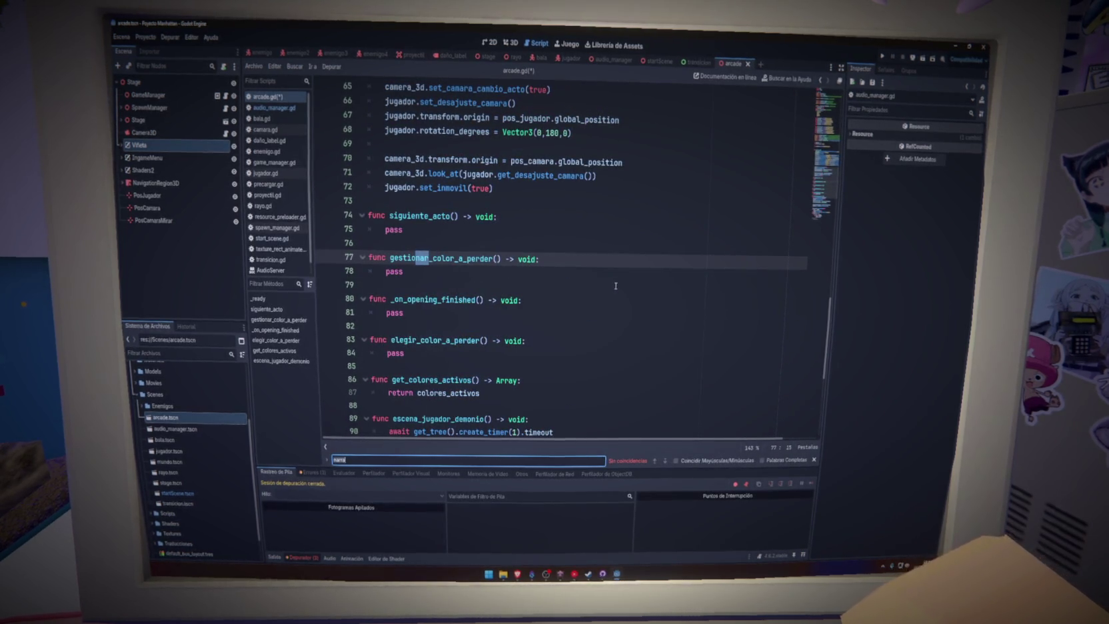
left_click(616, 286)
key("ctrl+s")
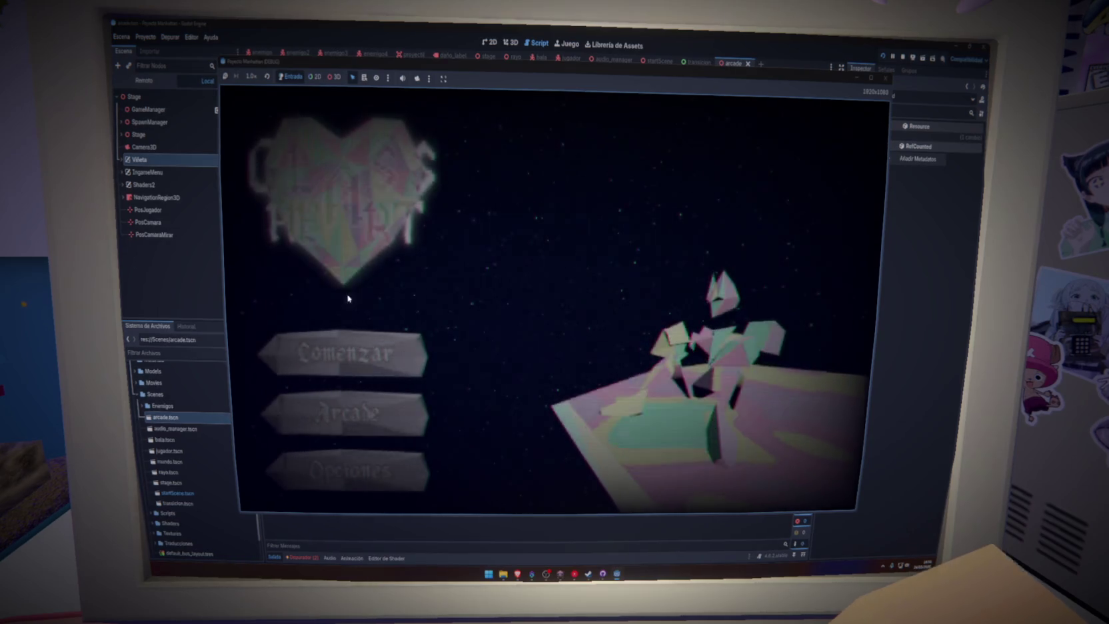
Step: Play Arcade mode through to the demon scene, close the game, and save arcade.gd
left_click(364, 419)
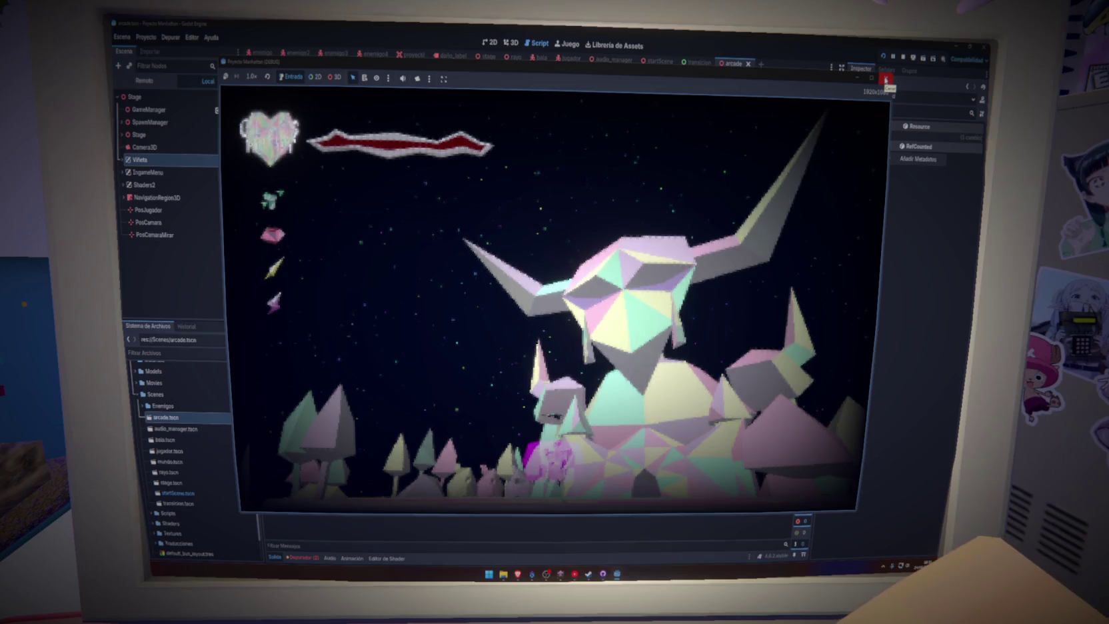
left_click(886, 80)
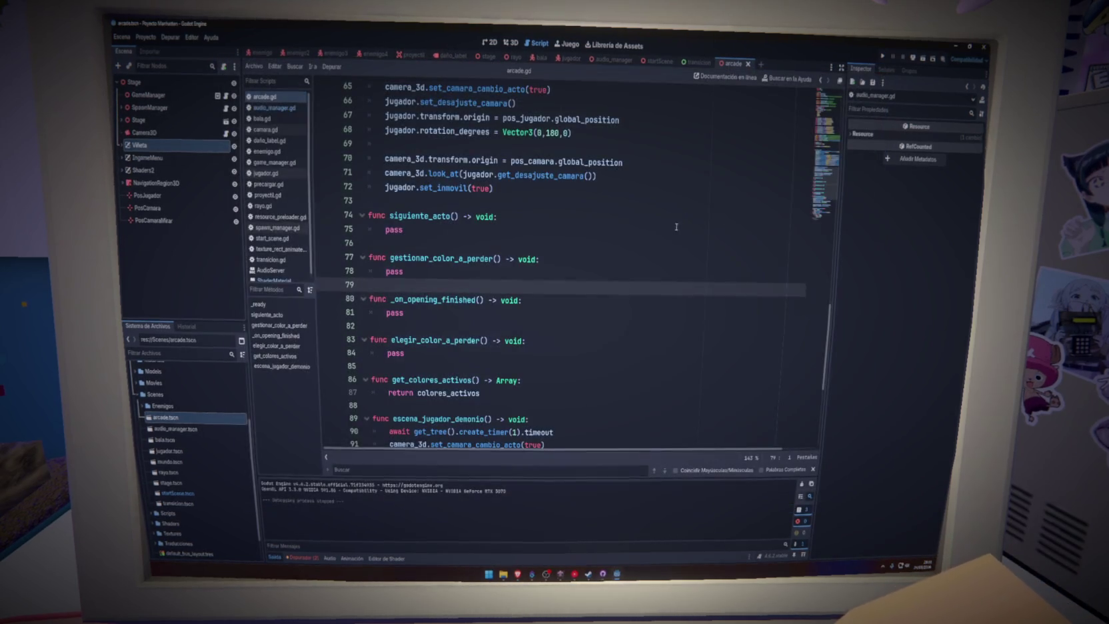
left_click(676, 227)
left_click(667, 186)
left_click(595, 175)
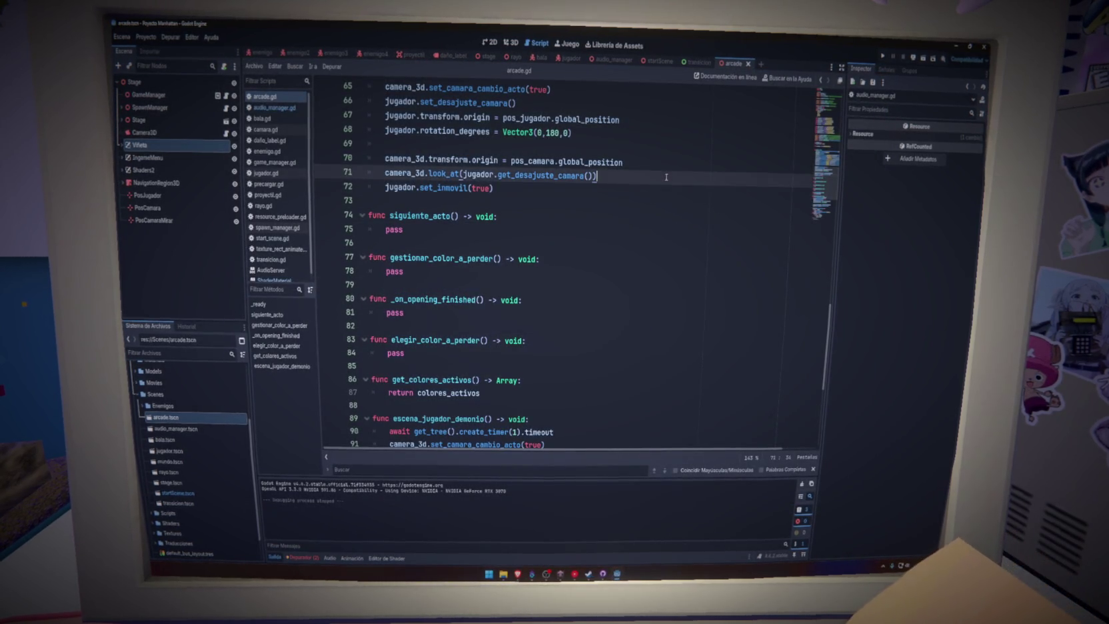
key("ctrl+s")
Step: Open audio_manager.gd and then game_manager.gd from the script list
left_click(274, 108)
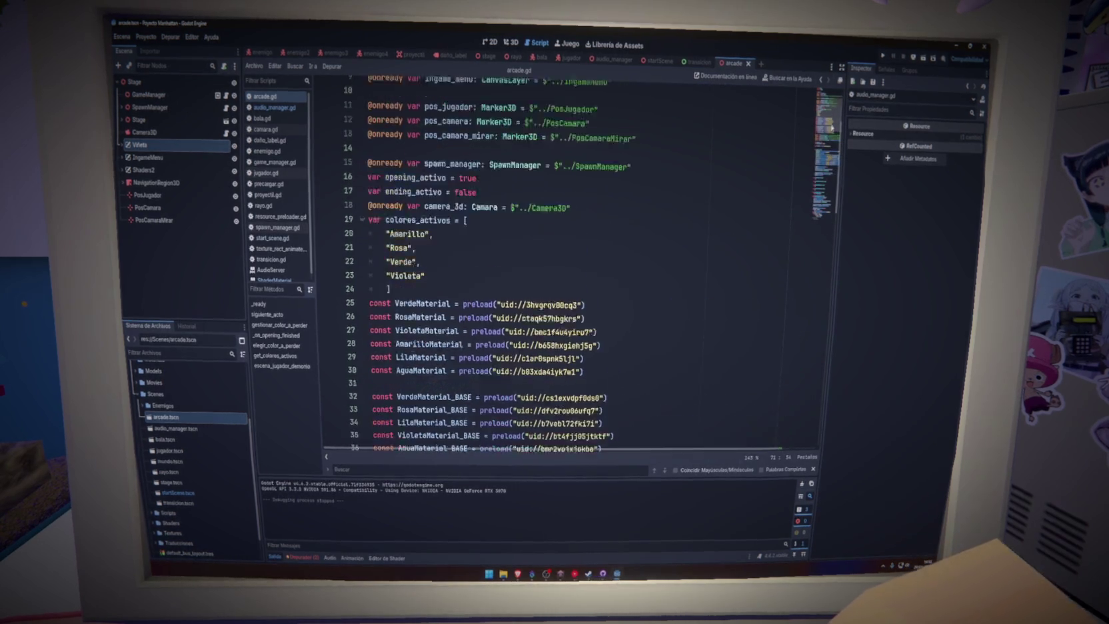
left_click(274, 163)
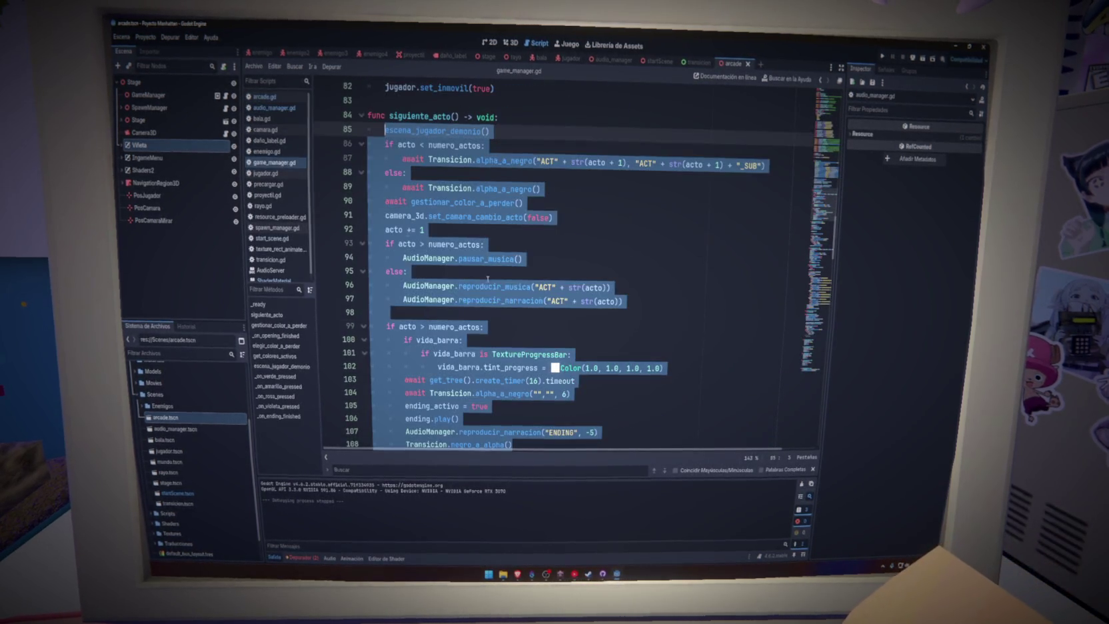
left_click(604, 240)
Step: In game_manager.gd, inspect siguiente_acto and select its camera and player setup lines 74–82
scroll(421, 318, "up", 5)
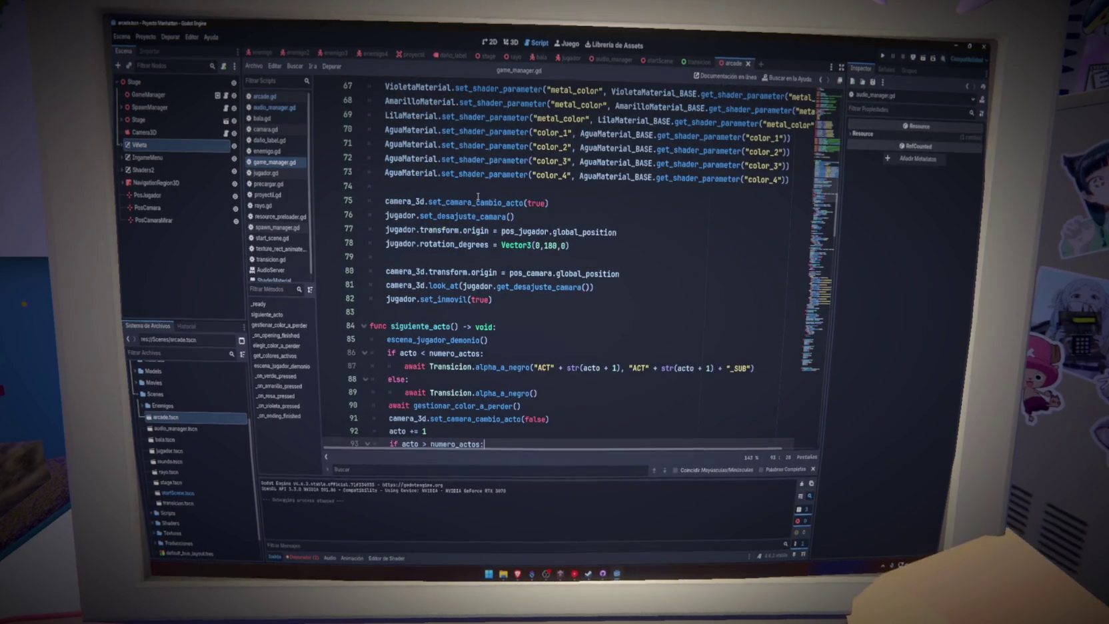
double_click(428, 326)
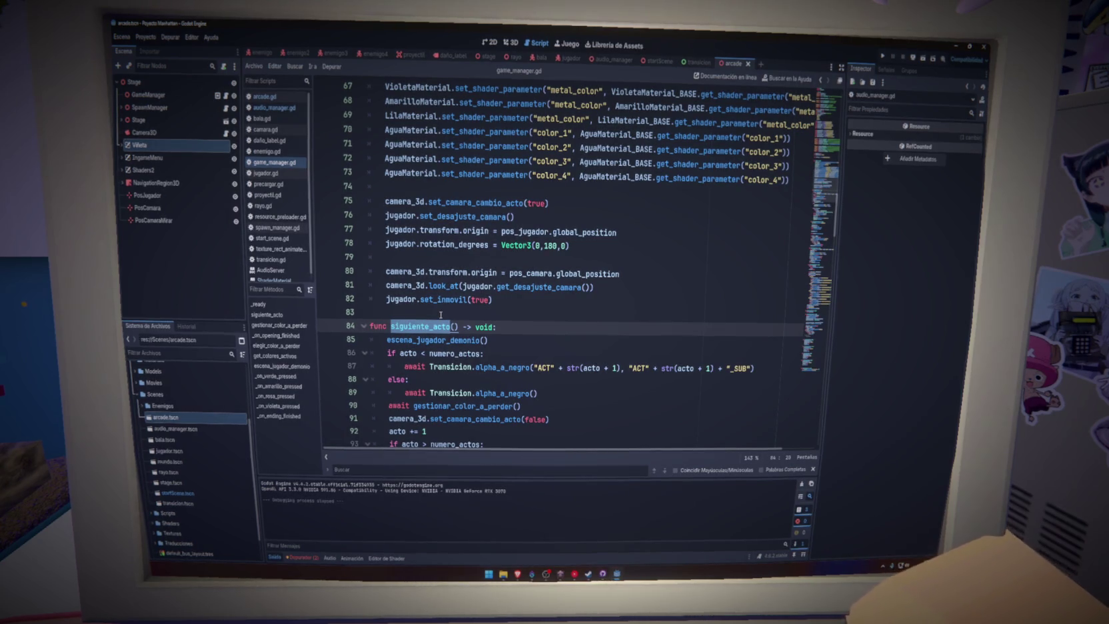
left_click(433, 326)
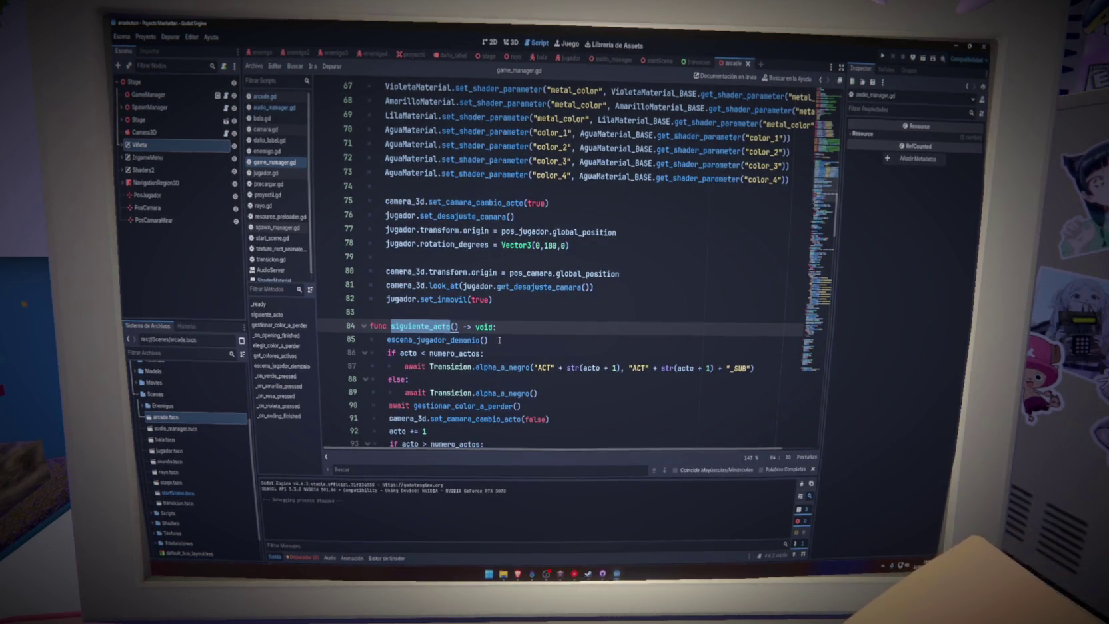
left_click_drag(499, 340, 403, 340)
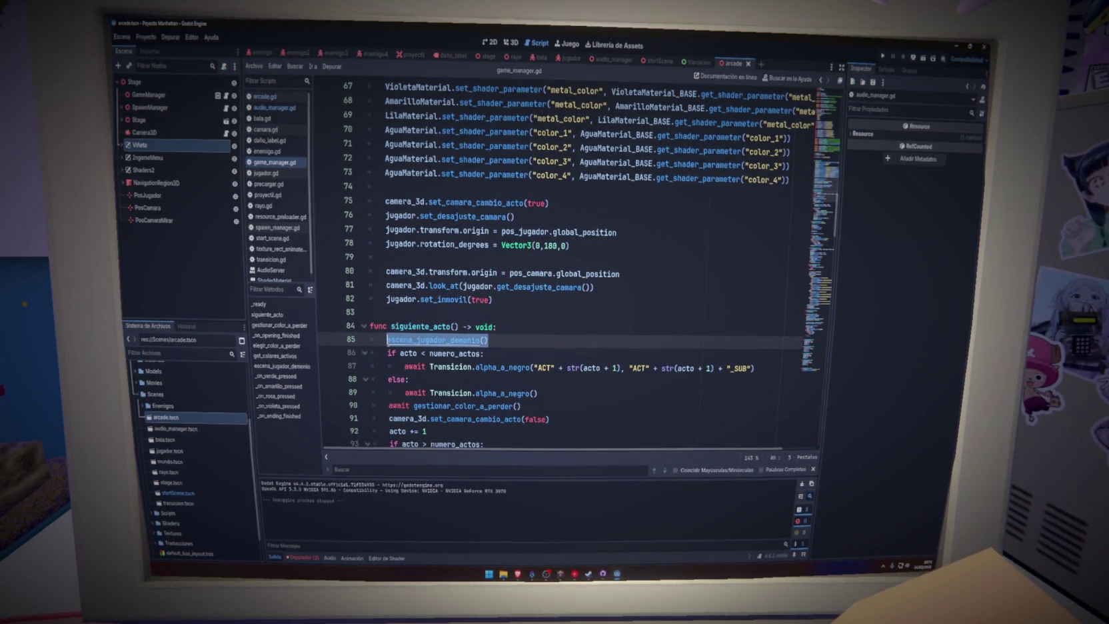
scroll(487, 340, "down", 2)
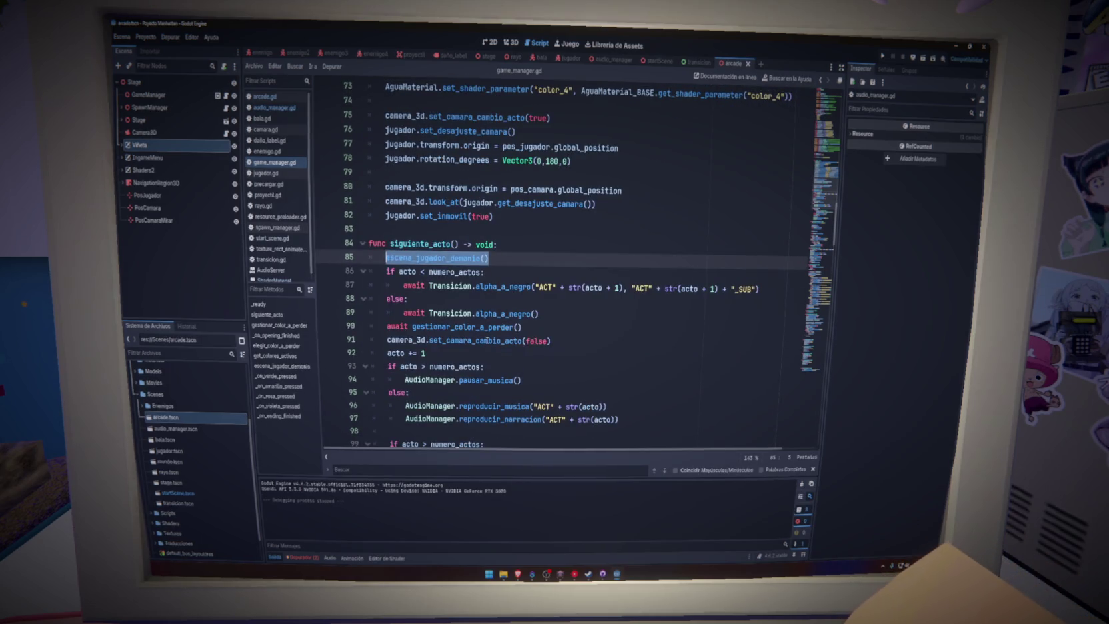
scroll(510, 332, "down", 1)
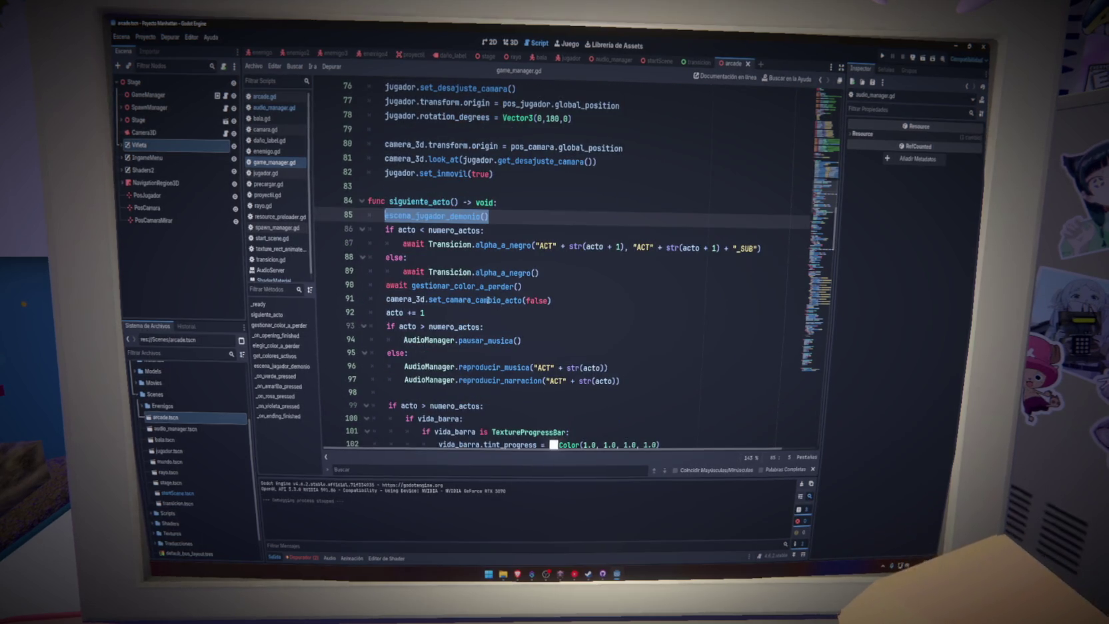
scroll(511, 326, "up", 7)
scroll(487, 302, "down", 2)
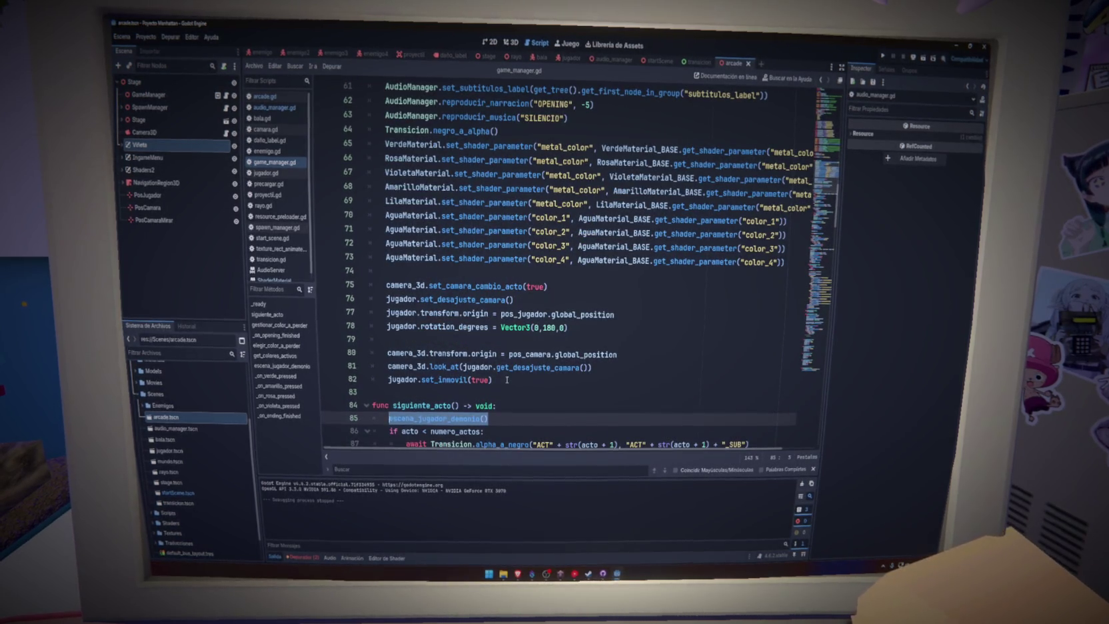
mouse_move(493, 380)
left_mouse_down()
mouse_move(527, 367)
mouse_move(638, 273)
mouse_move(346, 276)
left_mouse_up()
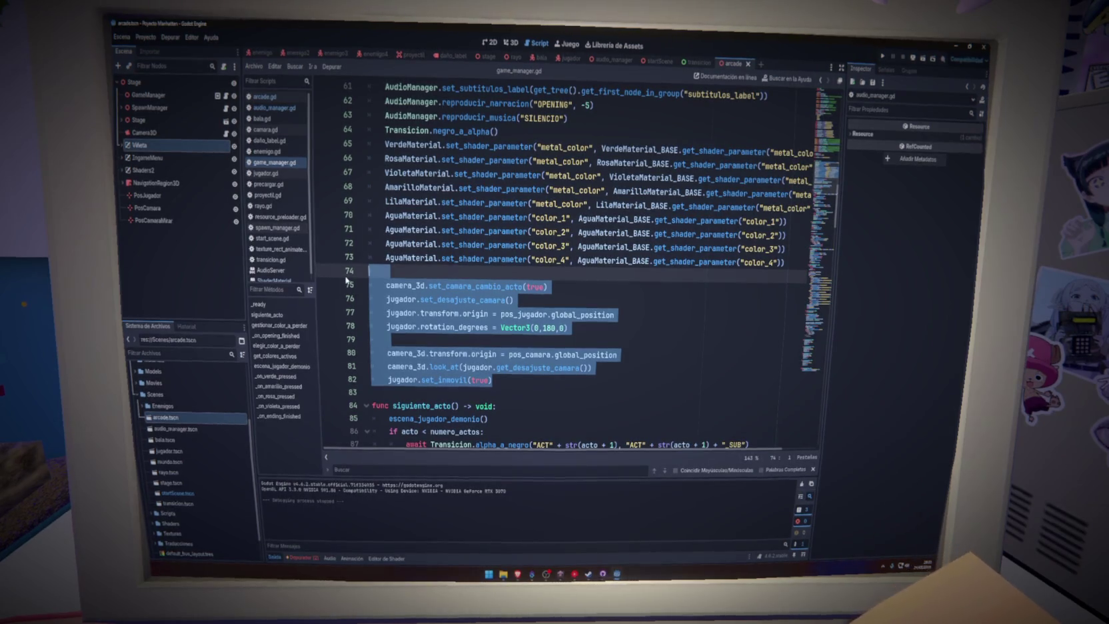
Step: Back in arcade.gd, select the matching setup lines 65–72 of _ready()
key("alt+Left")
scroll(408, 360, "down", 15)
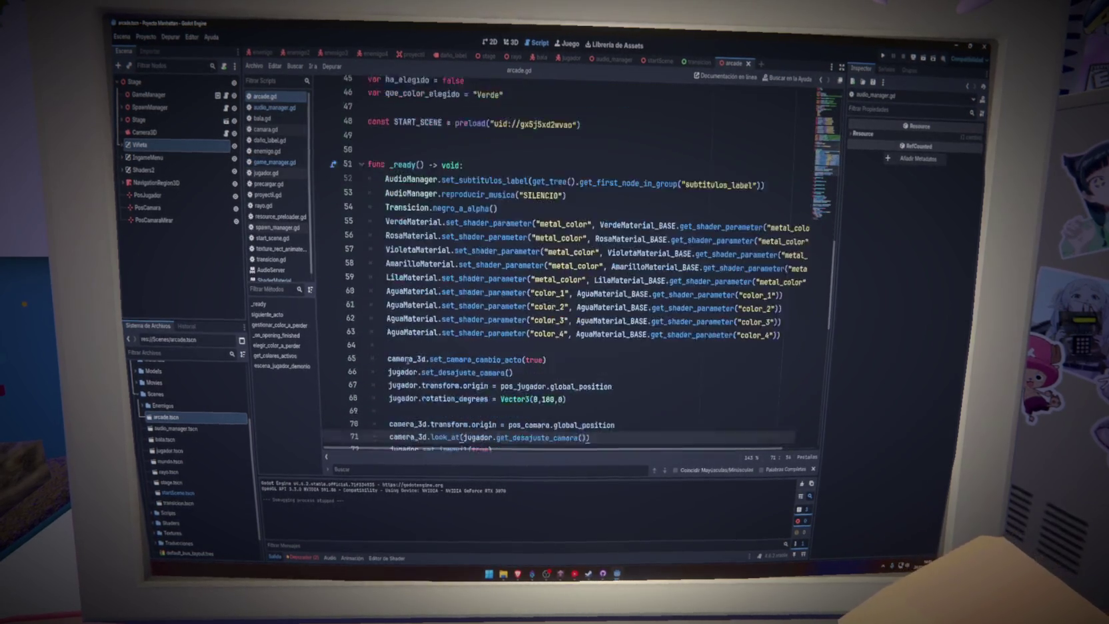
mouse_move(493, 340)
left_mouse_down()
mouse_move(439, 340)
mouse_move(323, 239)
left_mouse_up()
key("Up")
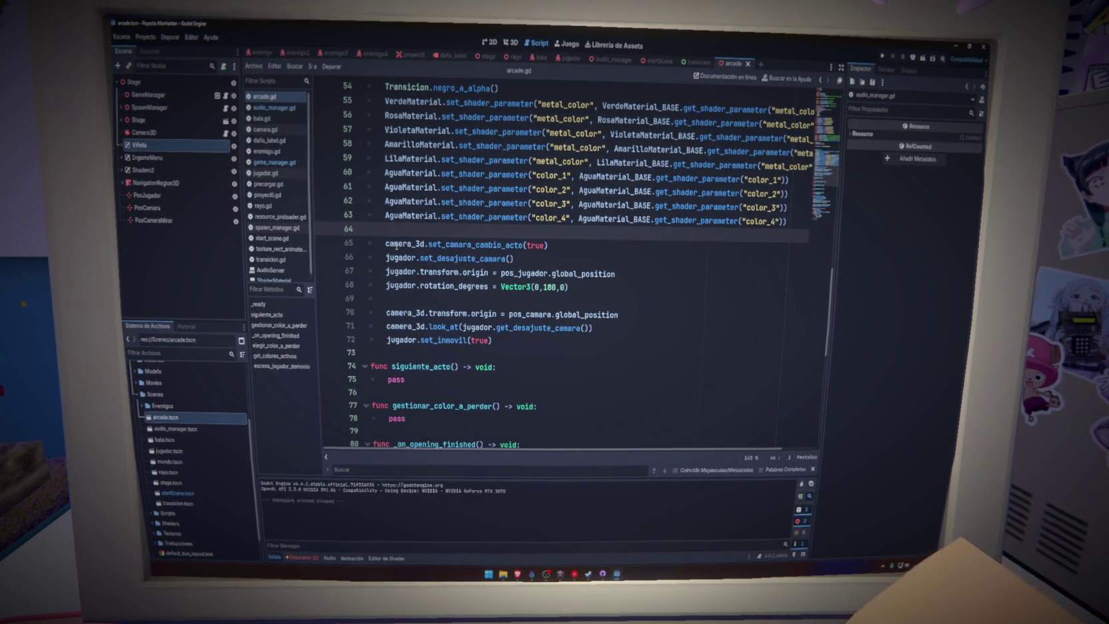
Step: Trace the debugger error to start_scene.gd and delete the leftover language_button declaration on line 5
left_click(302, 557)
left_click(312, 473)
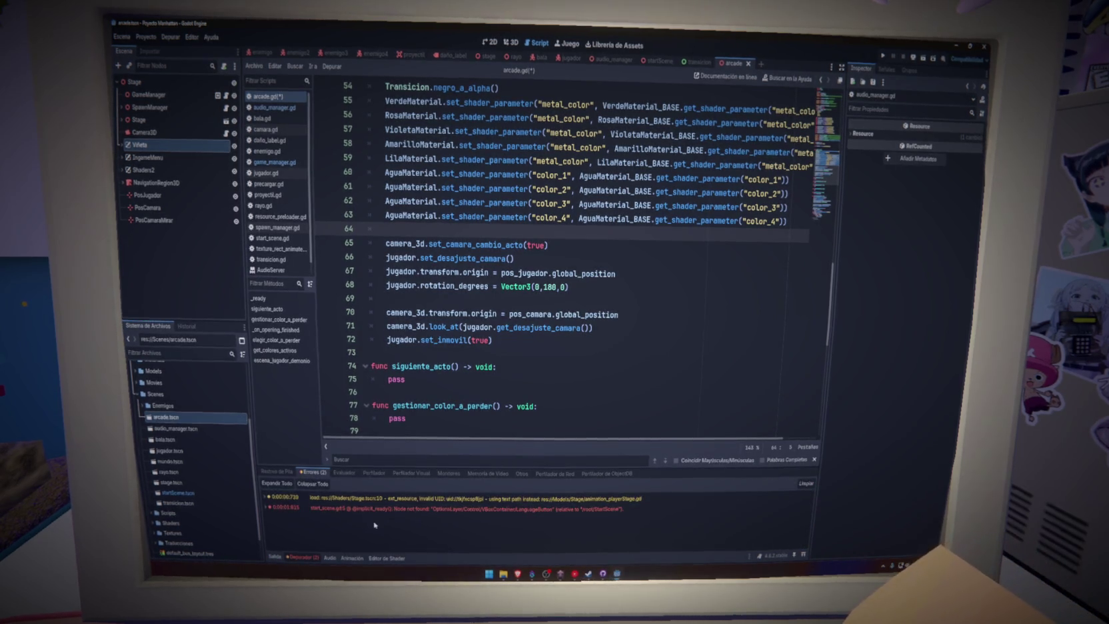
mouse_move(485, 508)
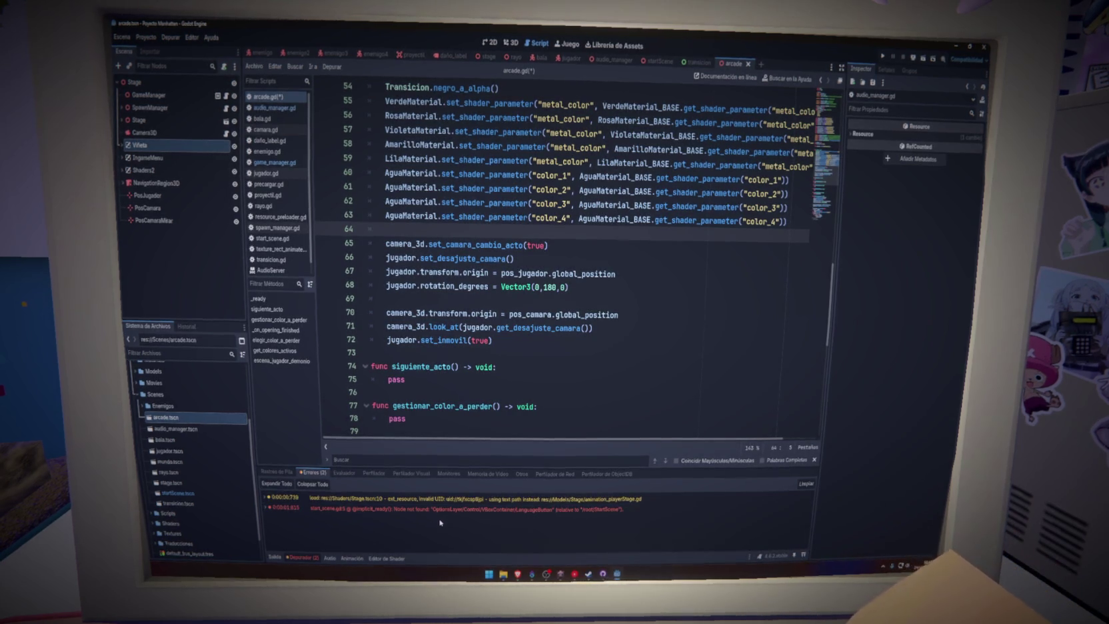
left_click(528, 510)
left_click(528, 510)
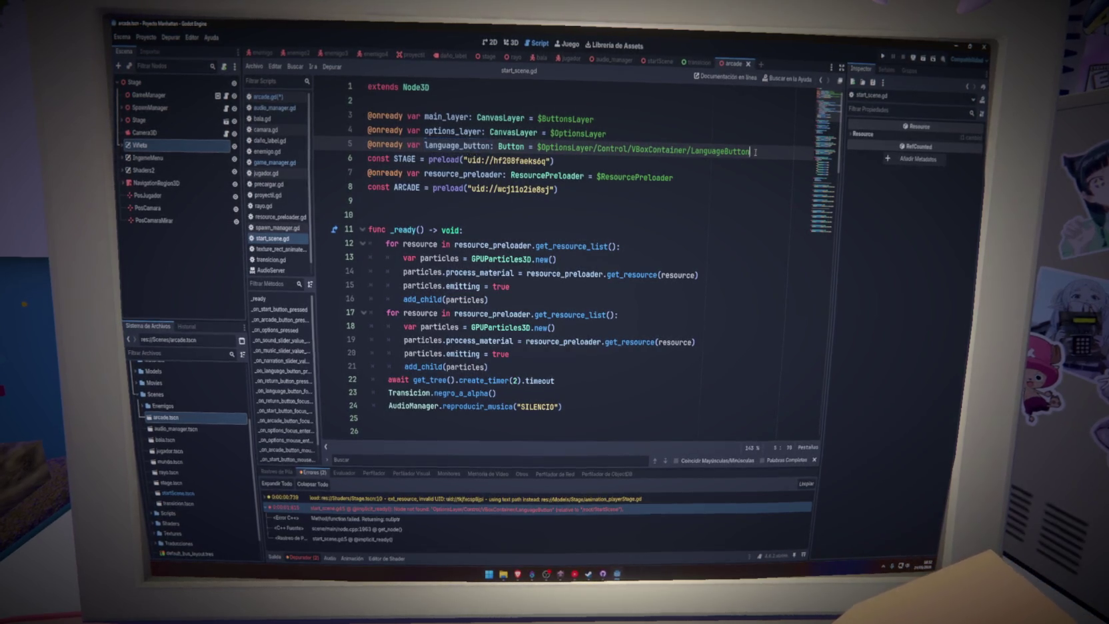
left_click_drag(755, 151, 759, 144)
key("BackSpace")
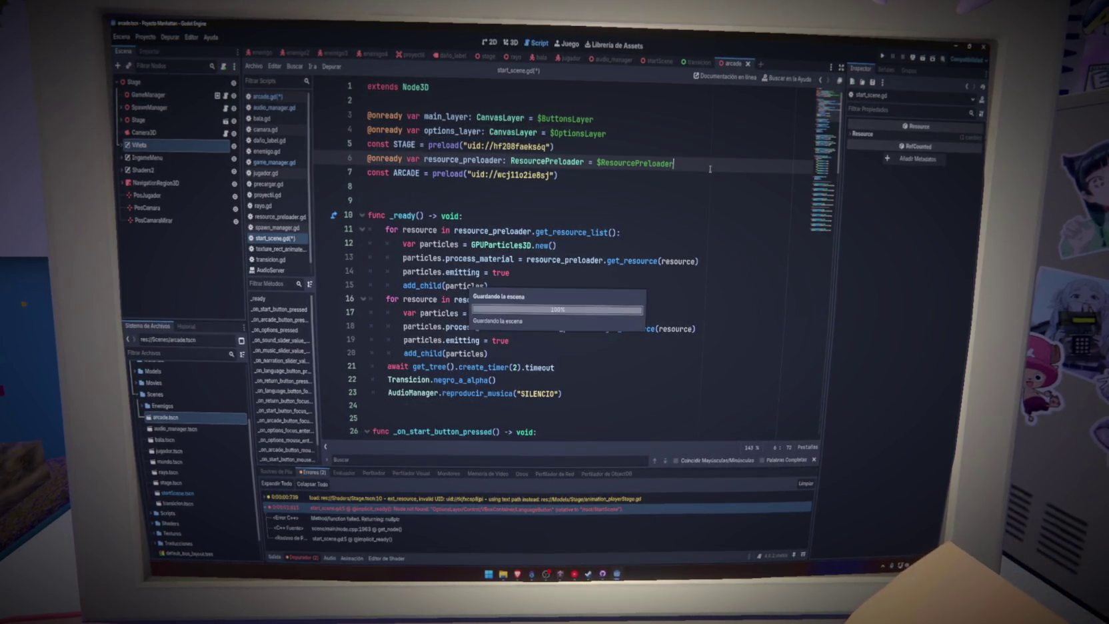
Step: Run the project with F5 and start the game's Arcade mode
left_click(800, 328)
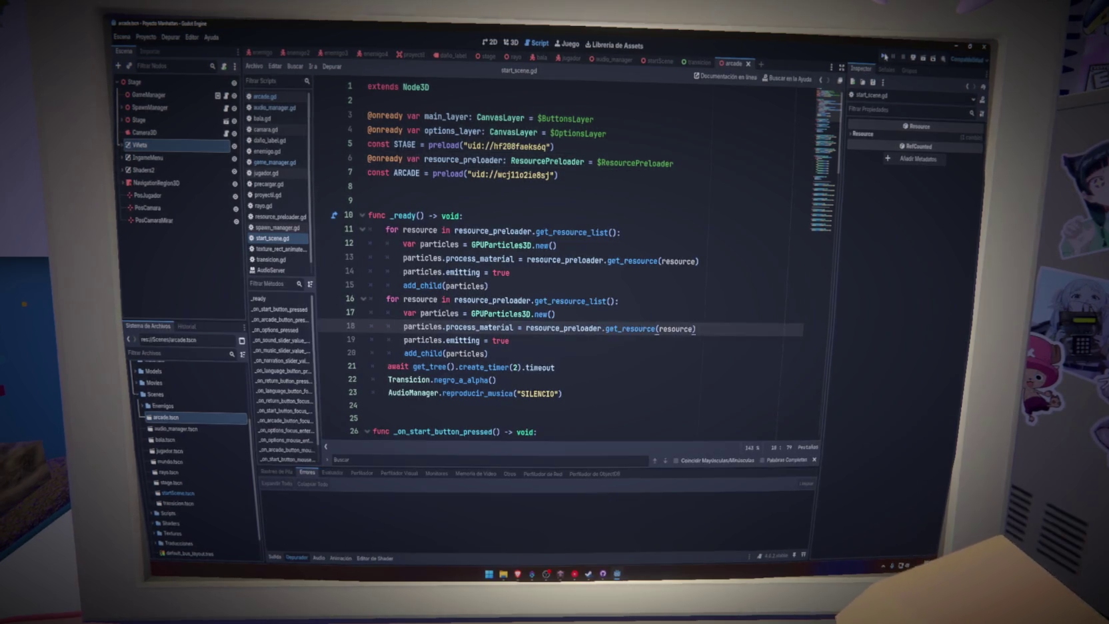
key("F5")
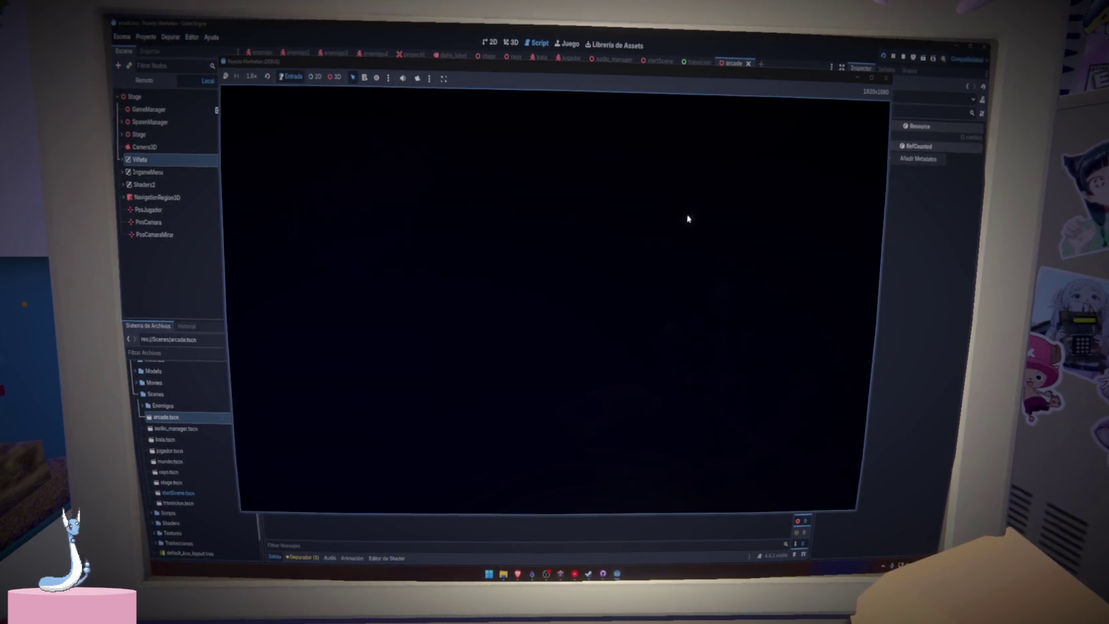
left_click(370, 424)
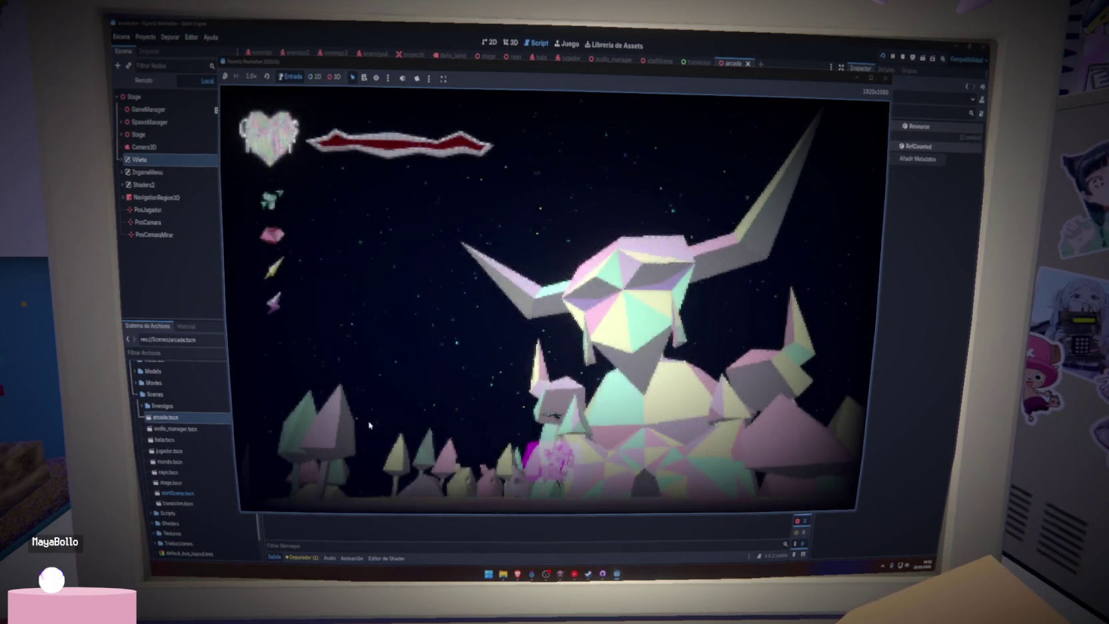
Step: Close the running game, save the scene, and review game_manager.gd's _ready setup code
left_click(885, 77)
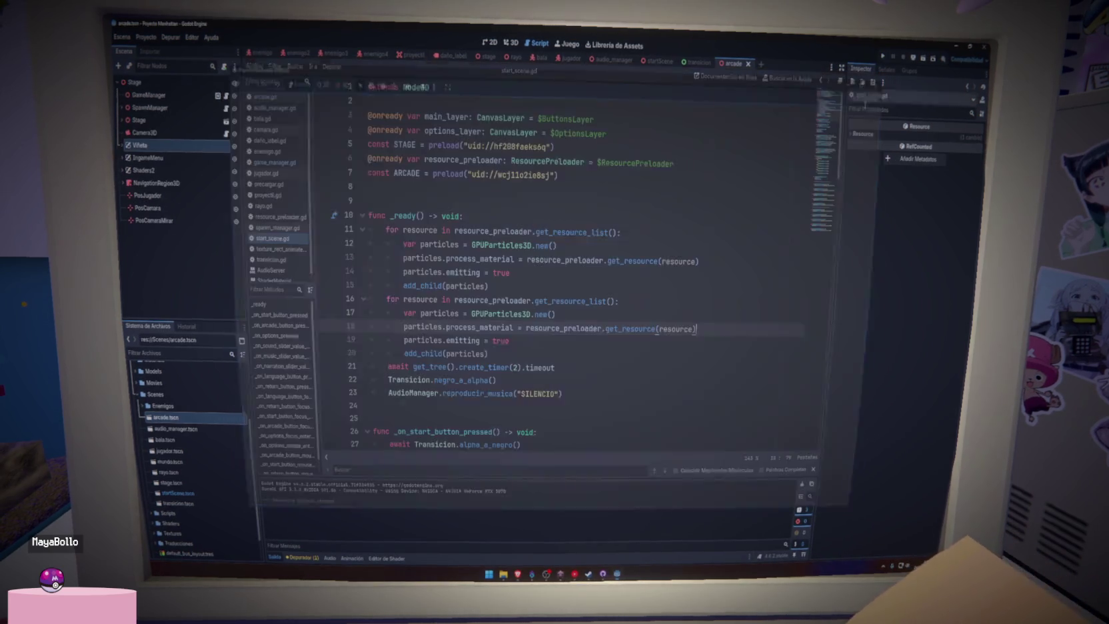
key("ctrl+s")
left_click(292, 160)
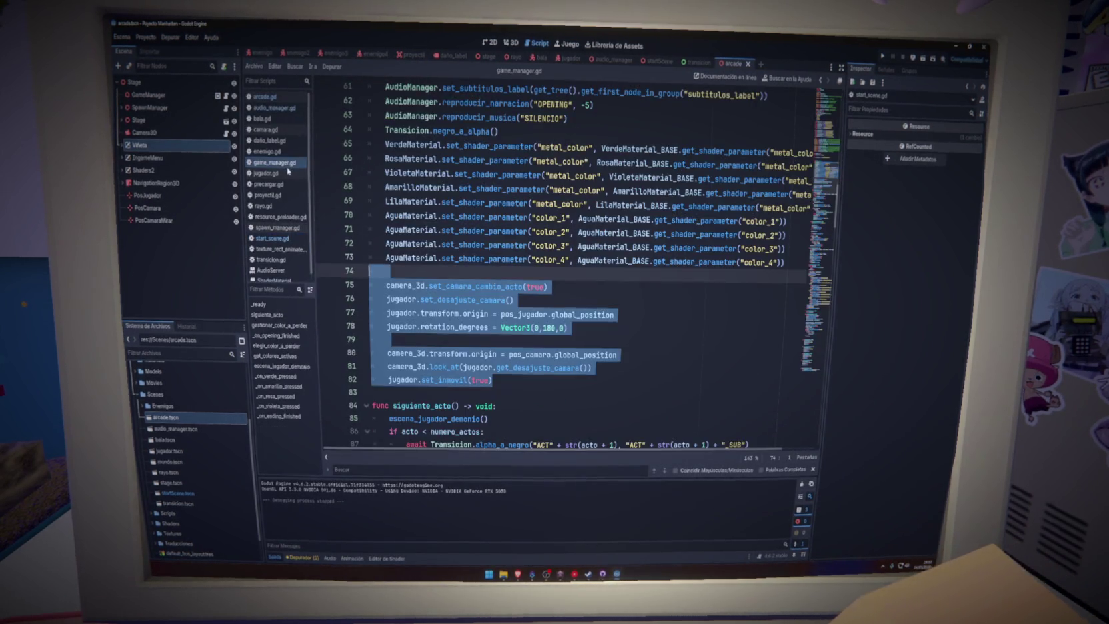
scroll(440, 272, "up", 5)
scroll(440, 272, "down", 3)
scroll(440, 272, "down", 3)
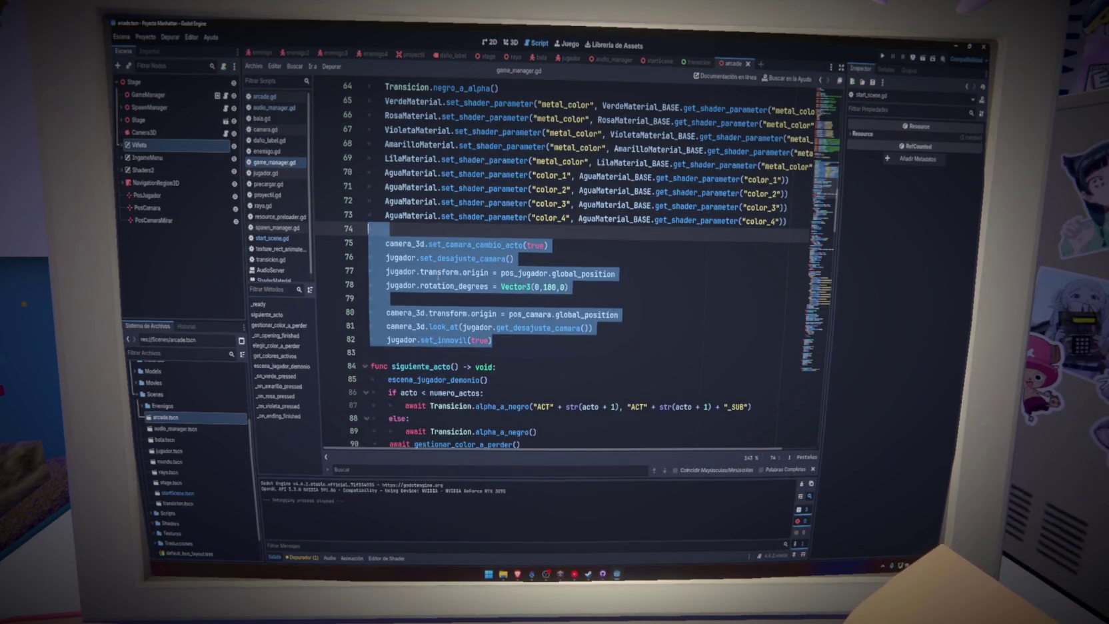
scroll(429, 262, "up", 1)
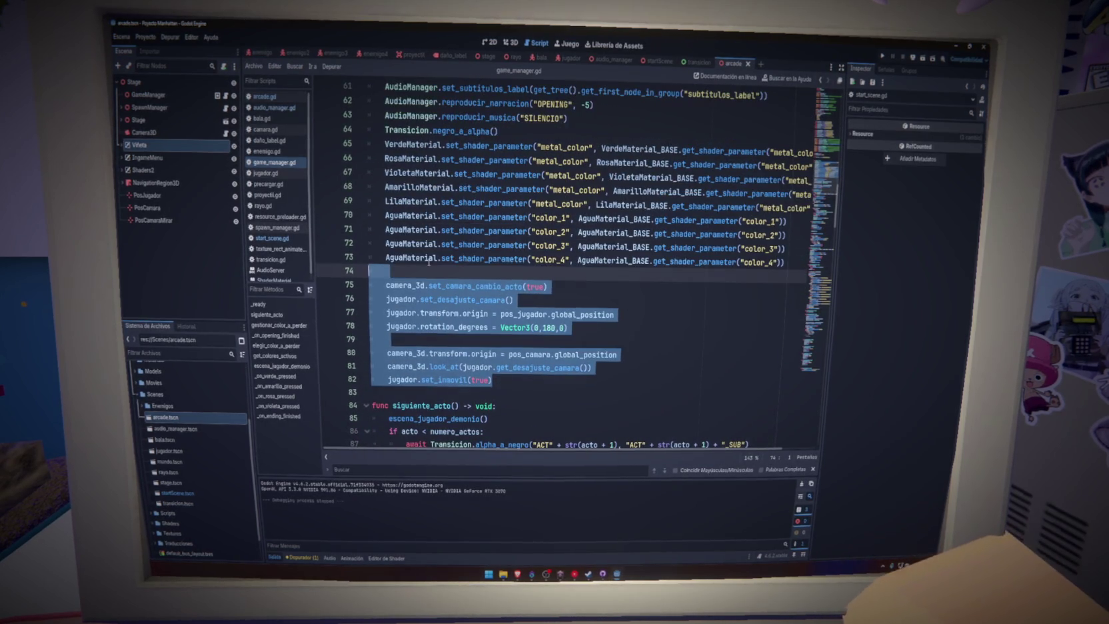
scroll(447, 299, "up", 4)
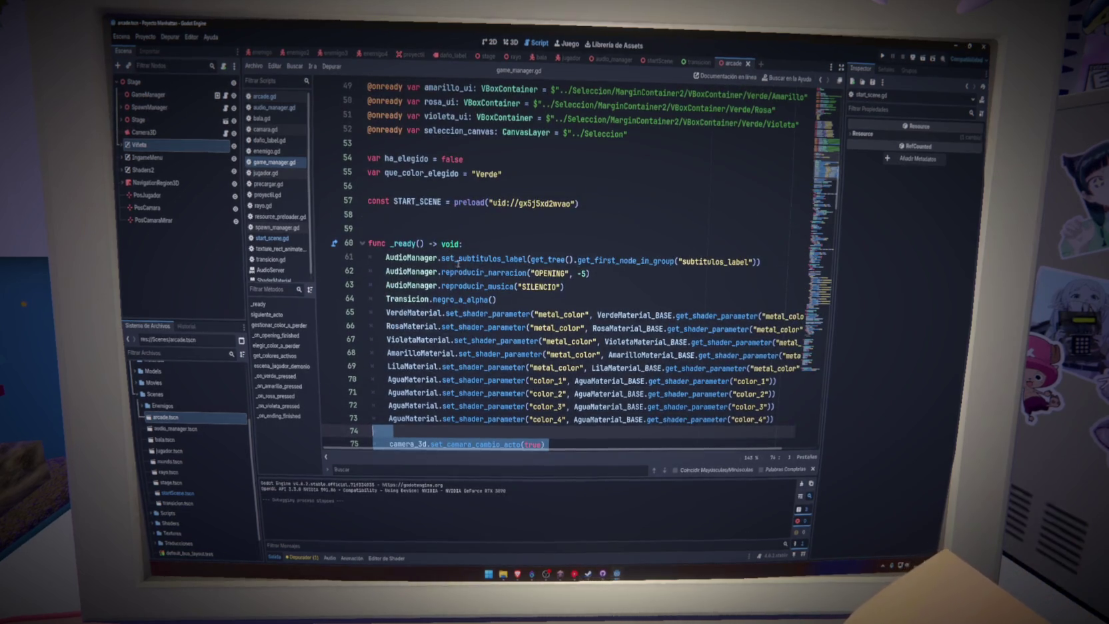
scroll(446, 299, "down", 5)
scroll(473, 285, "up", 2)
Step: Inspect the negro_a_alpha and set_camara_cambio_acto calls, then select the SpawnManager node
double_click(460, 173)
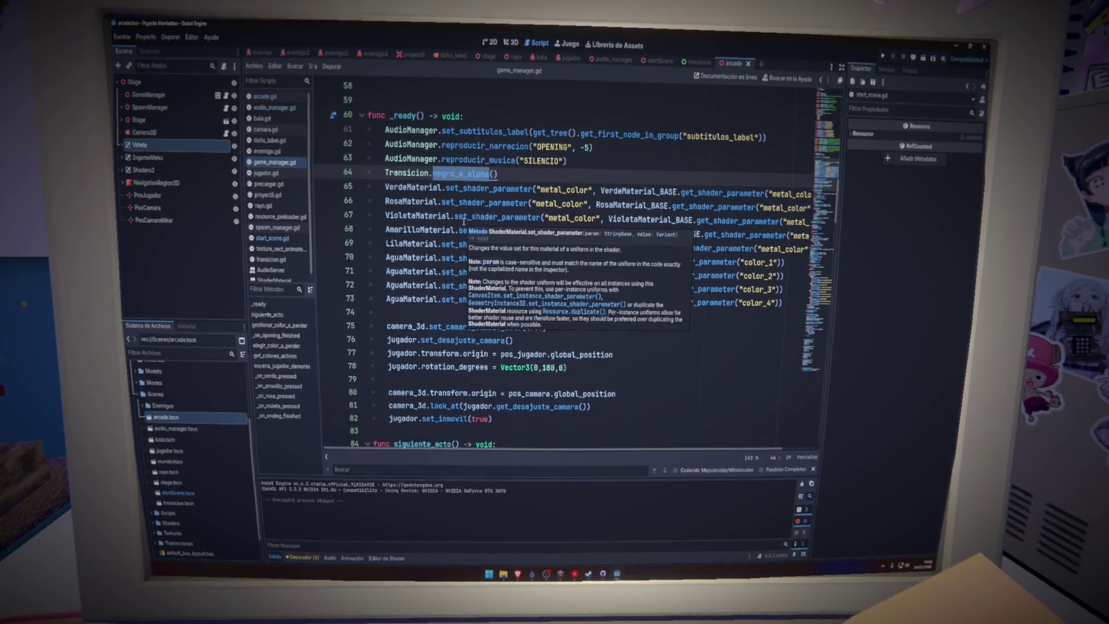
scroll(537, 316, "down", 2)
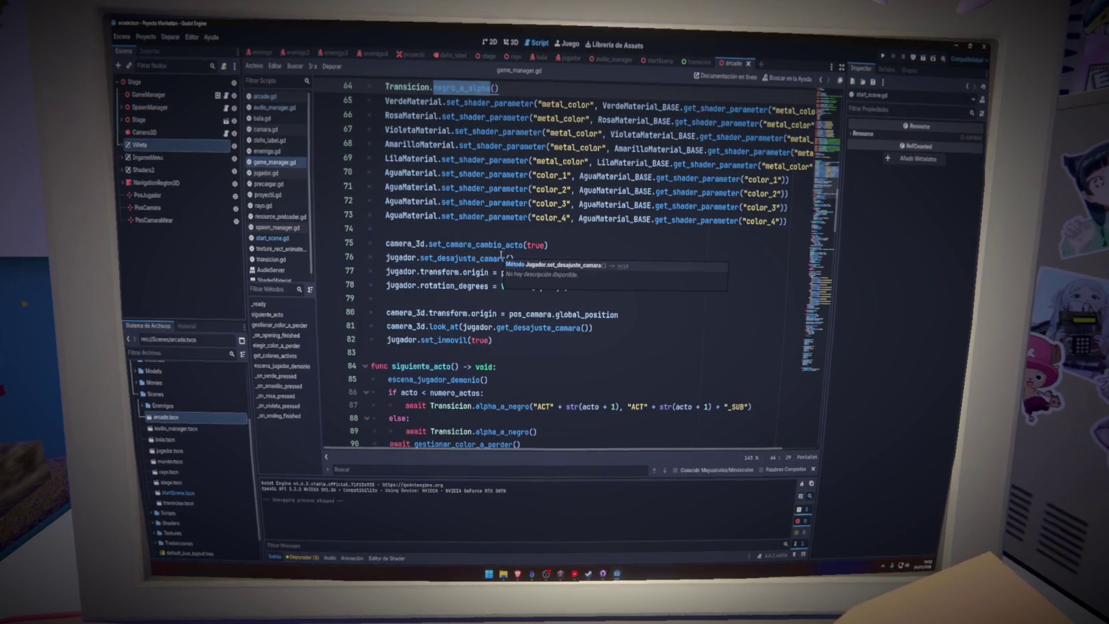
double_click(474, 245)
left_click(198, 111)
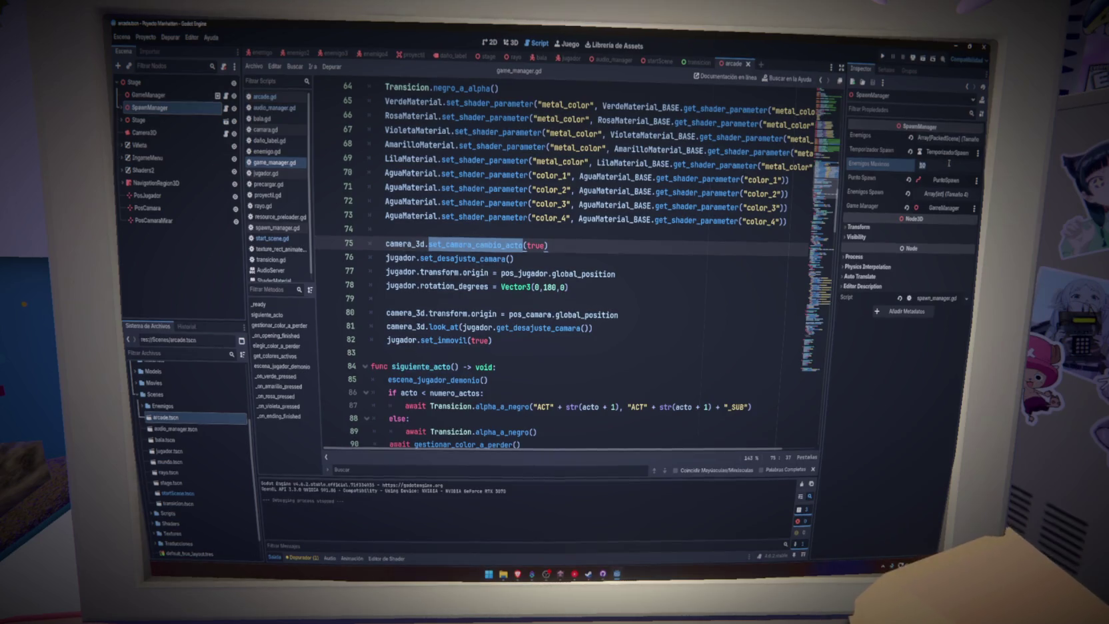
Step: Set SpawnManager's Enemigos Maximos to 18 in the Inspector
key("Return")
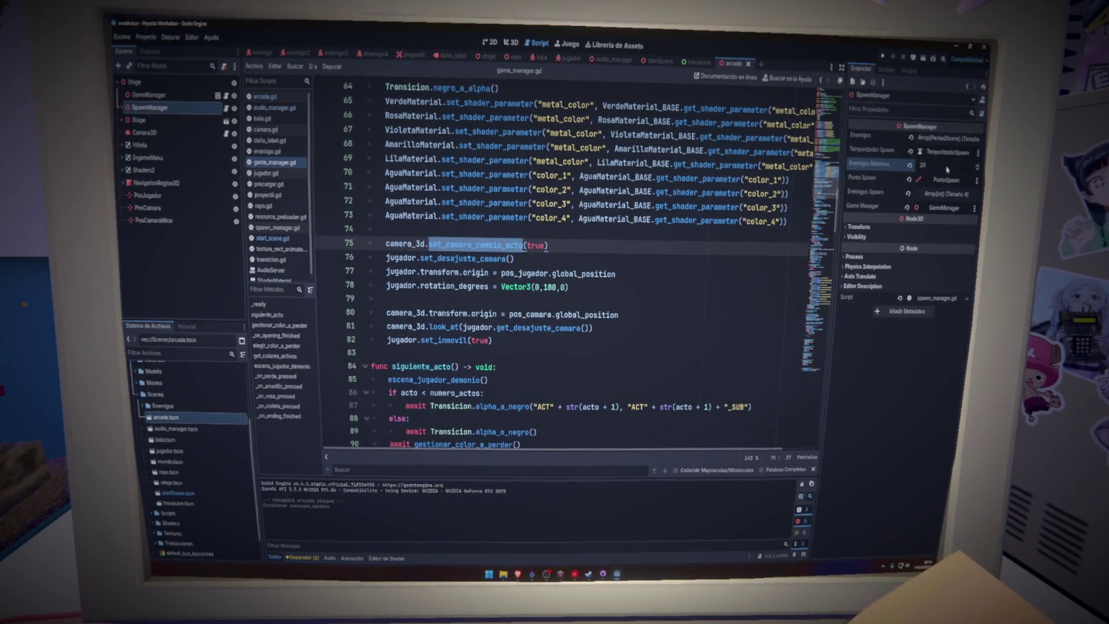
left_click(947, 165)
type("18")
key("Return")
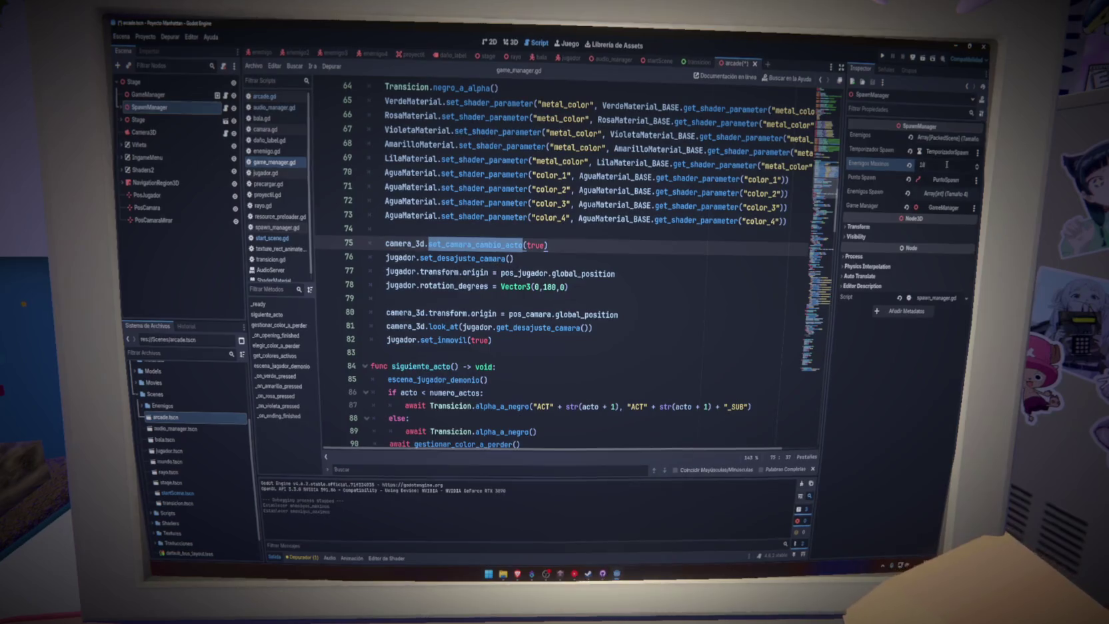
Step: Save the arcade scene and place the caret around lines 74–78 of the script
left_click(550, 244)
key("ctrl+s")
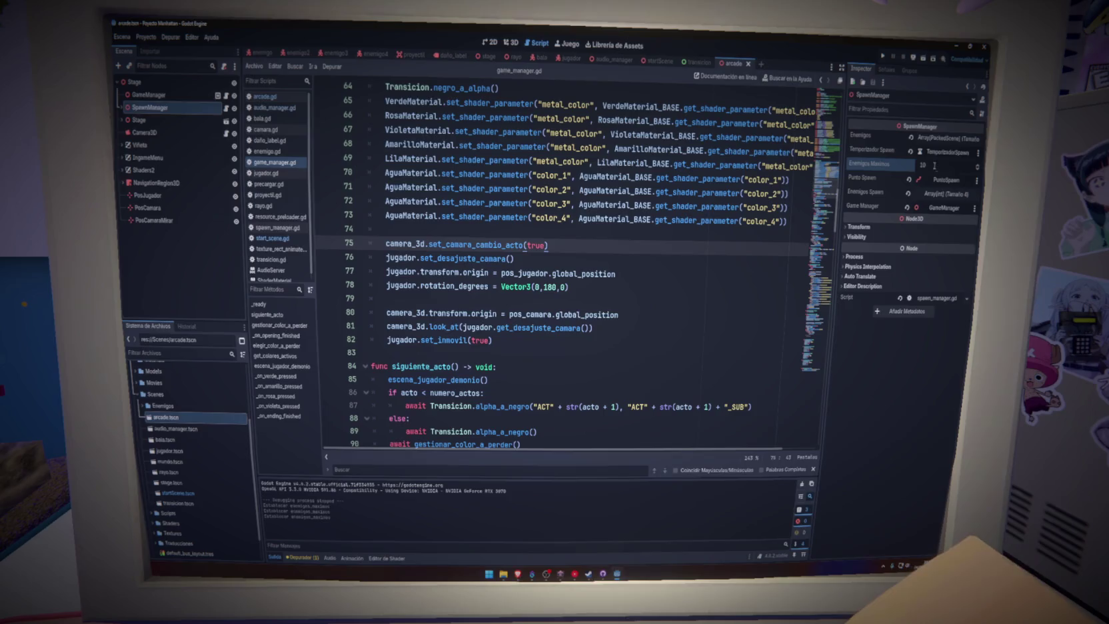
left_click(640, 230)
key("ctrl+s")
left_click(614, 244)
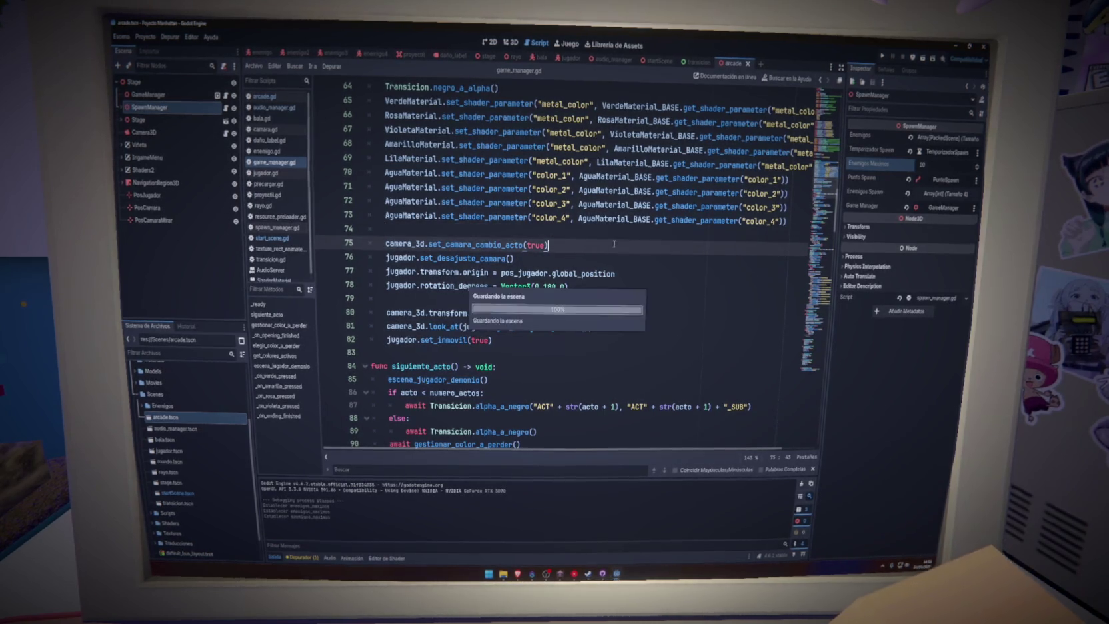
key("Down")
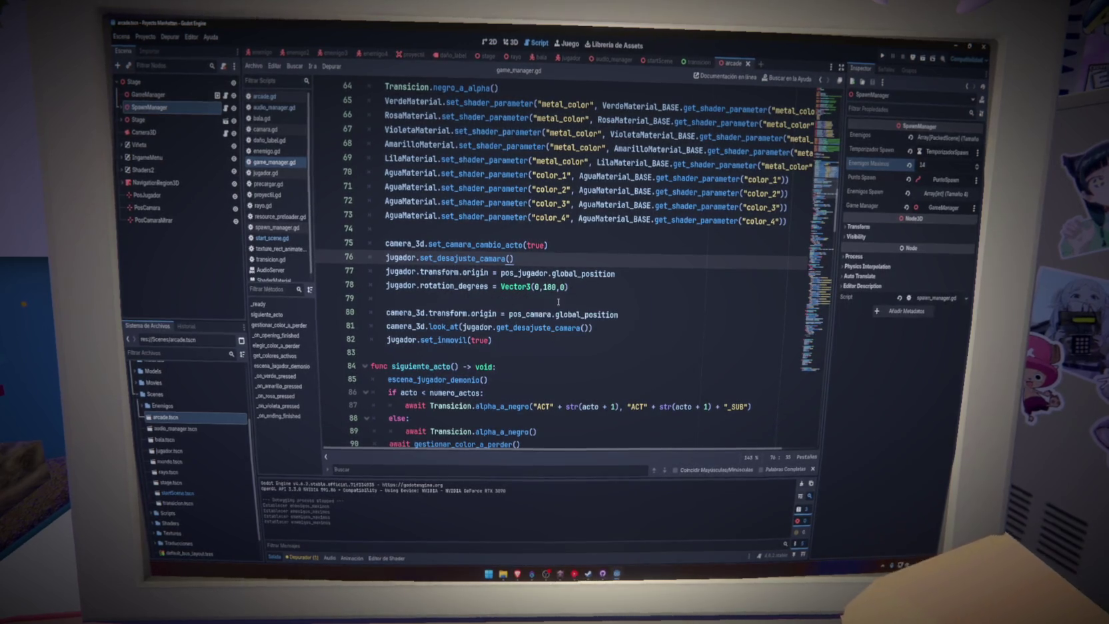
left_click(603, 287)
Step: Select the _on_opening_finished body, lines 134–144, in game_manager.gd
left_click_drag(564, 332, 511, 235)
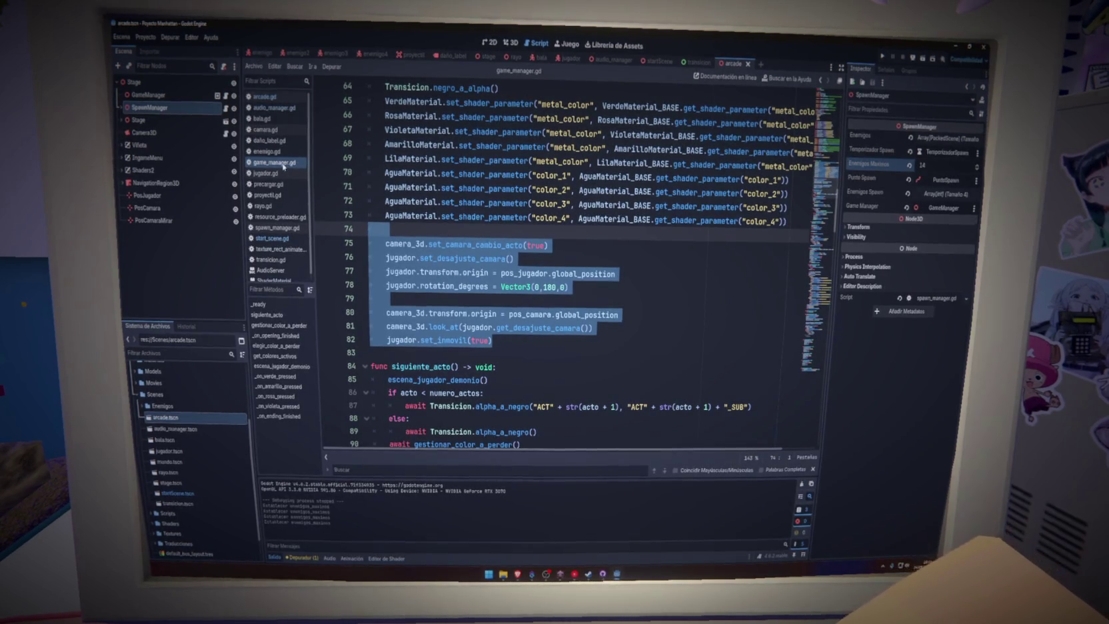
scroll(609, 287, "down", 3)
scroll(608, 287, "down", 15)
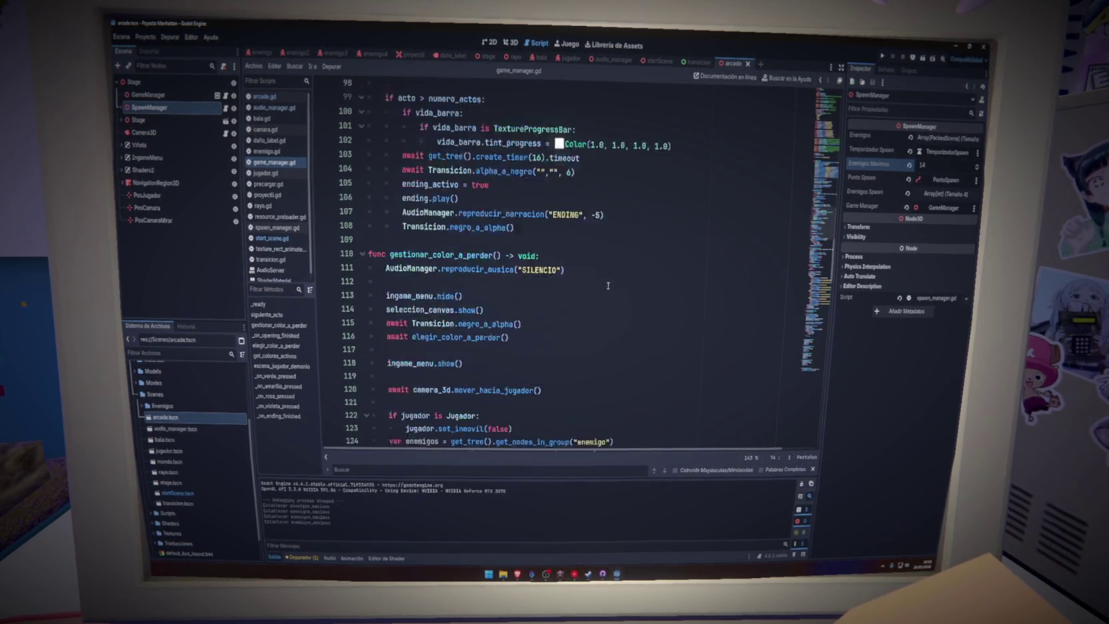
scroll(608, 286, "down", 5)
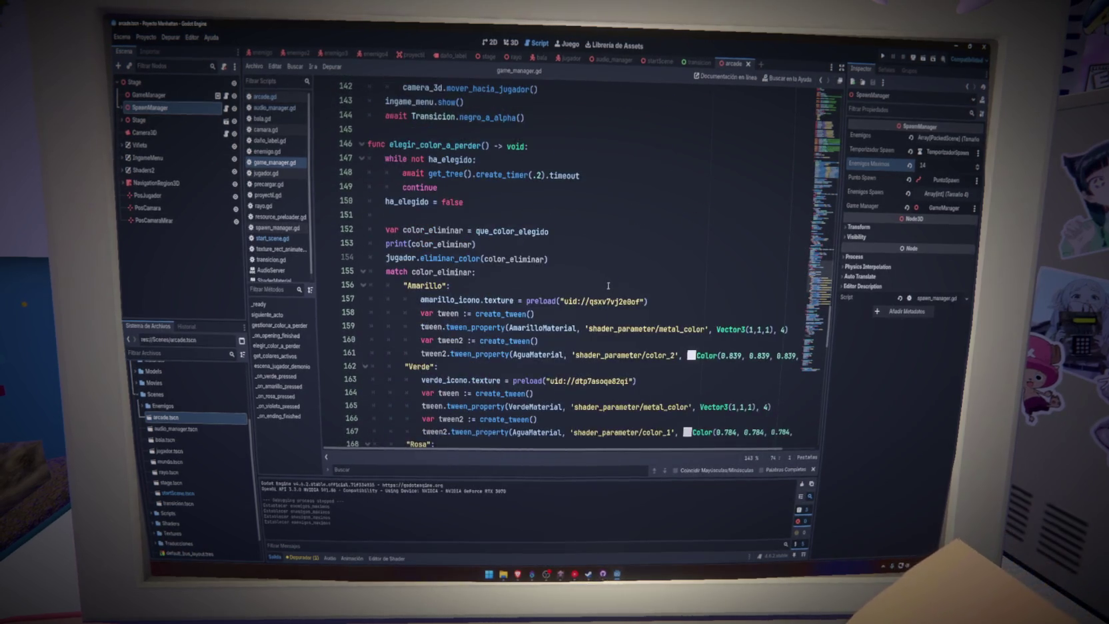
scroll(608, 286, "up", 4)
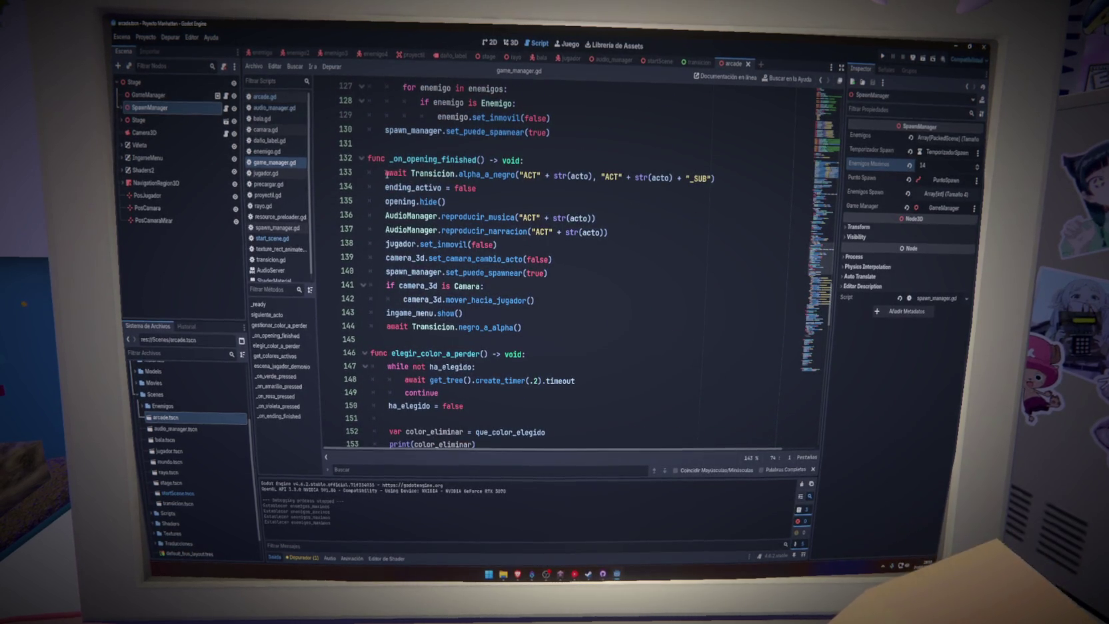
left_click_drag(523, 327, 359, 173)
key("ctrl+c")
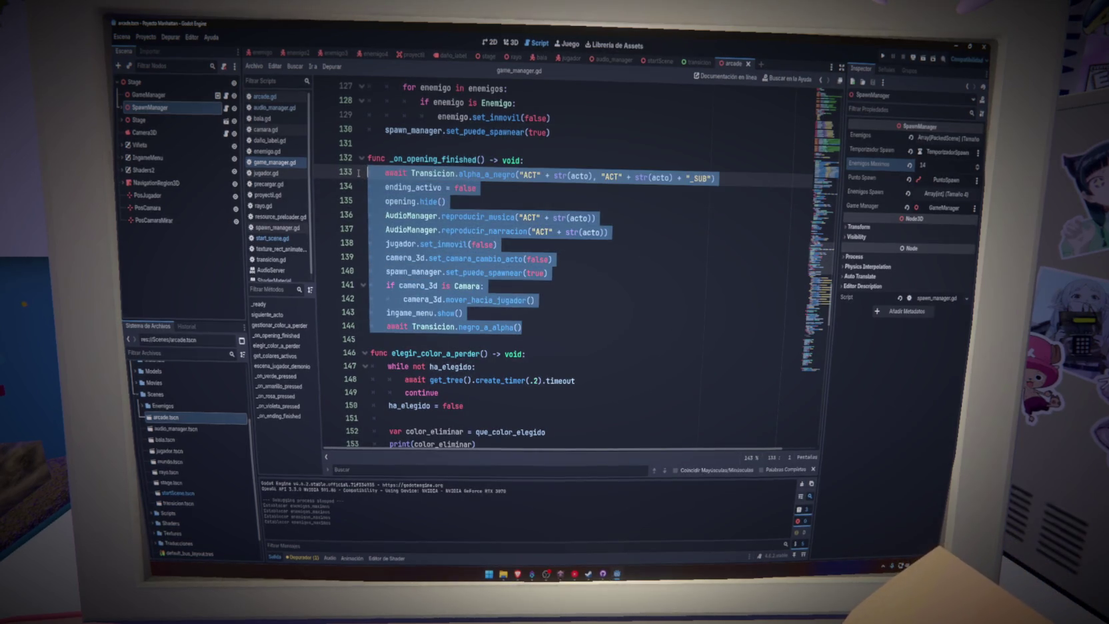
Step: Paste the opening-finished code into arcade.gd after line 72
left_click(269, 97)
scroll(377, 232, "up", 1)
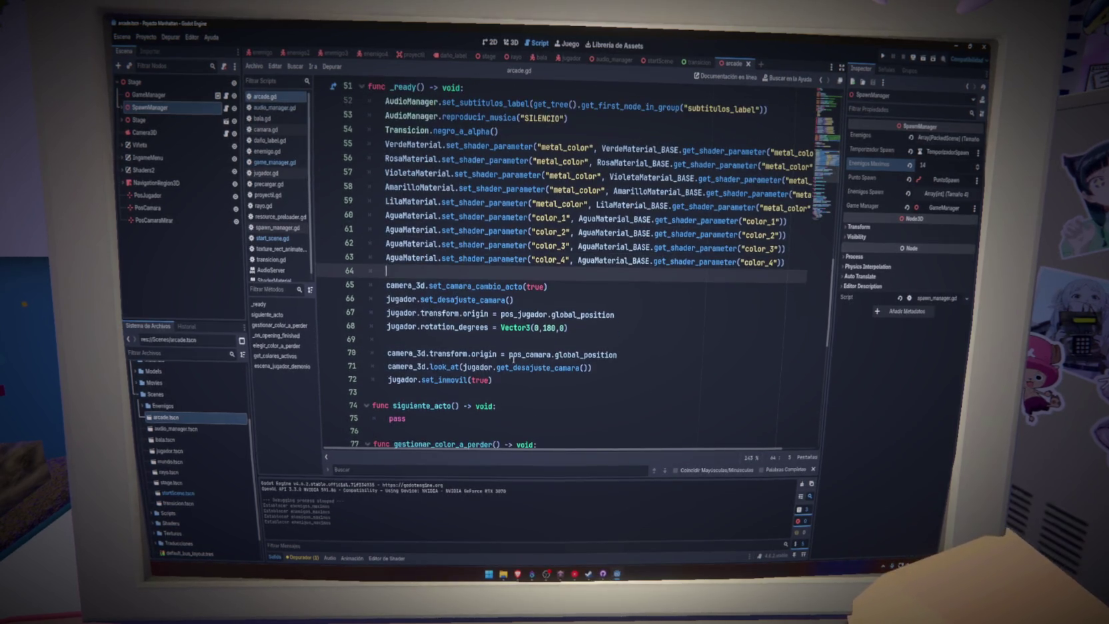
left_click(529, 381)
key("Return")
key("Return")
key("ctrl+v")
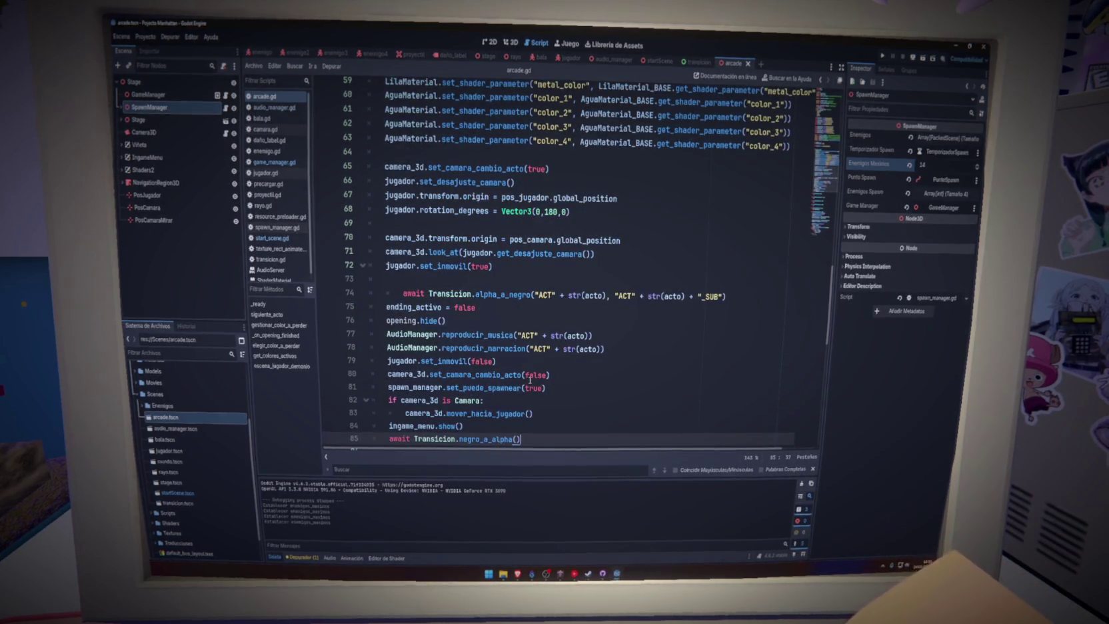
Step: Remove the pasted opening.hide() call and select the narration line for deletion
left_click_drag(533, 414, 387, 294)
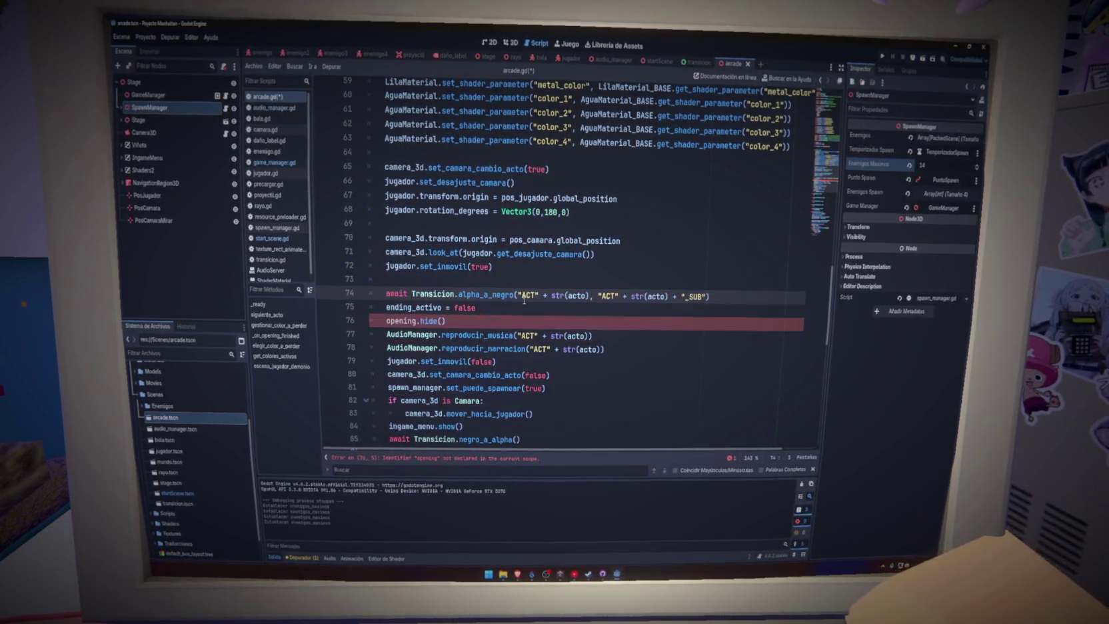
left_click_drag(446, 321, 320, 311)
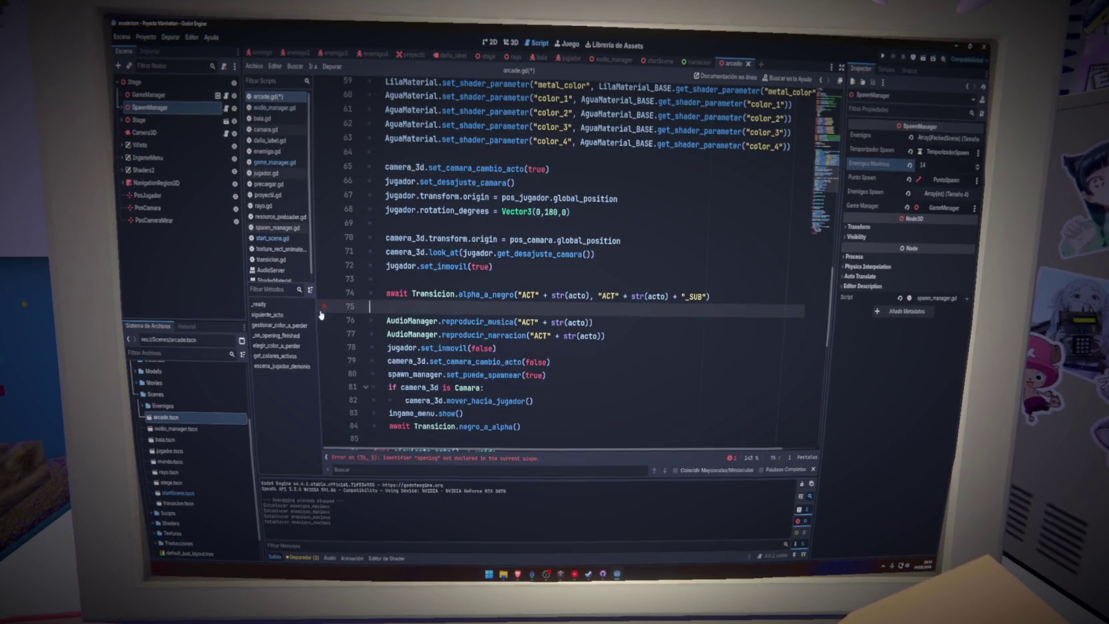
left_click_drag(445, 321, 390, 320)
key("BackSpace")
key("BackSpace")
key("BackSpace")
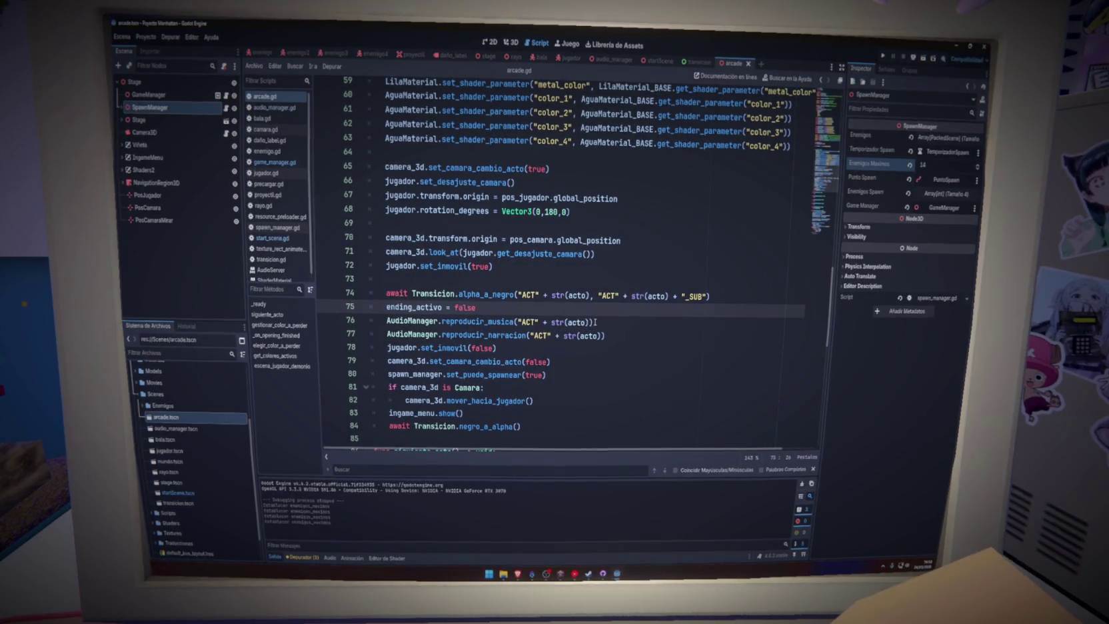
left_click_drag(610, 336, 620, 326)
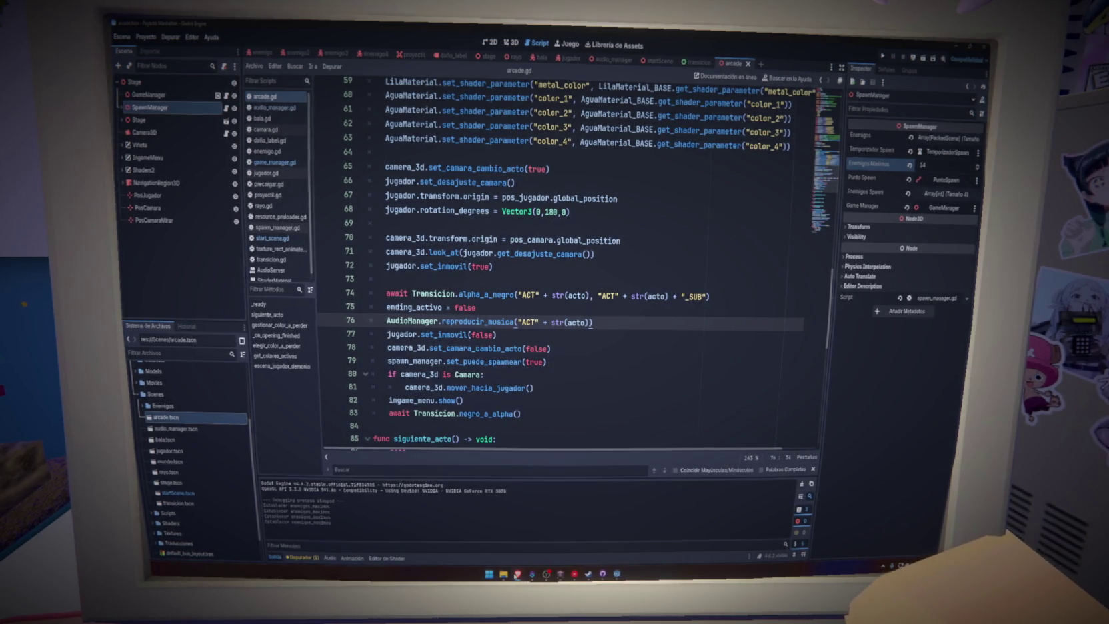
Step: Open the itch.io project editor and select the Liszt song link in the CREDITOS section
left_click(546, 574)
left_click(245, 26)
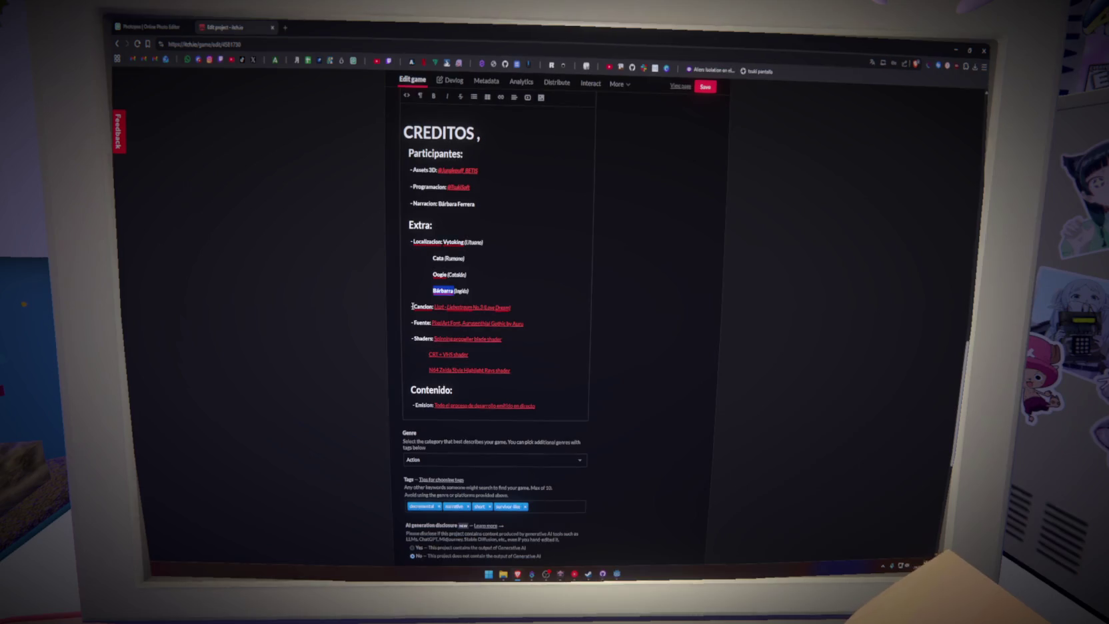
double_click(440, 308)
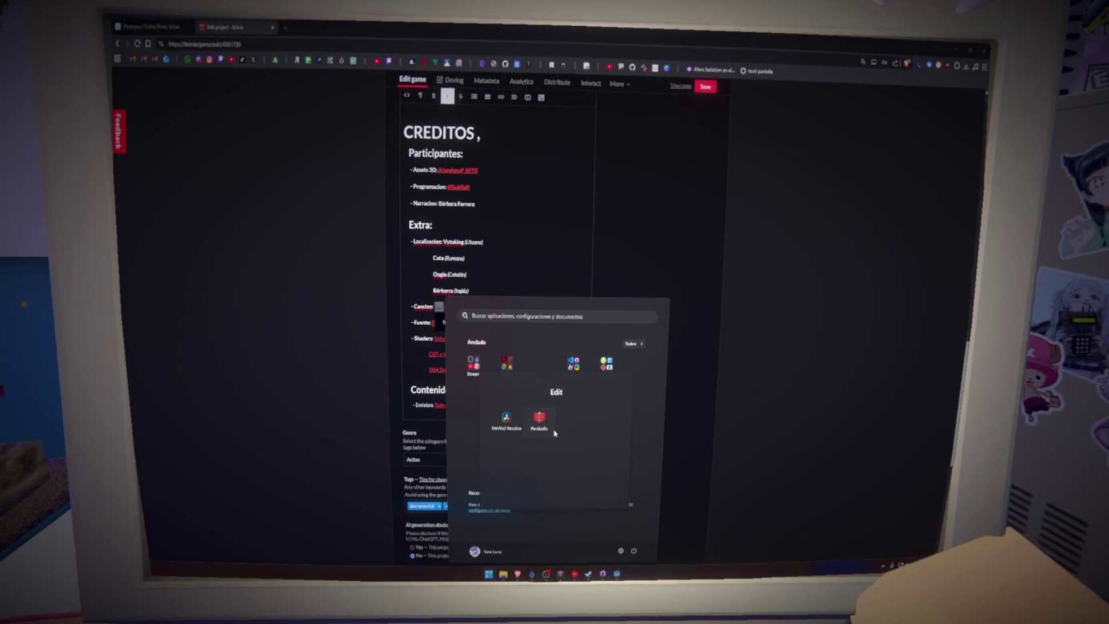
Step: Launch Parabolic from the Start menu's pinned apps to its Descargar medios screen
left_click(555, 433)
left_click(585, 347)
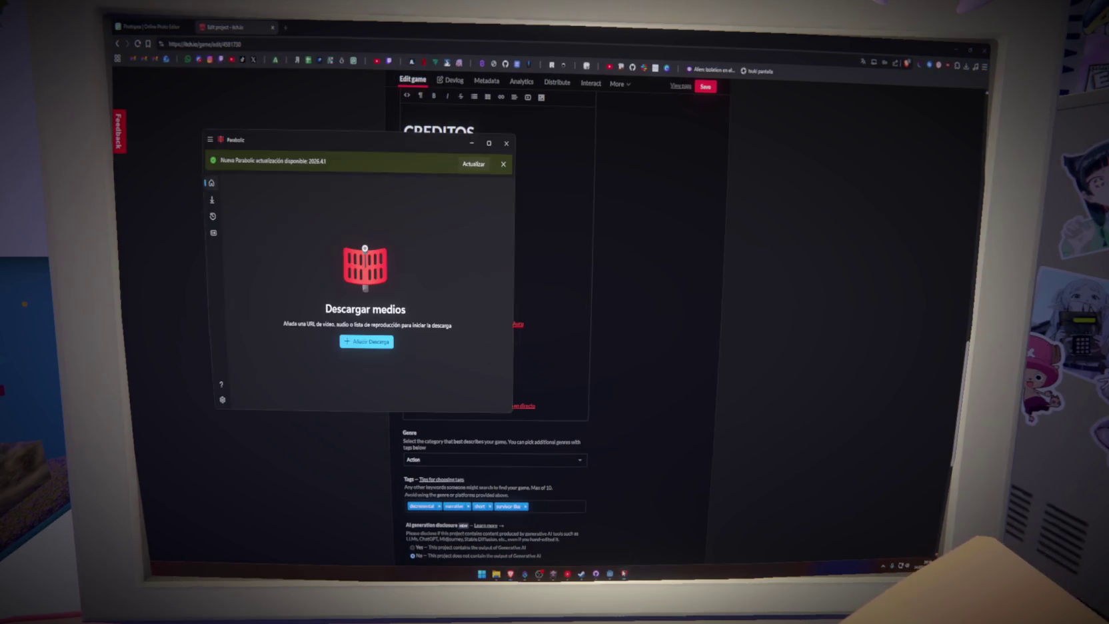
left_click(364, 347)
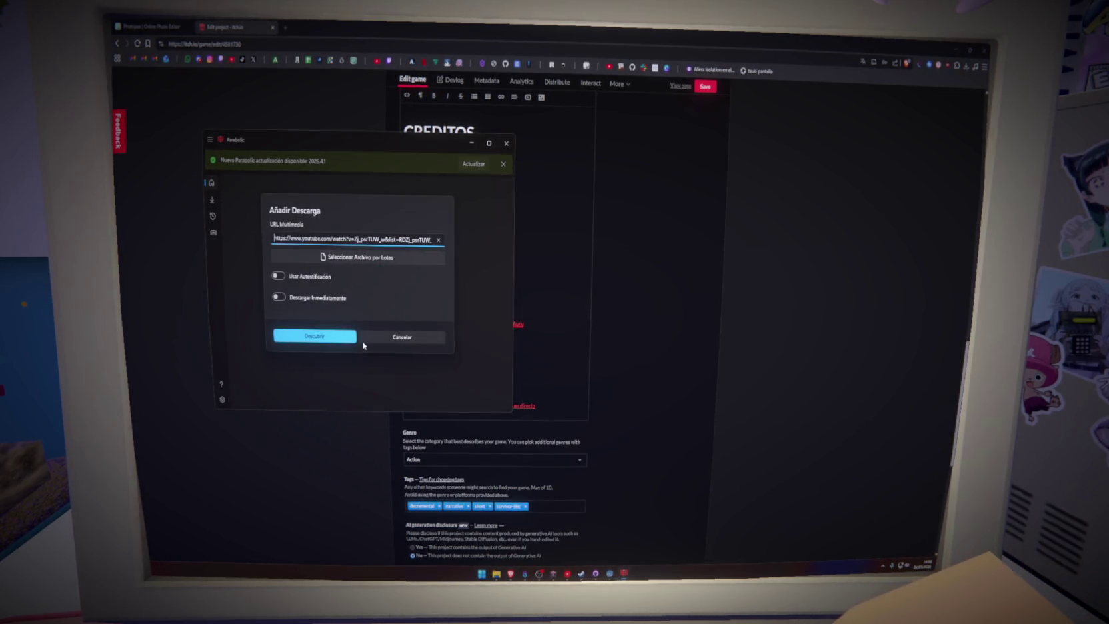
left_click(328, 336)
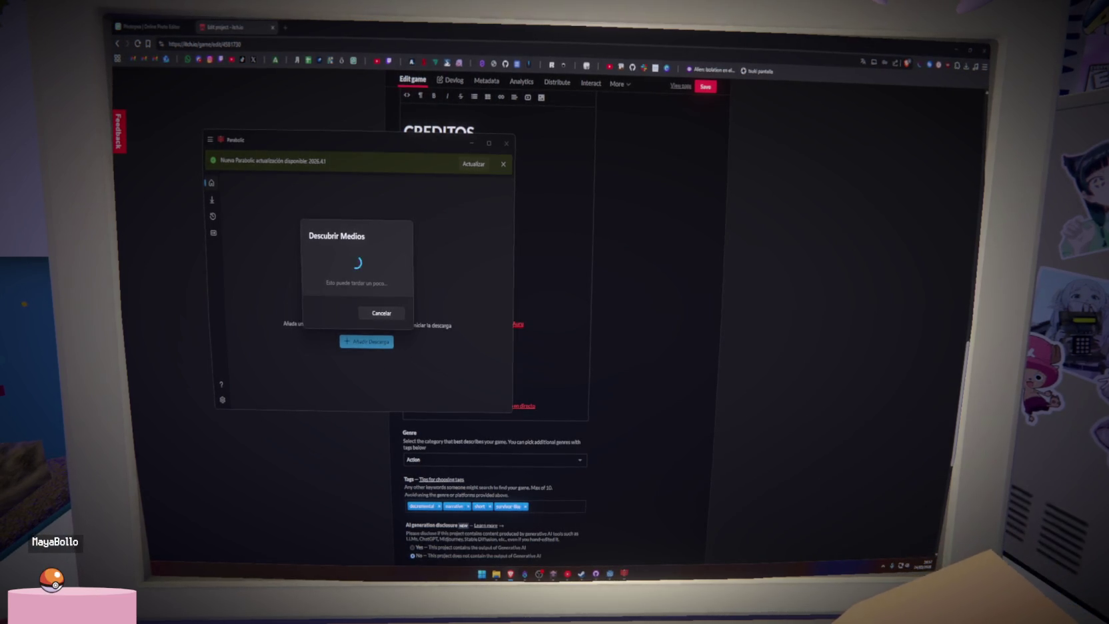
Step: Retry the YouTube link lookup, cancel it when it stalls, and close Parabolic
left_click(361, 314)
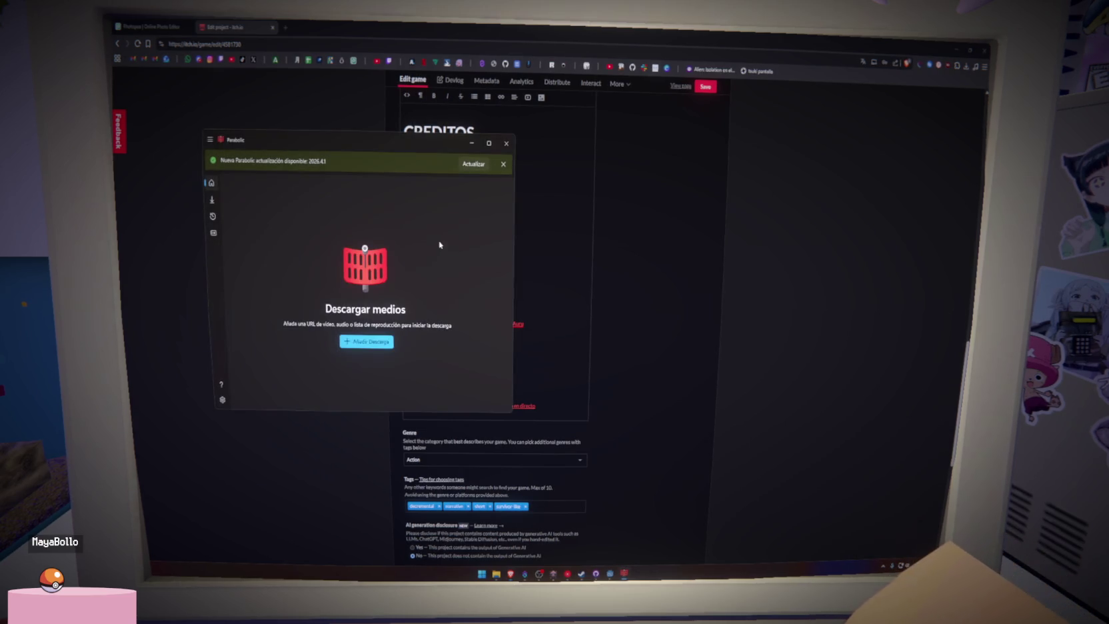
left_click(366, 342)
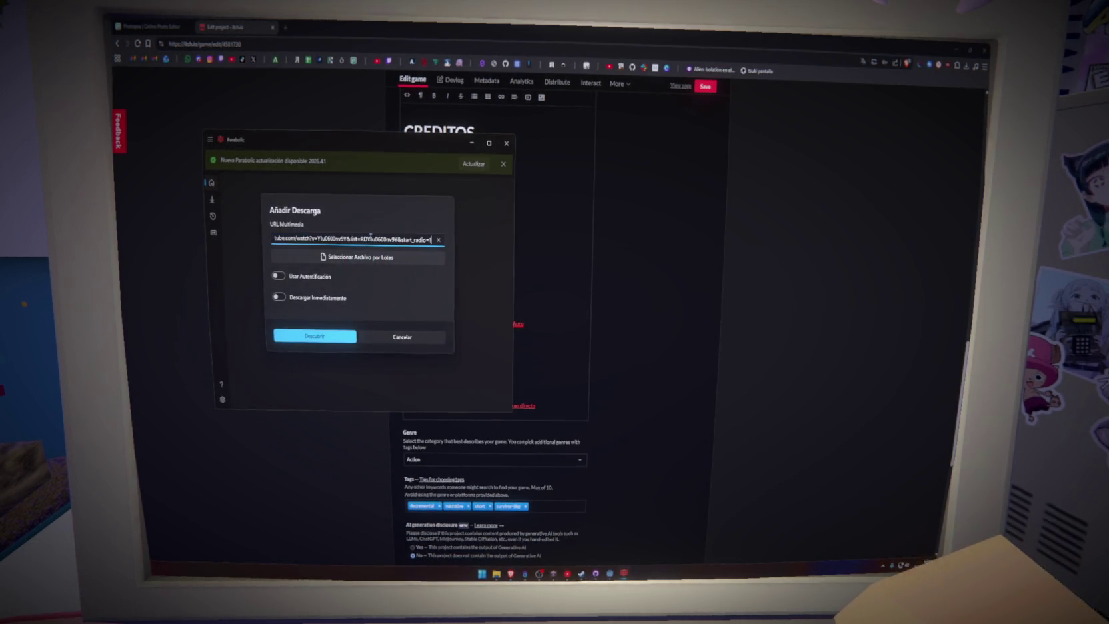
left_click(323, 338)
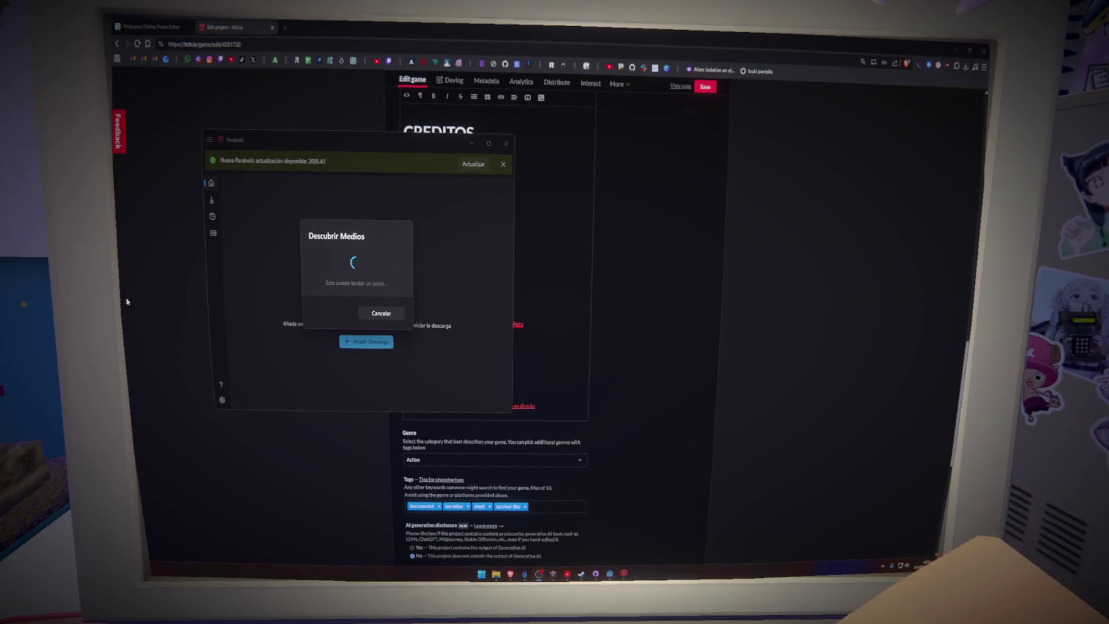
left_click(363, 314)
left_click(506, 143)
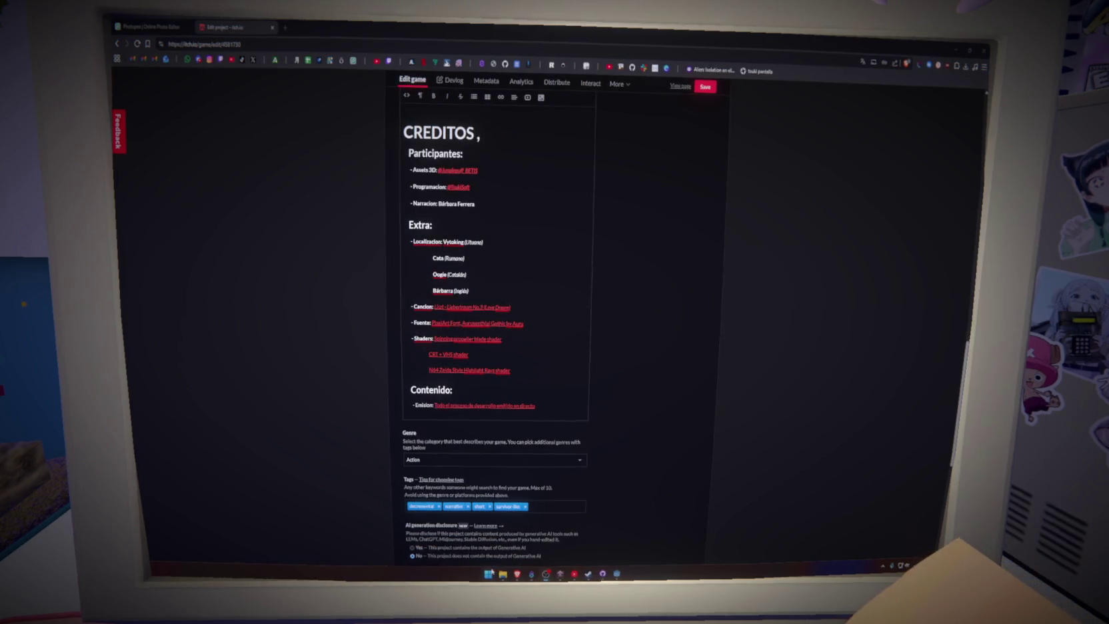
Step: Relaunch Parabolic via Start search, retry and cancel the lookup, then minimize it
key("super")
type("parabolic")
key("Return")
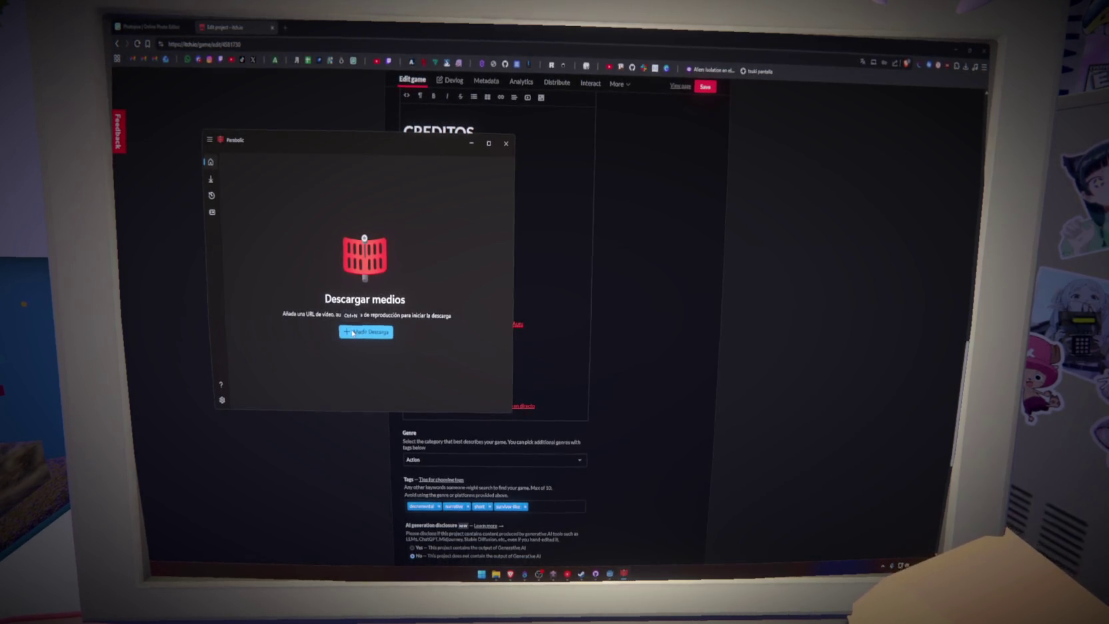
left_click(363, 332)
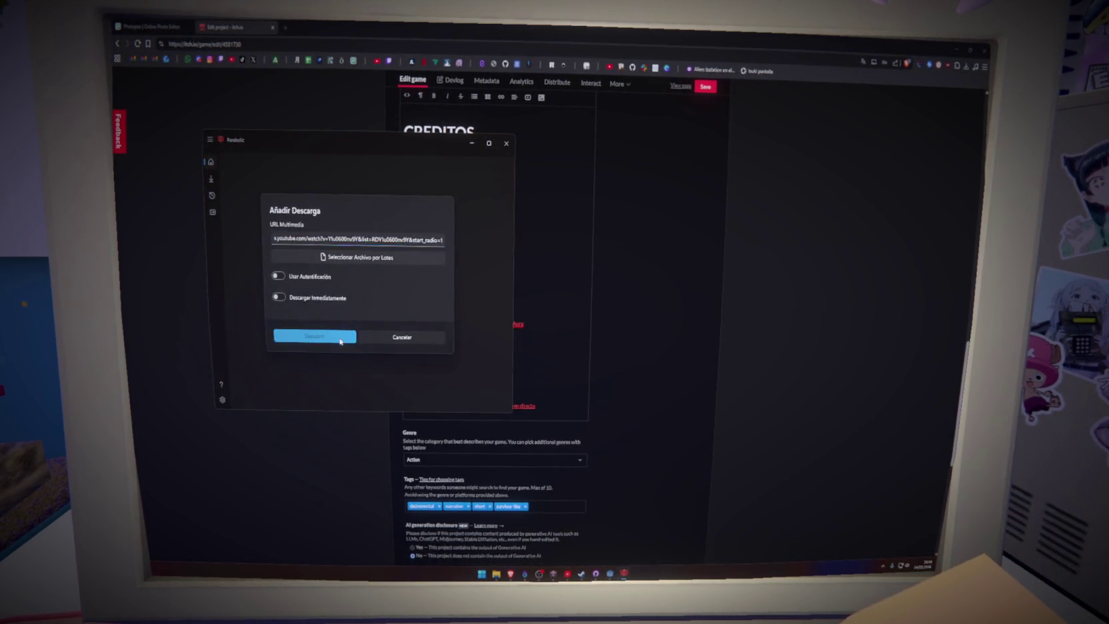
left_click(341, 336)
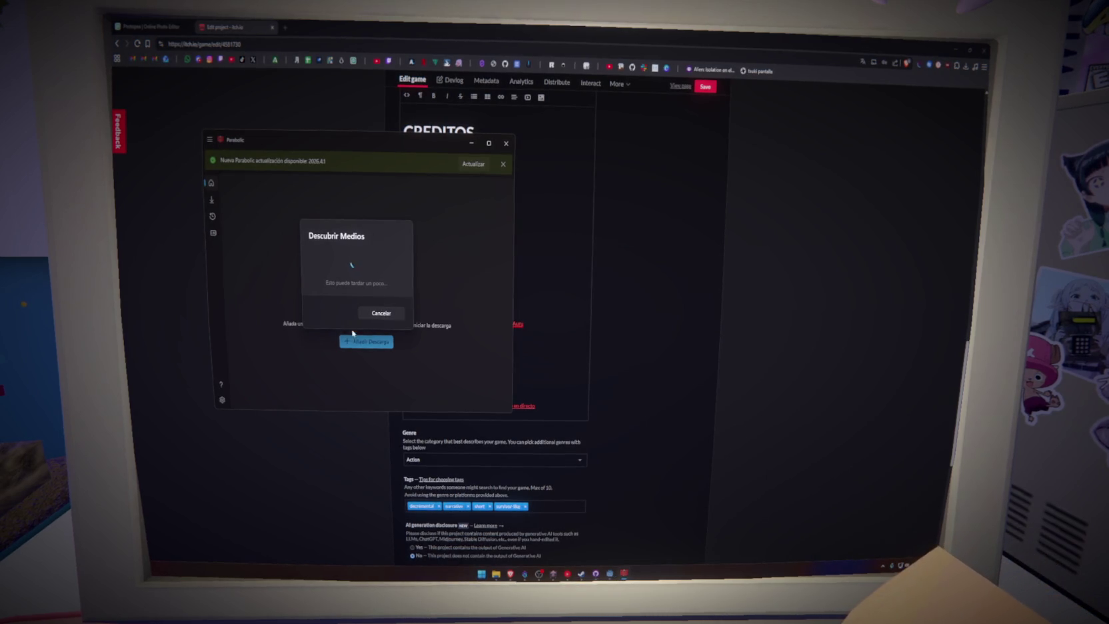
left_click(371, 314)
left_click(470, 143)
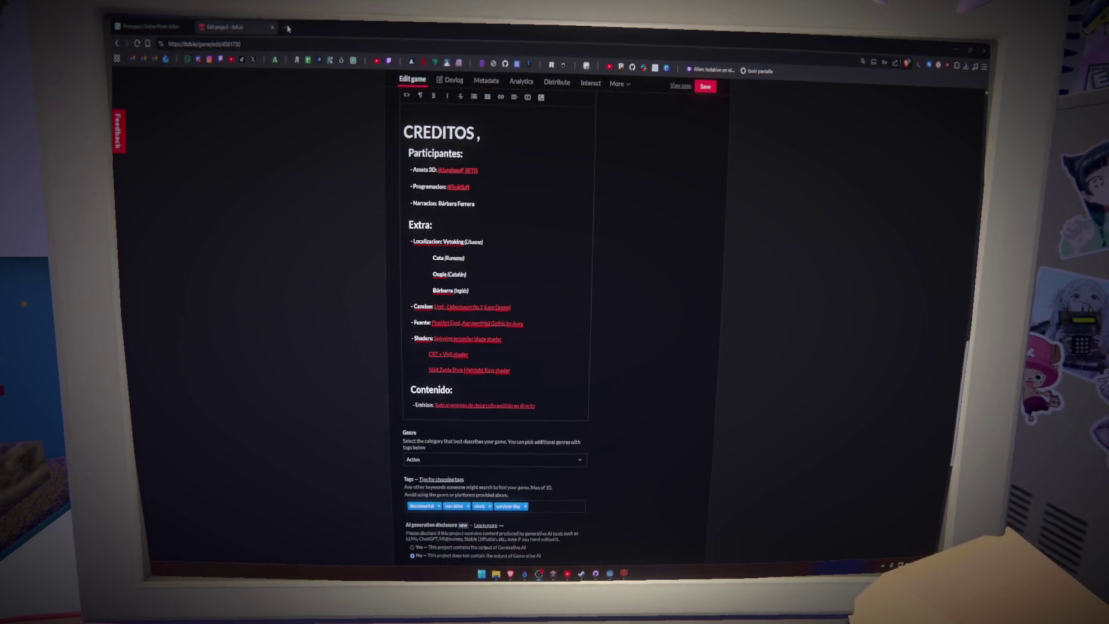
Step: Search 'youtube downloader', open Freemake, and paste the YouTube link into it
key("ctrl+t")
type("youtube downloader")
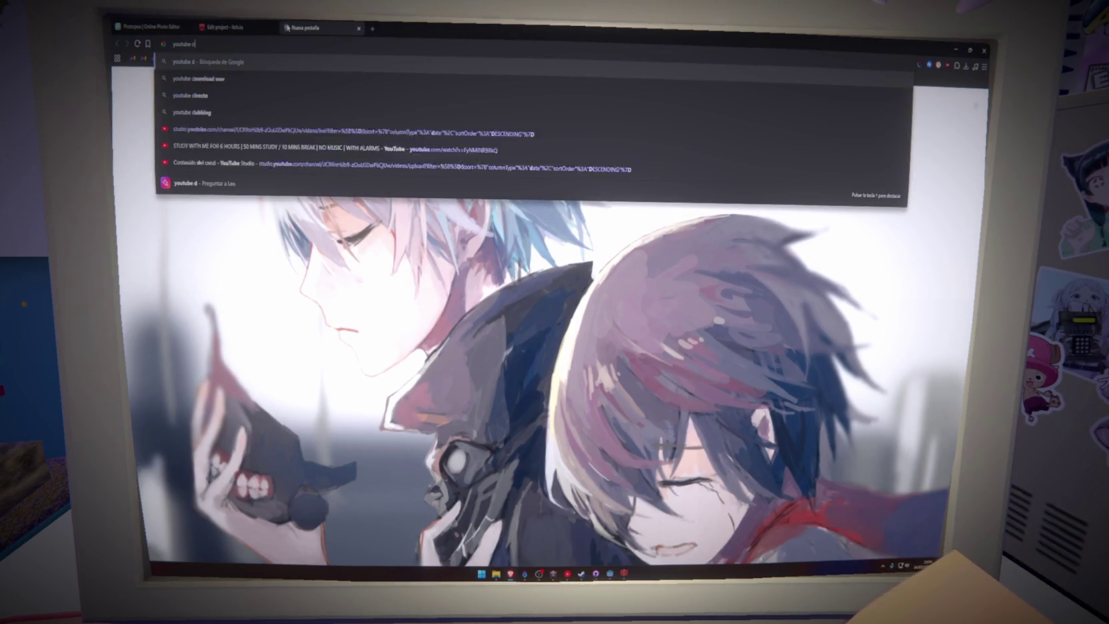
key("Return")
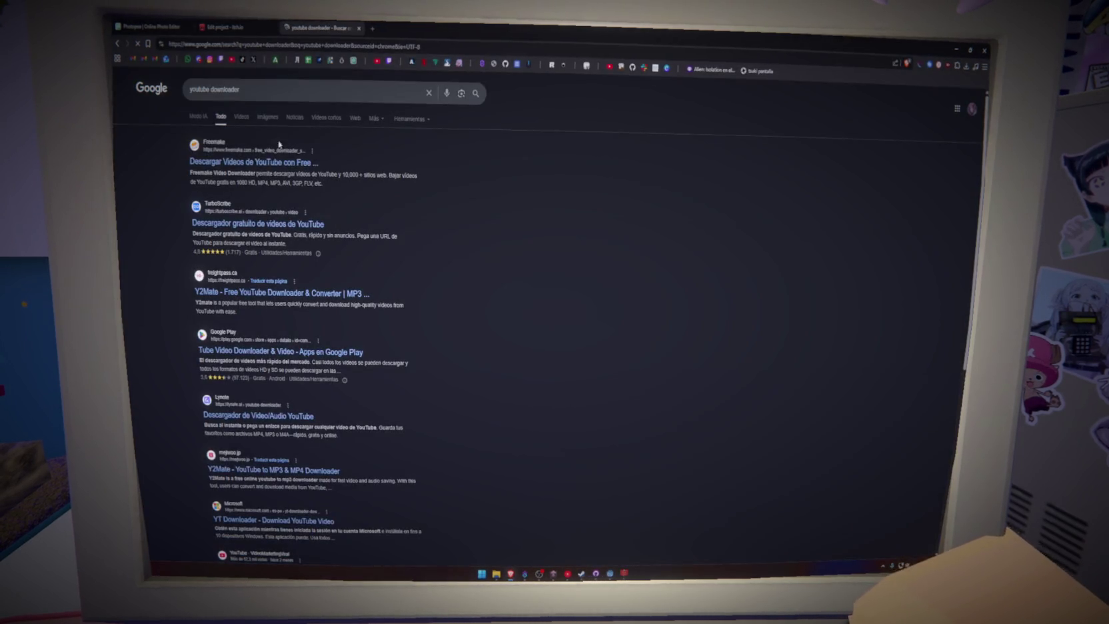
left_click(273, 162)
left_click(553, 186)
key("ctrl+v")
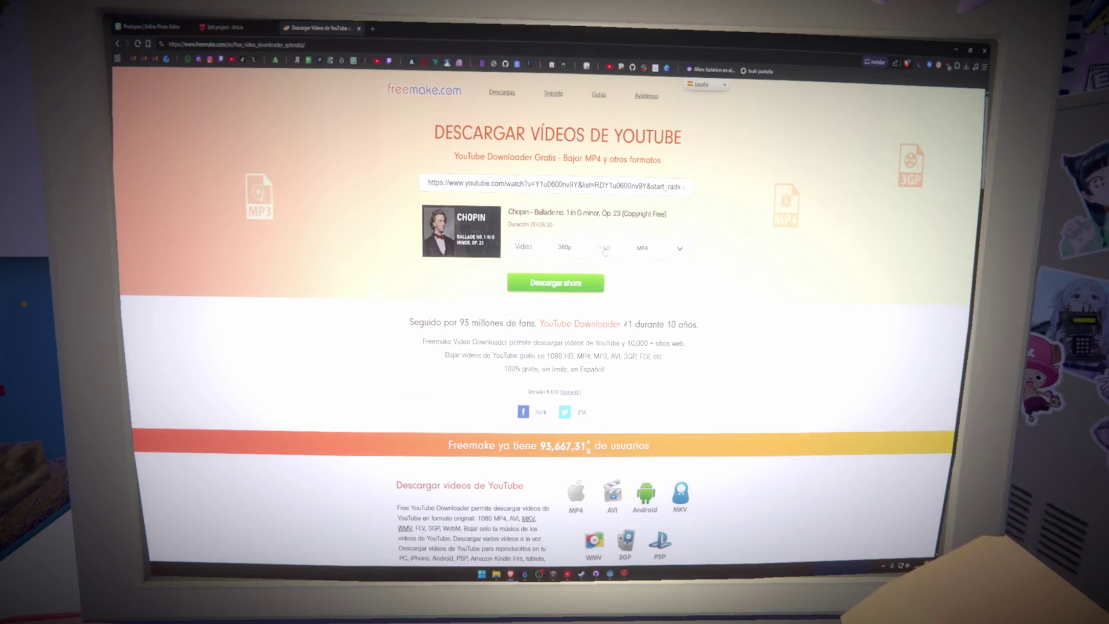
Step: Download the track as MP3 audio and start saving it into Documentos
left_click(600, 248)
left_click(628, 291)
left_click(580, 286)
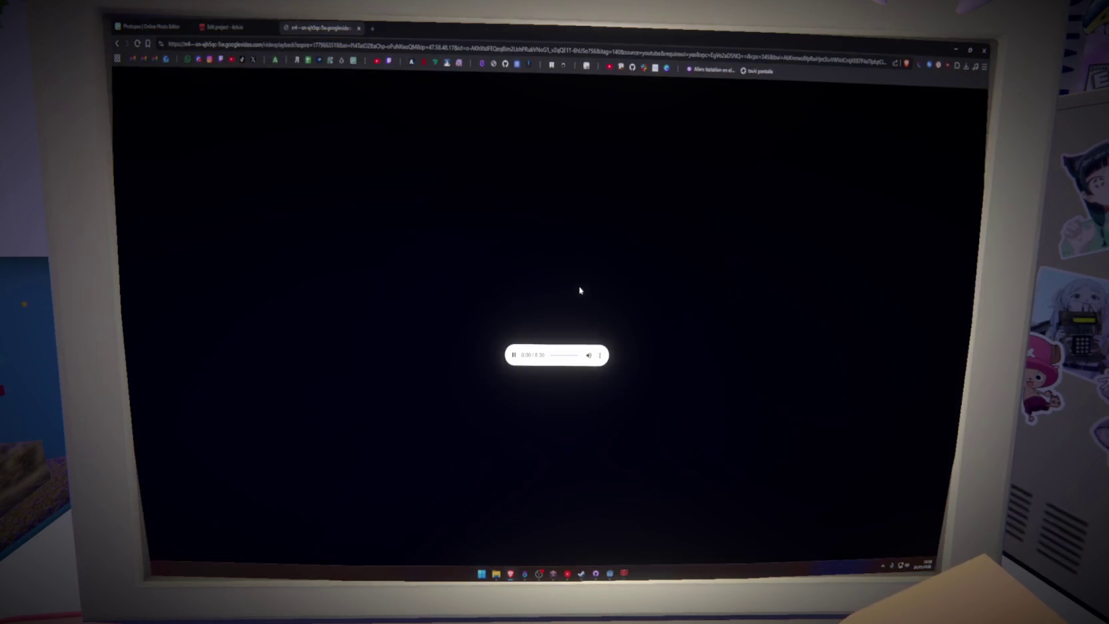
left_click(600, 355)
left_click(577, 338)
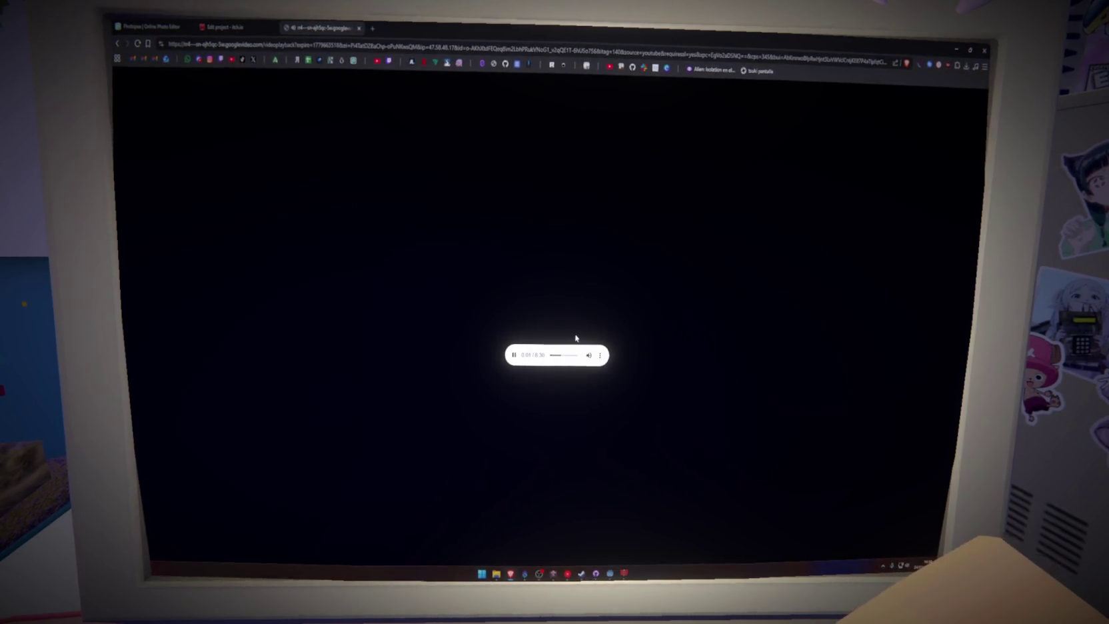
left_click(141, 143)
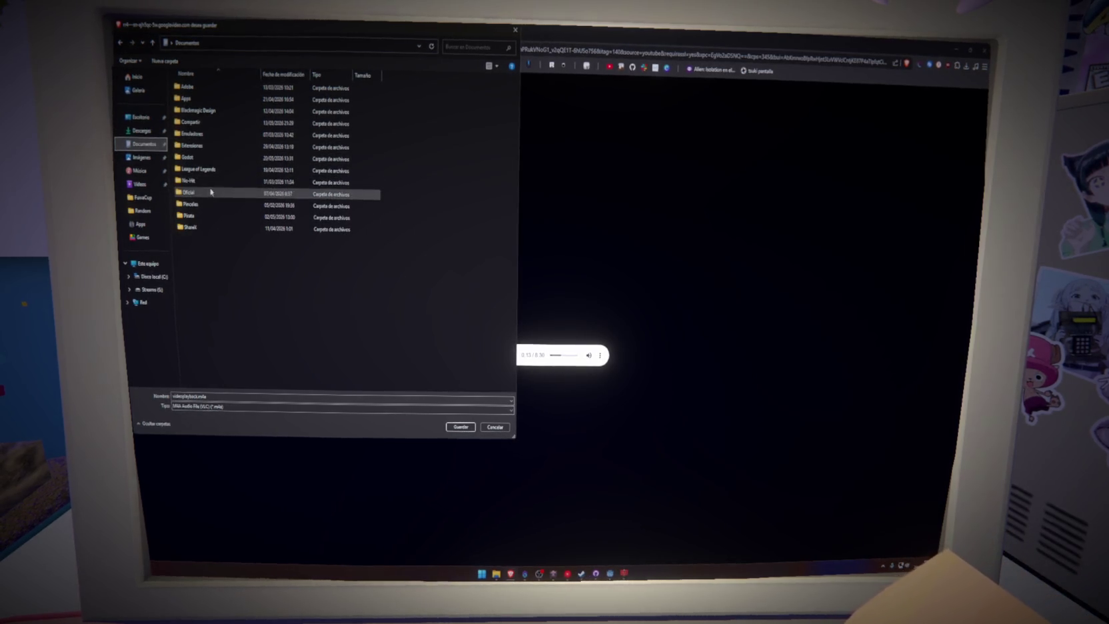
Step: Save the audio into Godot > Games > proyecto-manhattan > Audio > Music under a new name
double_click(193, 157)
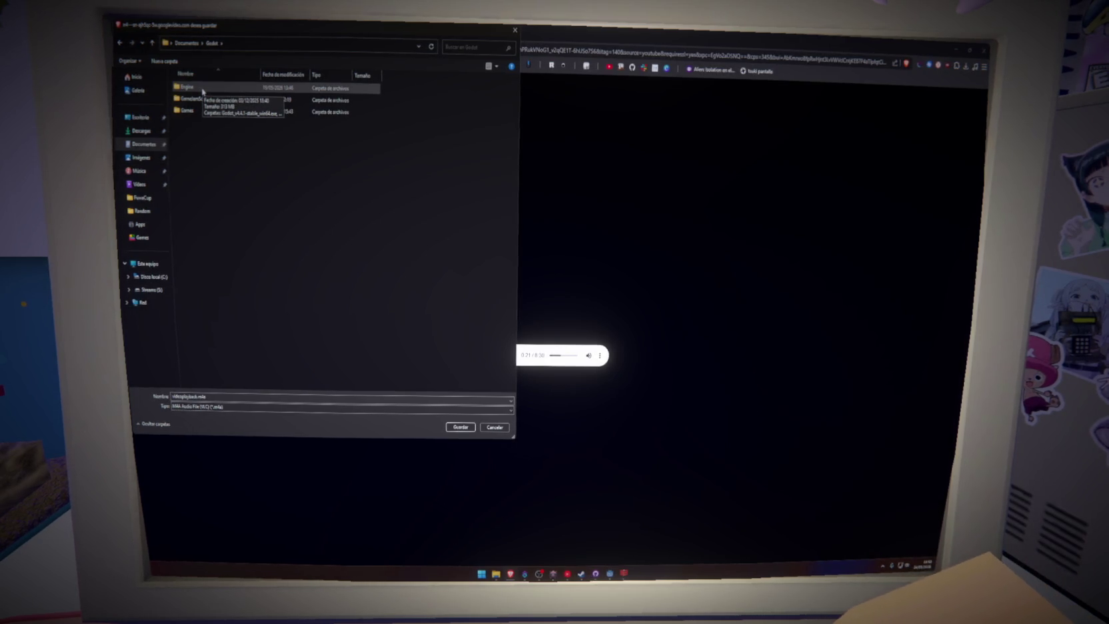
double_click(201, 111)
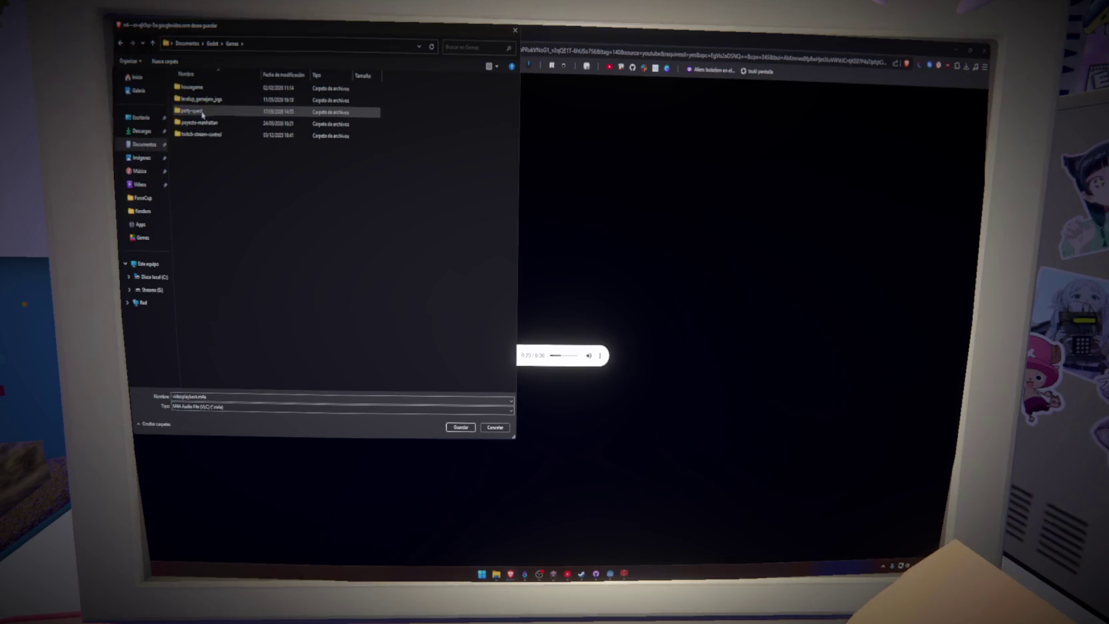
double_click(200, 122)
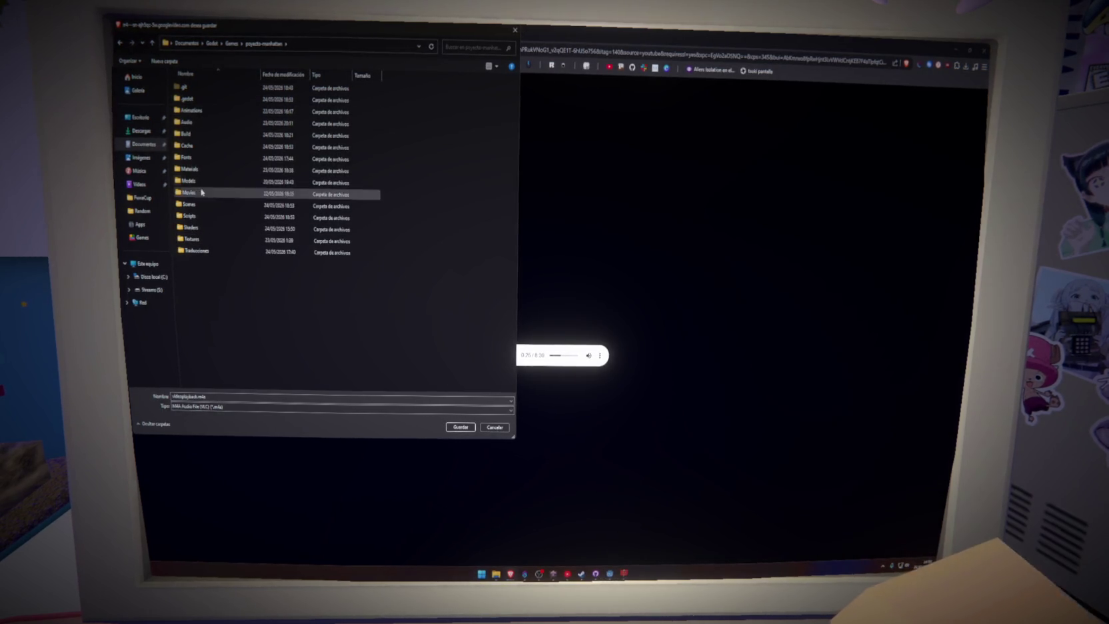
double_click(188, 122)
double_click(189, 100)
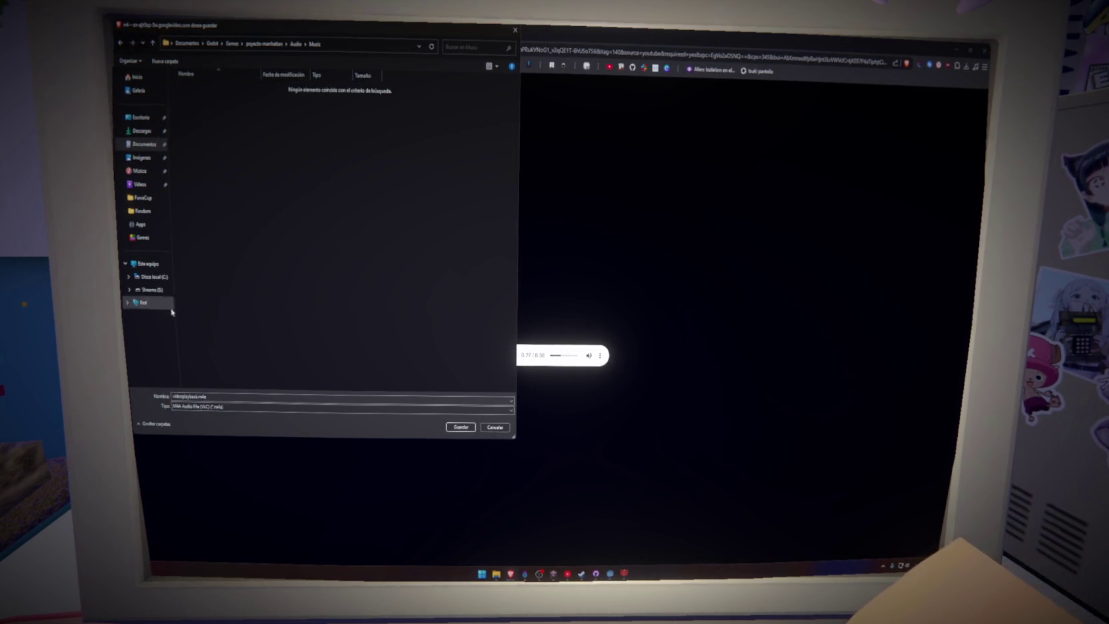
double_click(192, 396)
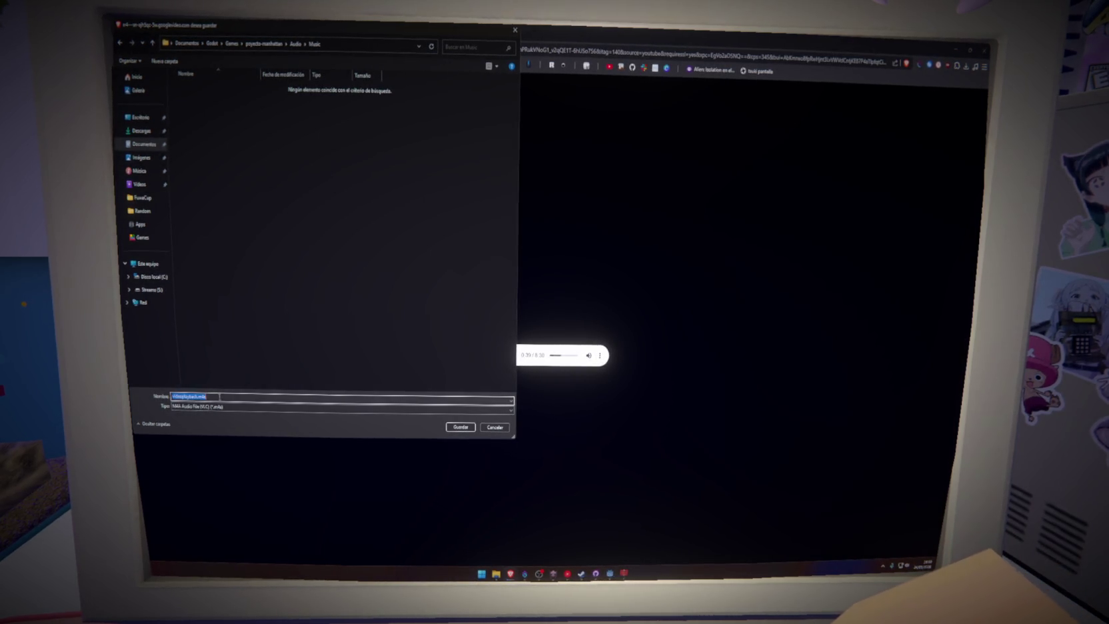
type("ascol")
key("ctrl+a")
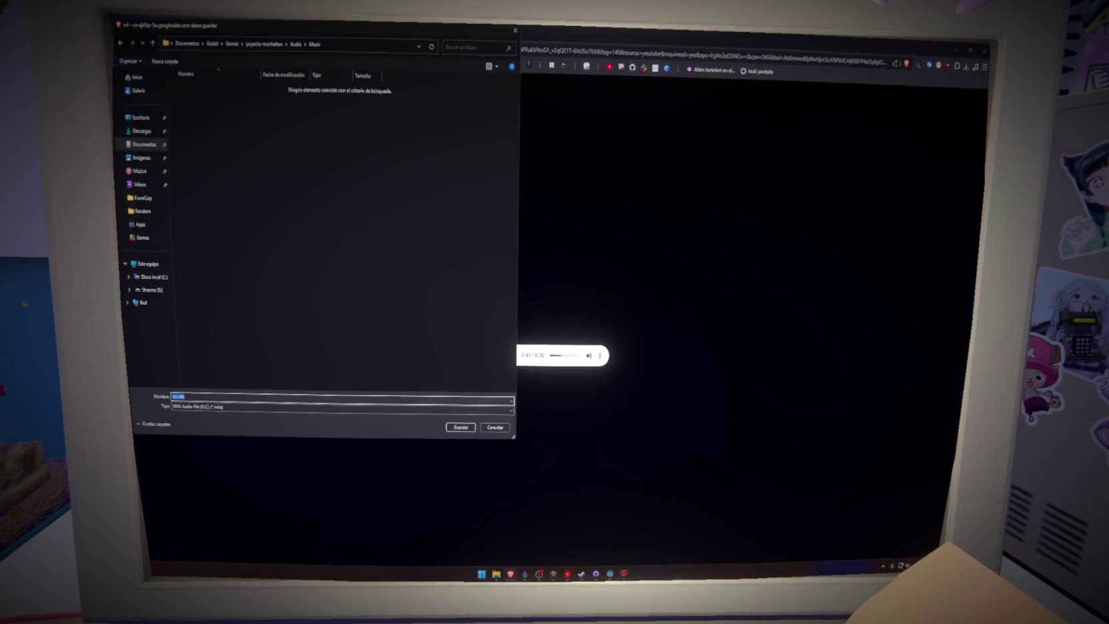
key("Return")
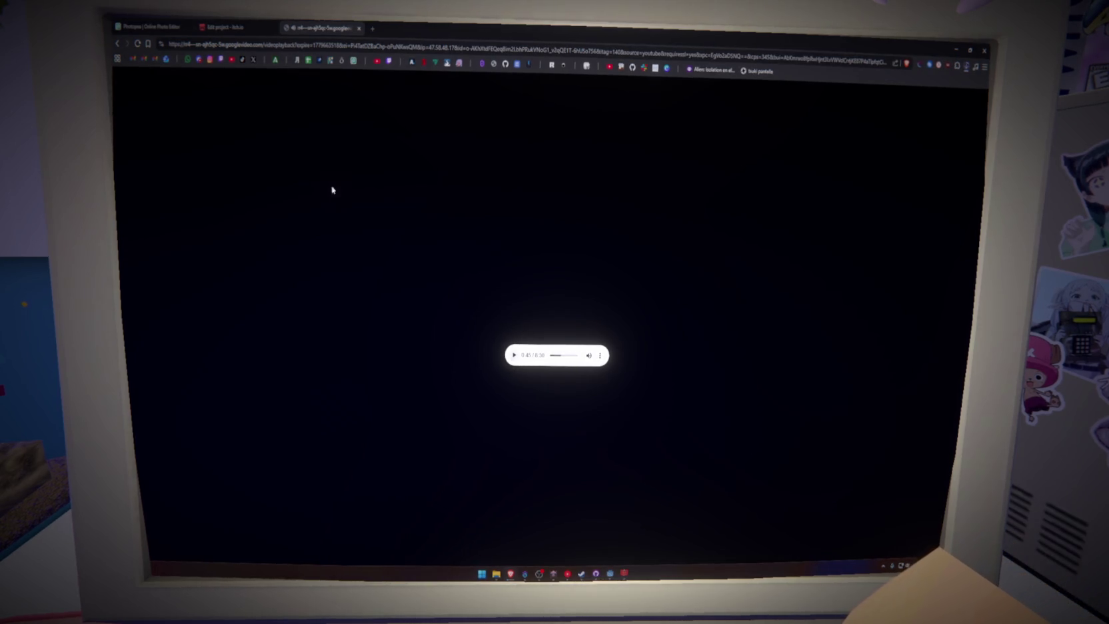
Step: Close the audio tab, check the Music folder's tracks in Godot, and return to itch.io
middle_click(313, 28)
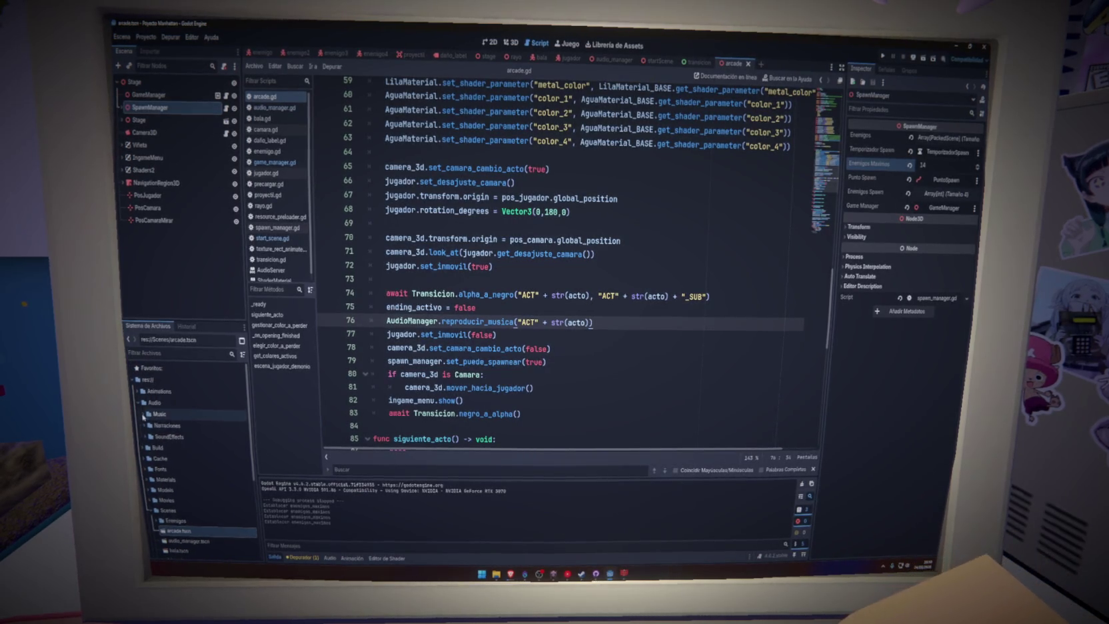
double_click(159, 414)
left_click(179, 469)
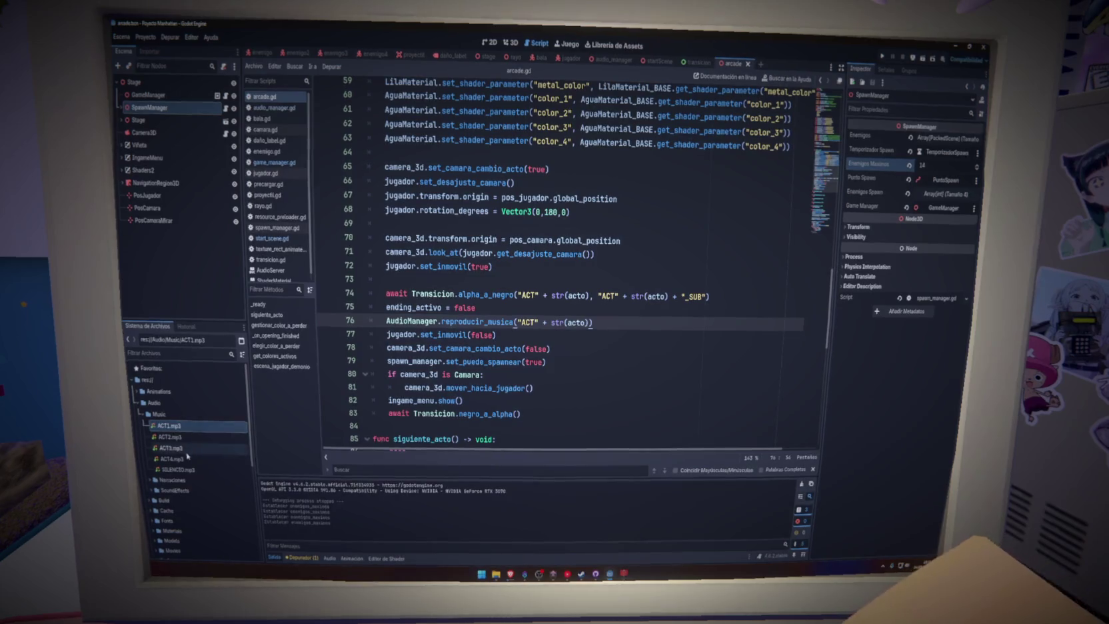
left_click(170, 418)
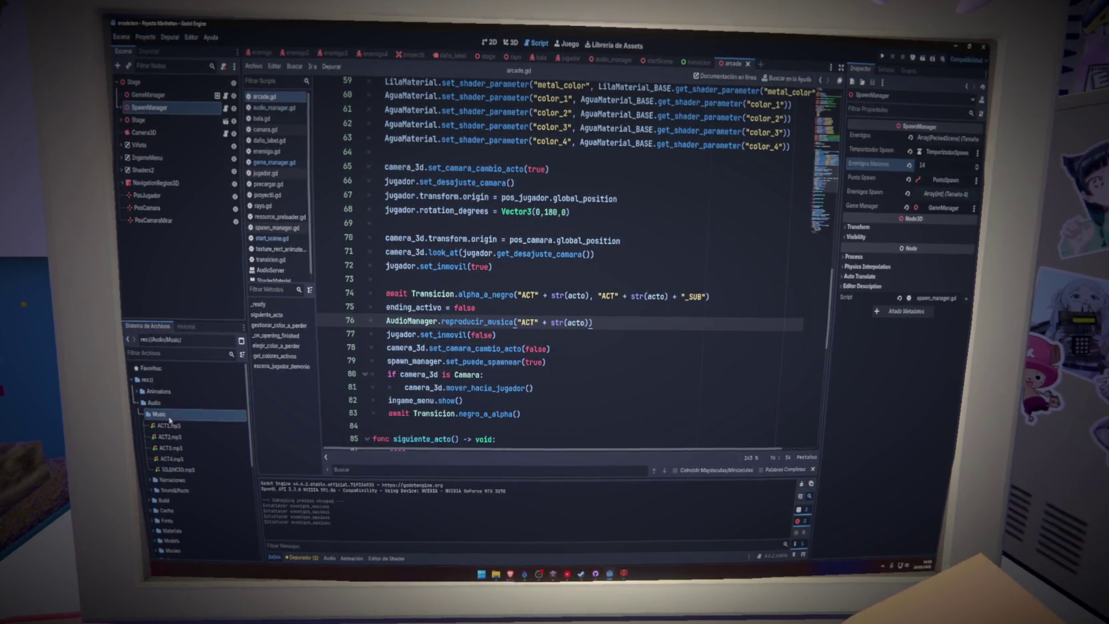
left_click(170, 458)
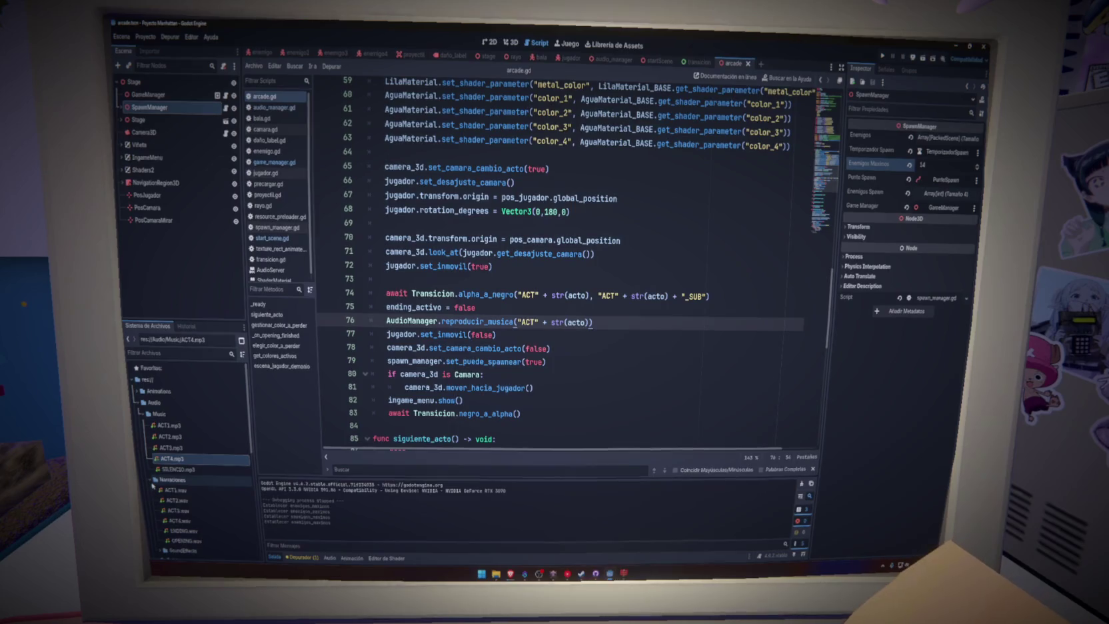
mouse_move(511, 574)
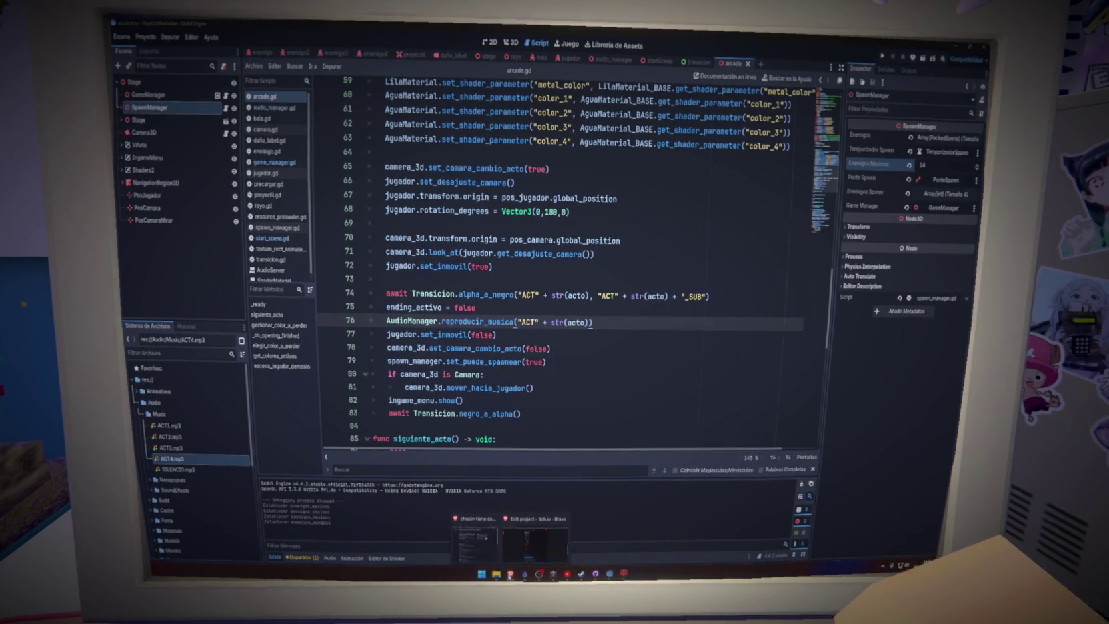
left_click(524, 542)
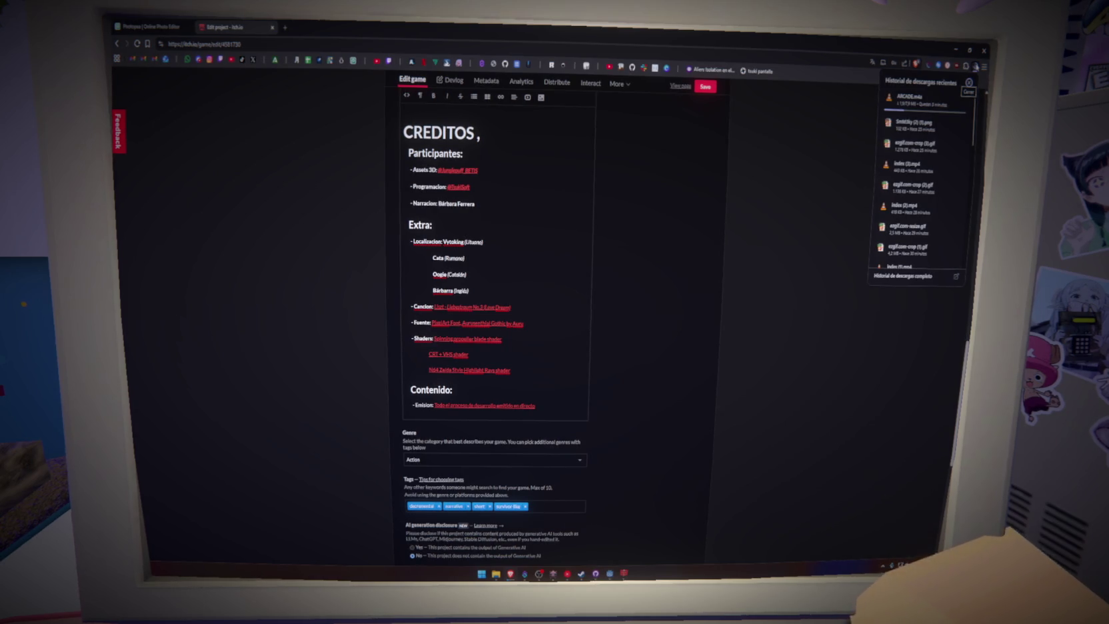
Step: Search 'm4a to wav' in a new tab and open the Convertio M4A-to-WAV converter
left_click(284, 28)
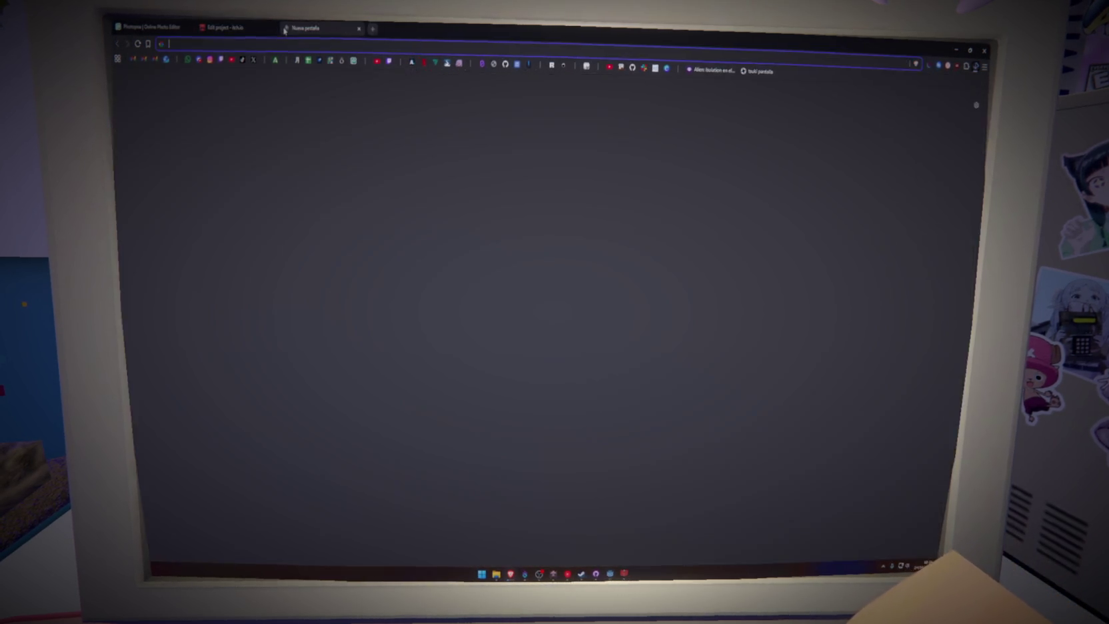
type("M4A T")
key("Down")
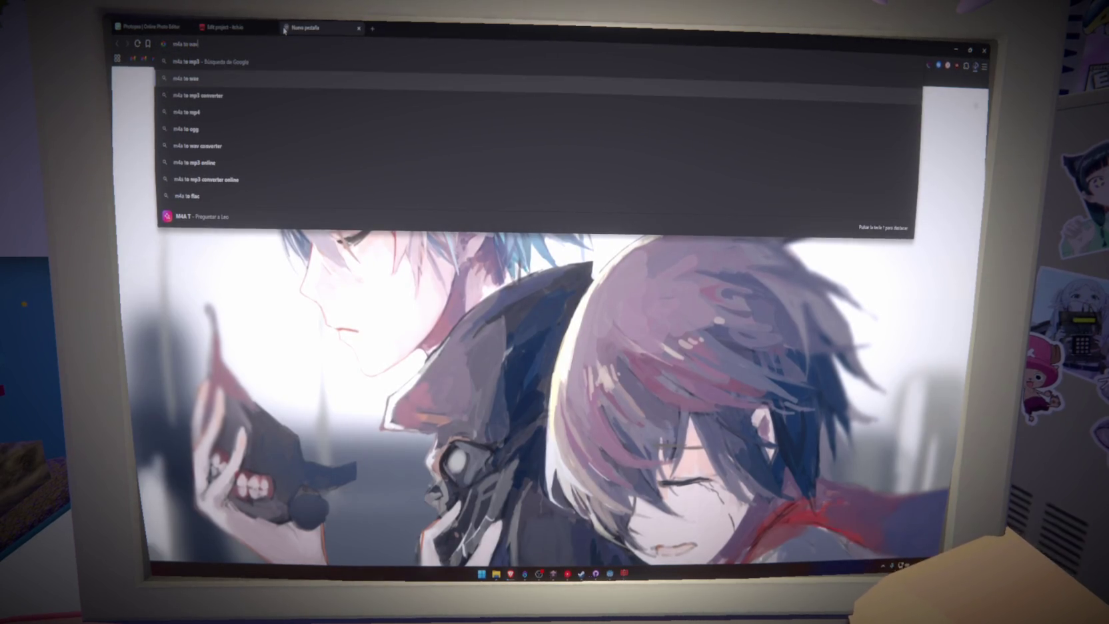
key("Return")
left_click(255, 146)
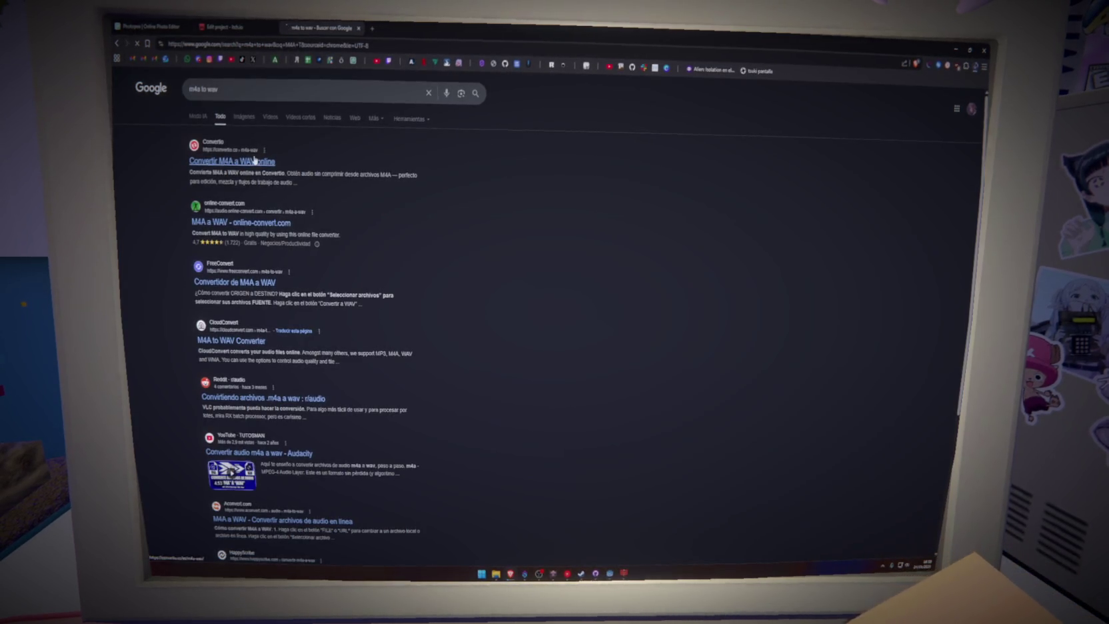
Step: Back on the itch.io page, check recent downloads, then bring up YouTube Music
left_click(247, 22)
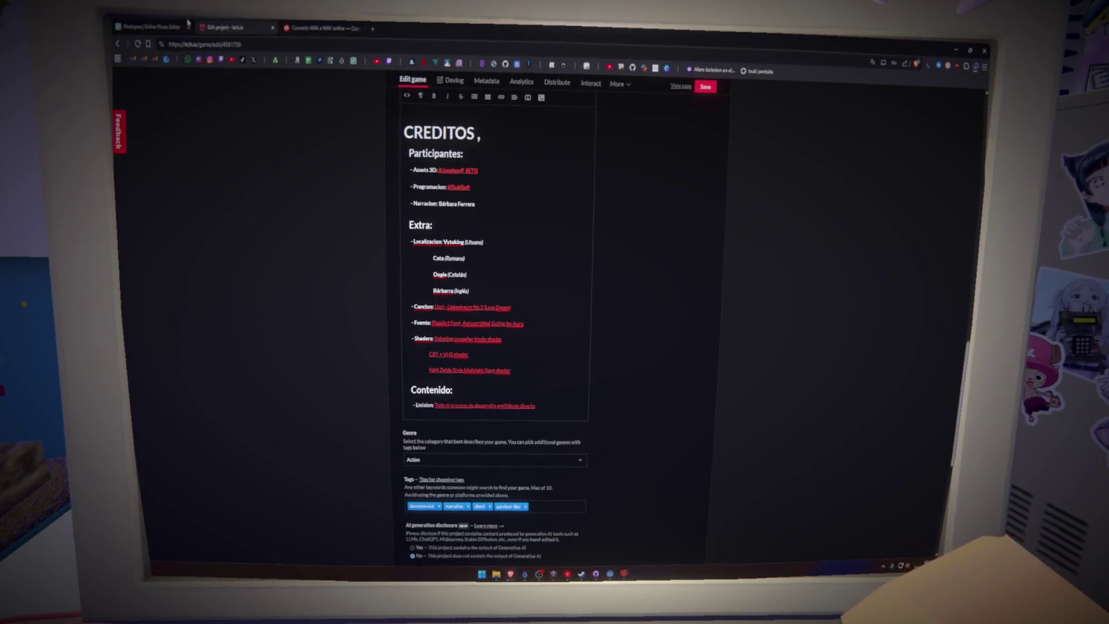
left_click(975, 67)
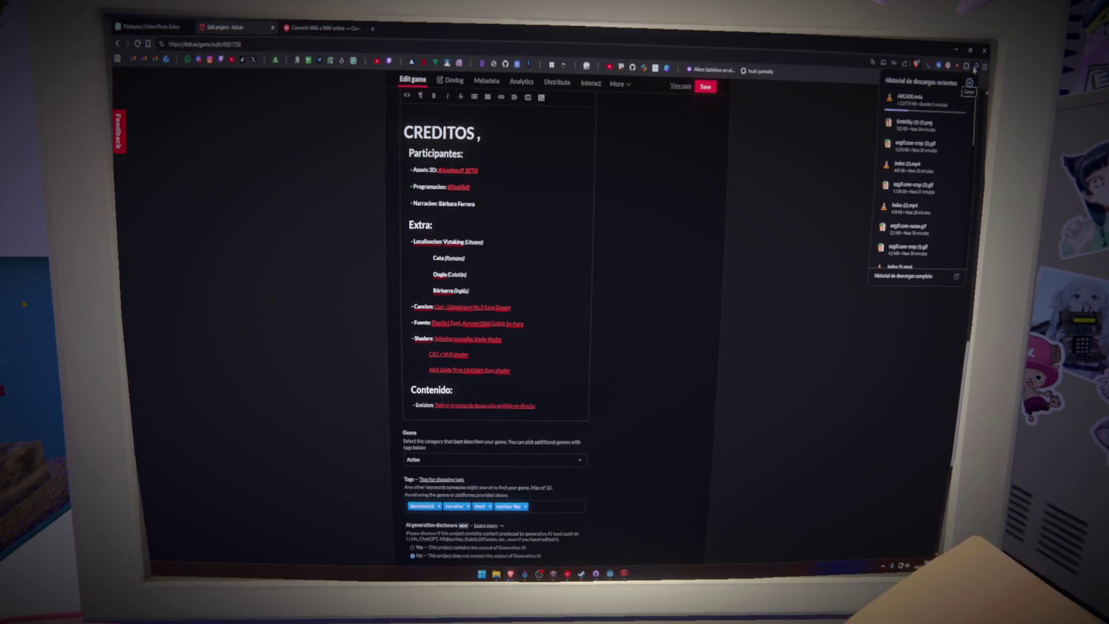
left_click(539, 573)
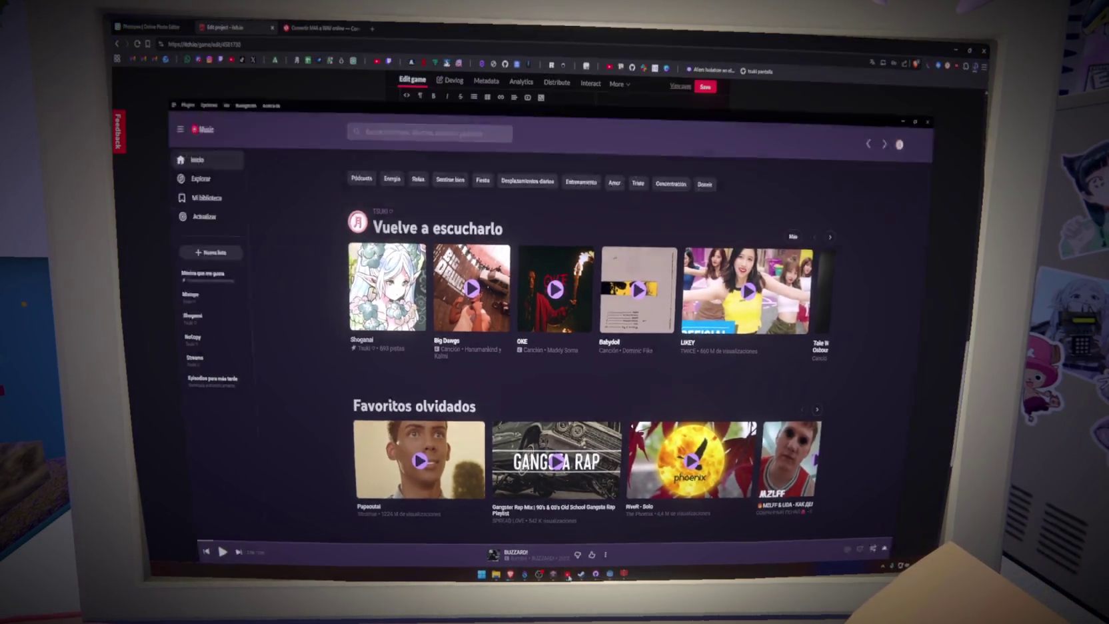
Step: Delete the alpha_a_negro fade line from arcade.gd's act start
key("alt+Tab")
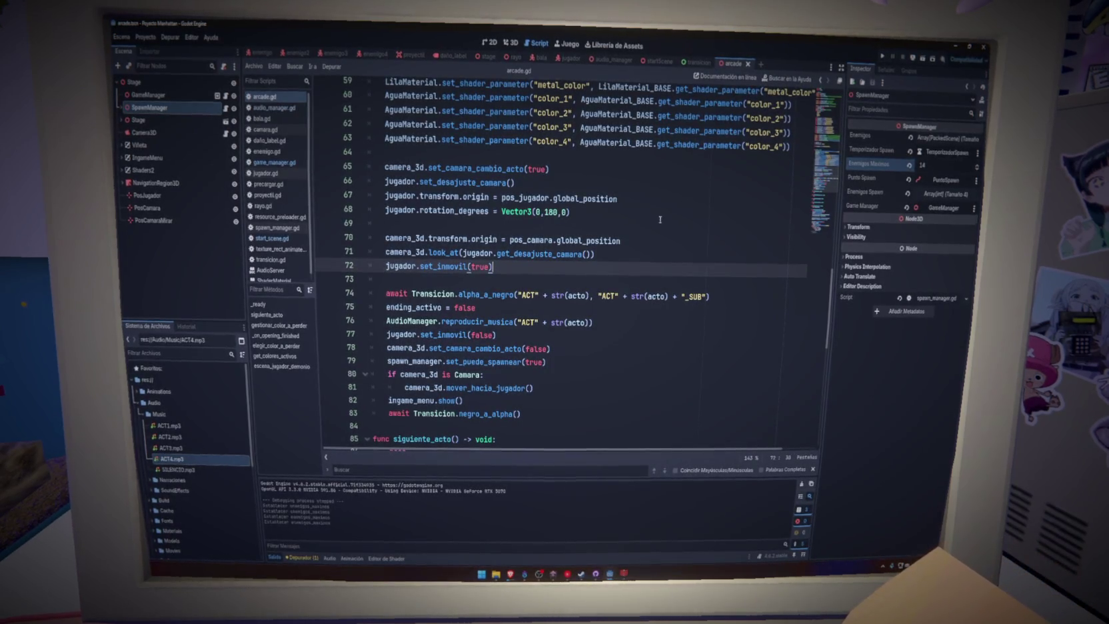
scroll(553, 311, "down", 1)
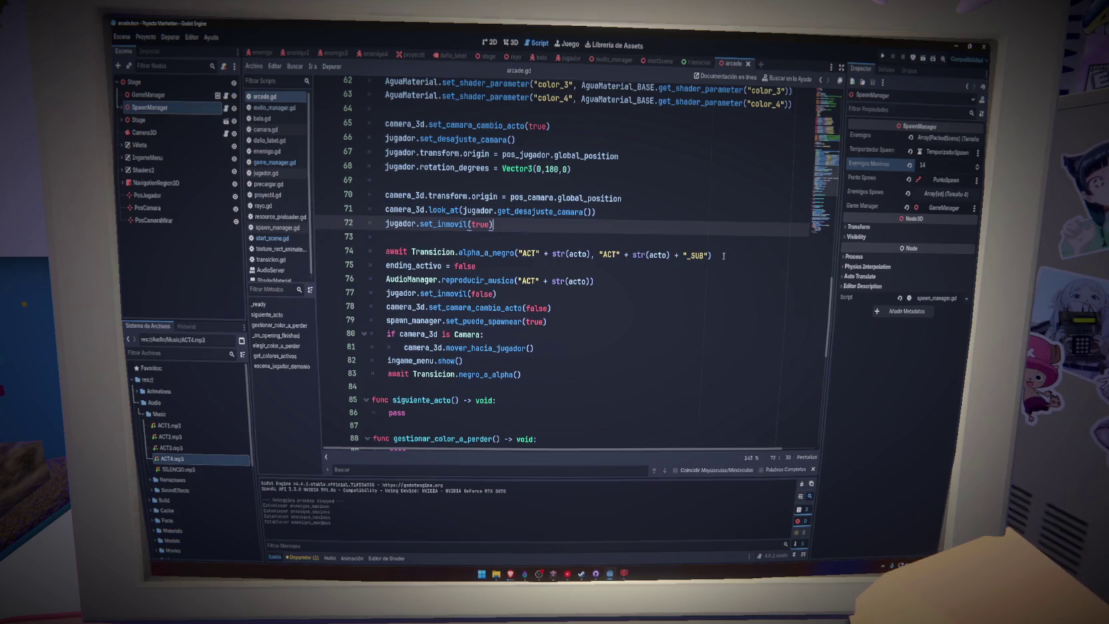
left_click_drag(723, 255, 528, 242)
key("BackSpace")
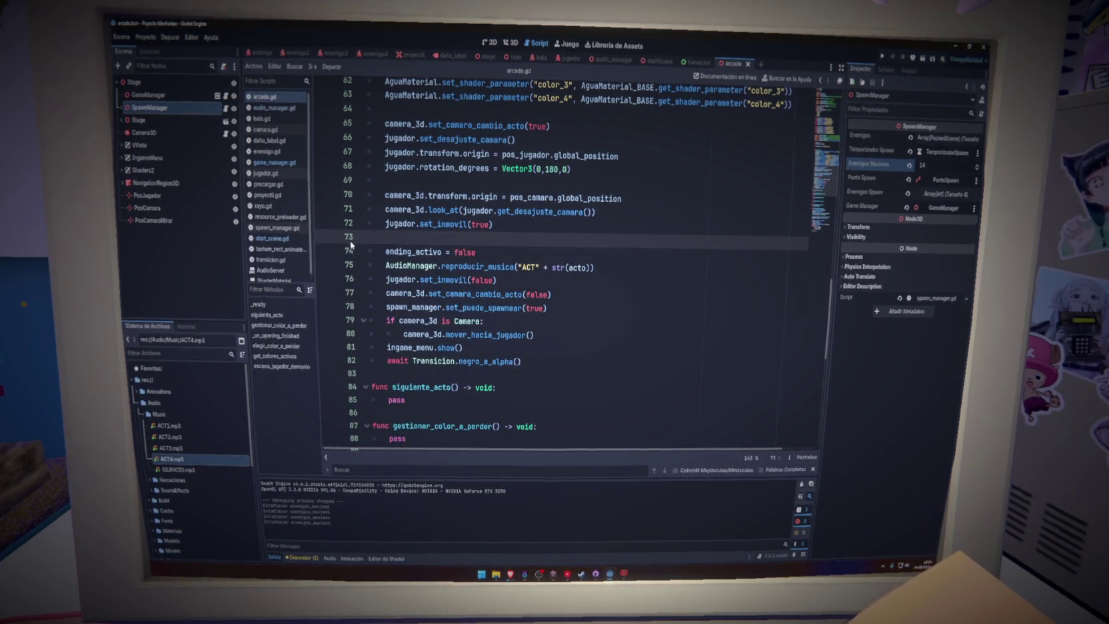
left_click(409, 240)
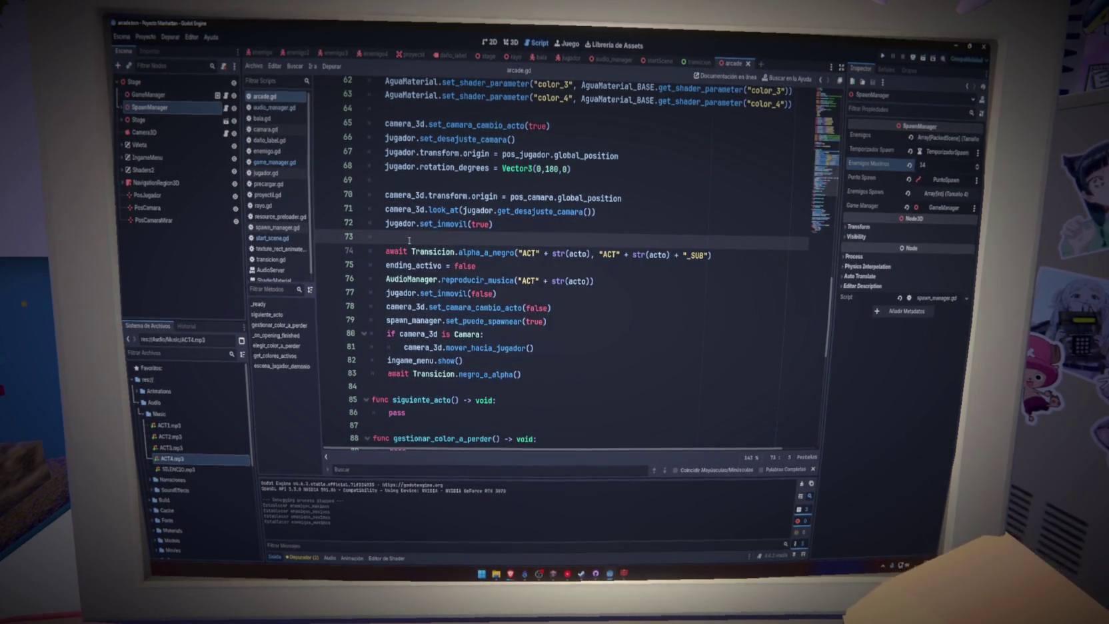
Step: Remove the await Transicion.alpha_a_negro line and the ending_activo = false reset
scroll(429, 251, "up", 2)
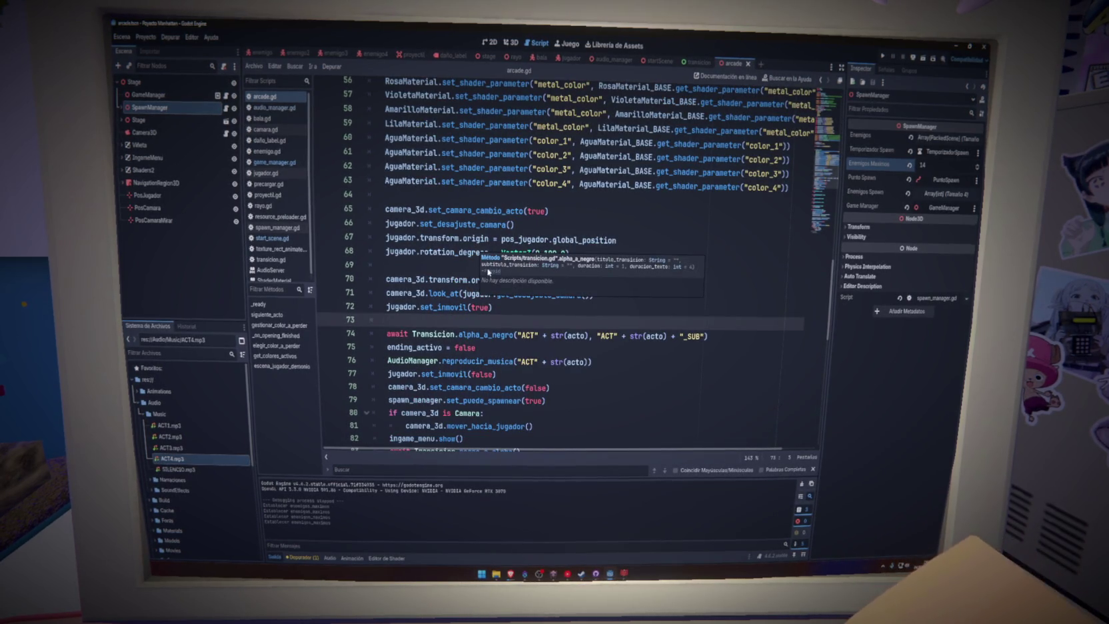
scroll(470, 305, "up", 3)
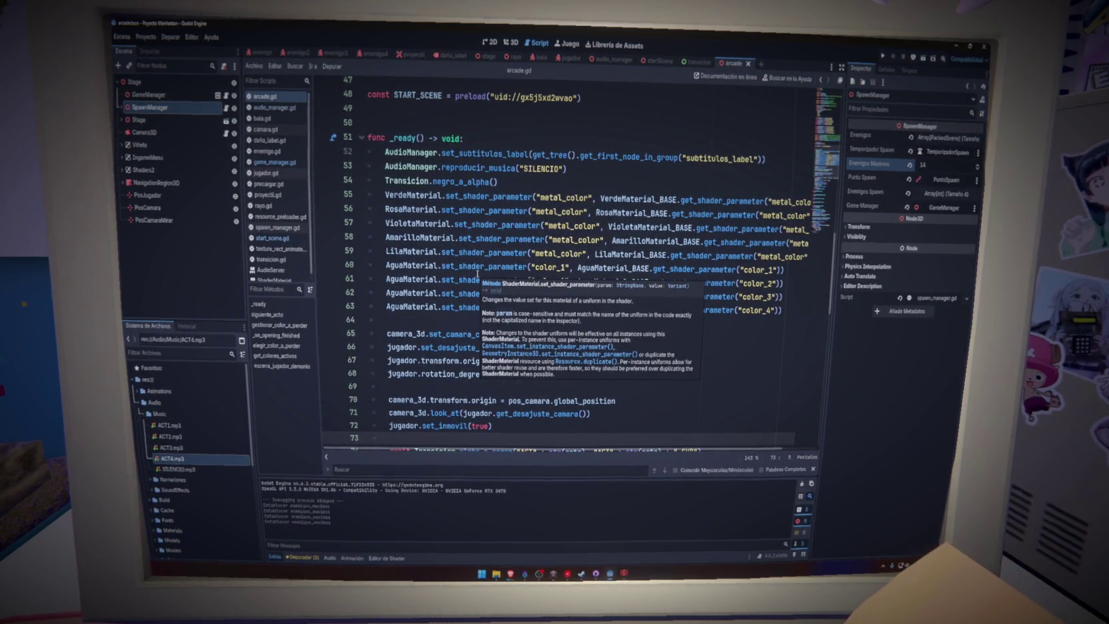
scroll(542, 377, "down", 2)
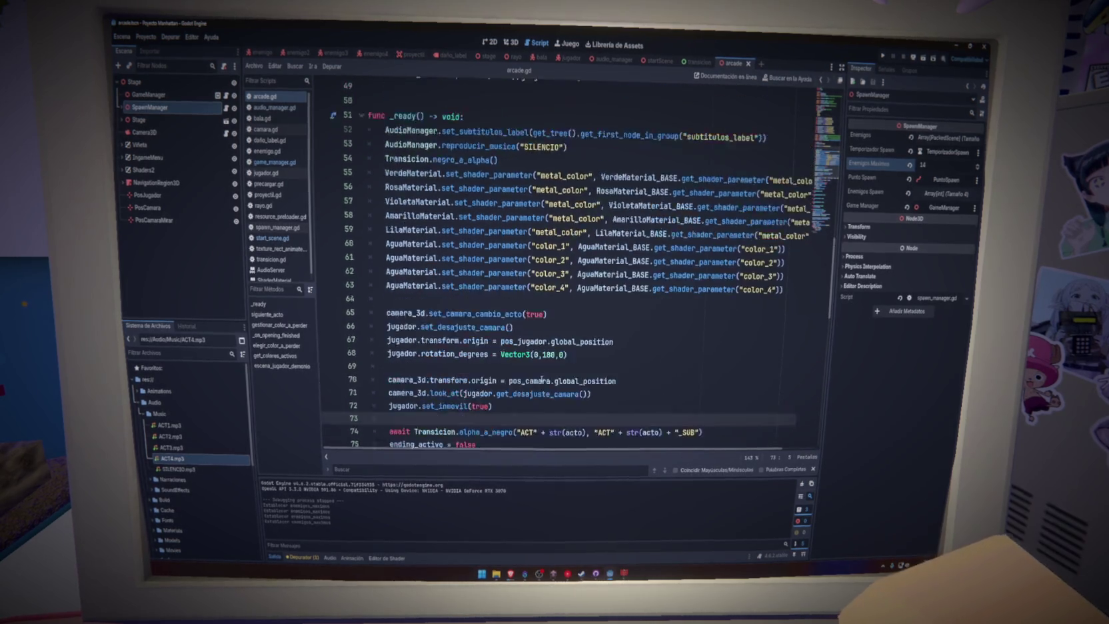
scroll(542, 377, "up", 3)
scroll(542, 377, "down", 2)
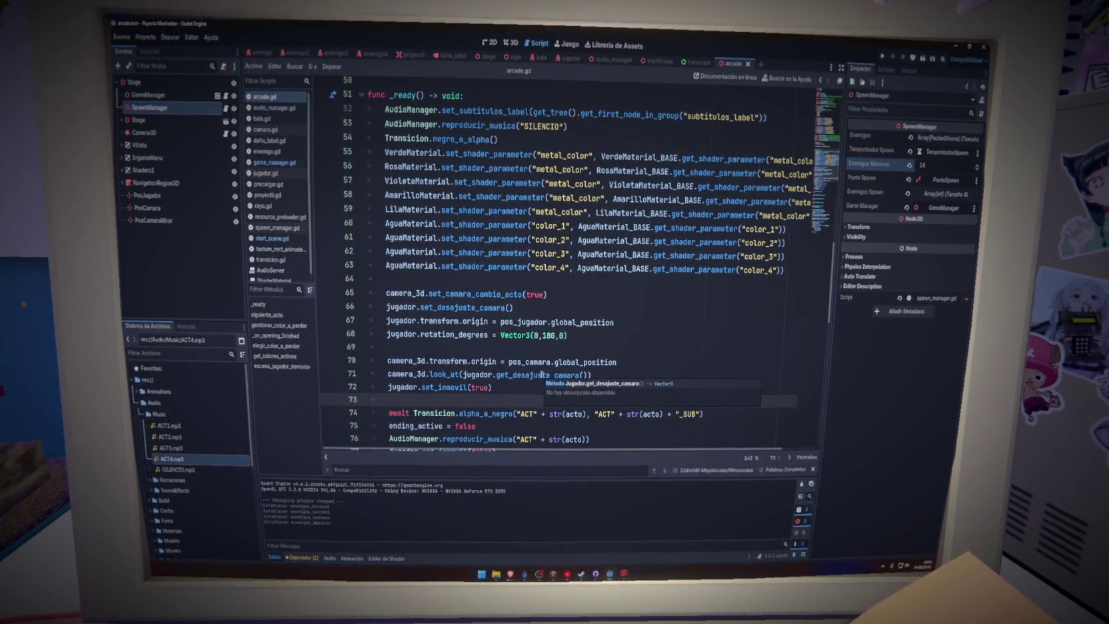
left_click(504, 387)
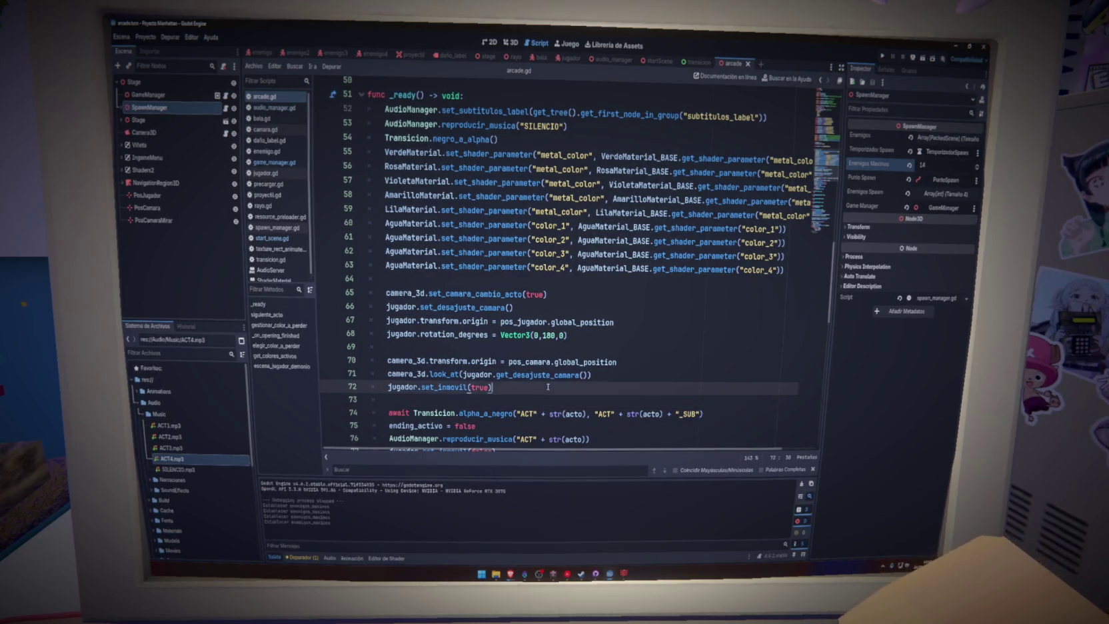
left_click(621, 362)
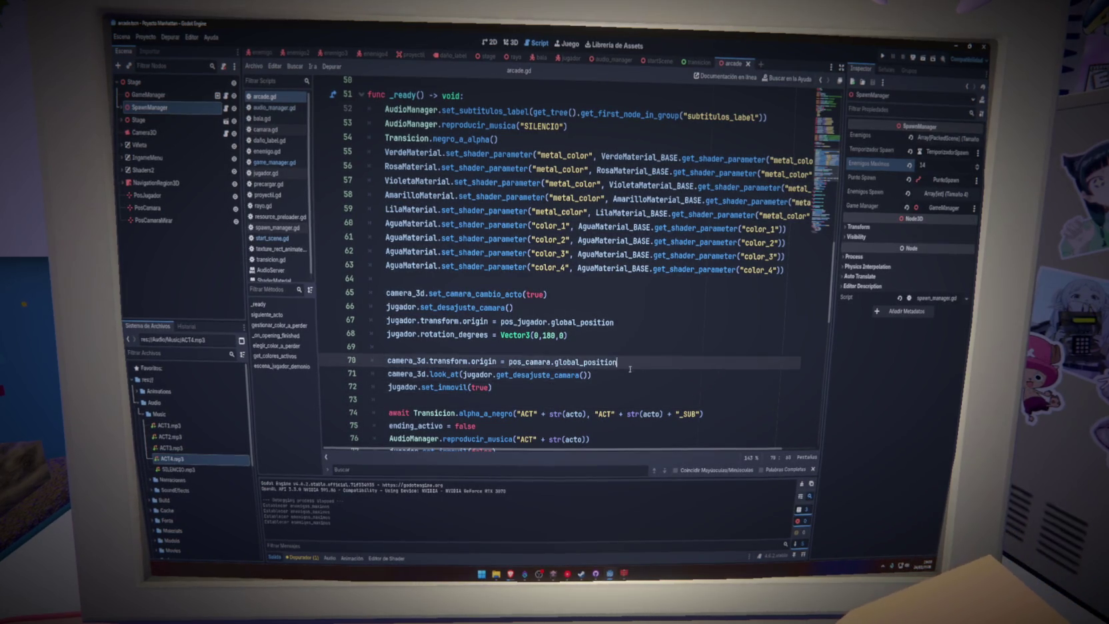
scroll(580, 395, "down", 3)
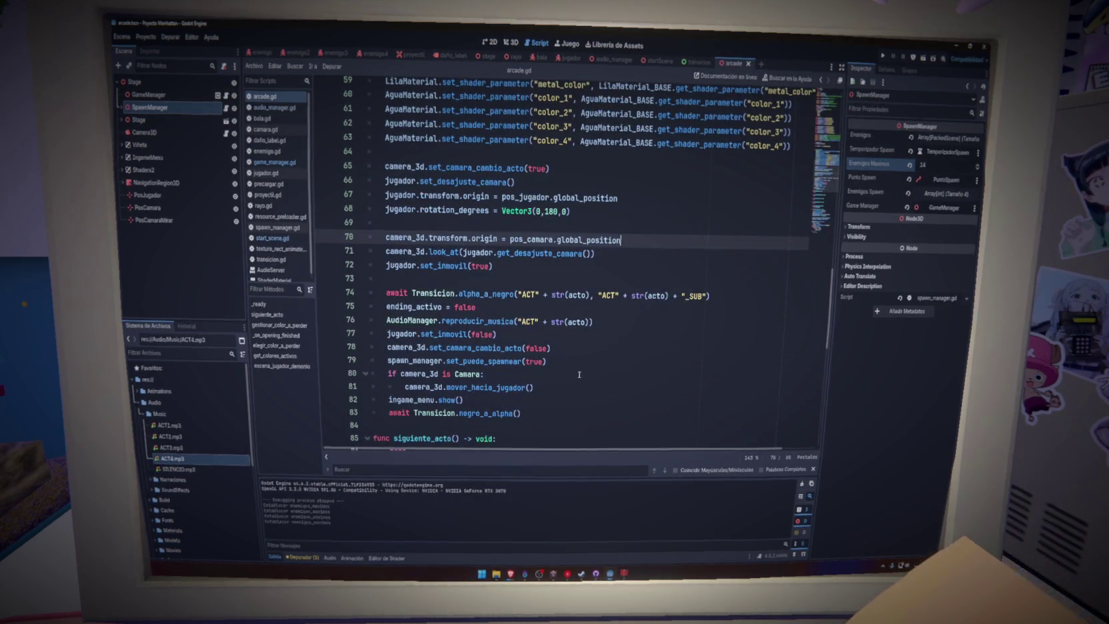
triple_click(522, 295)
key("BackSpace")
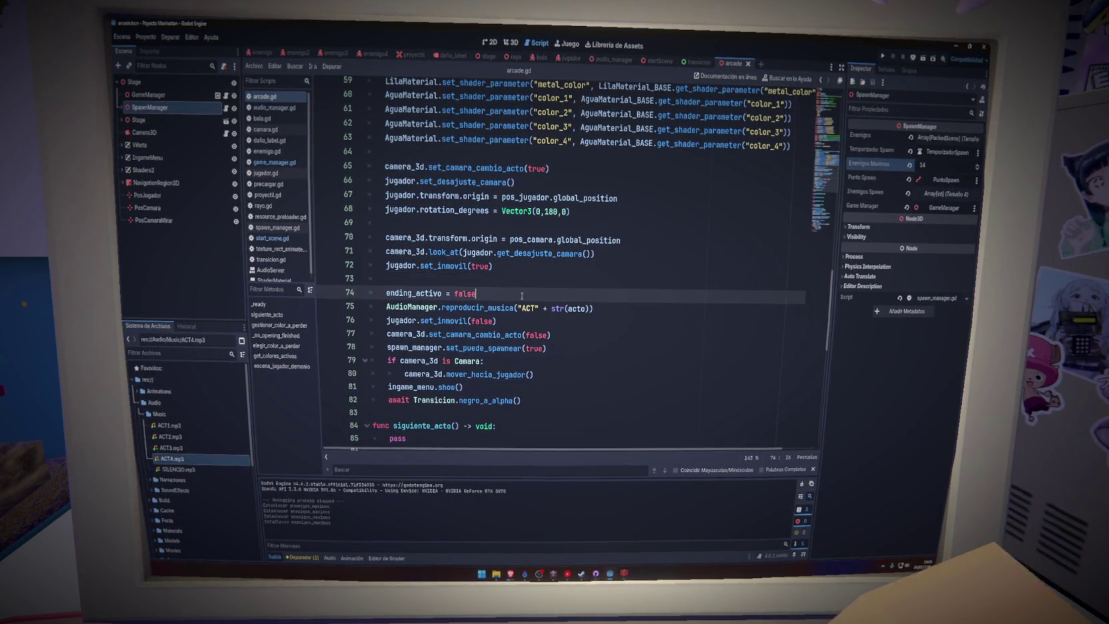
triple_click(520, 292)
key("BackSpace")
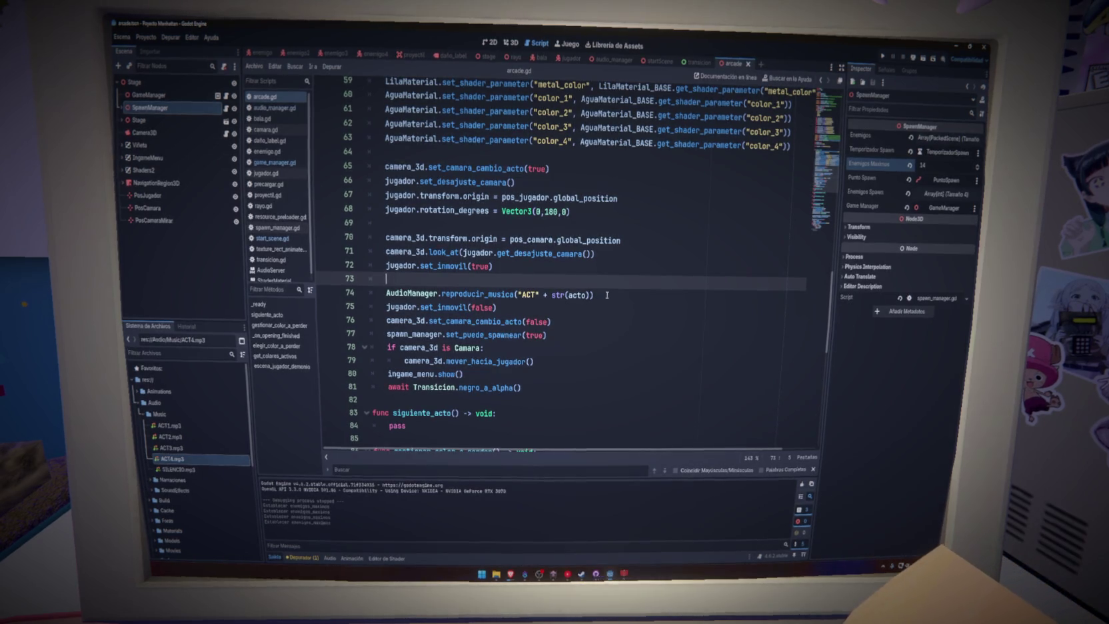
Step: Set the act music to "SILENCIO", delete the await Transicion.negro_a_alpha line, and relaunch
left_click_drag(590, 294, 537, 294)
type("SILENCIO")
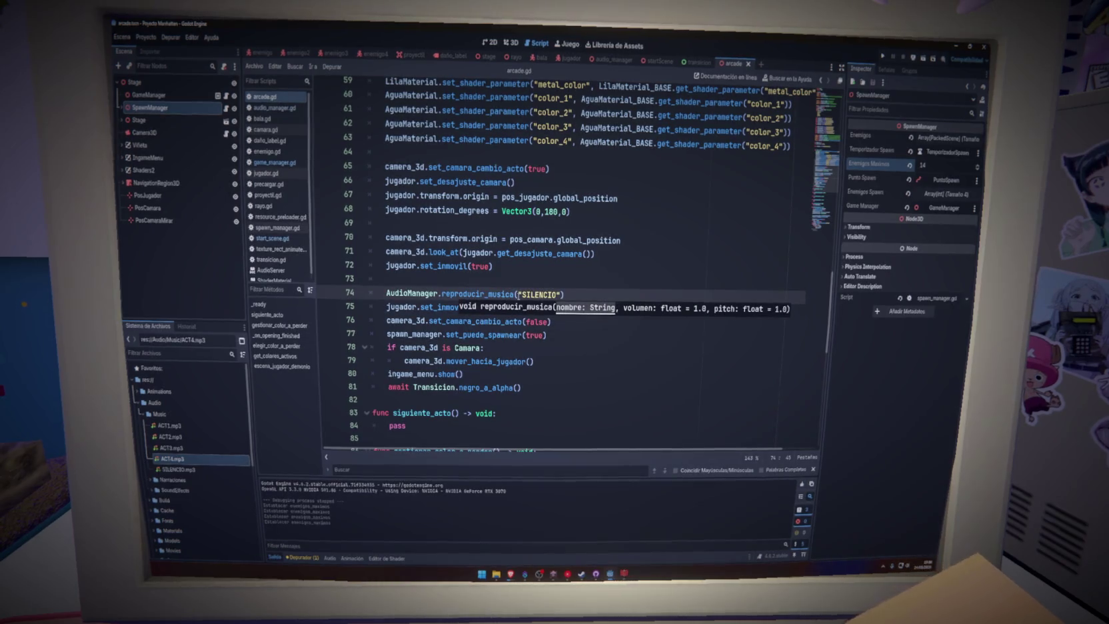
left_click(572, 349)
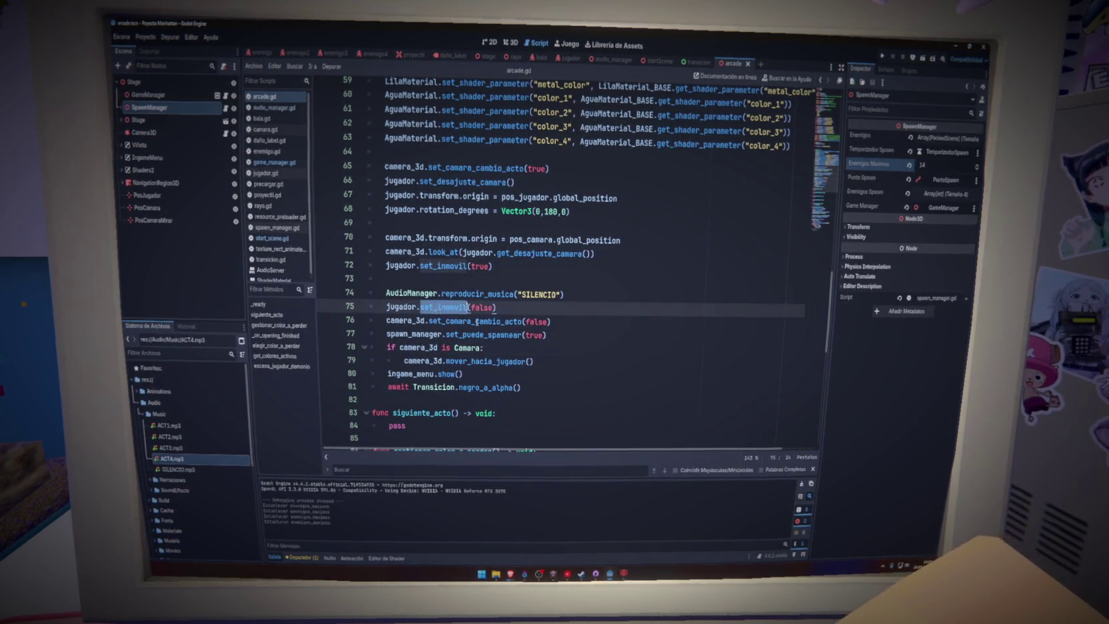
left_click(471, 348)
left_click(454, 373)
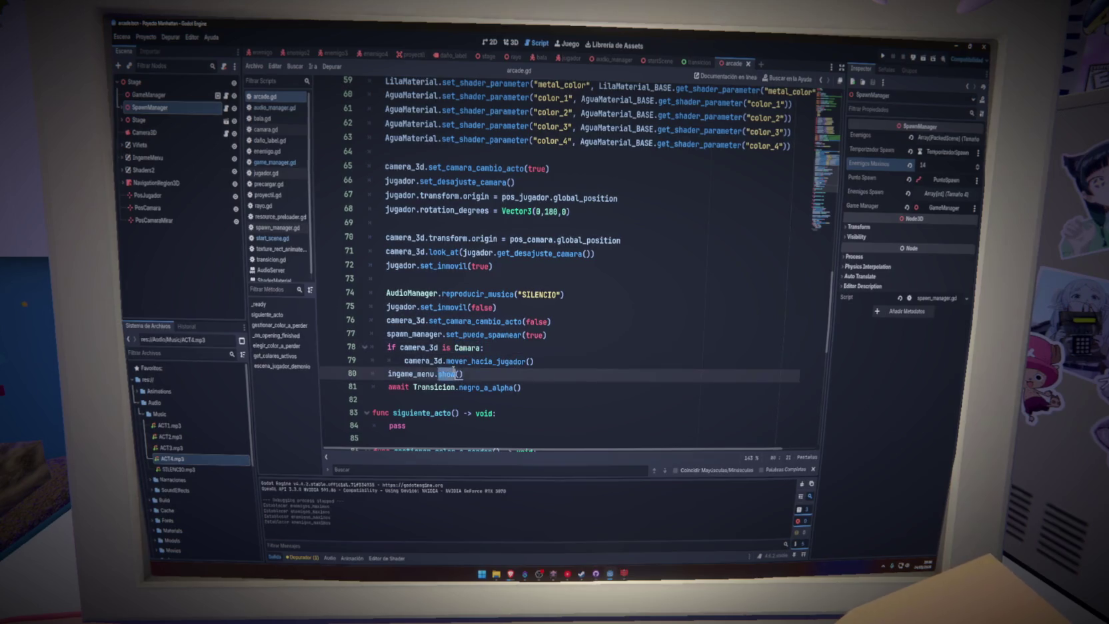
left_click(456, 387)
key("ctrl+shift+k")
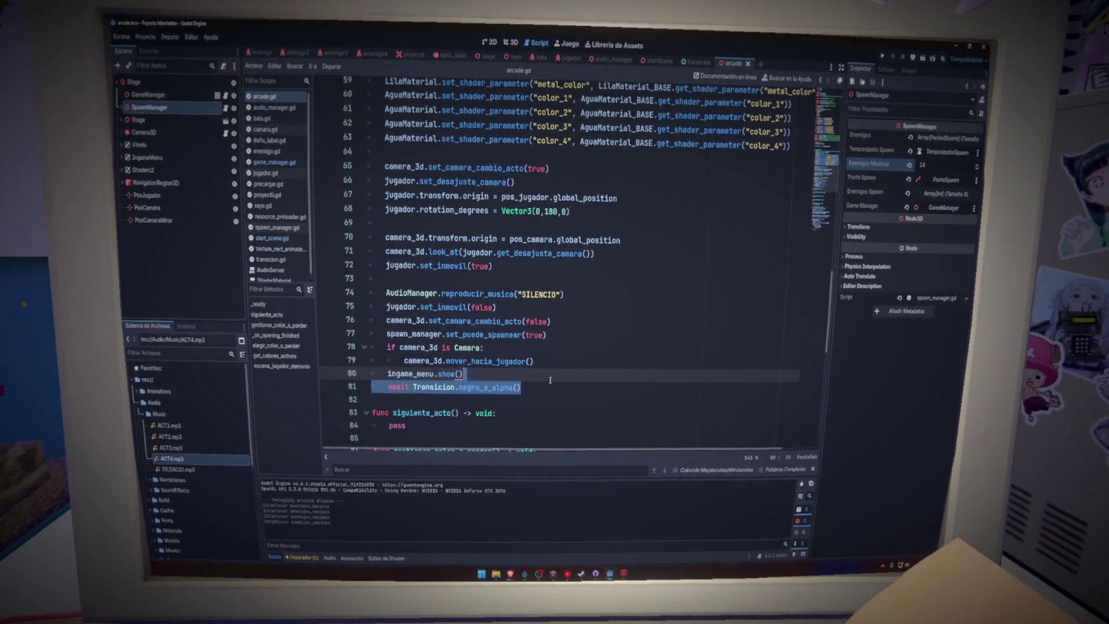
left_click(882, 58)
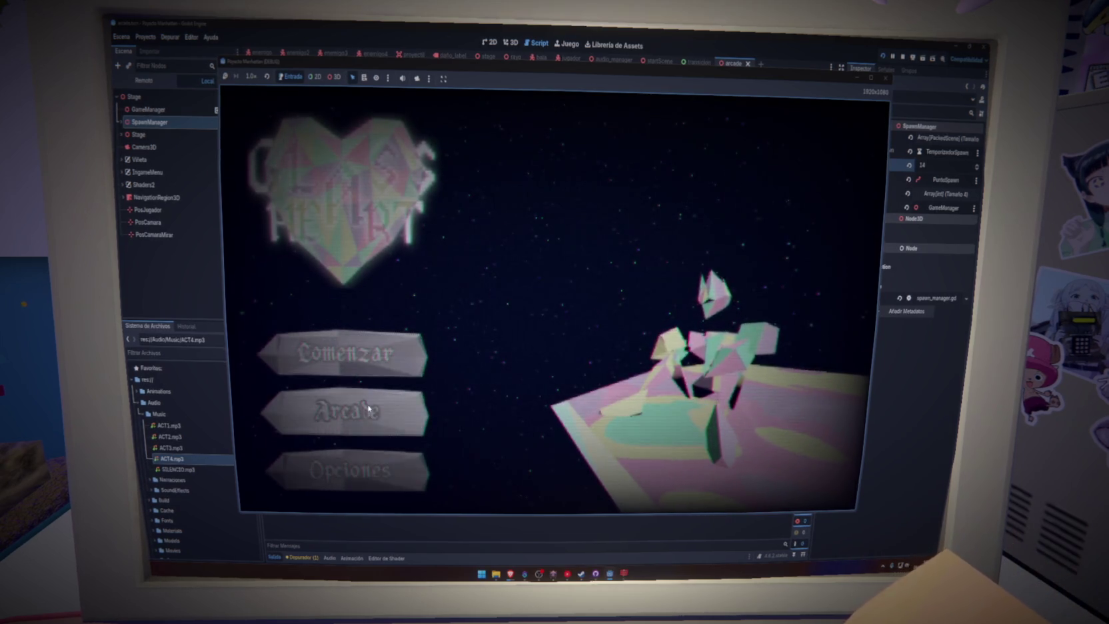
Step: Start Arcade mode from the running game's title menu
left_click(369, 408)
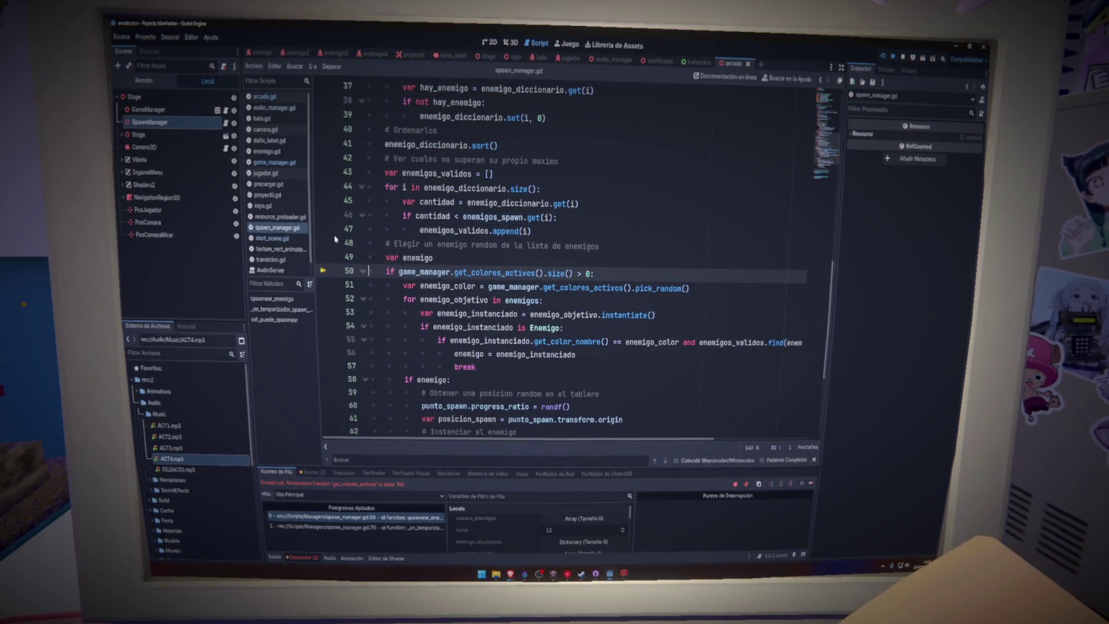
Step: Clean up the broken condition on line 50 below var enemigo and save spawn_manager.gd
mouse_move(429, 274)
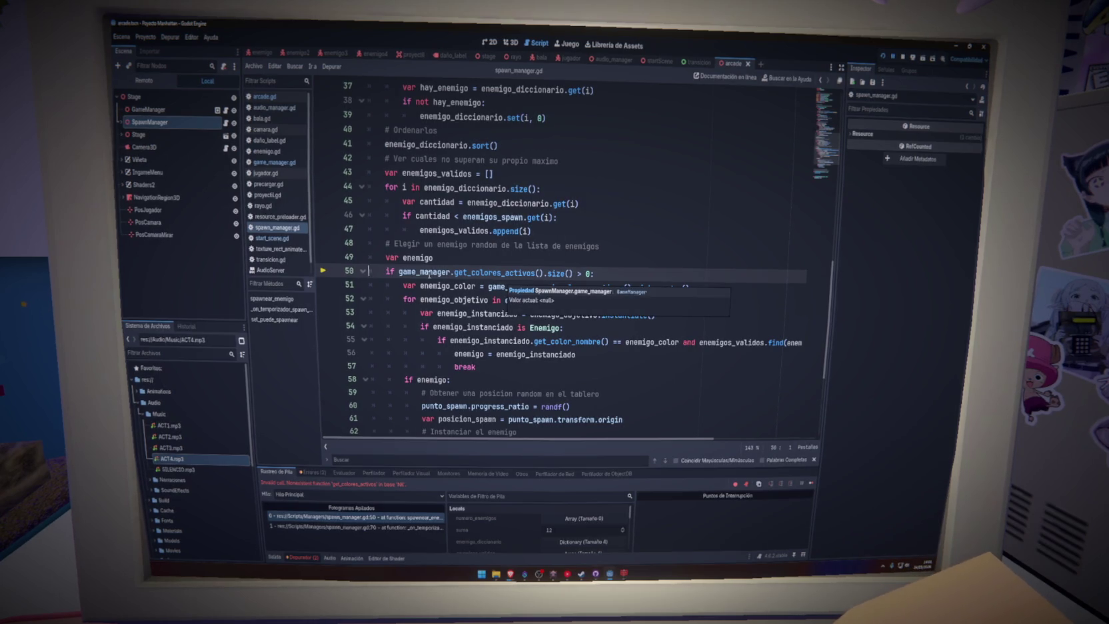
left_click(458, 262)
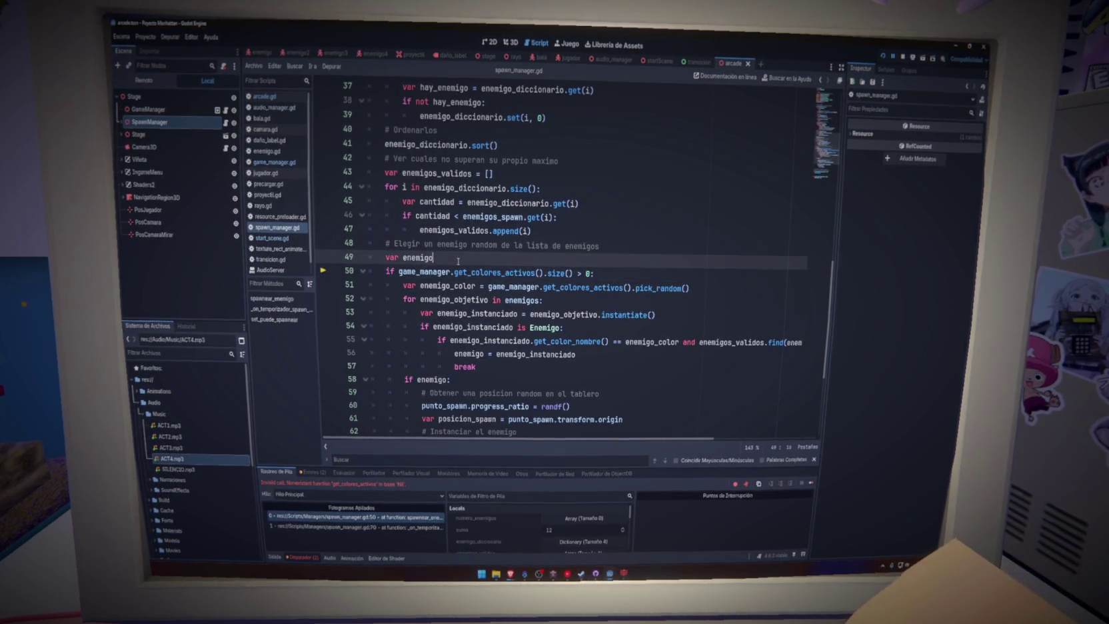
key("Return")
type("if game_manager")
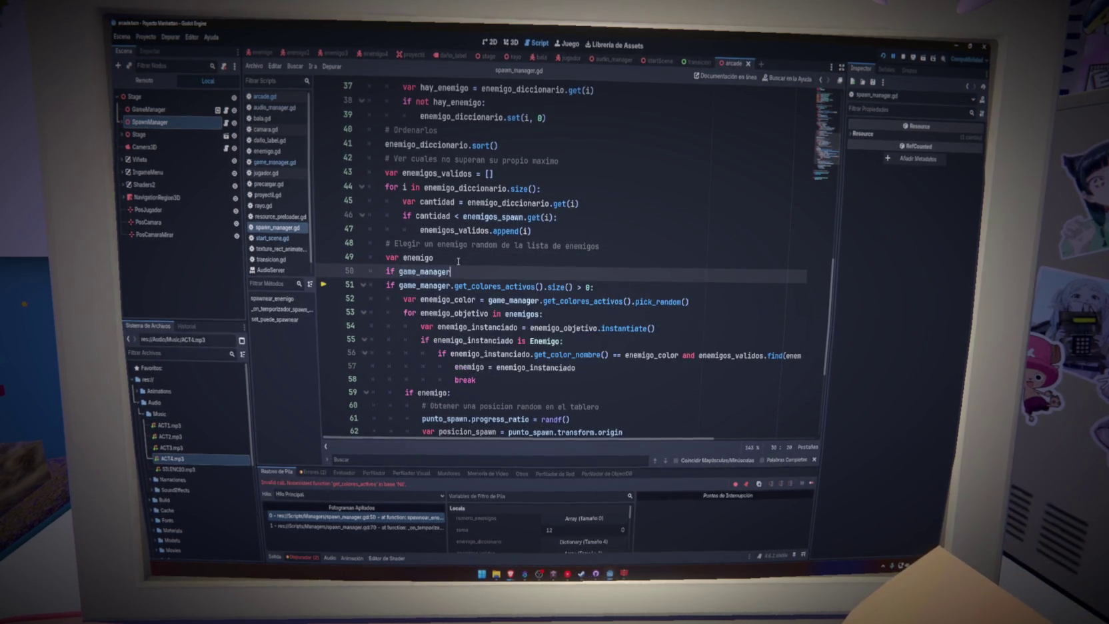
left_click(386, 285)
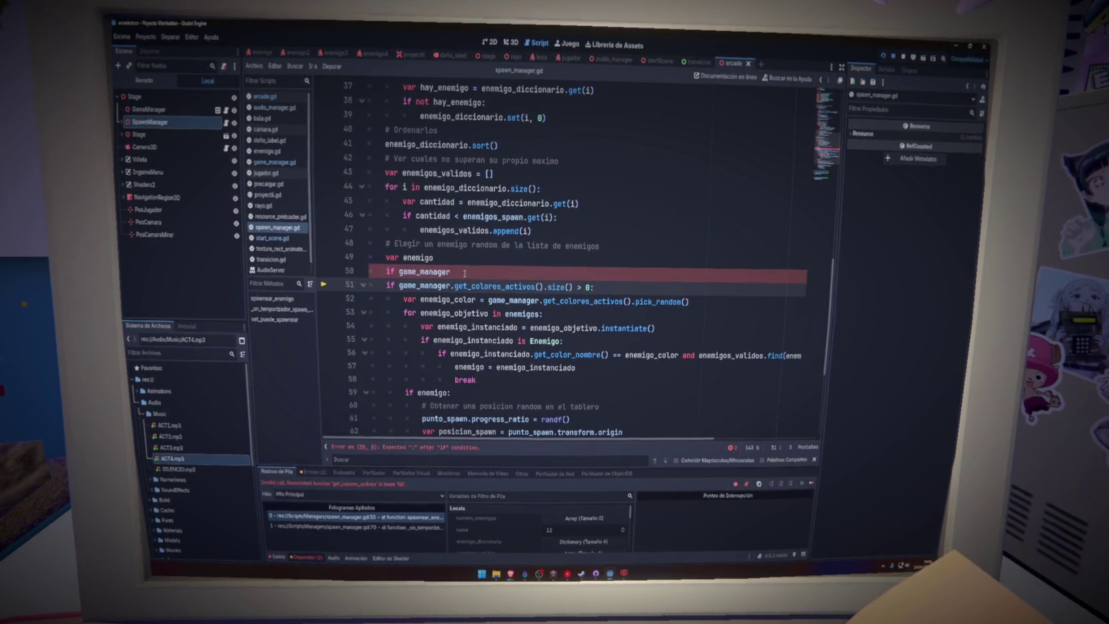
left_click_drag(465, 273, 382, 275)
key("BackSpace")
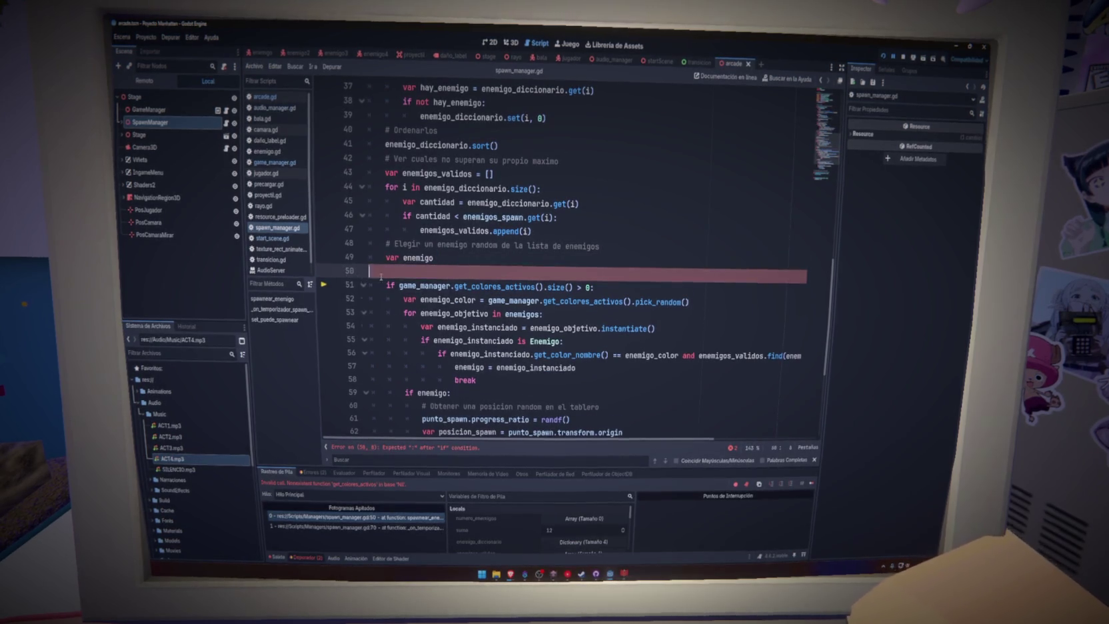
key("ctrl+z")
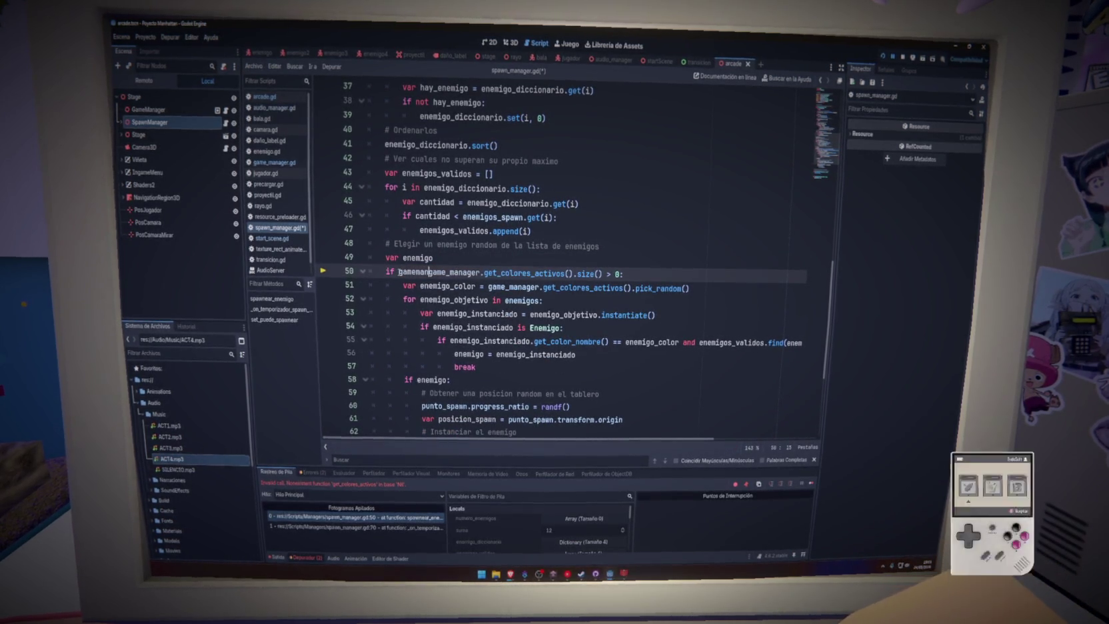
key("BackSpace")
key("BackSpace")
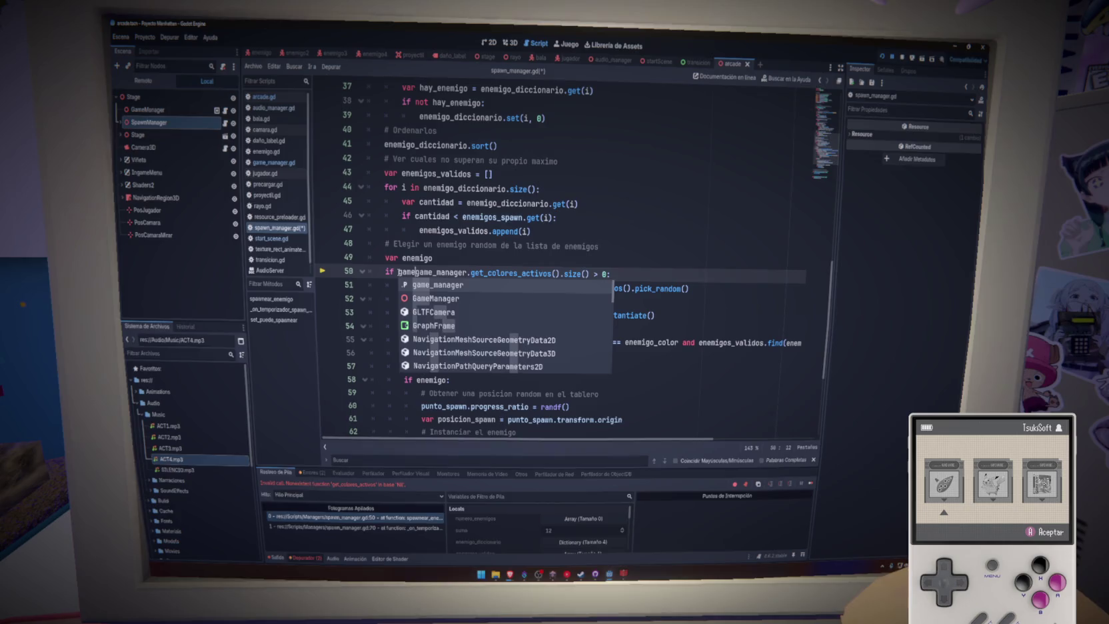
key("Return")
type("nad")
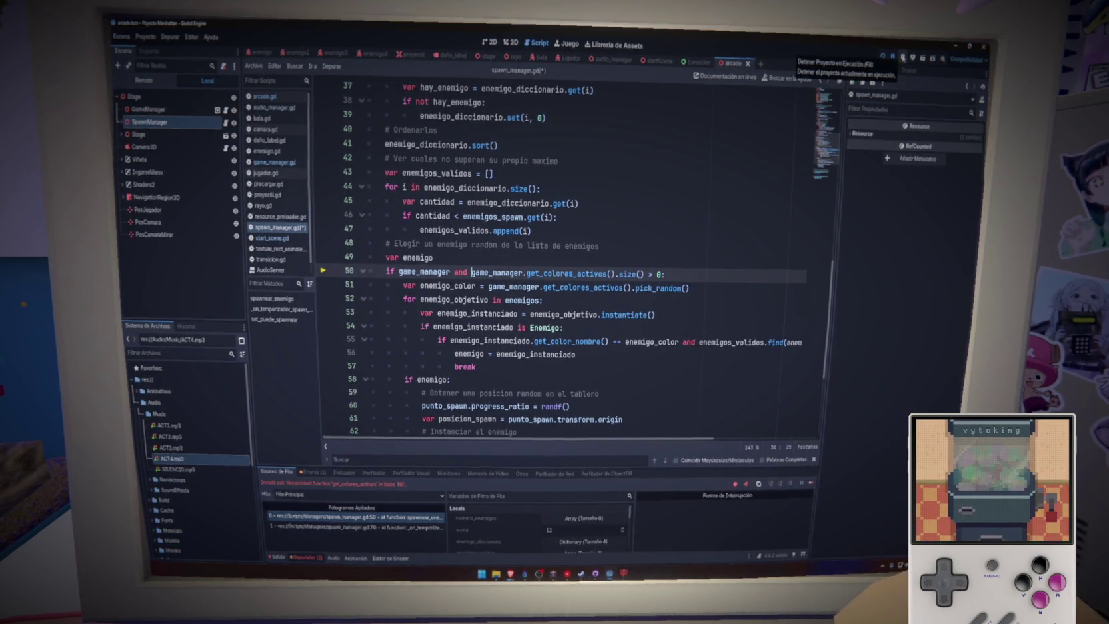
left_click(464, 272)
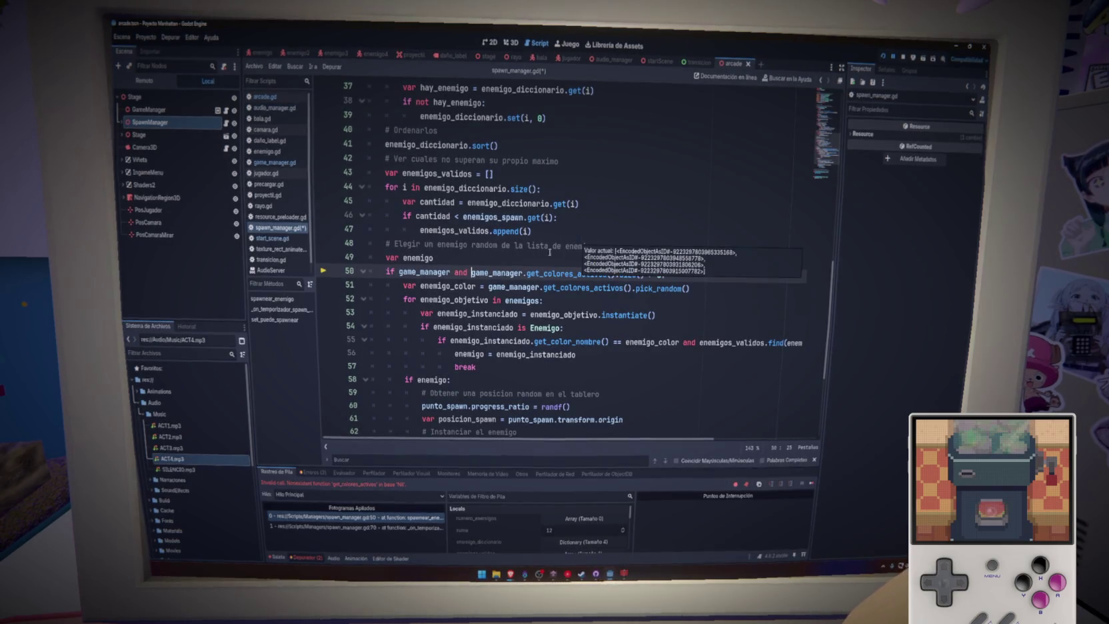
left_click_drag(470, 272, 398, 272)
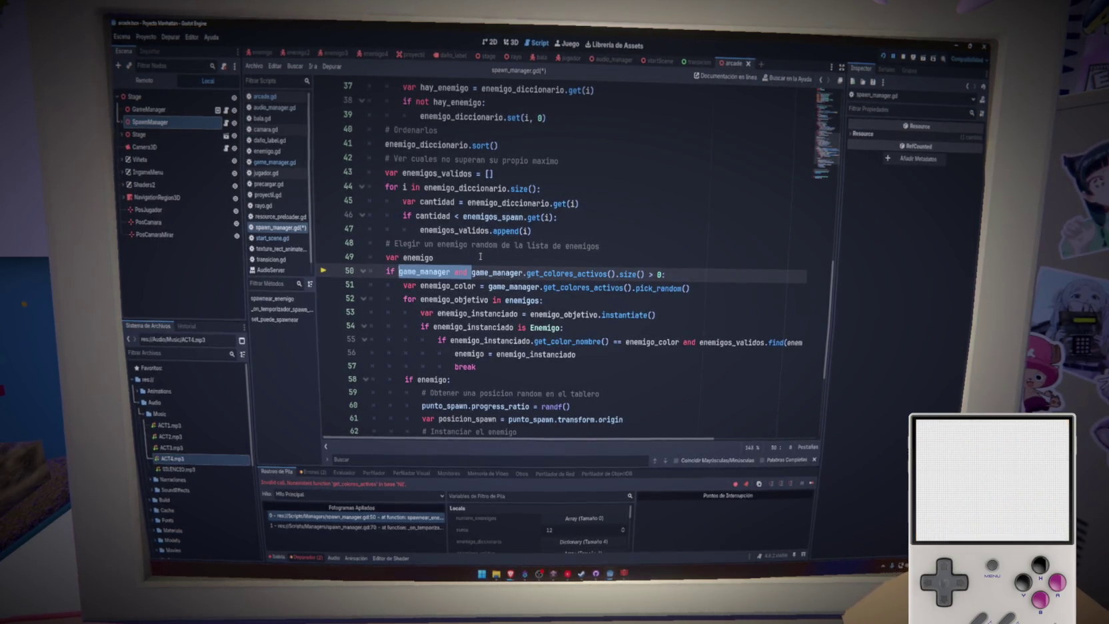
key("BackSpace")
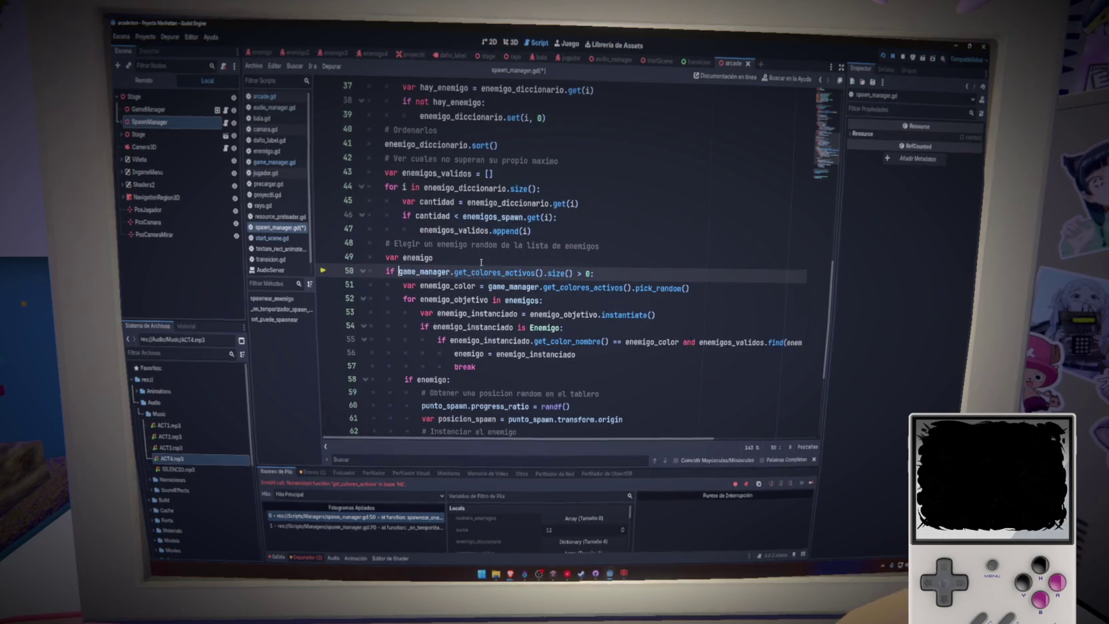
left_click(483, 261)
key("ctrl+s")
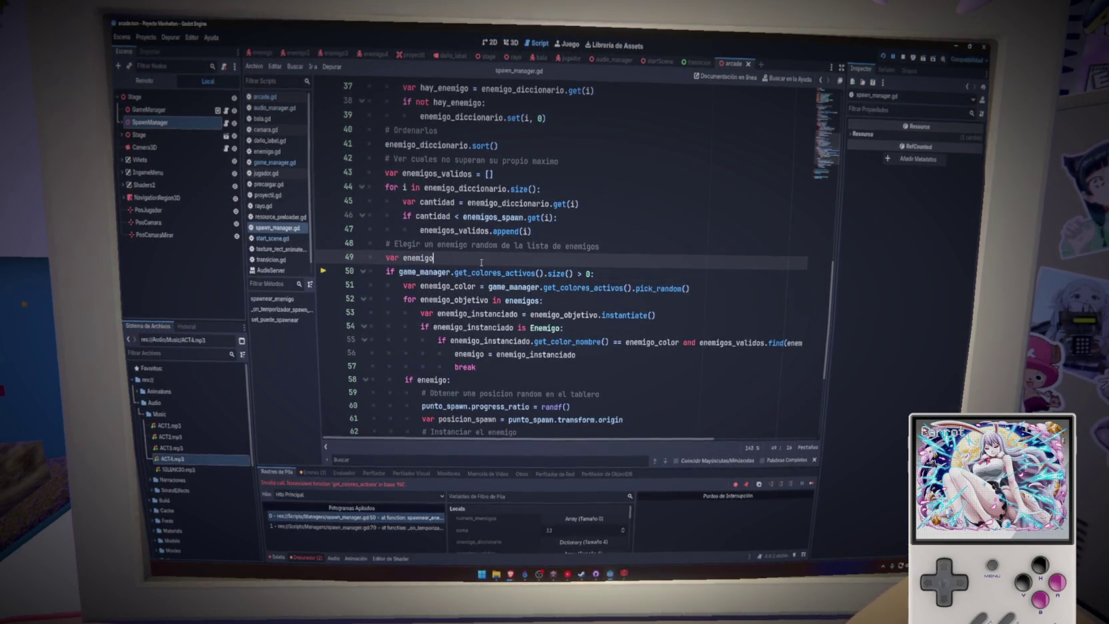
Step: Make line 50 read 'if game_manager and game_manager.get_colores_activos().size() > 0:' and save
double_click(517, 272)
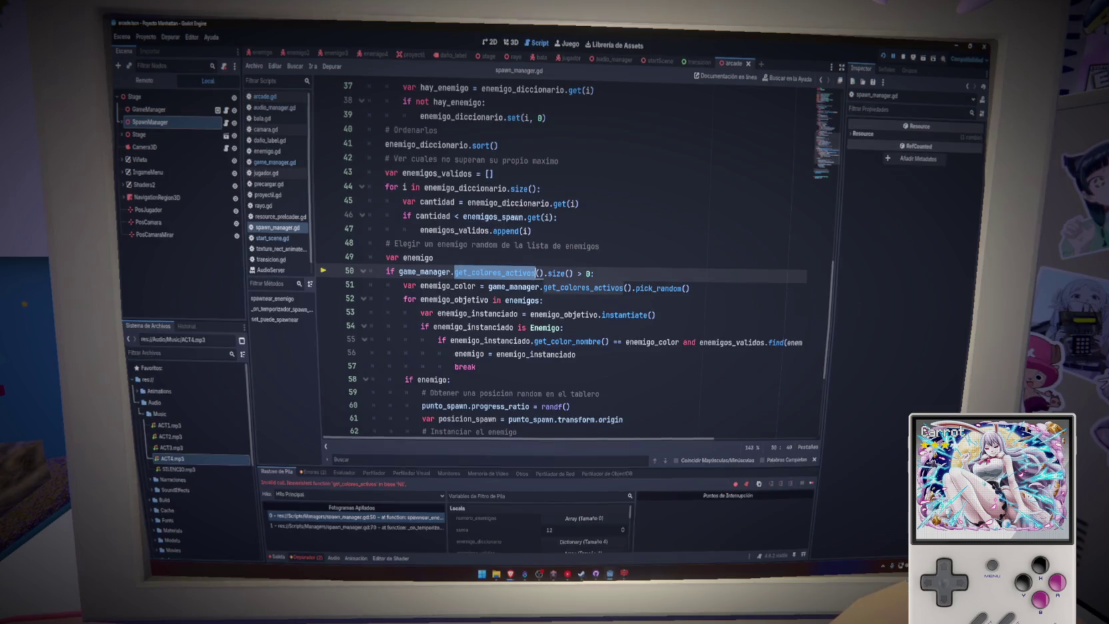
left_click(451, 260)
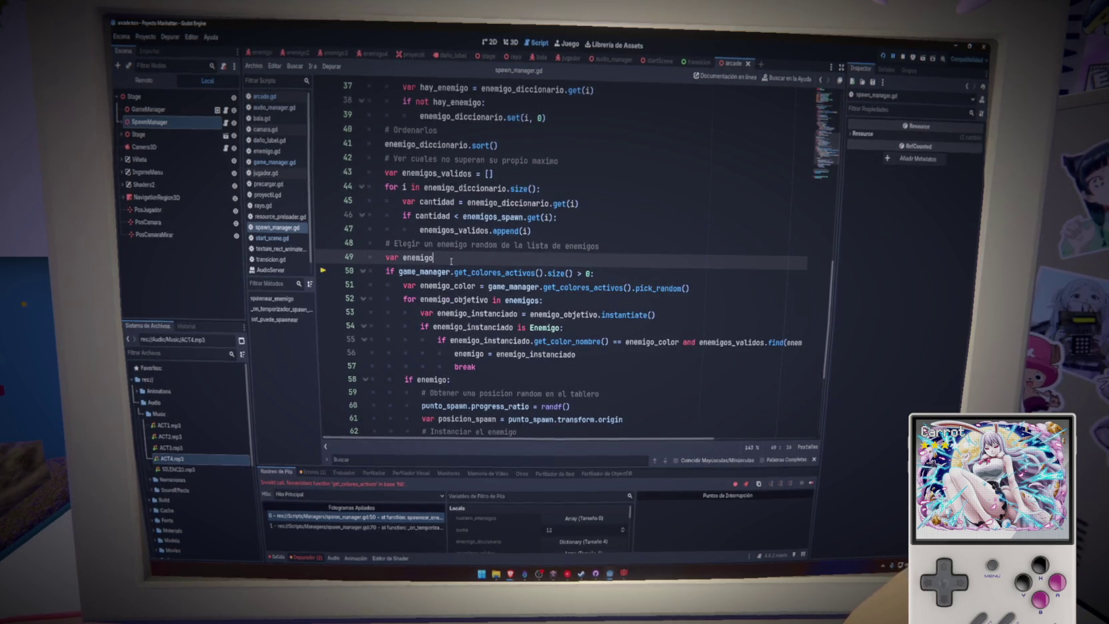
left_click_drag(455, 271, 548, 273)
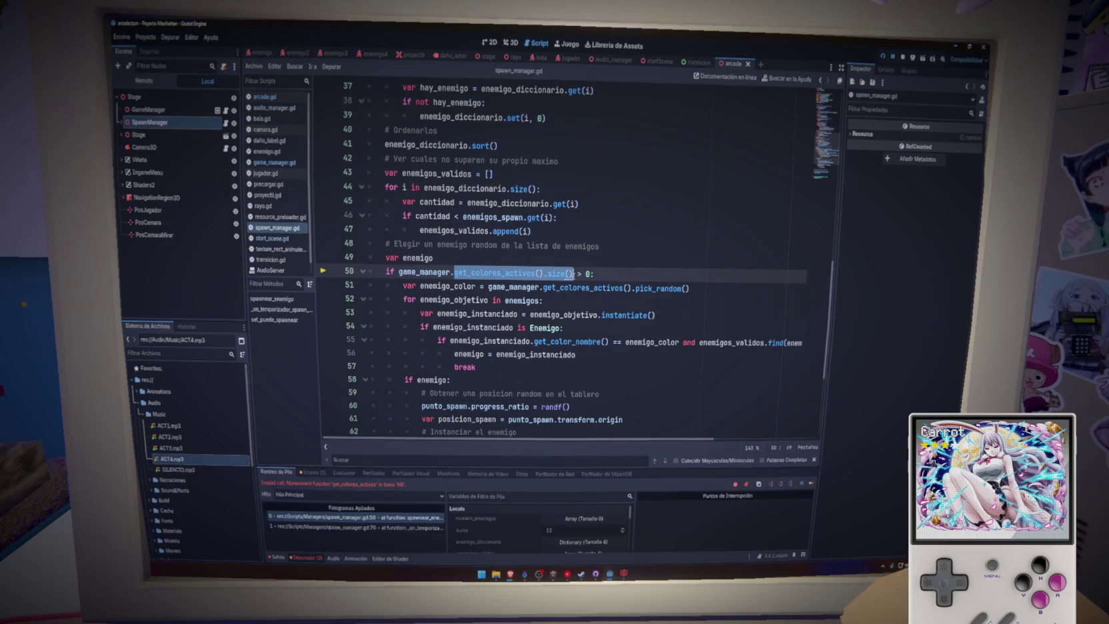
left_click(560, 262)
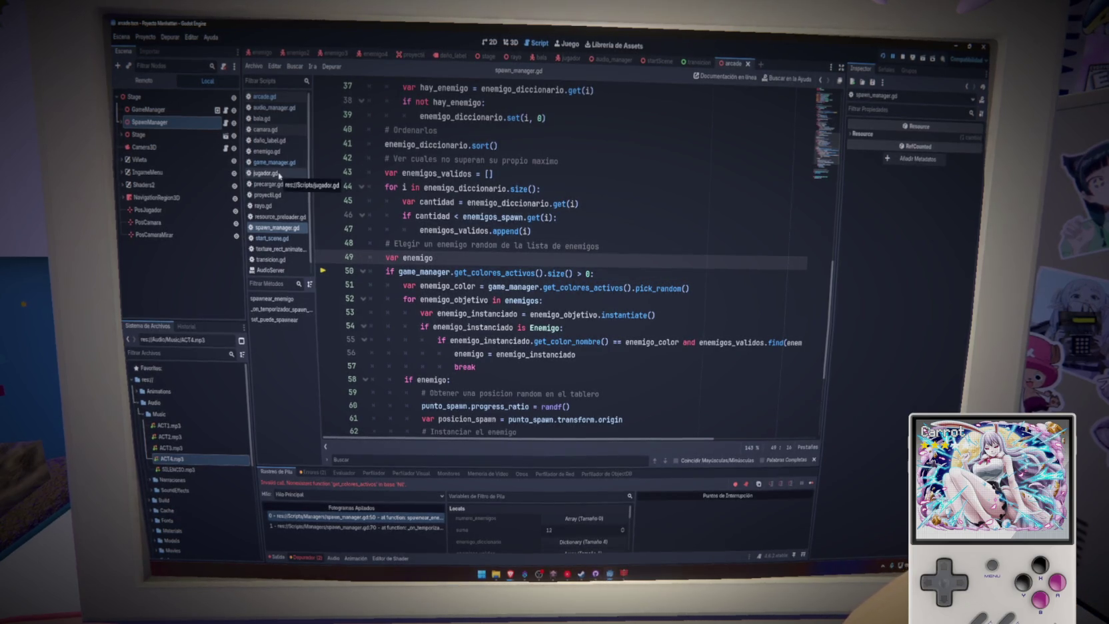
left_click(400, 272)
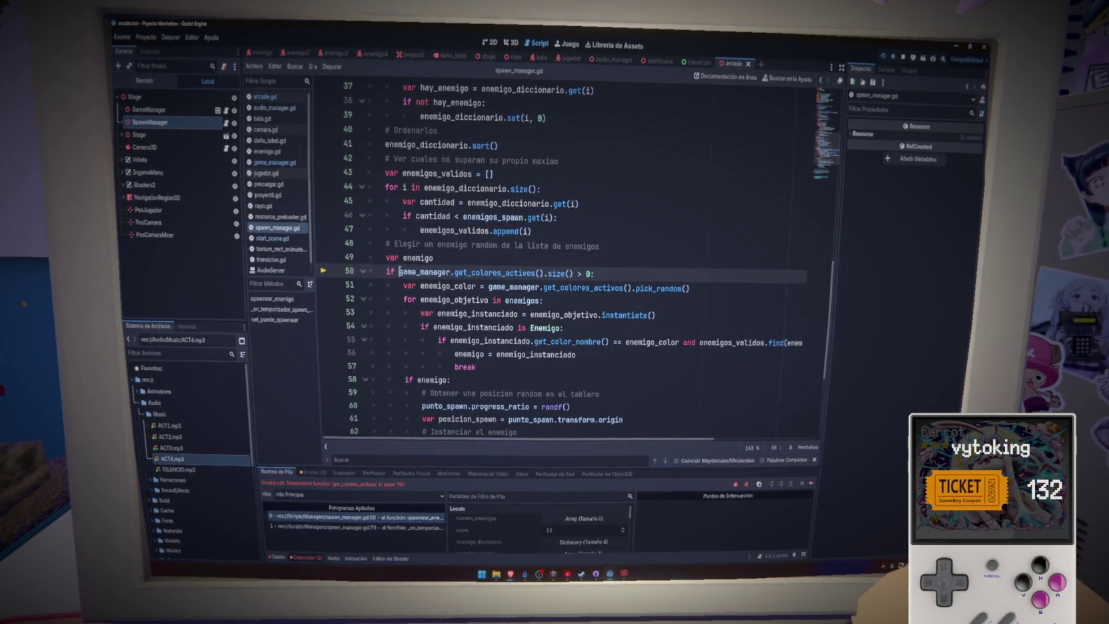
type("game")
type("_manager an")
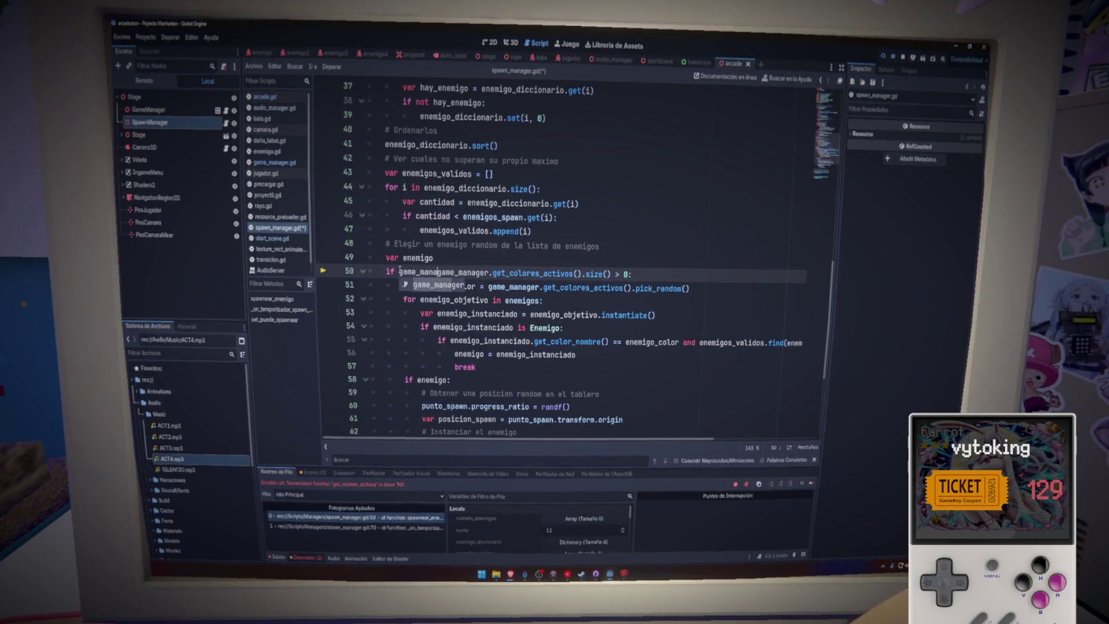
type("d")
key("ctrl+s")
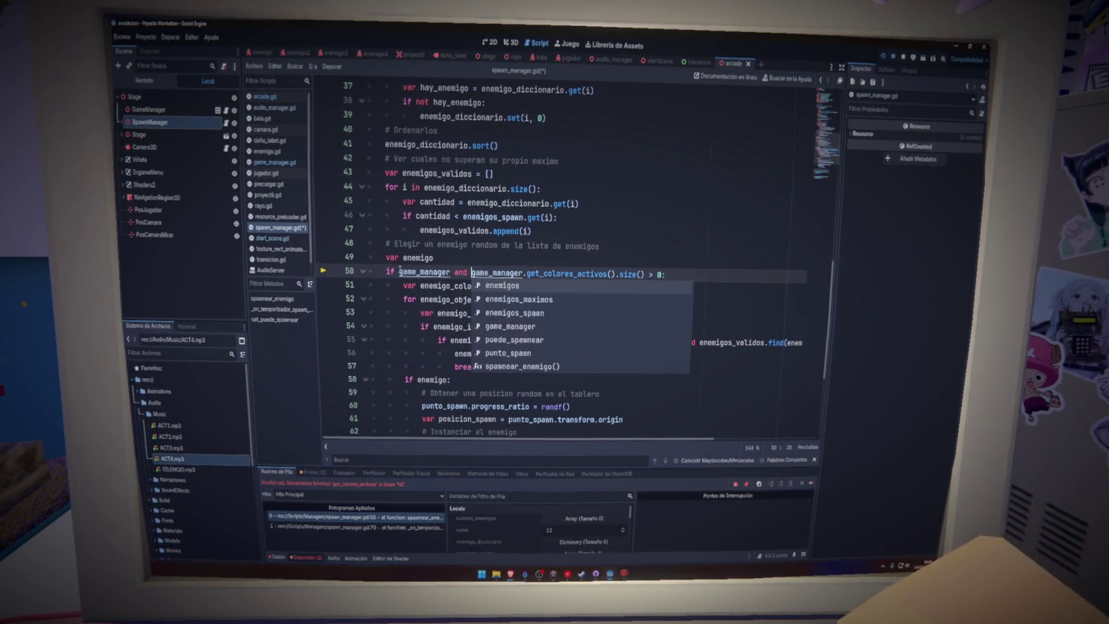
left_click(904, 58)
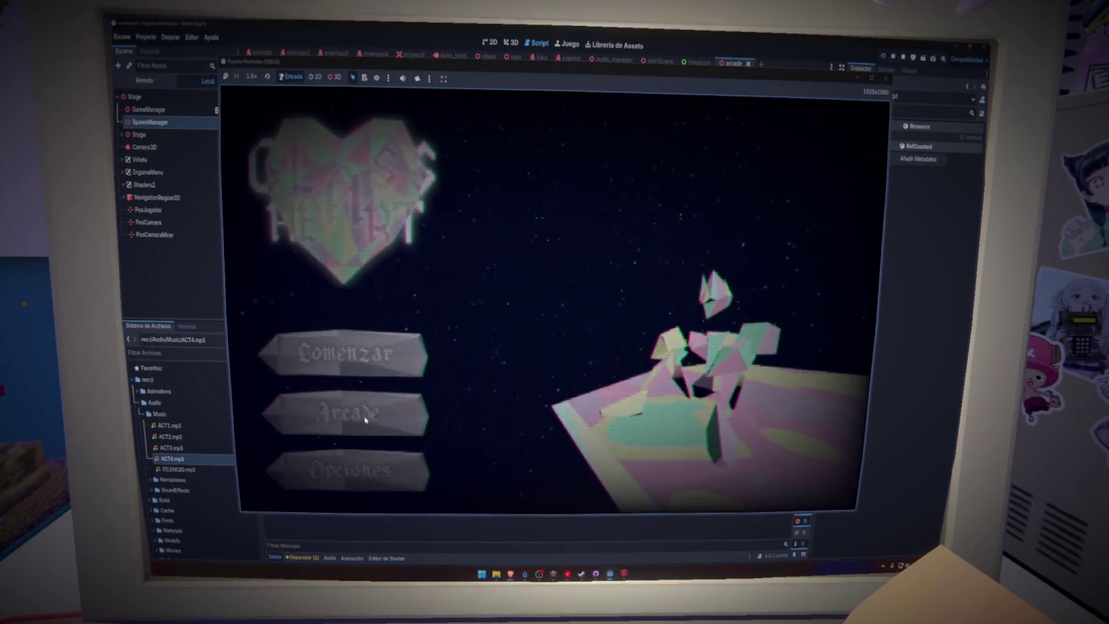
left_click(371, 415)
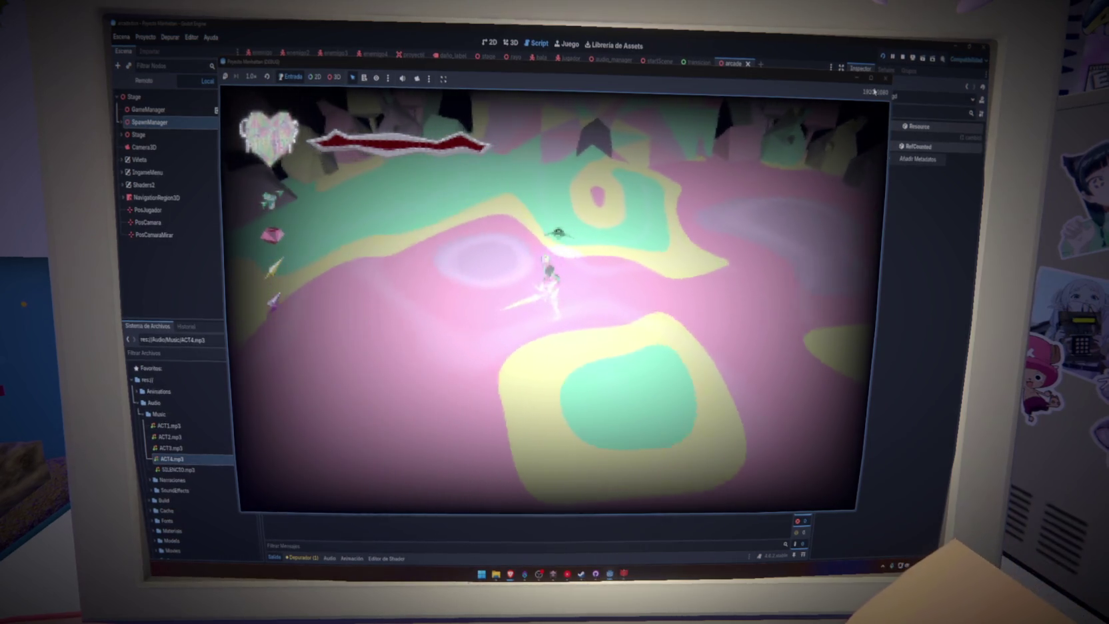
key("F8")
key("ctrl+s")
Step: Add an else: branch after add_child(enemigo) at the outer if's indentation
scroll(392, 290, "down", 4)
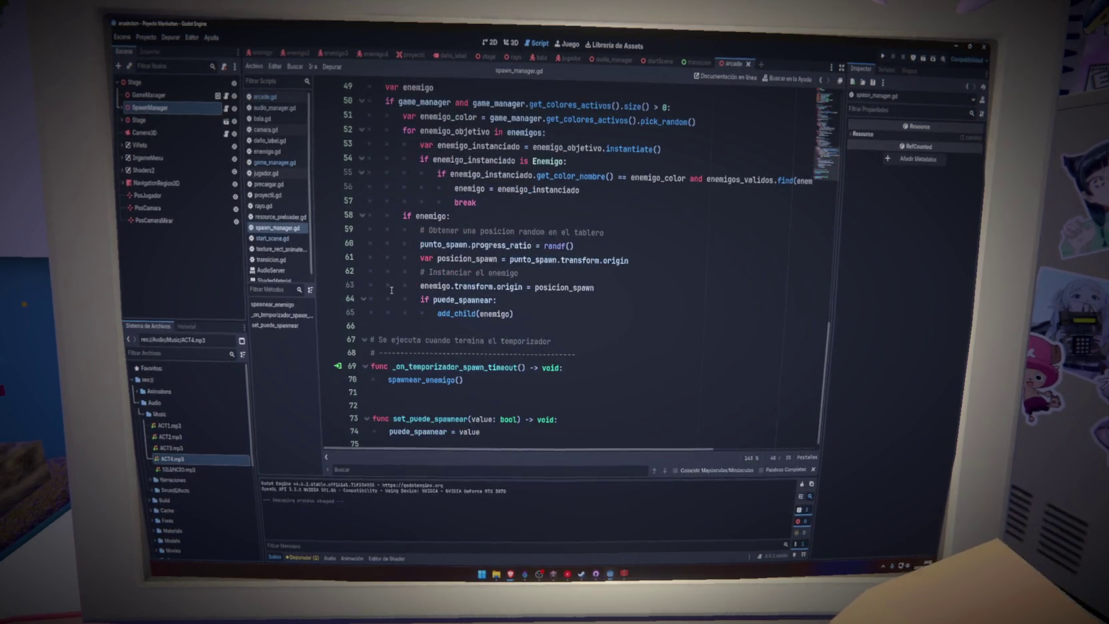
left_click(520, 315)
key("Return")
key("BackSpace")
key("BackSpace")
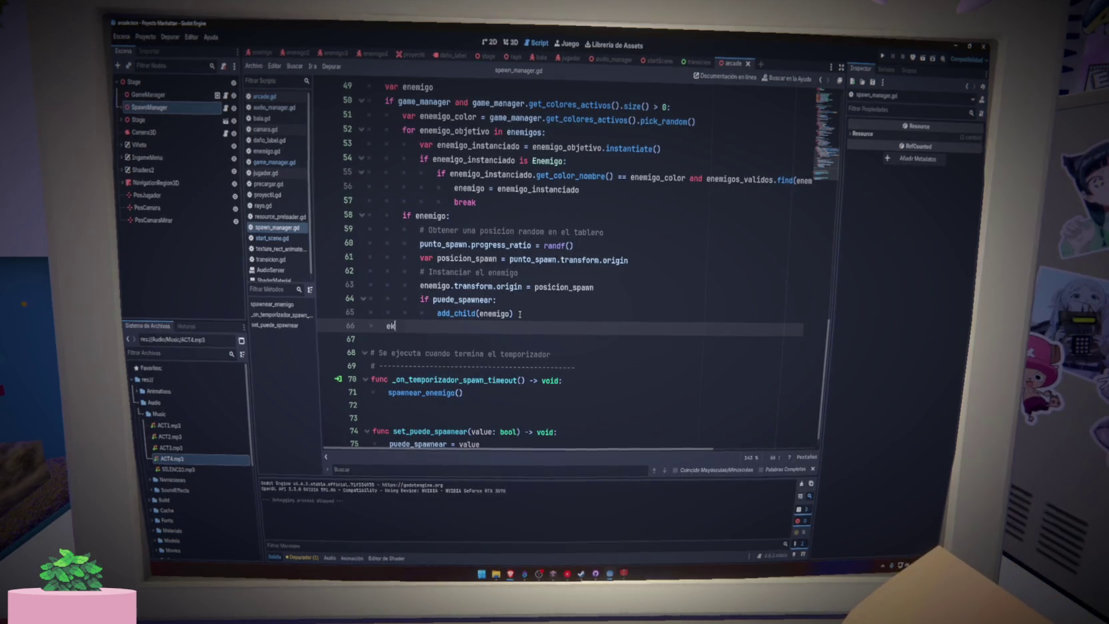
type("else:")
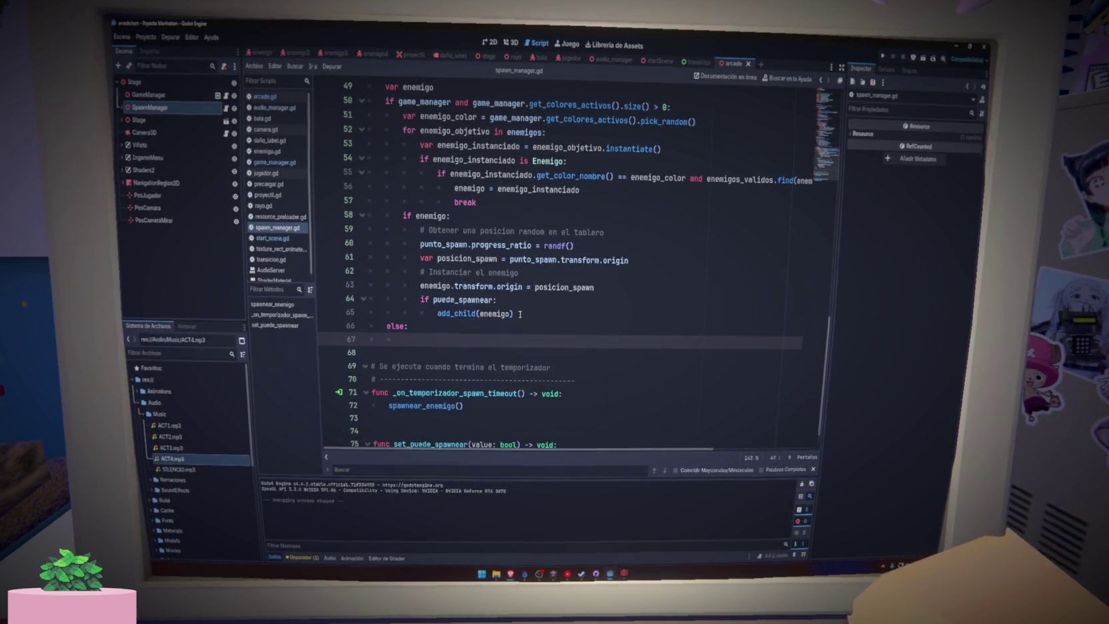
scroll(519, 310, "up", 3)
key("Return")
scroll(493, 320, "down", 3)
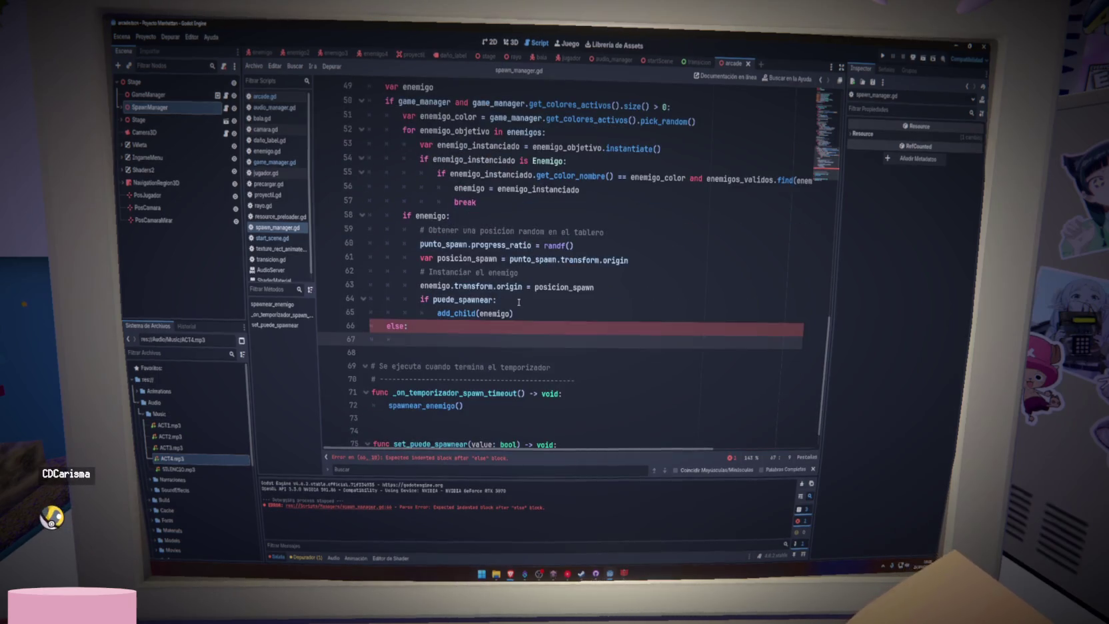
scroll(470, 333, "up", 2)
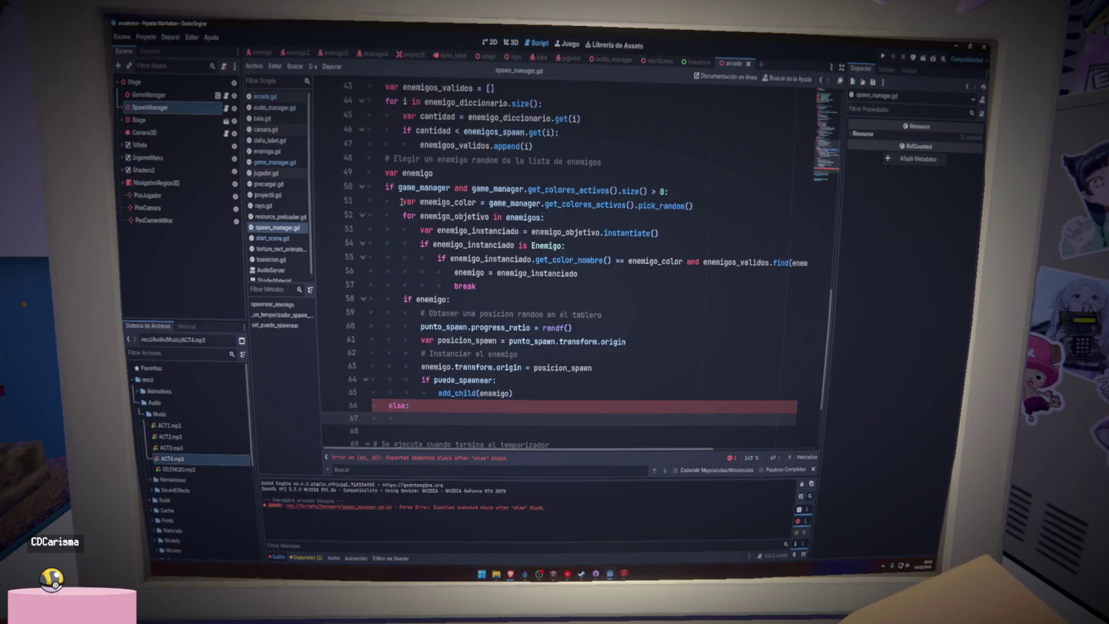
Step: Copy the enemy-spawning code from line 51 into the else branch and save the script
left_click_drag(402, 202, 589, 205)
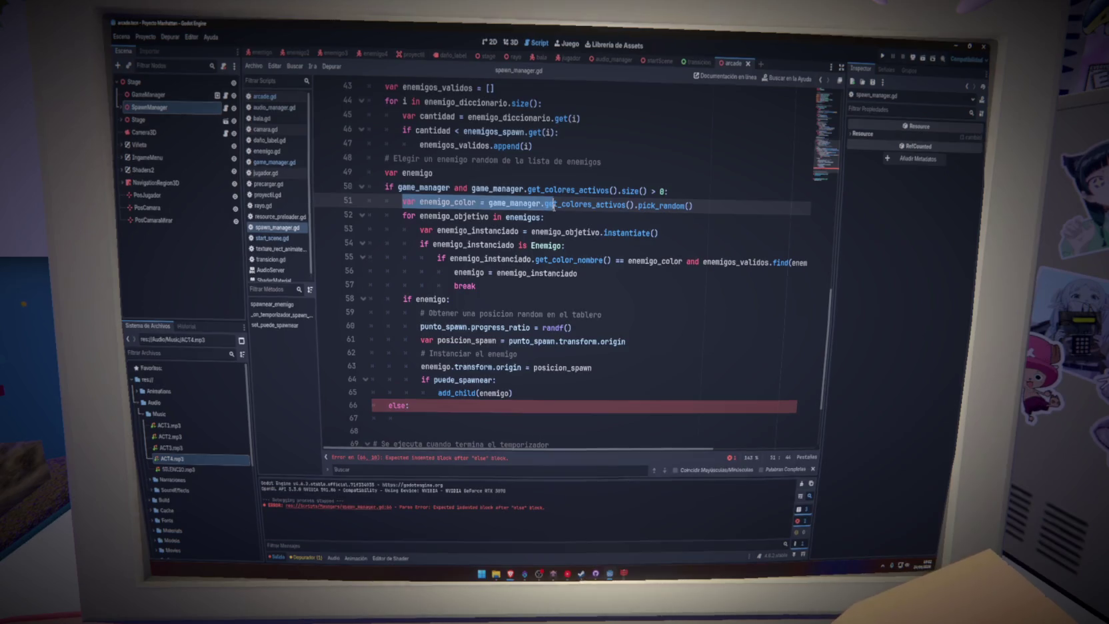
mouse_move(554, 205)
left_mouse_down()
mouse_move(539, 282)
mouse_move(551, 392)
left_mouse_up()
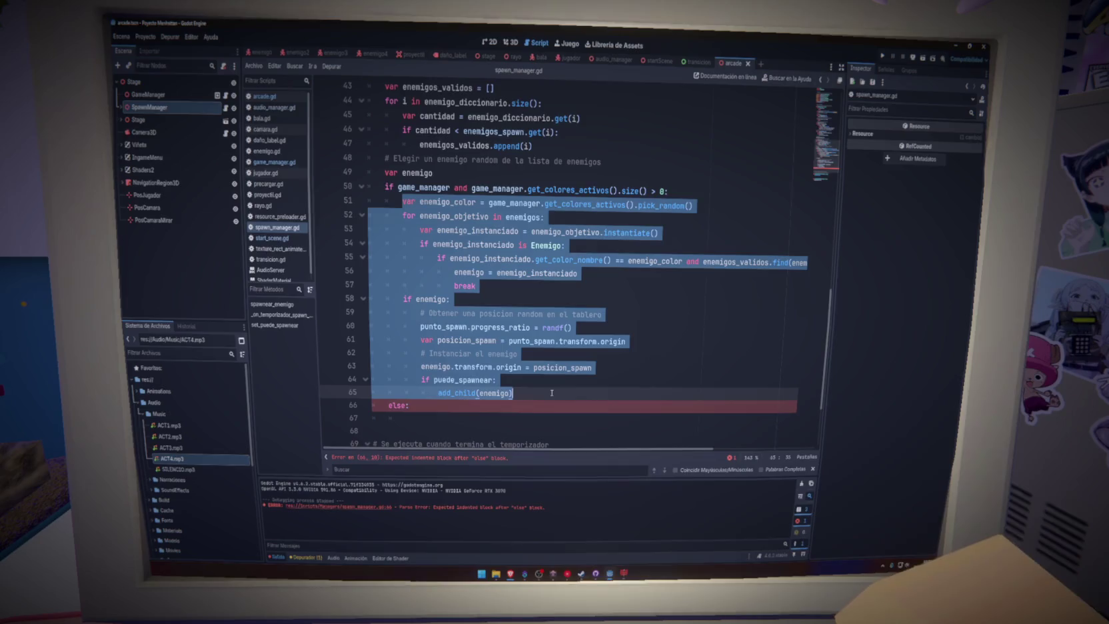
key("ctrl+c")
left_click(479, 421)
key("ctrl+v")
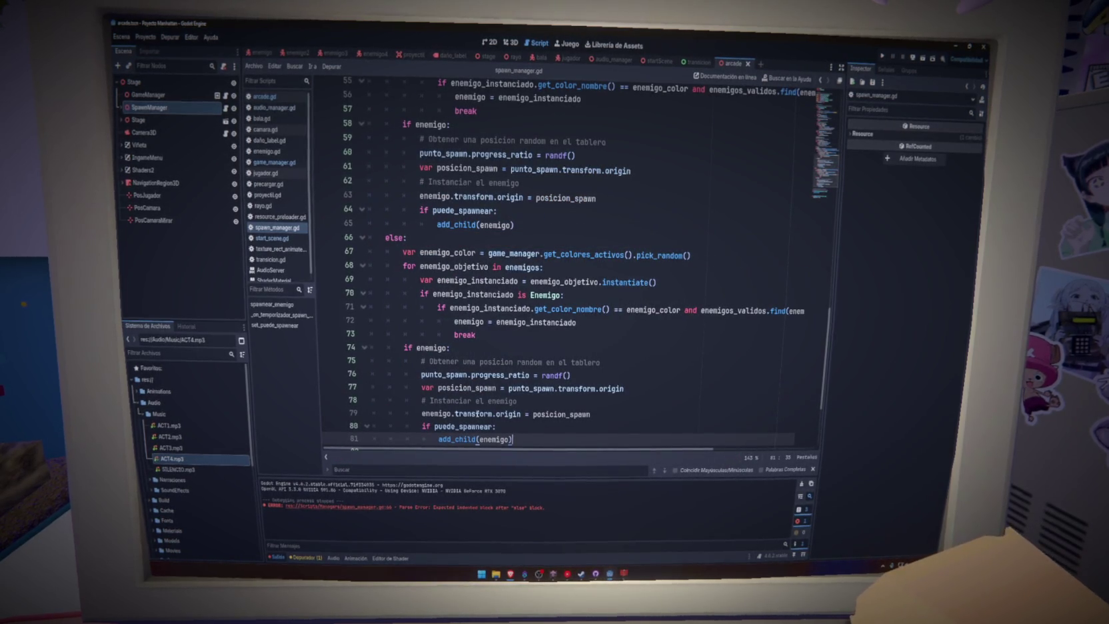
scroll(439, 326, "up", 2)
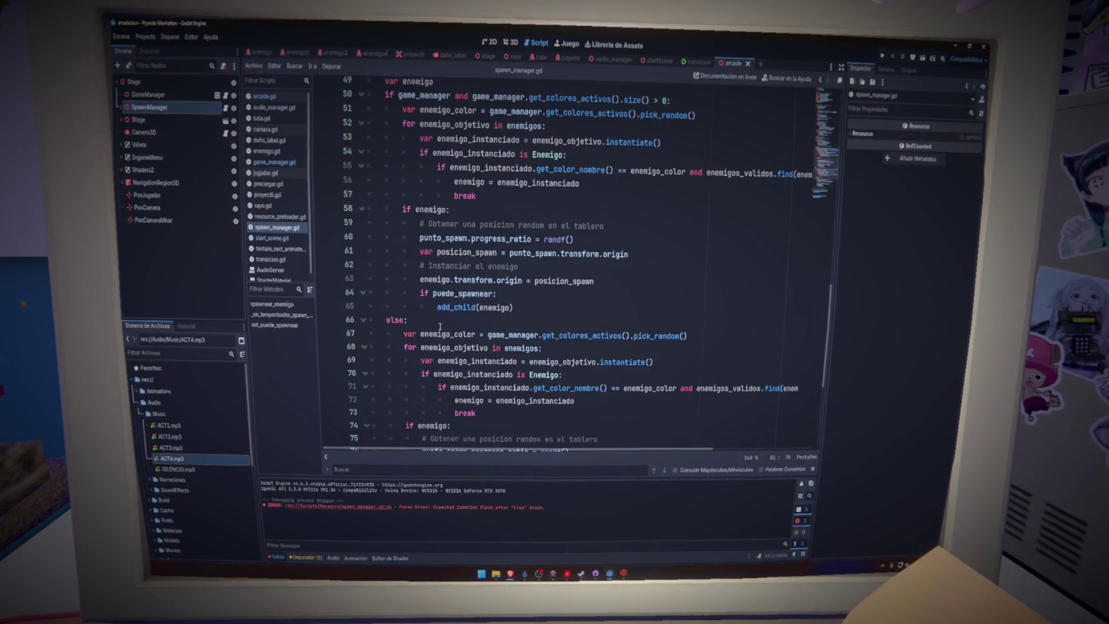
left_click(570, 324)
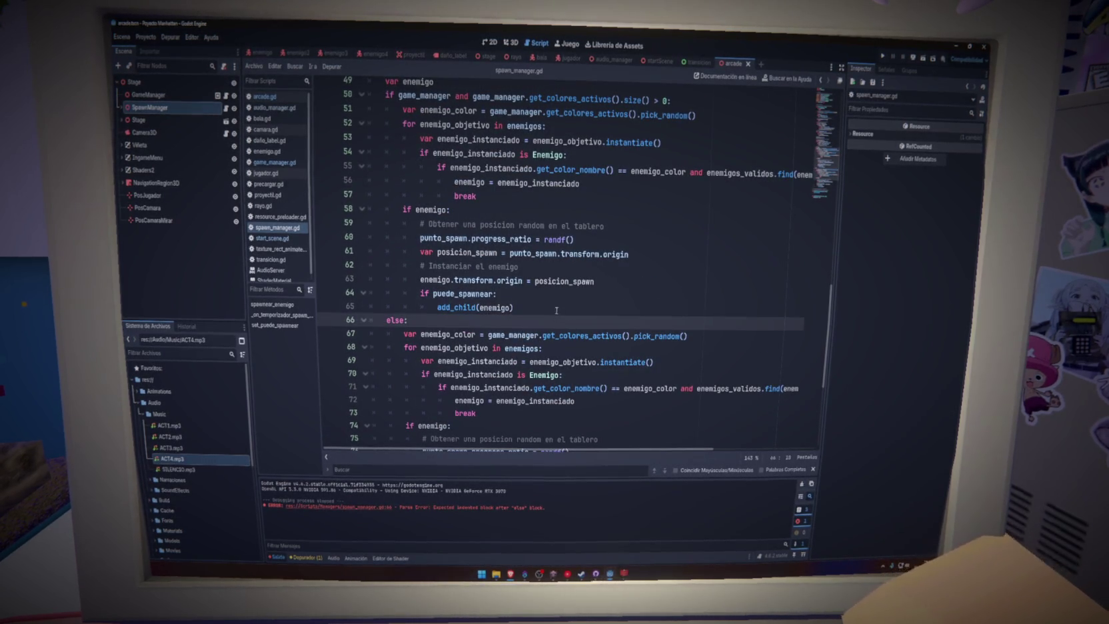
key("ctrl+s")
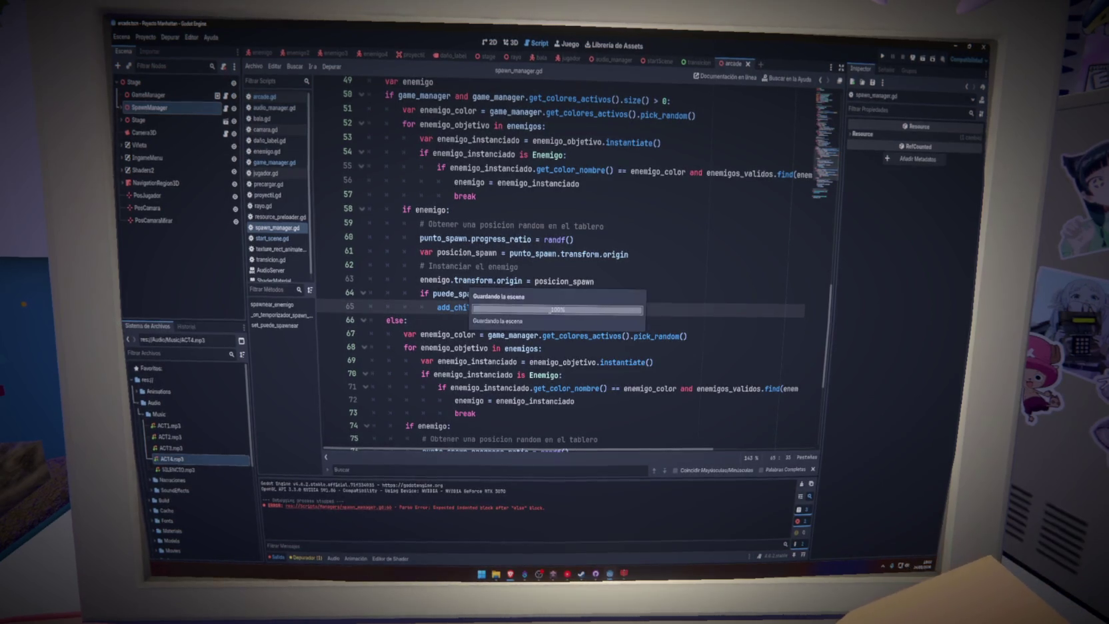
left_click(297, 163)
Step: In game_manager.gd, find and select the return colores_activos statement
scroll(473, 298, "down", 15)
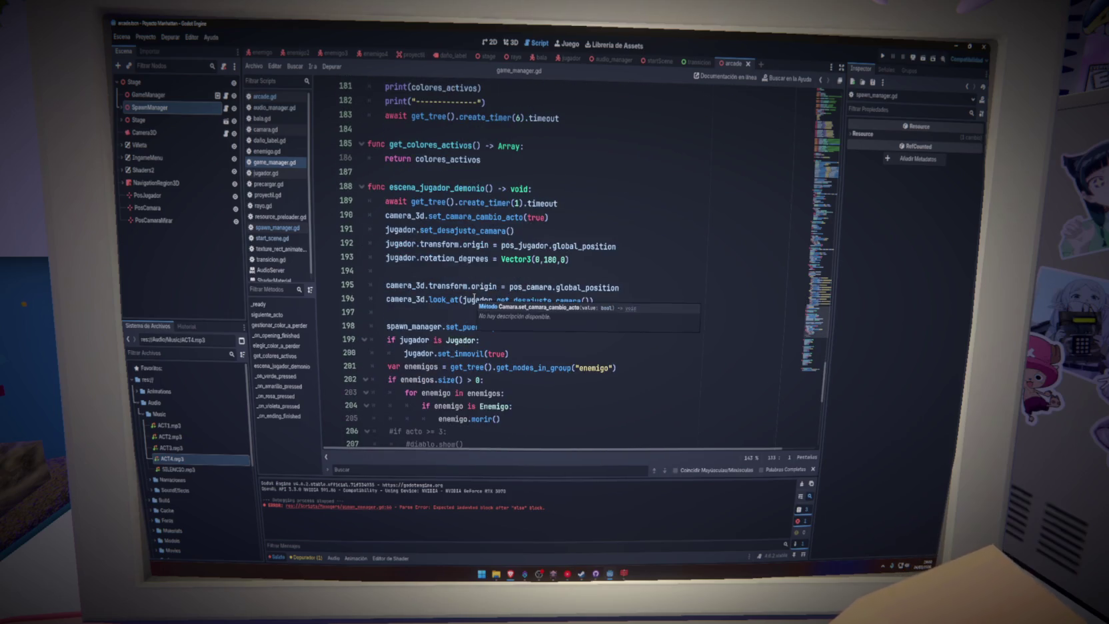
scroll(474, 298, "up", 1)
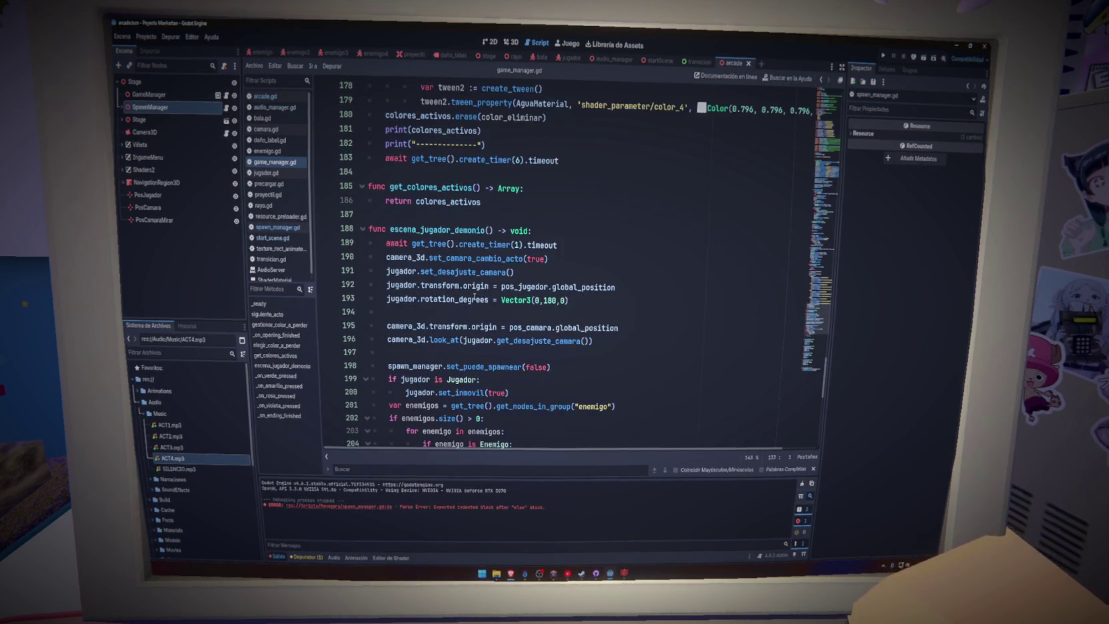
double_click(441, 199)
left_click(822, 135)
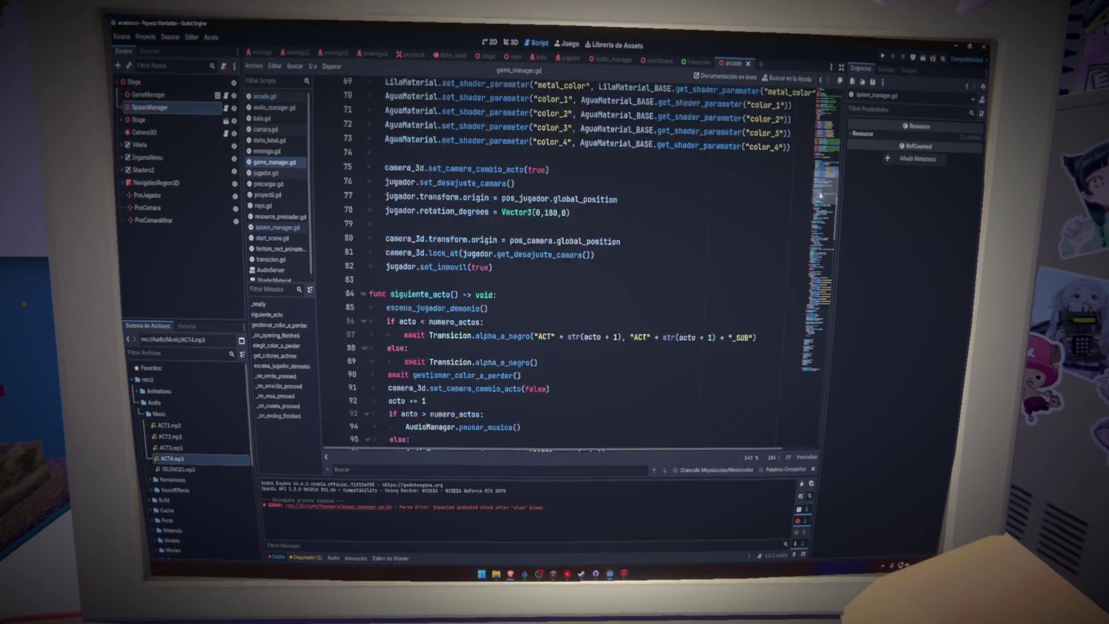
left_click(822, 167)
left_click(821, 131)
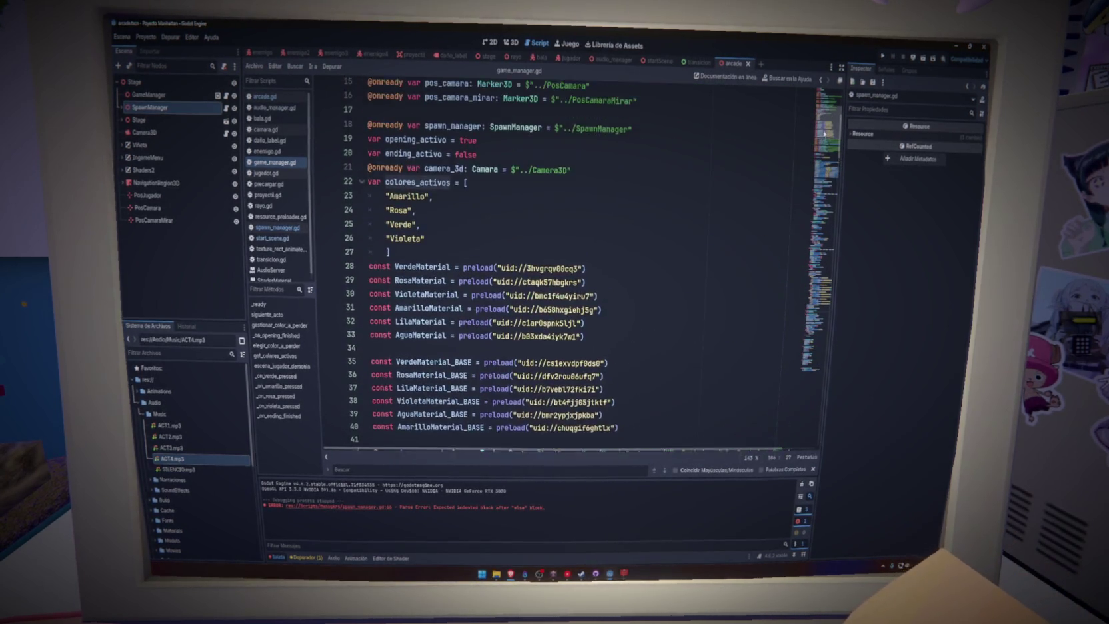
left_click(820, 195)
left_click_drag(820, 195, 816, 319)
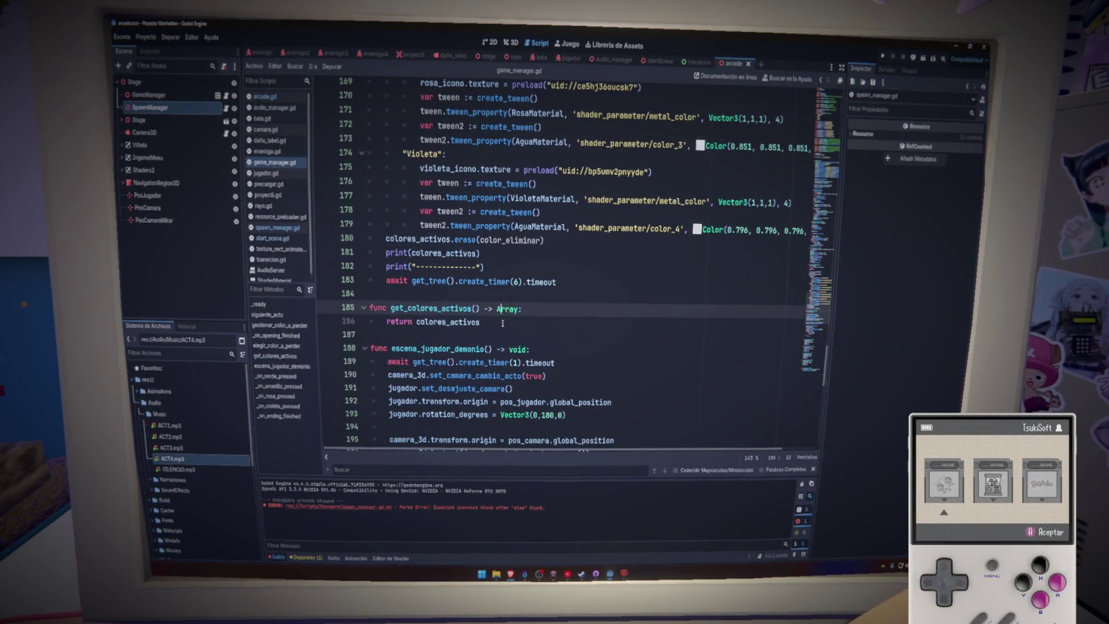
key("shift+Home")
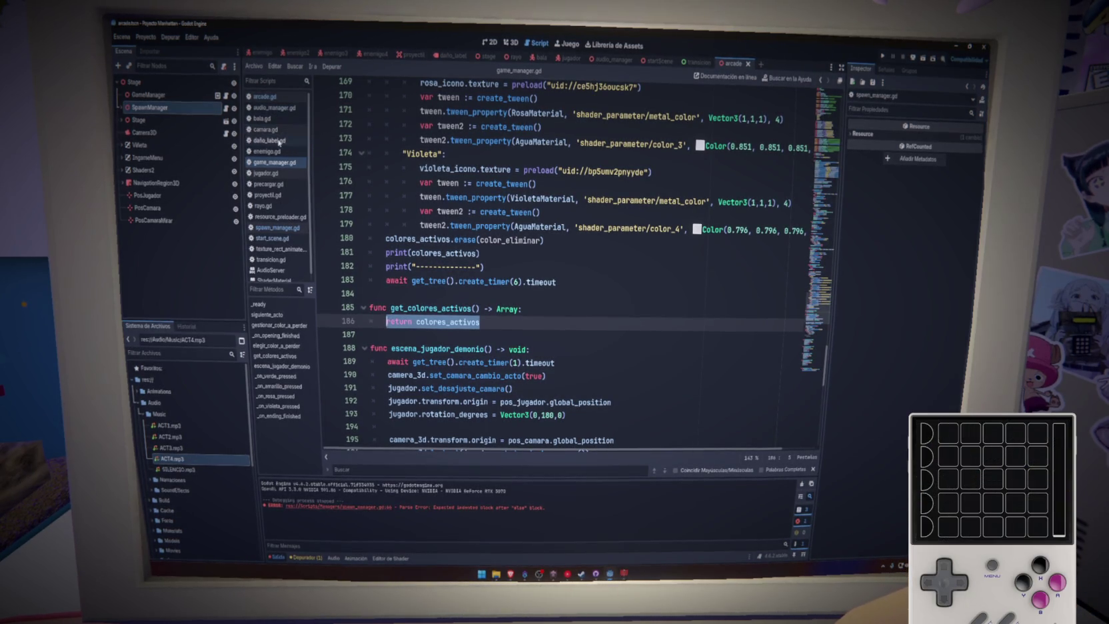
Step: Check arcade.gd's matching return colores_activos line, then go back to spawn_manager.gd
left_click(264, 97)
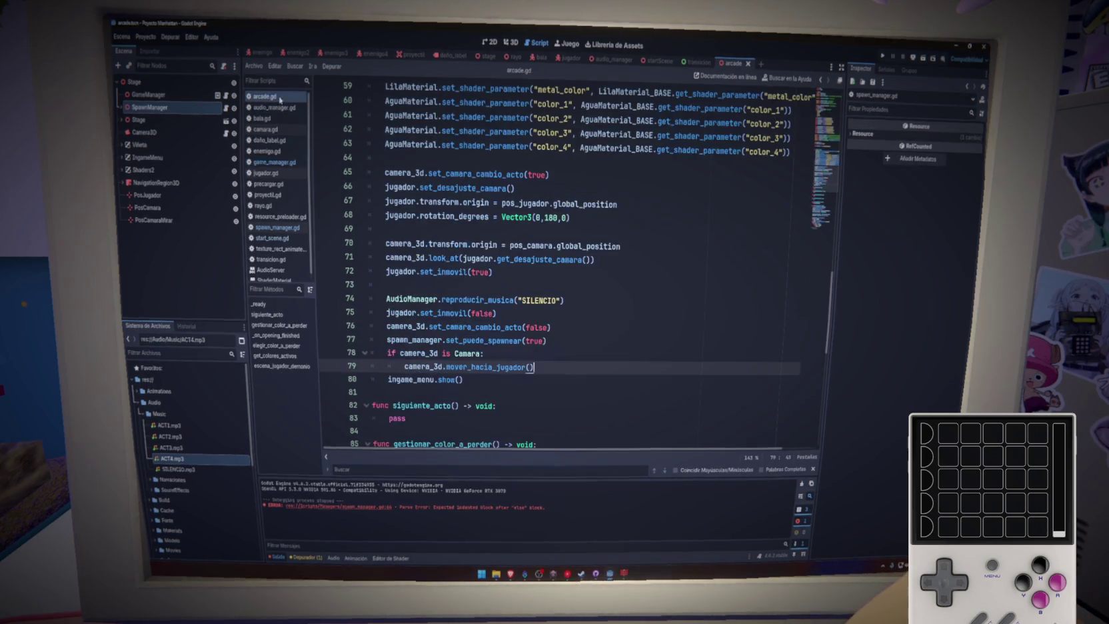
scroll(444, 297, "up", 10)
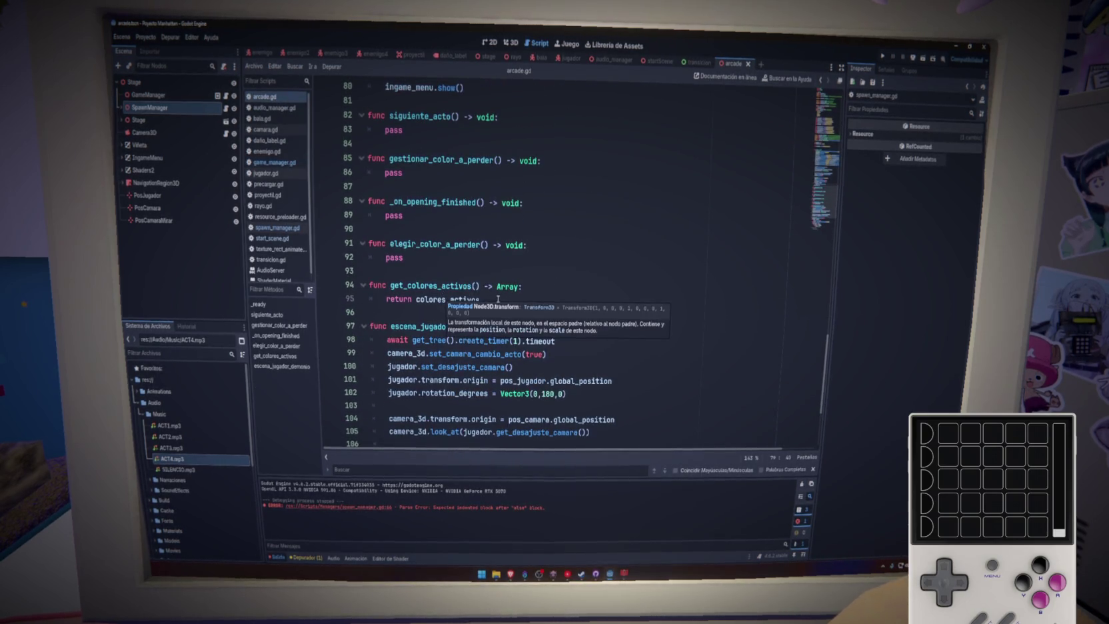
left_click(497, 299)
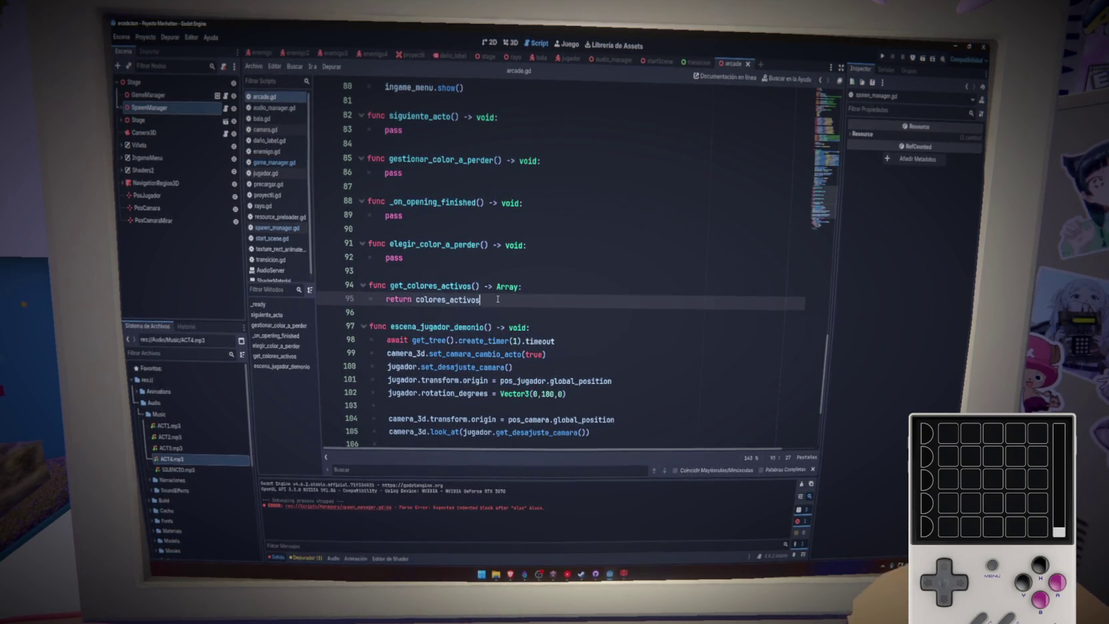
left_click(294, 232)
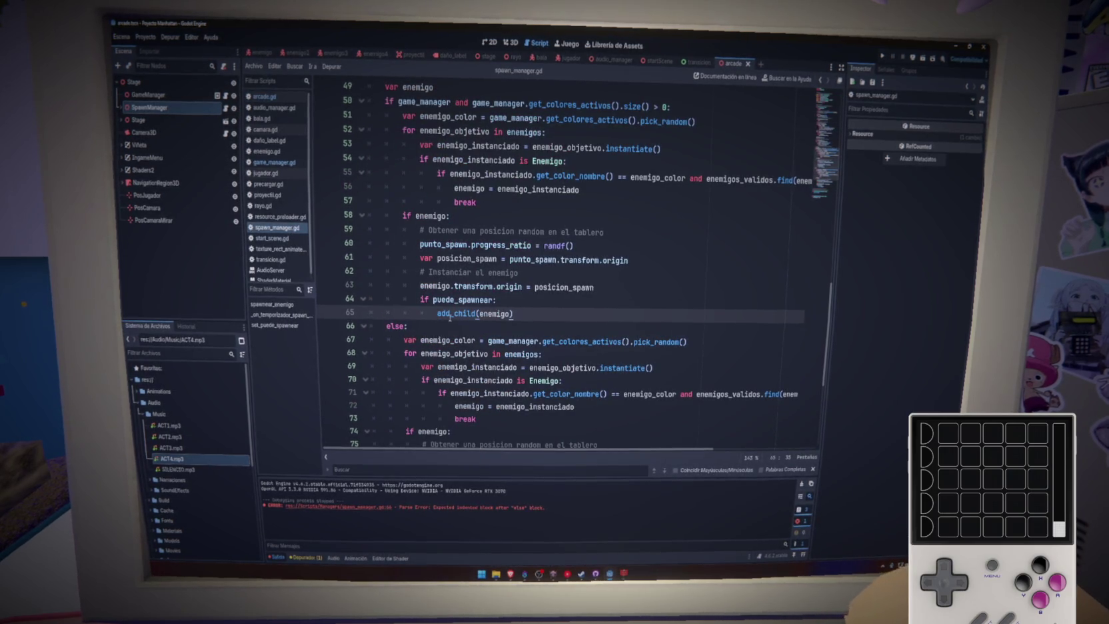
Step: Locate the game_manager.get_colores_activos call in the else branch on line 67
scroll(450, 318, "down", 3)
scroll(450, 318, "up", 3)
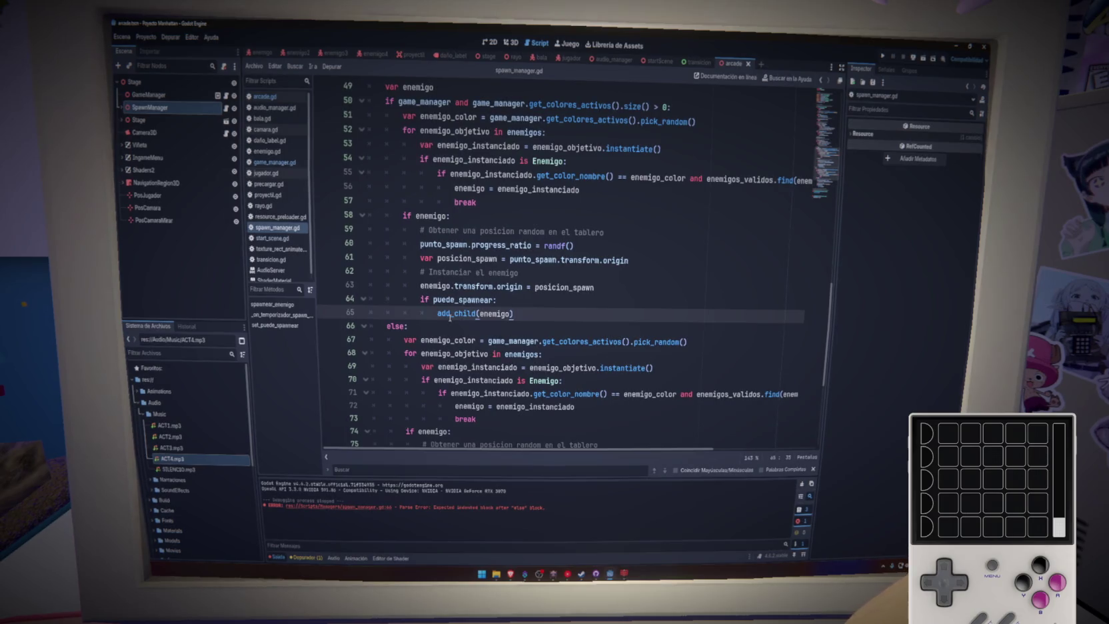
scroll(449, 318, "down", 3)
left_click(593, 230)
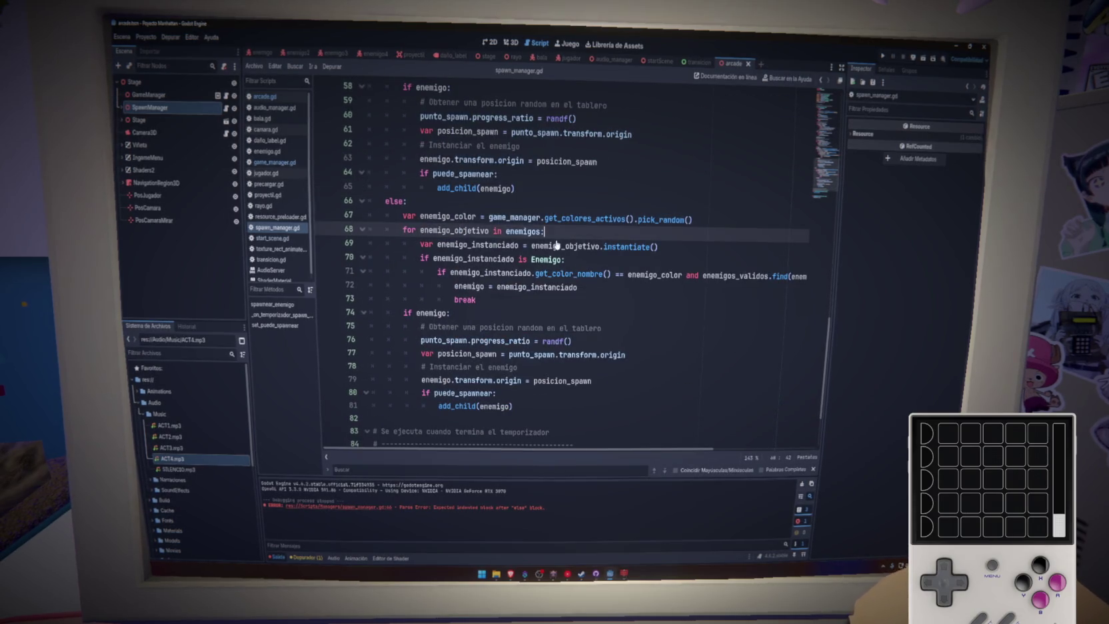
key("Up")
key("Up")
double_click(593, 220)
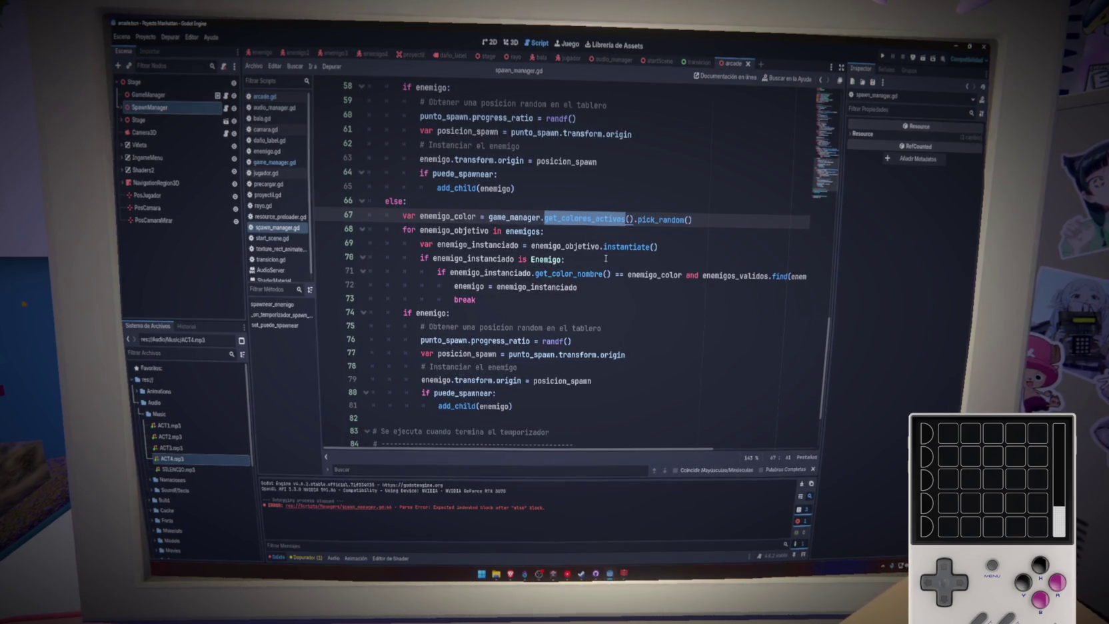
double_click(517, 218)
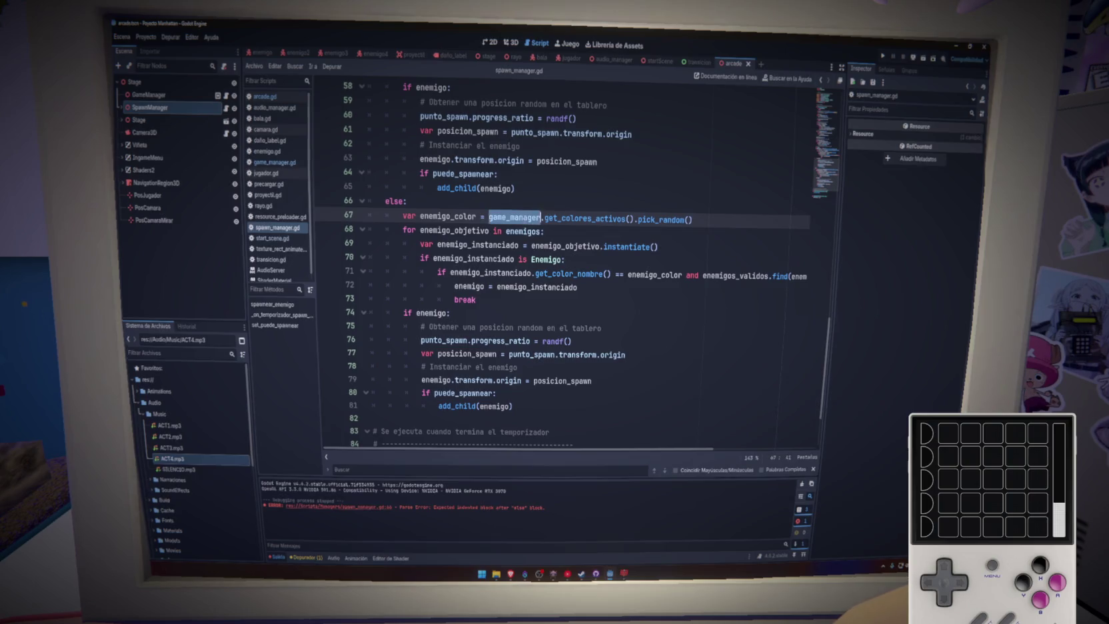
scroll(824, 184, "up", 15)
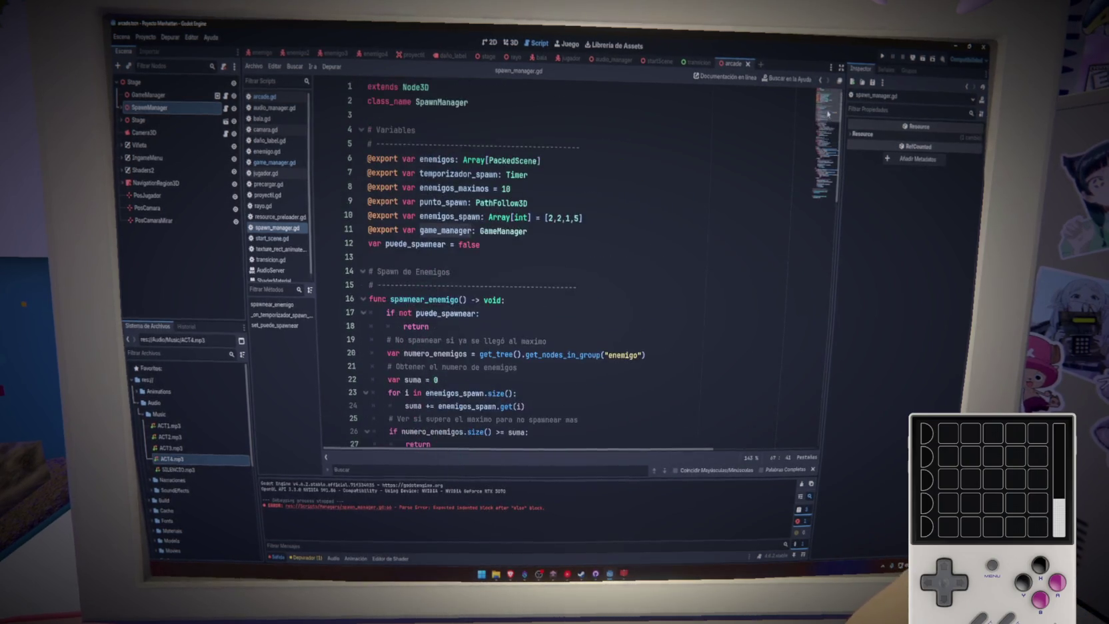
left_click(586, 231)
key("Return")
type("@")
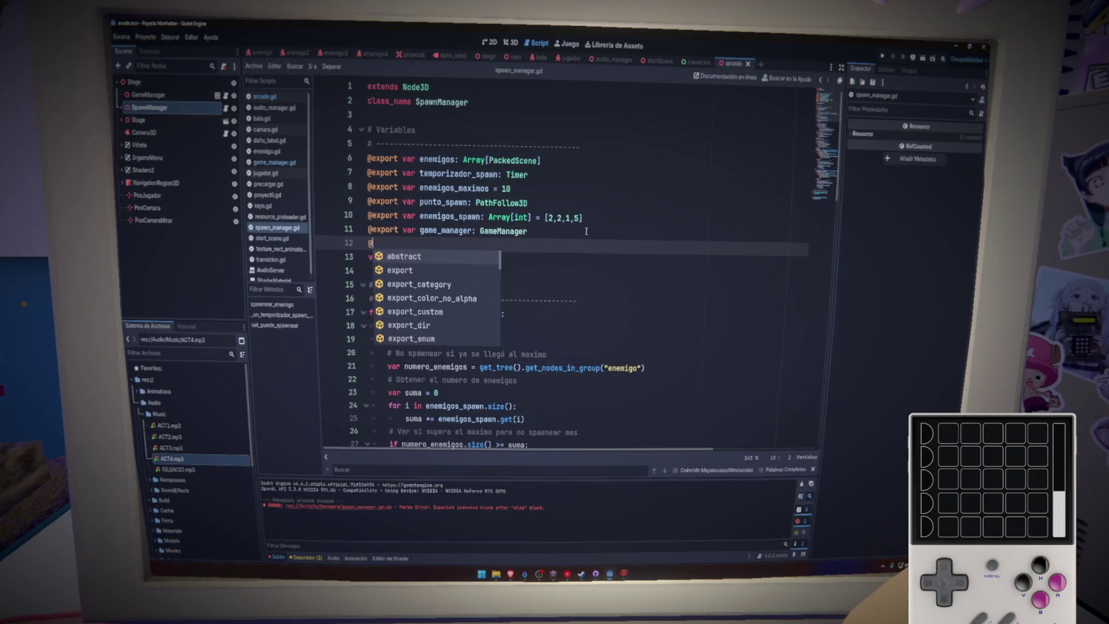
key("BackSpace")
type("export var a")
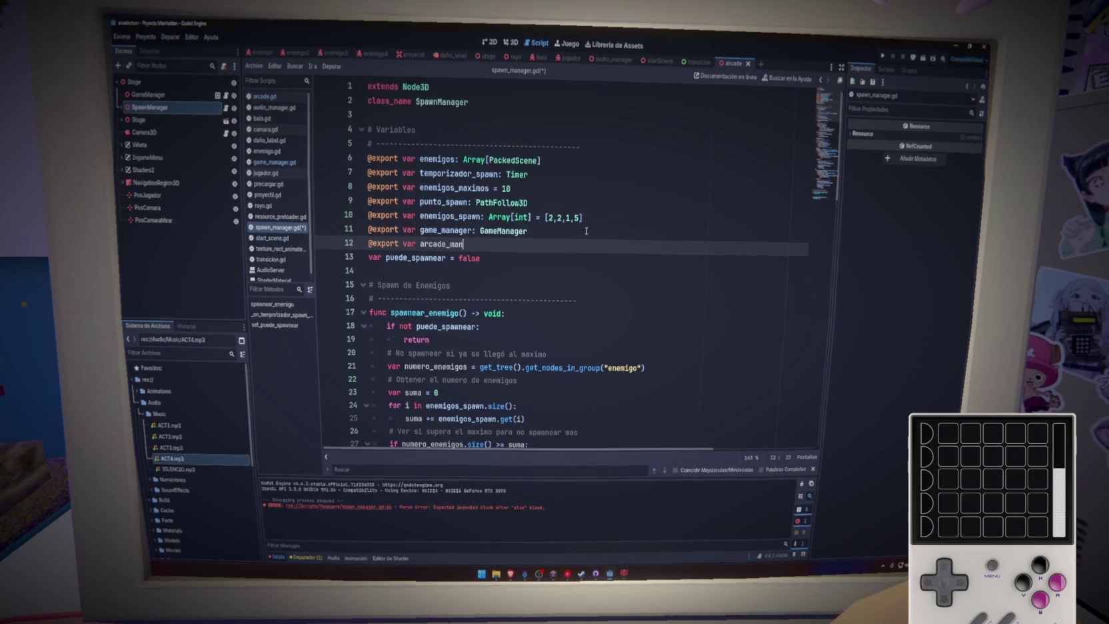
type("rc")
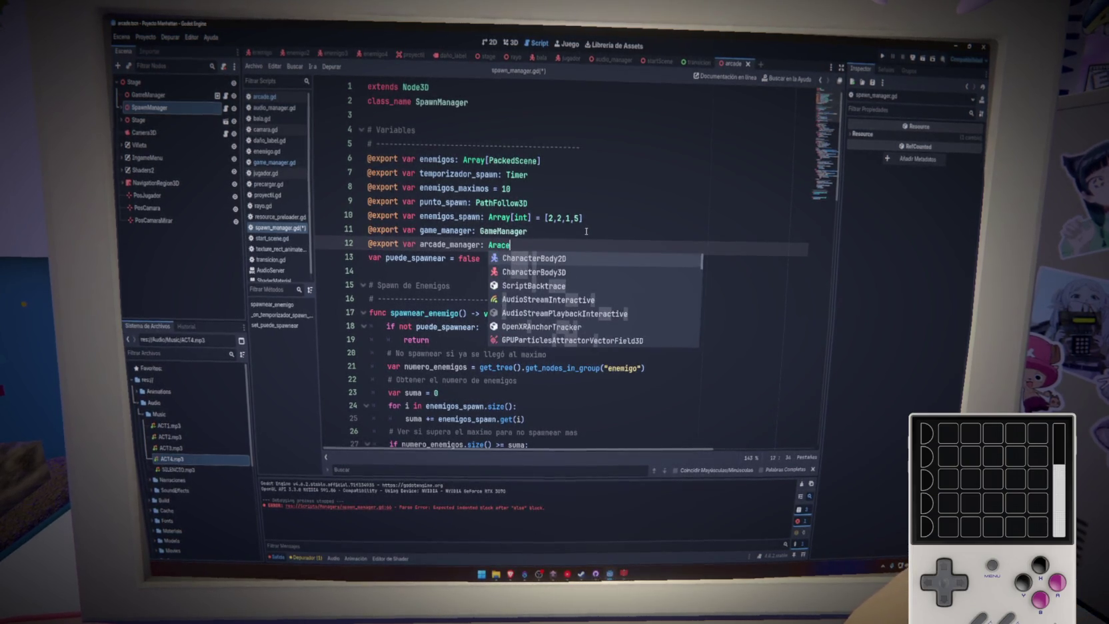
key("Return")
key("ctrl+s")
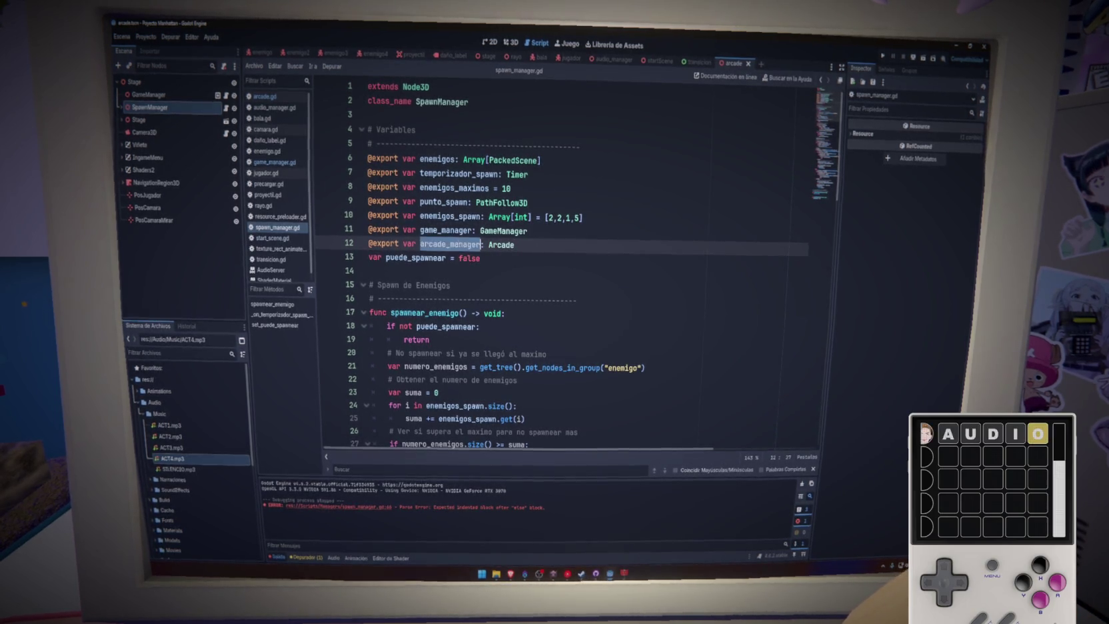
left_click(481, 244)
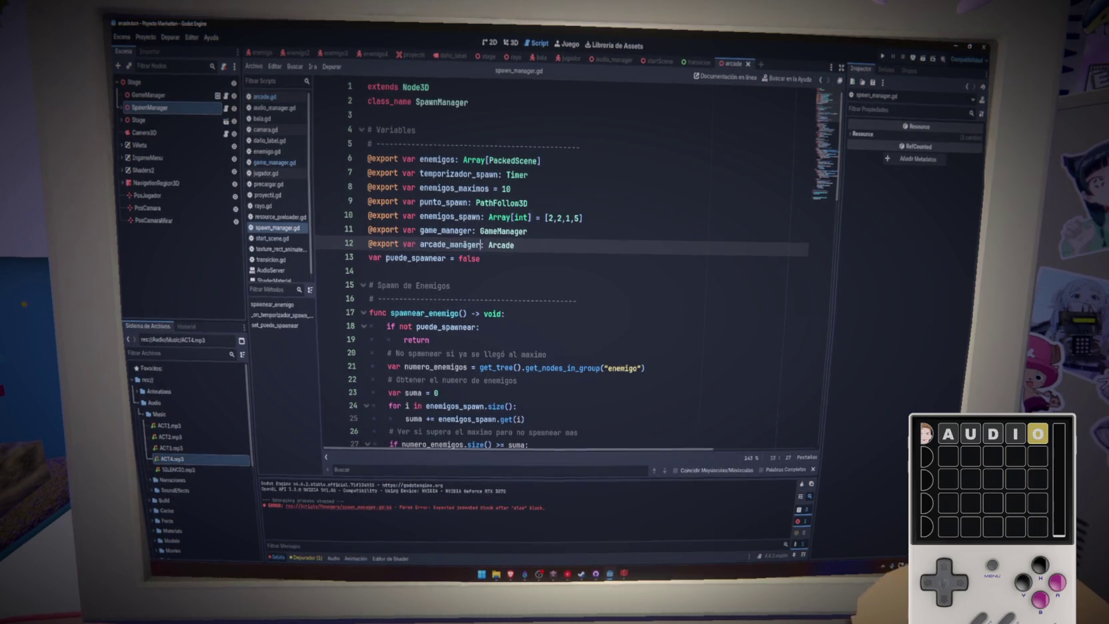
Step: Swap game_manager for arcade_manager in the else-branch colour call and review the spawn code
left_click_drag(826, 198, 826, 190)
scroll(427, 175, "up", 1)
double_click(514, 198)
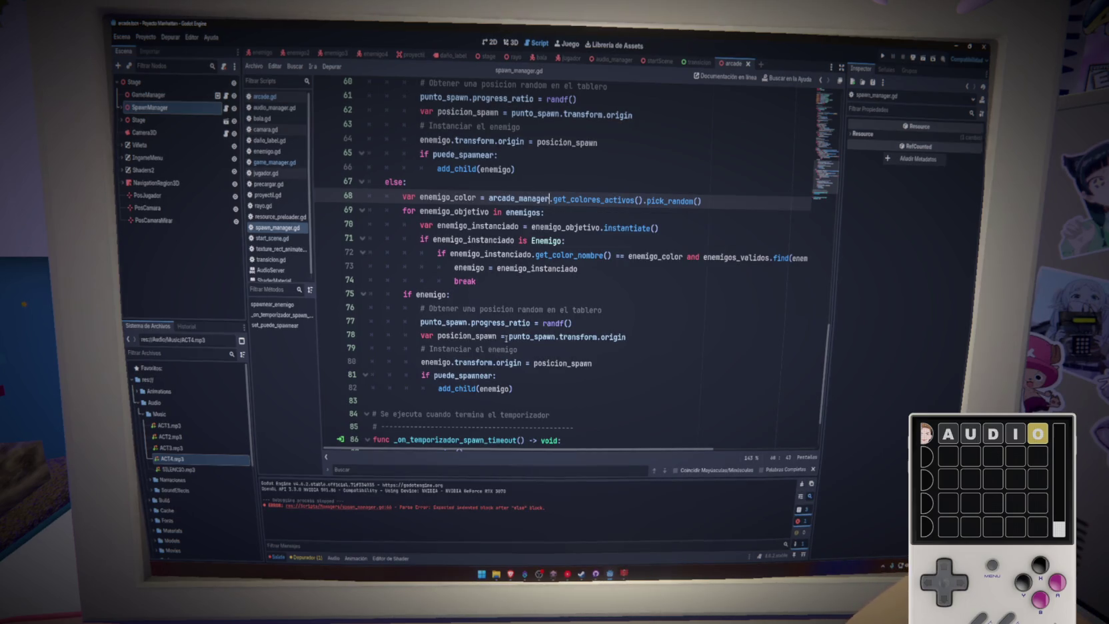
left_click(651, 352)
left_click(573, 213)
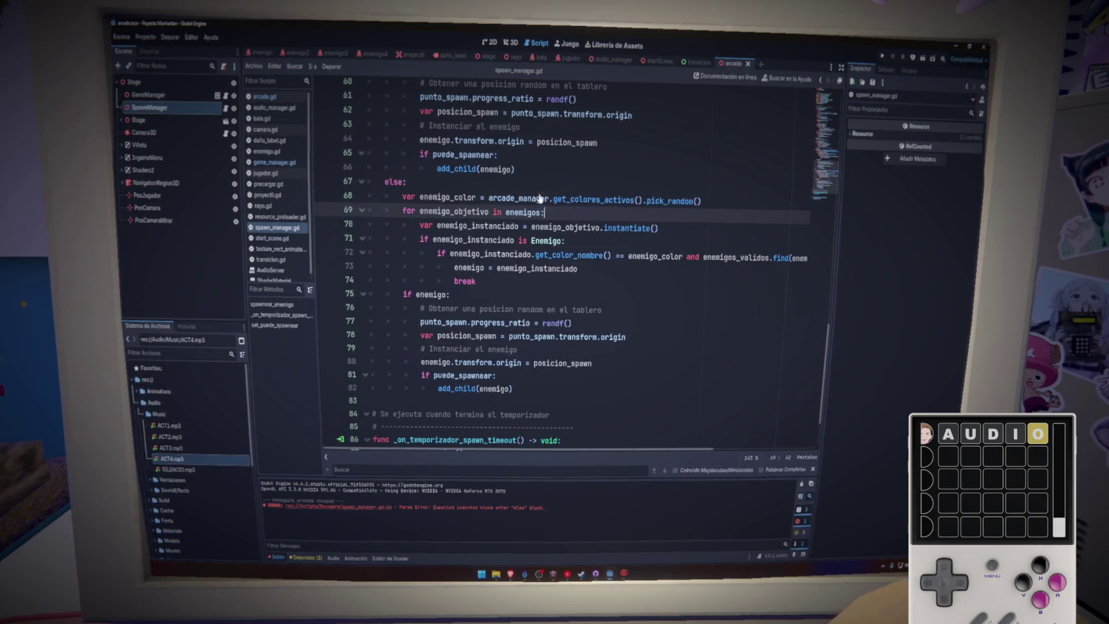
left_click(553, 182)
left_click(533, 171)
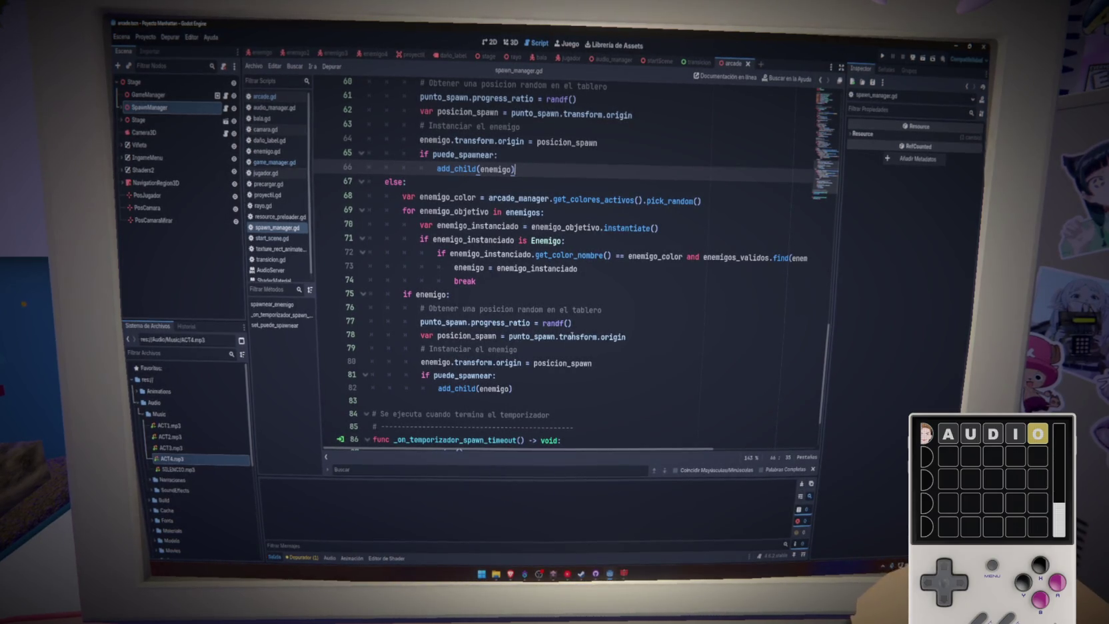
left_click(550, 296)
left_click(599, 326)
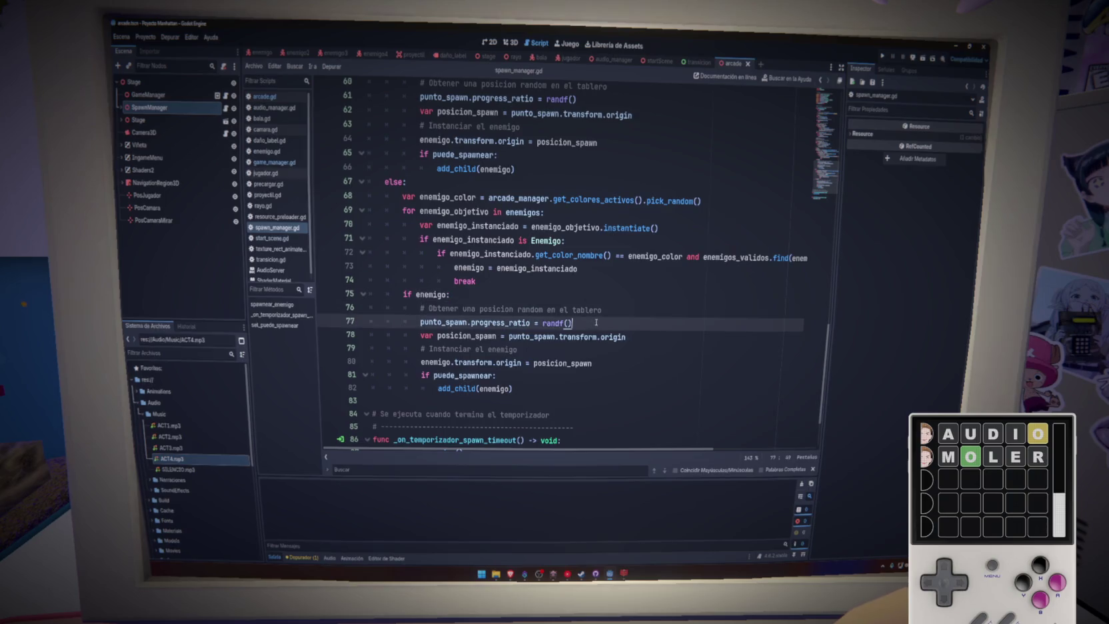
left_click(580, 308)
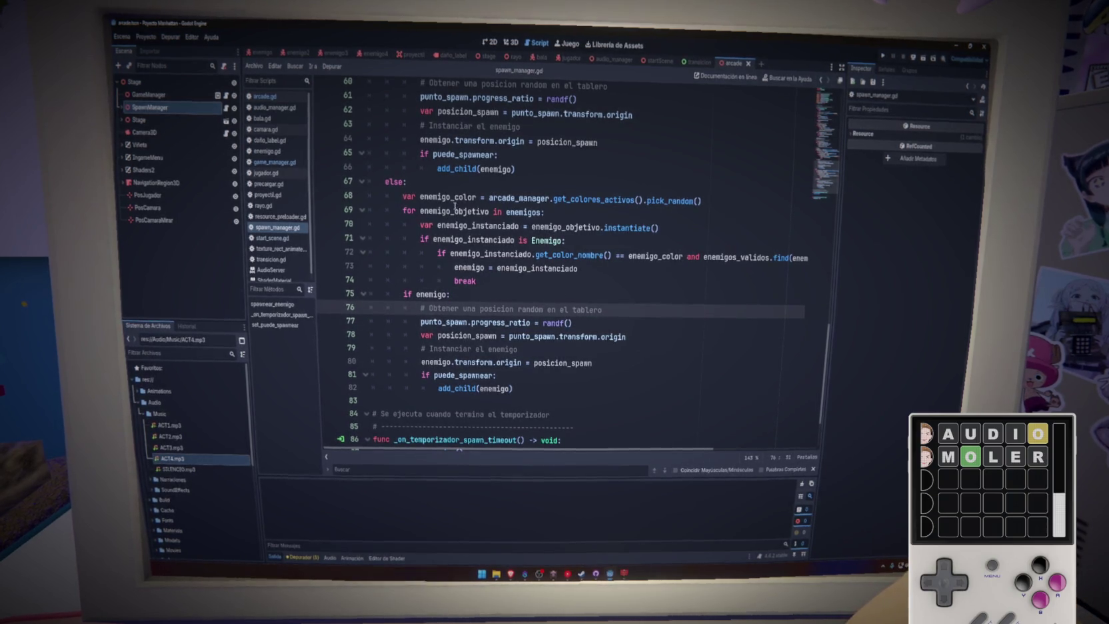
Step: Point SpawnManager's Arcade Manager property at the GameManager node and run the project
left_click(175, 82)
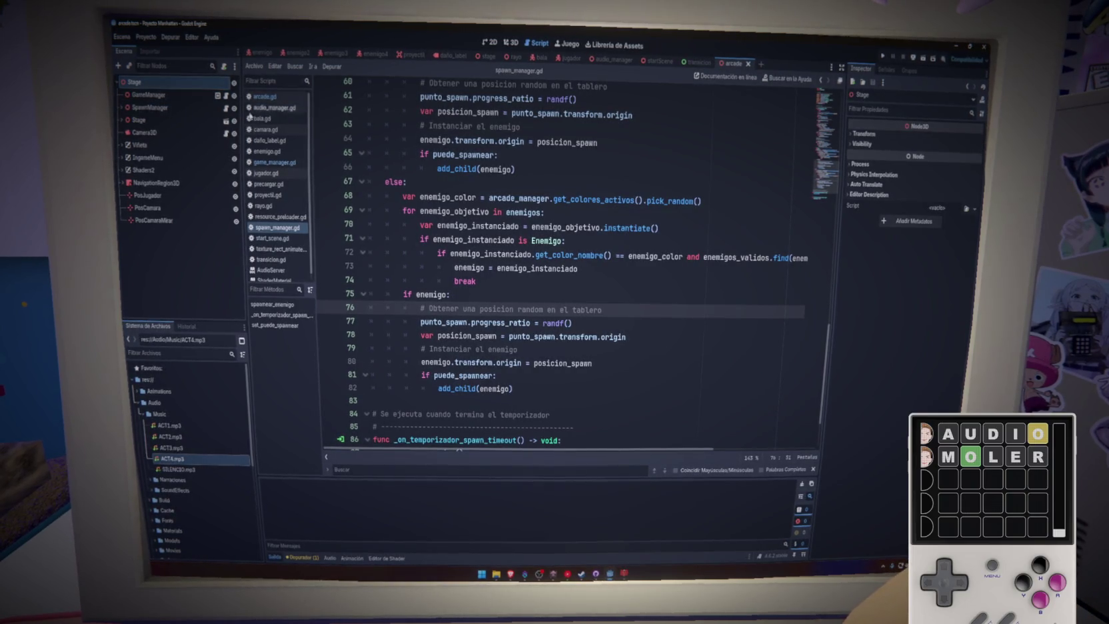
left_click(193, 108)
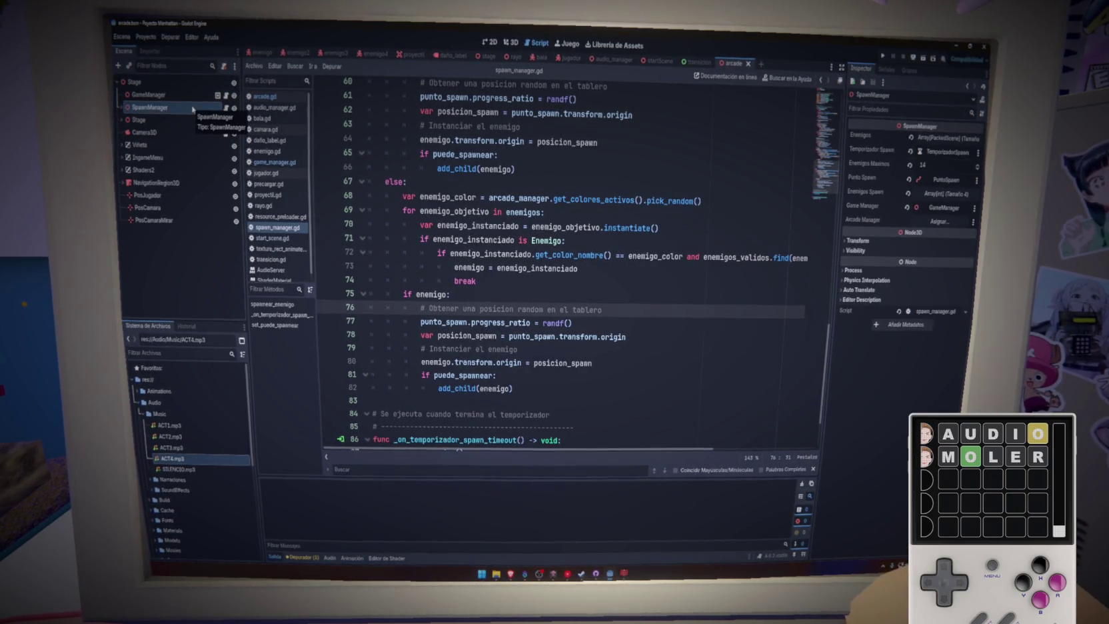
mouse_move(160, 95)
left_mouse_down()
mouse_move(667, 160)
mouse_move(937, 220)
left_mouse_up()
left_click(681, 184)
left_click(883, 56)
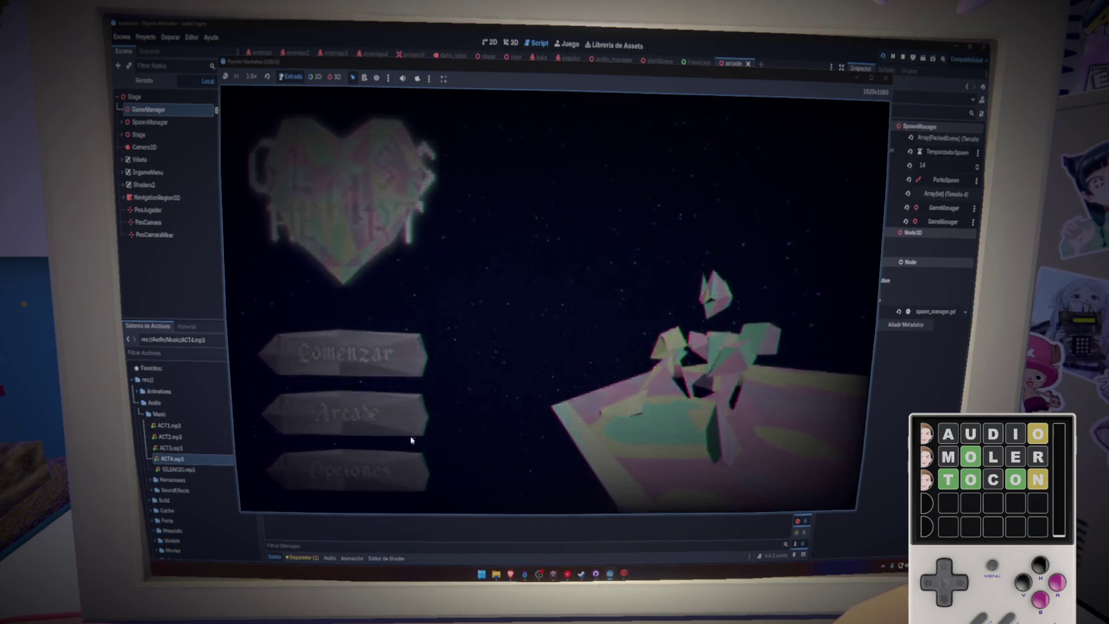
Step: Play Arcade mode until coloured enemy waves spawn, then restart the game with F5
left_click(413, 434)
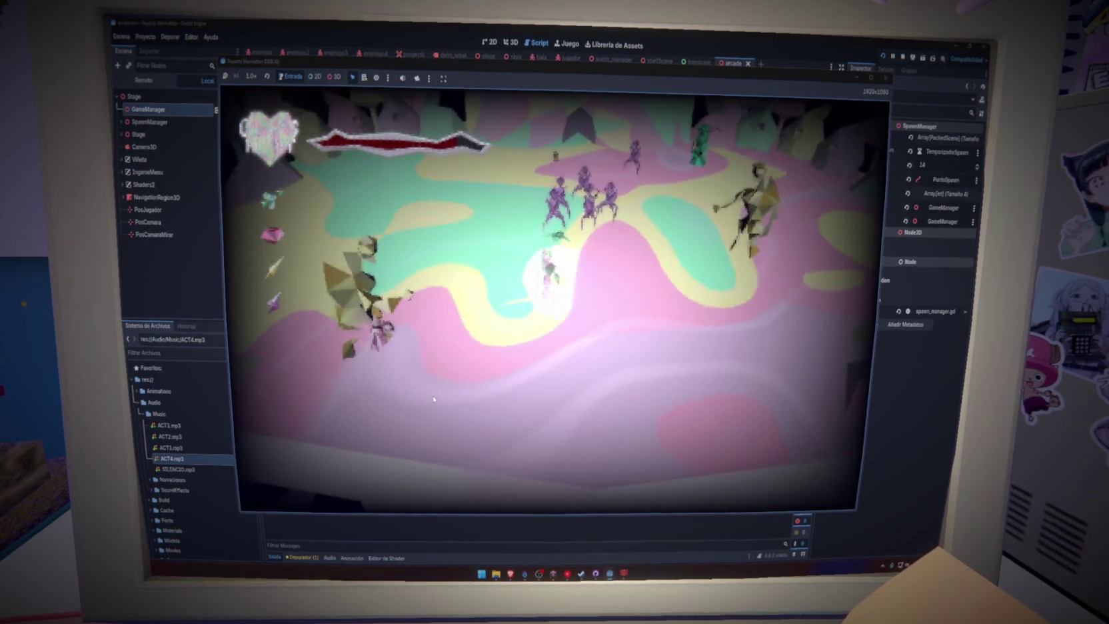
key("F5")
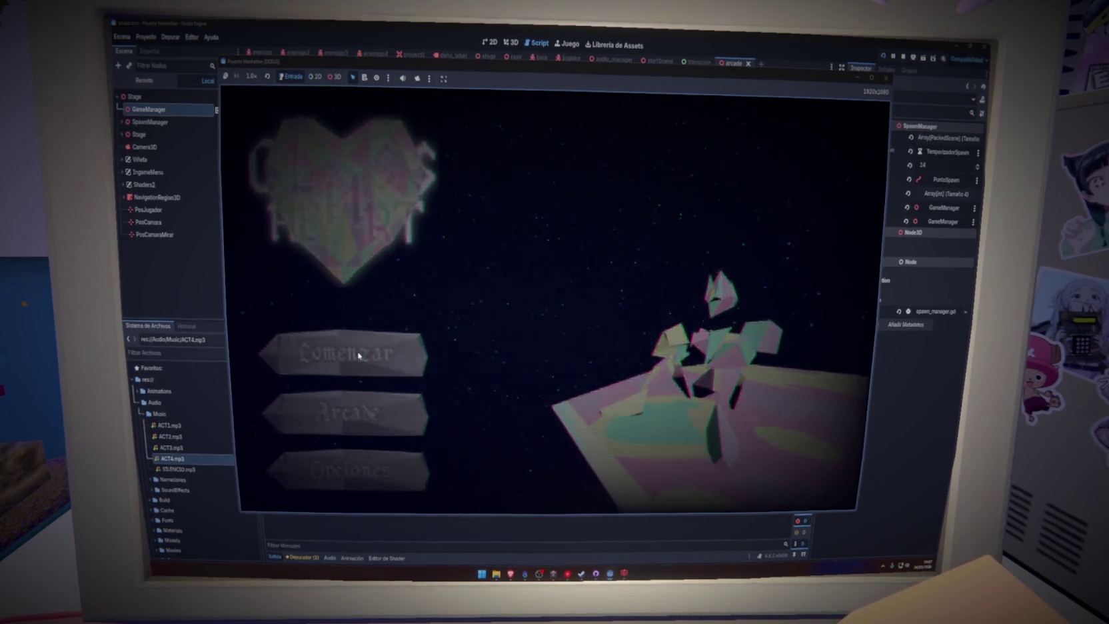
Step: Start a run with Comenzar and reach the colour-elimination screen (Verde, Amarillo, Rosa, Violeta)
left_click(359, 355)
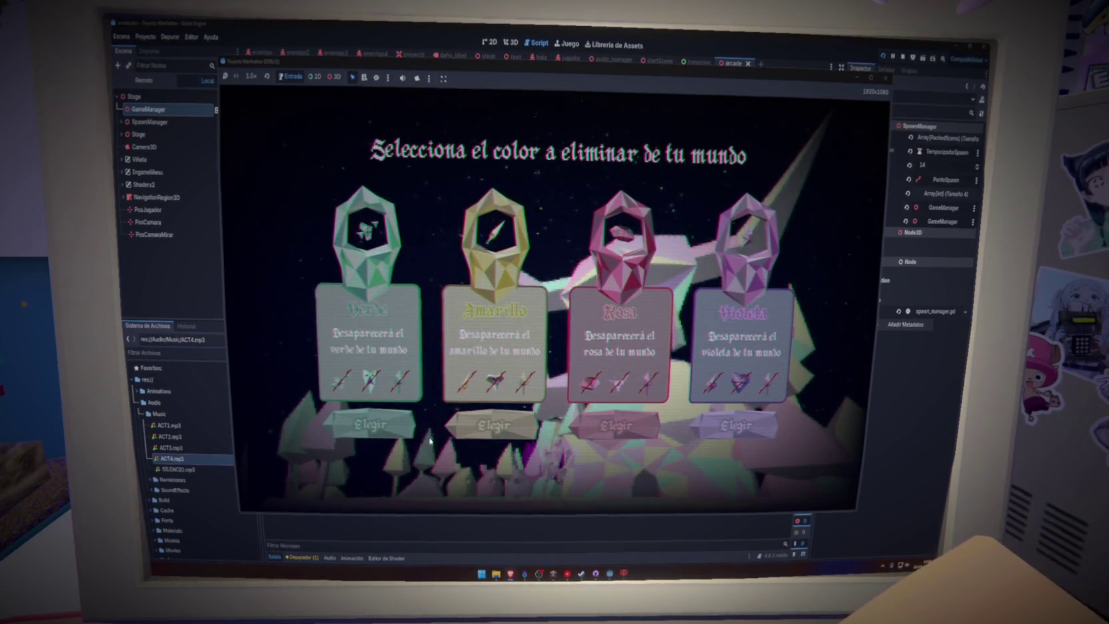
Step: Eliminate Amarillo, then walk the character up the path into the clearing and across the pink terrain
left_click(518, 429)
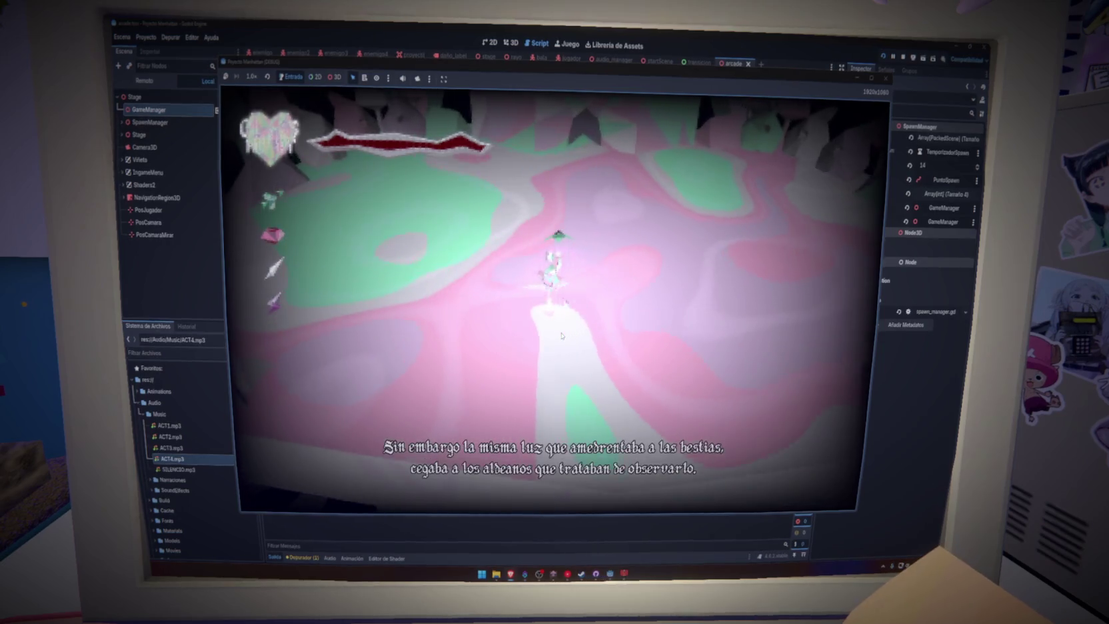
key("w")
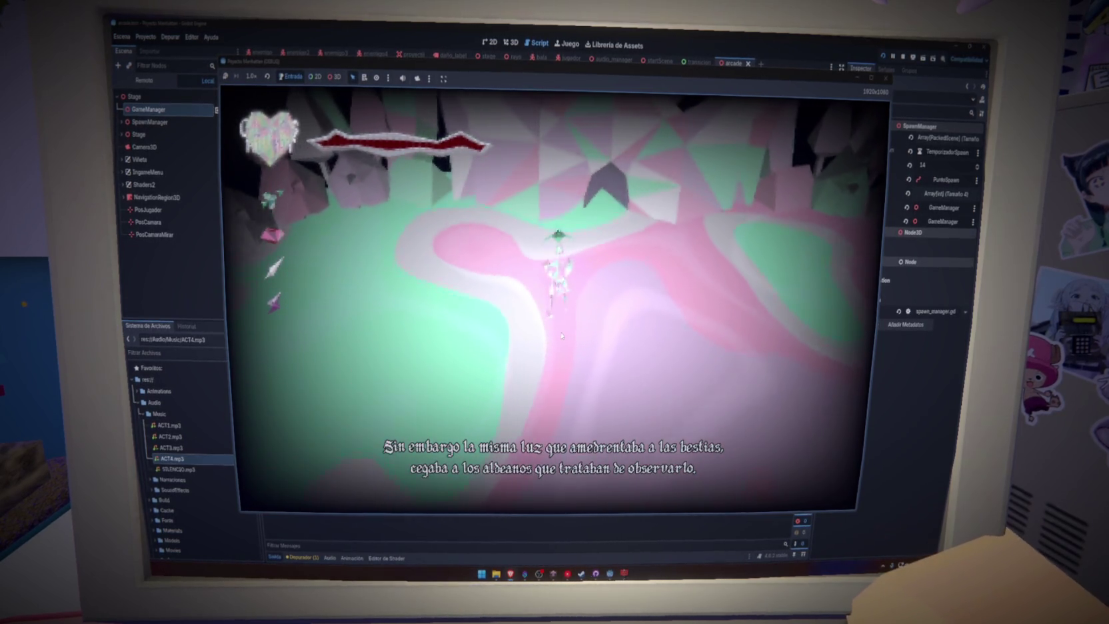
key("w")
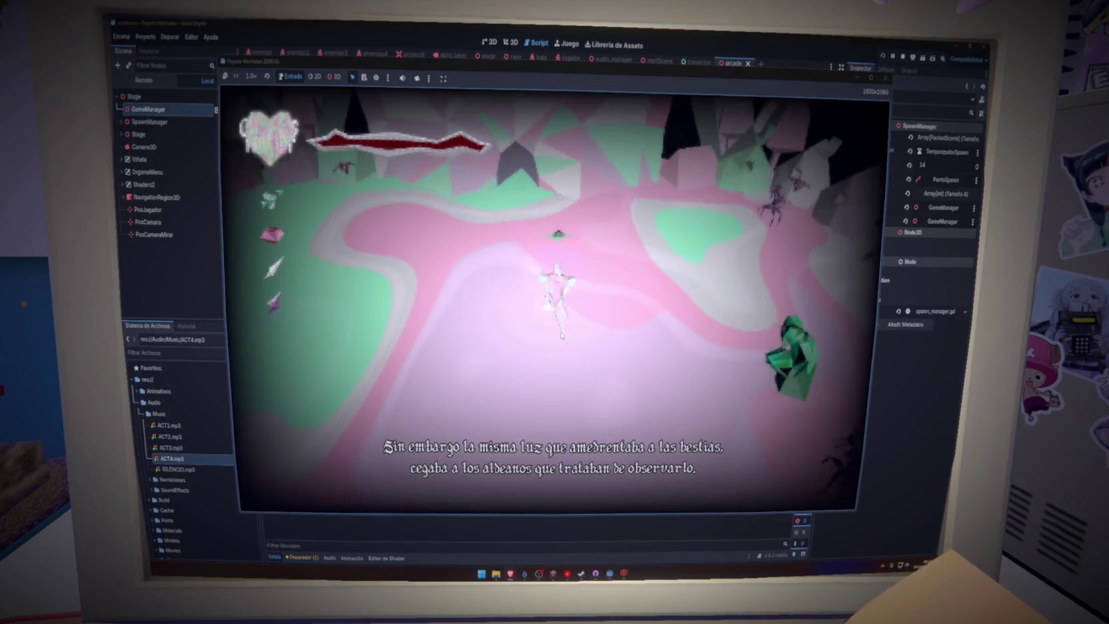
key("w")
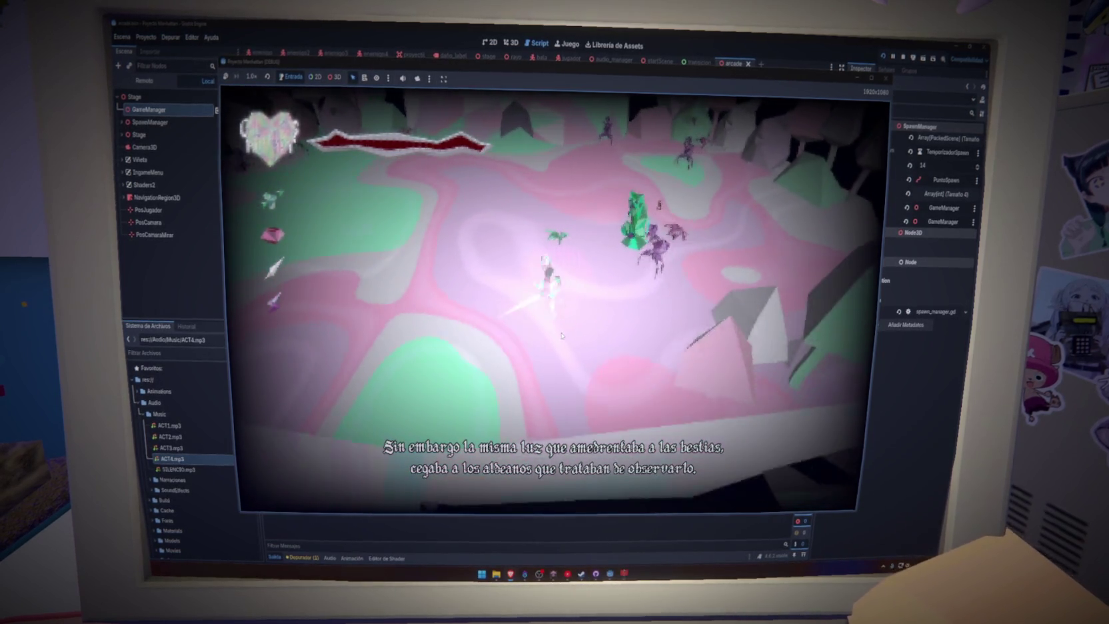
key("w")
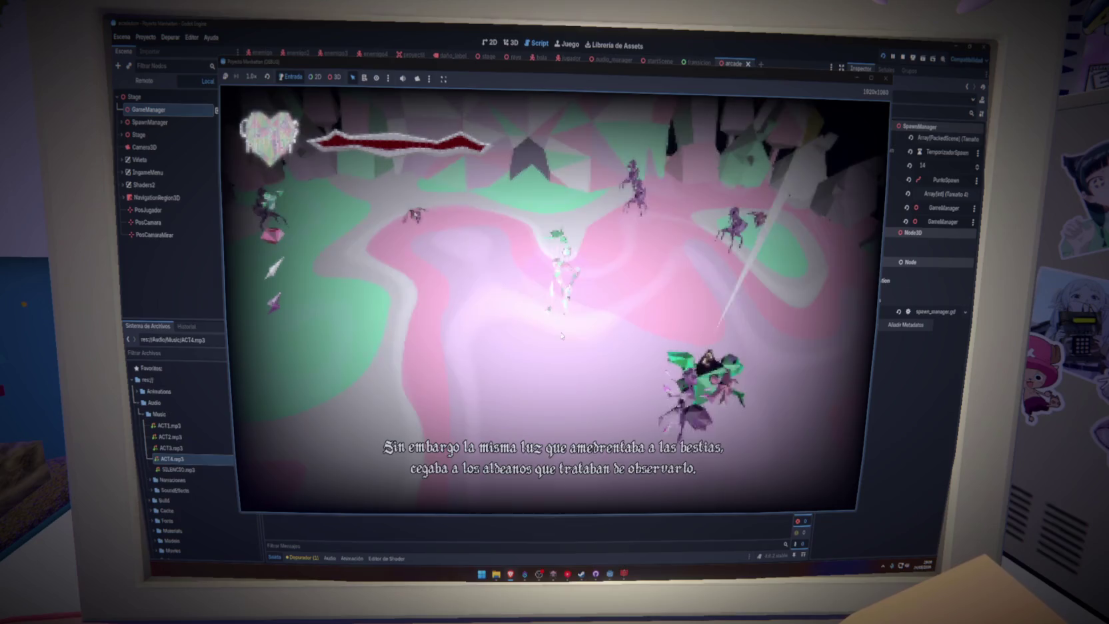
key("w")
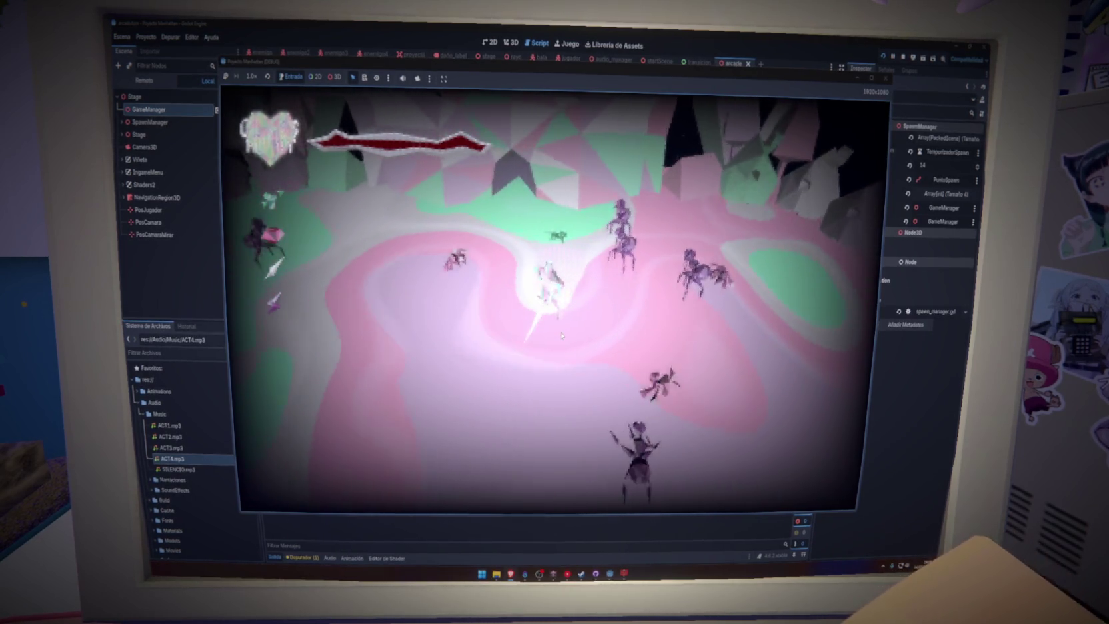
Step: Advance across the arena toward the enemy group and scatter it
key("w")
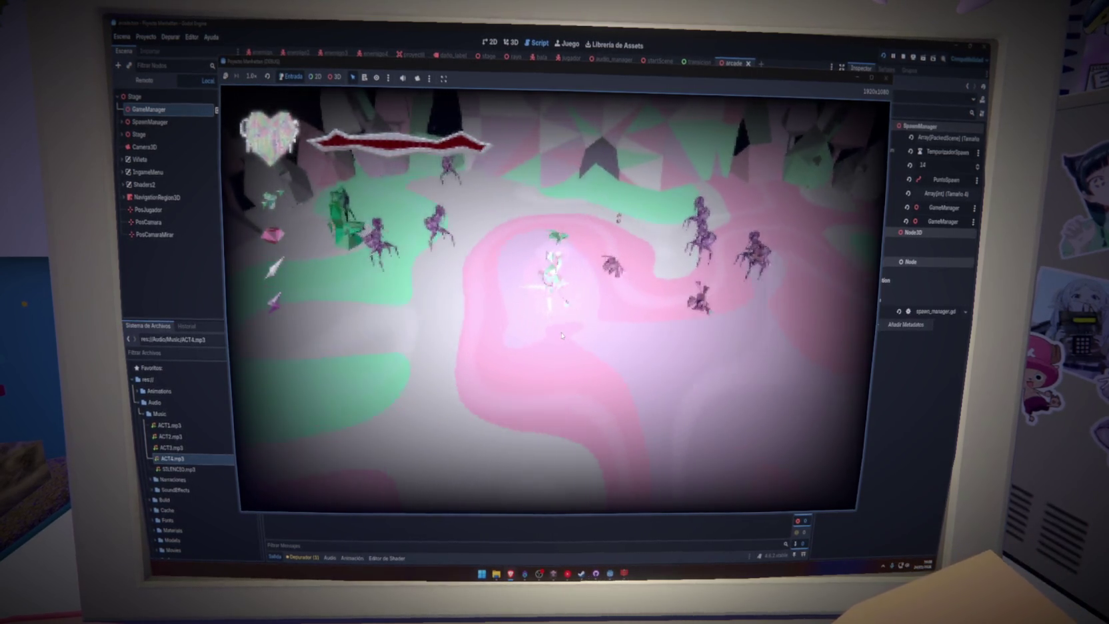
key("w")
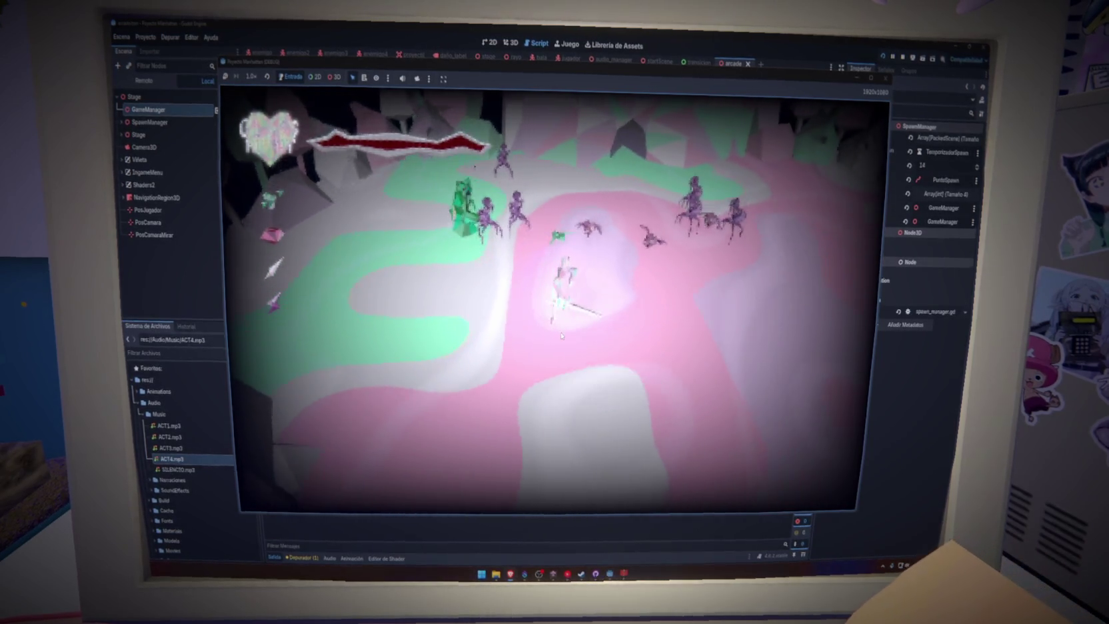
key("w")
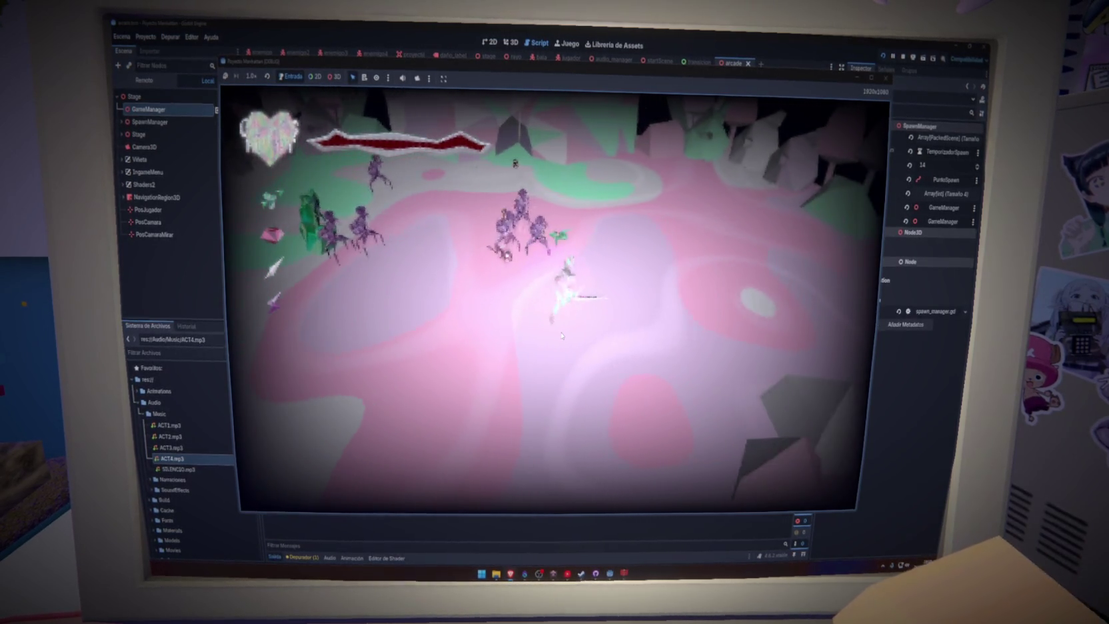
key("w")
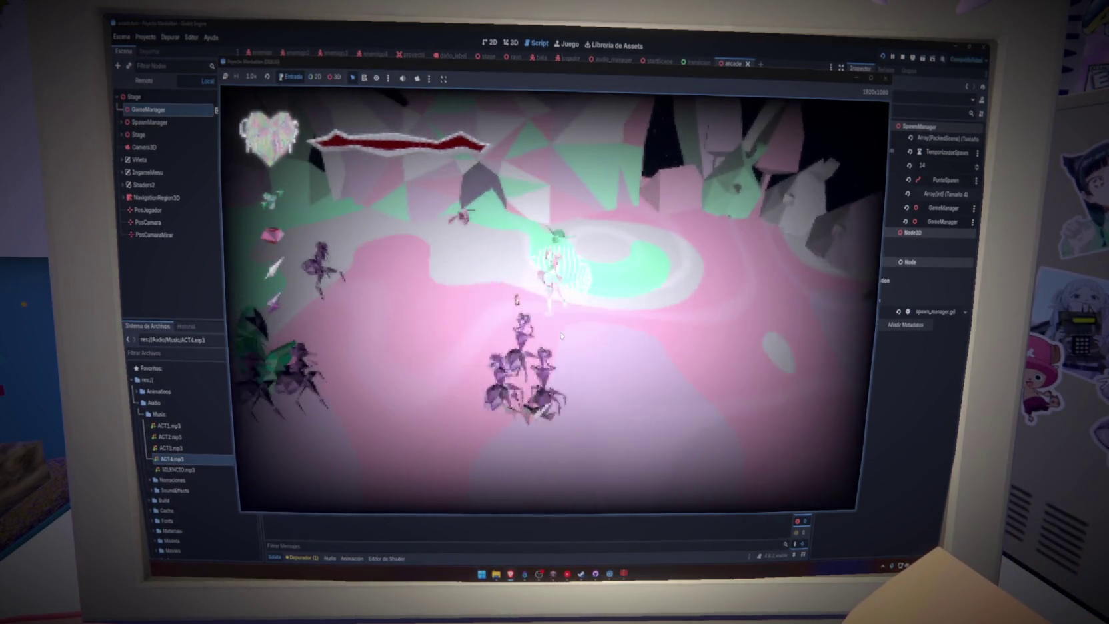
key("w")
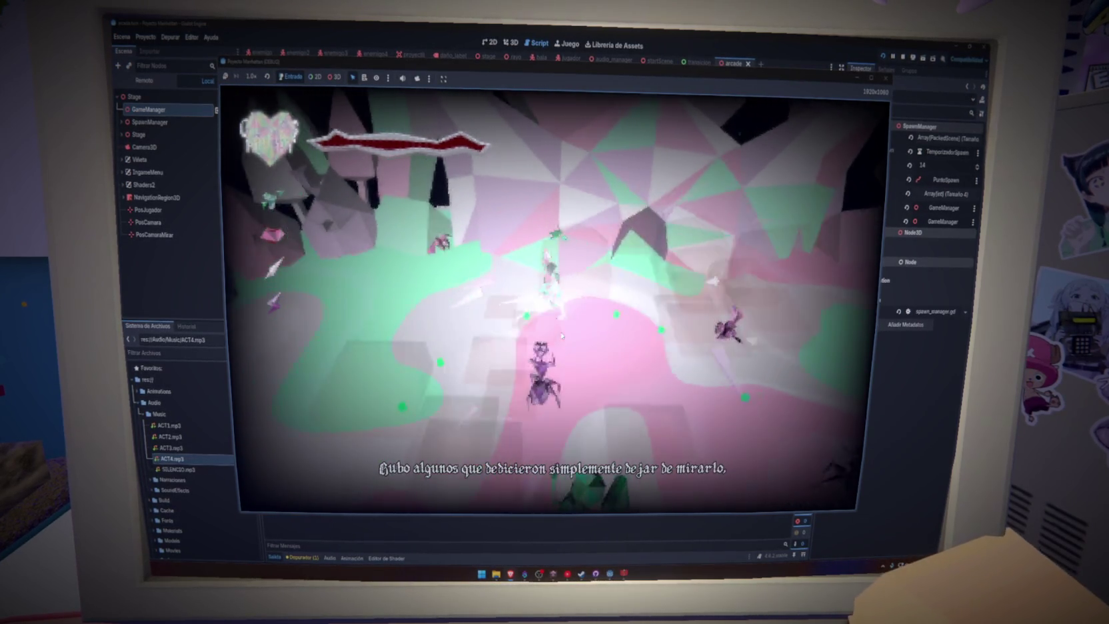
key("w")
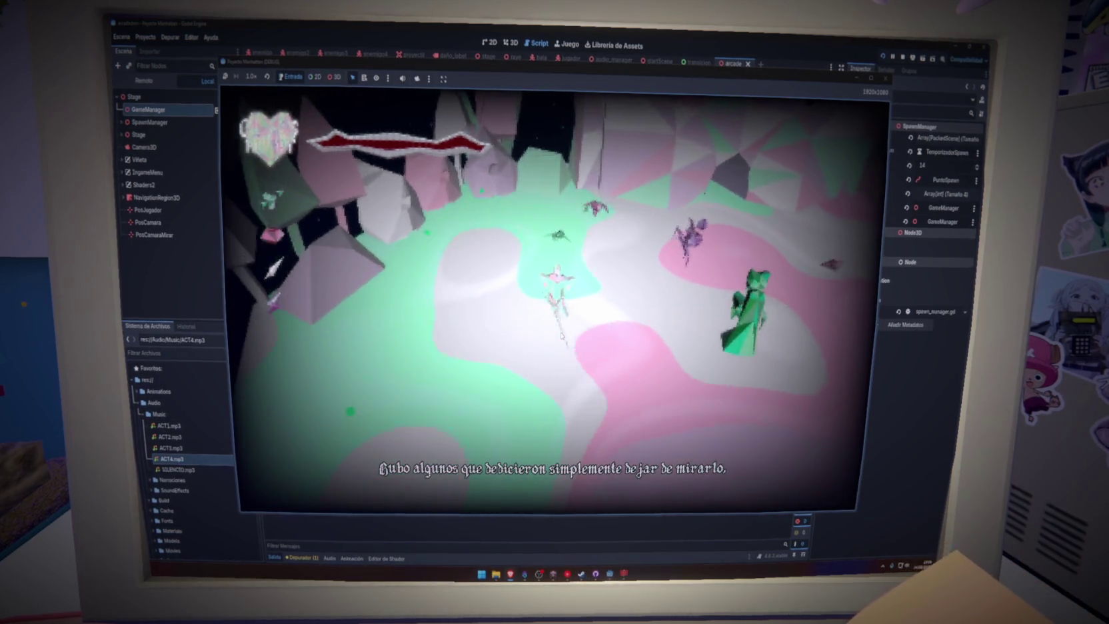
key("w")
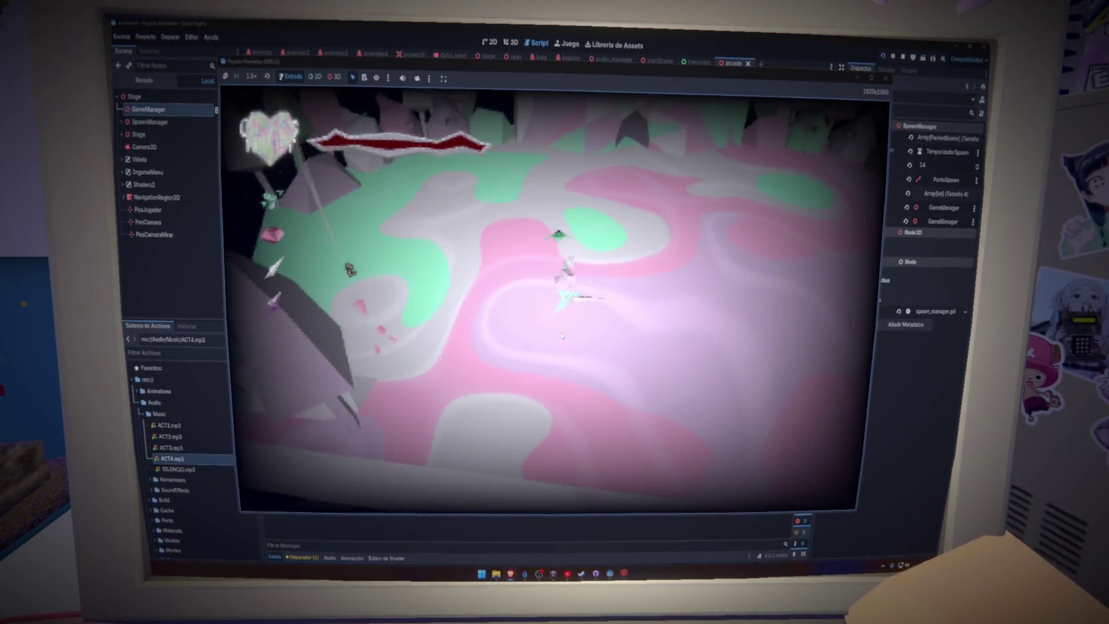
key("w")
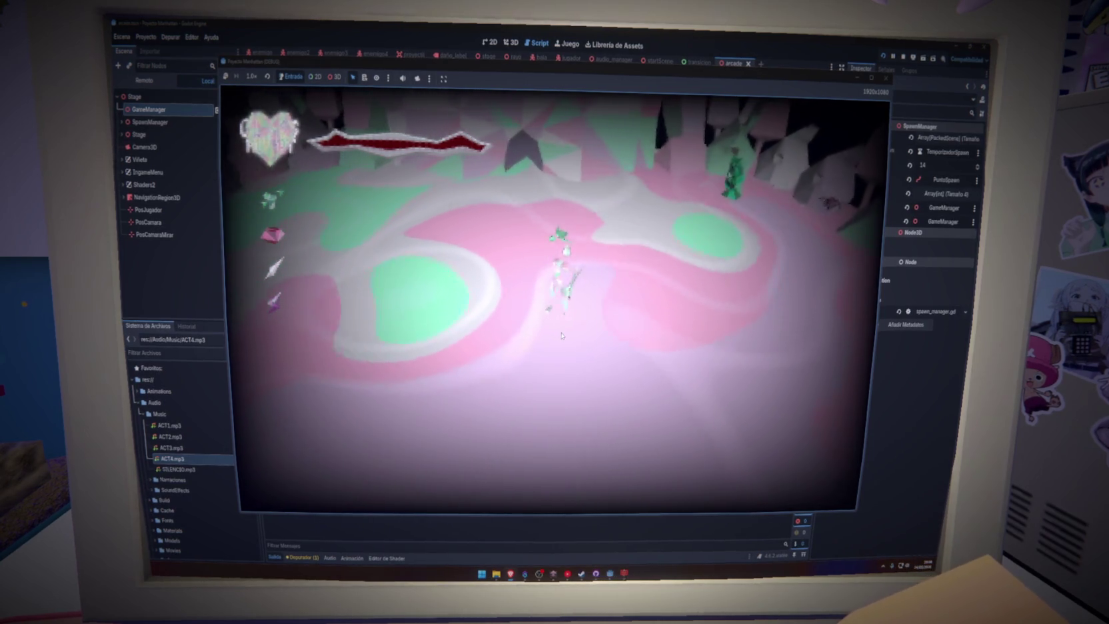
Step: Push on toward the trees, fighting the remaining enemies back up into the clearing
key("w")
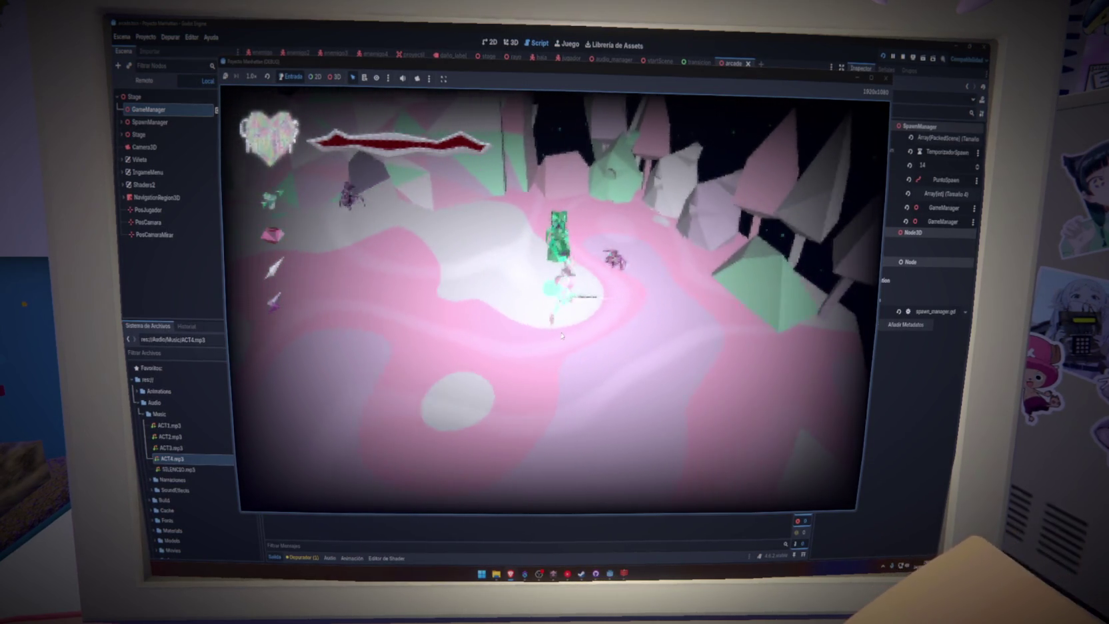
key("w")
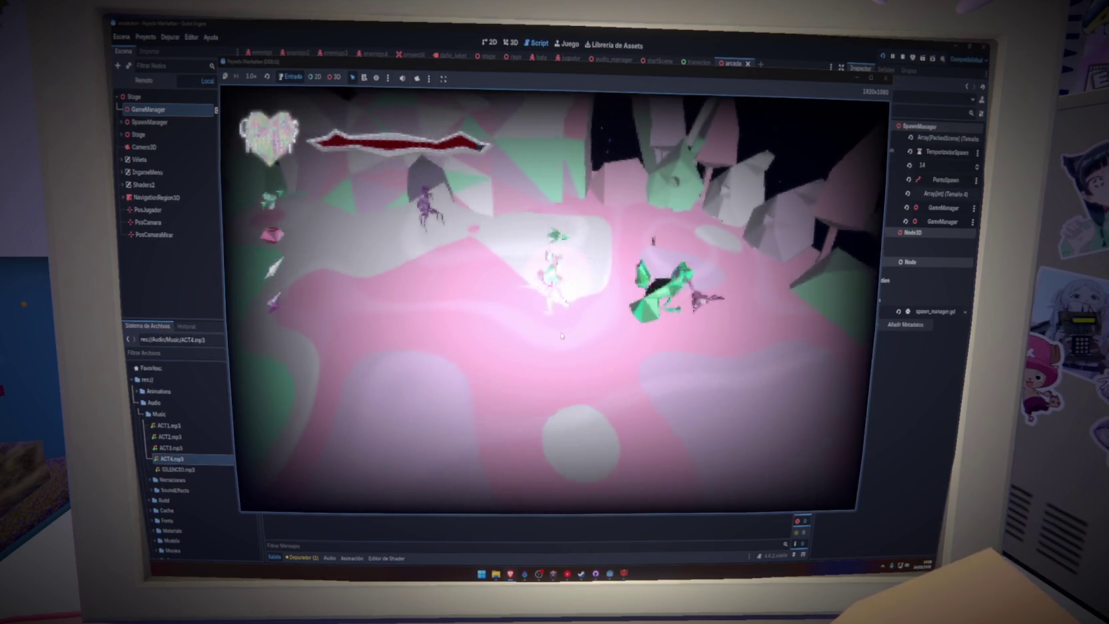
key("w")
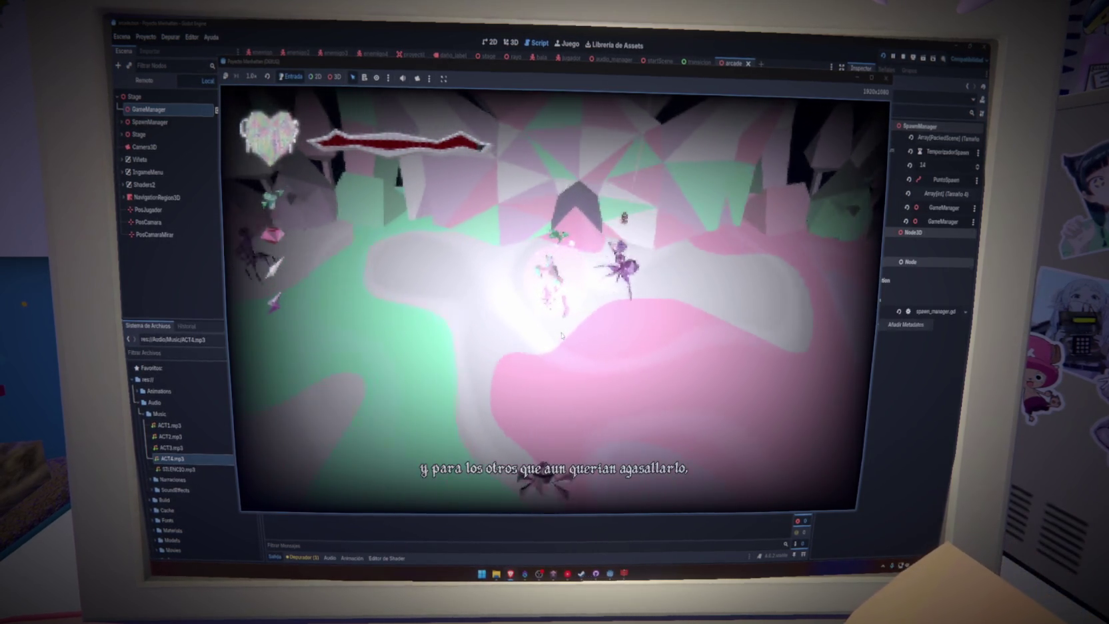
key("w")
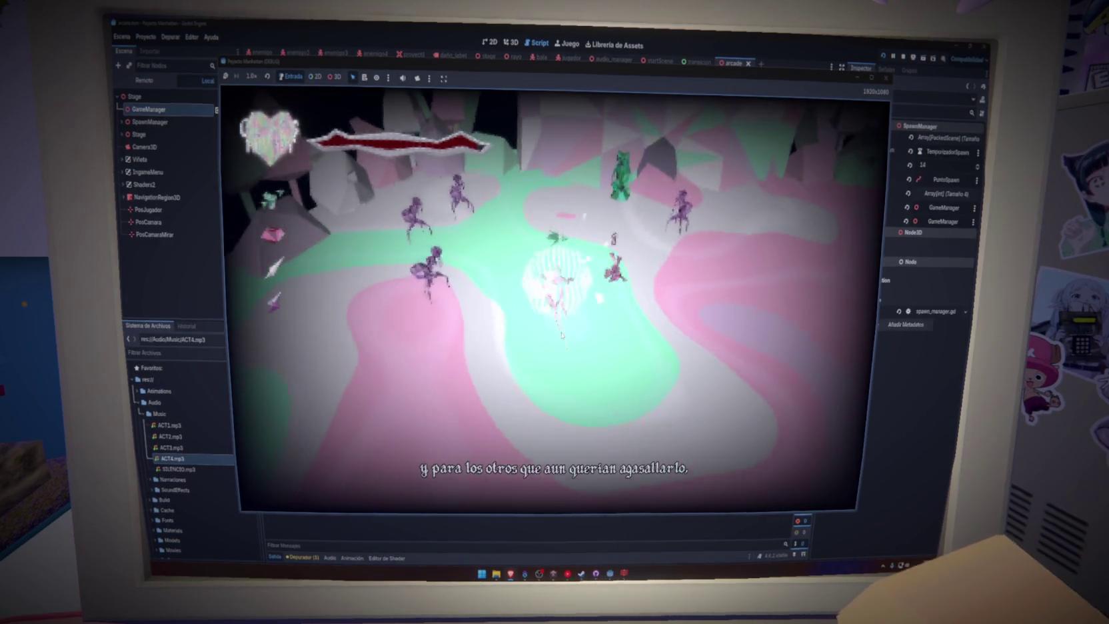
key("d")
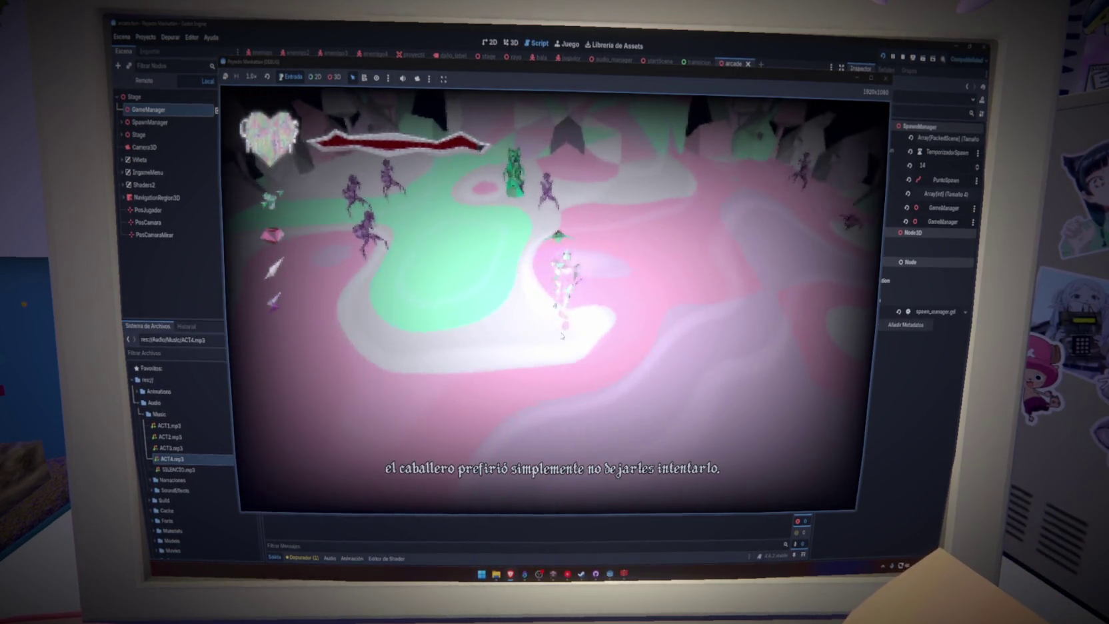
key("w")
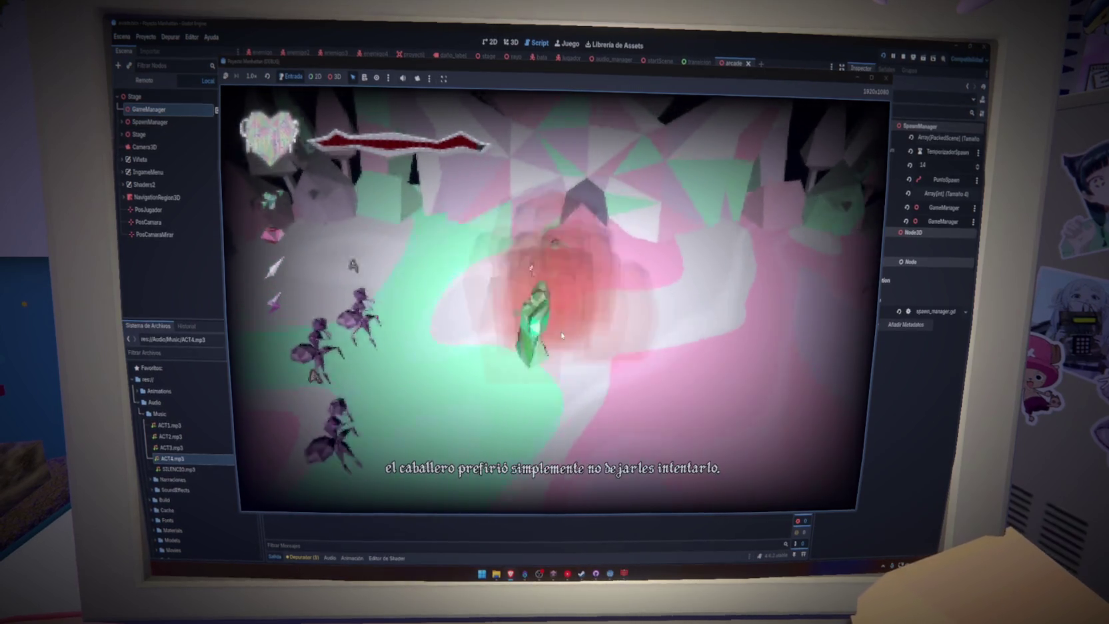
key("w")
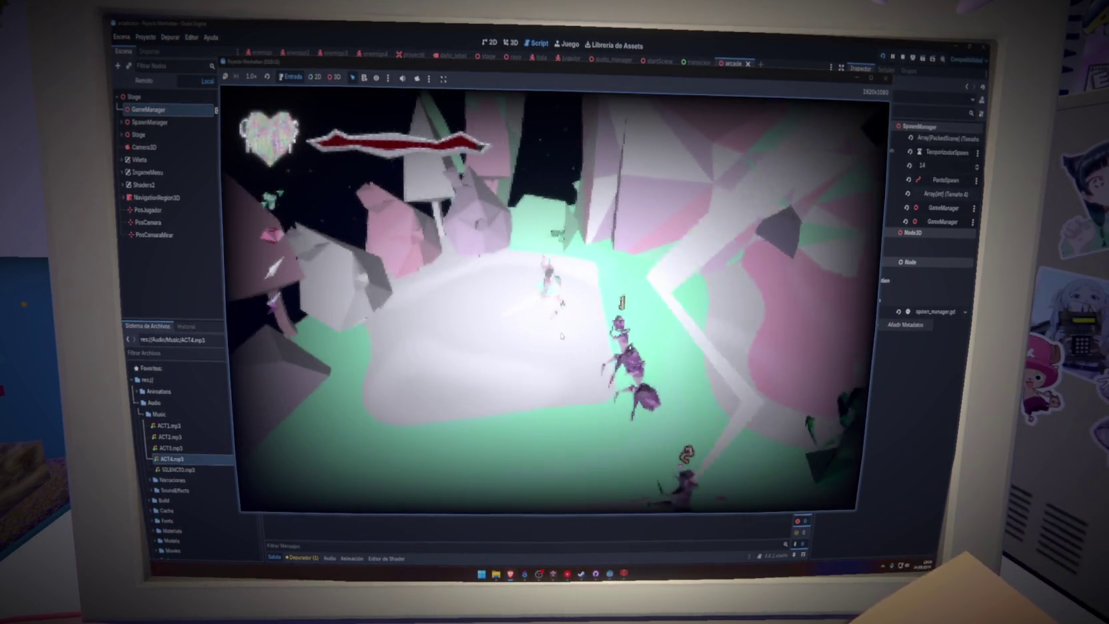
key("w")
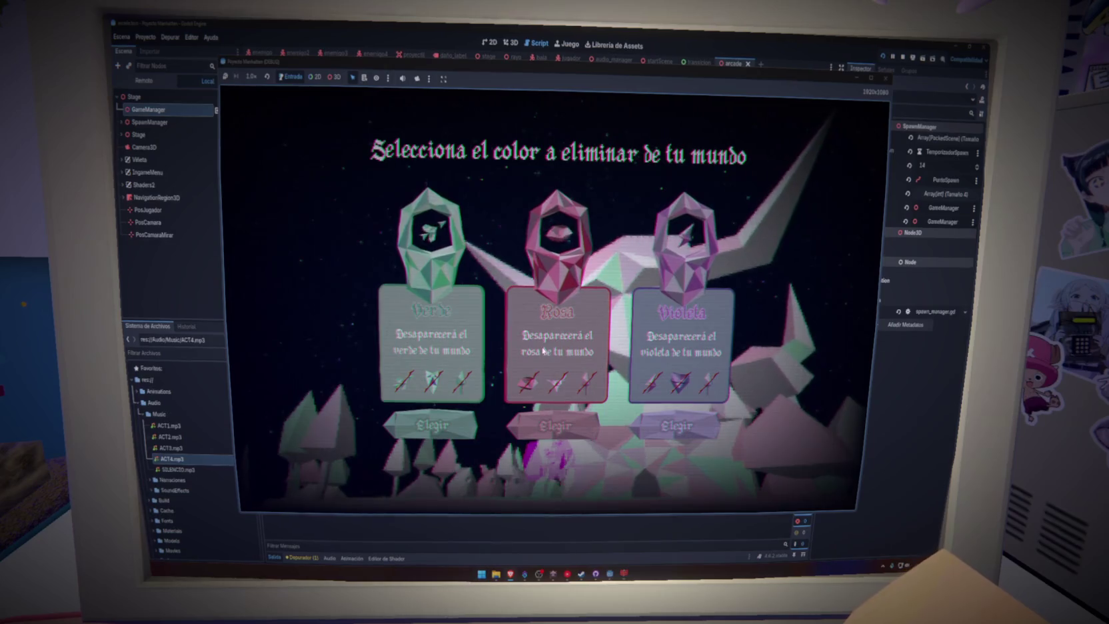
Step: Pick Verde, then Rosa on the next screen, so Violeta stays as the last colour
left_click(433, 425)
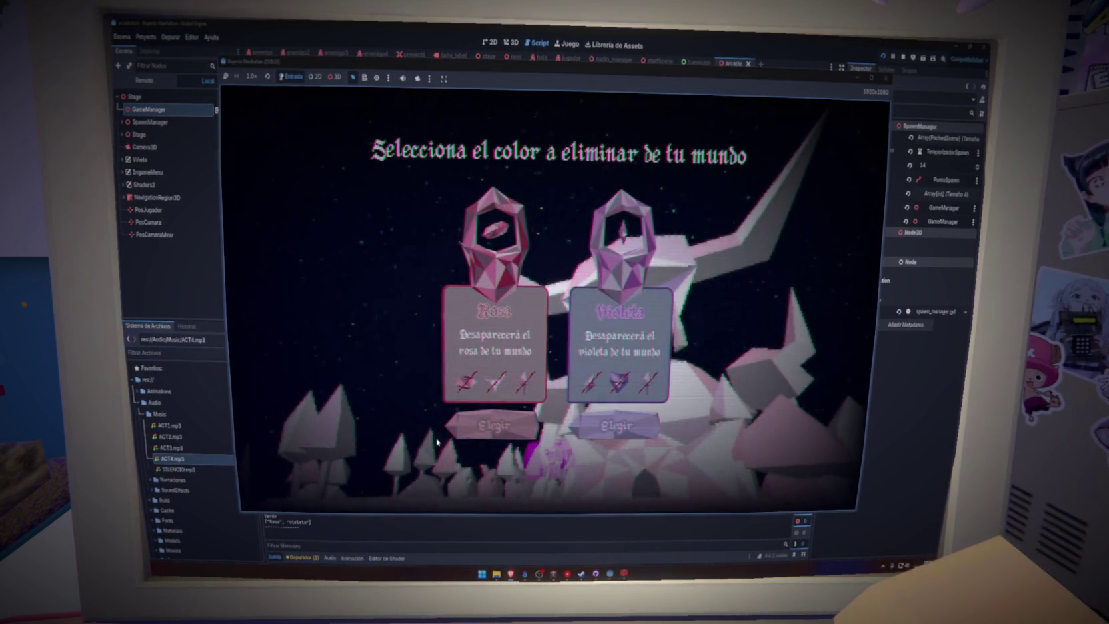
left_click(538, 433)
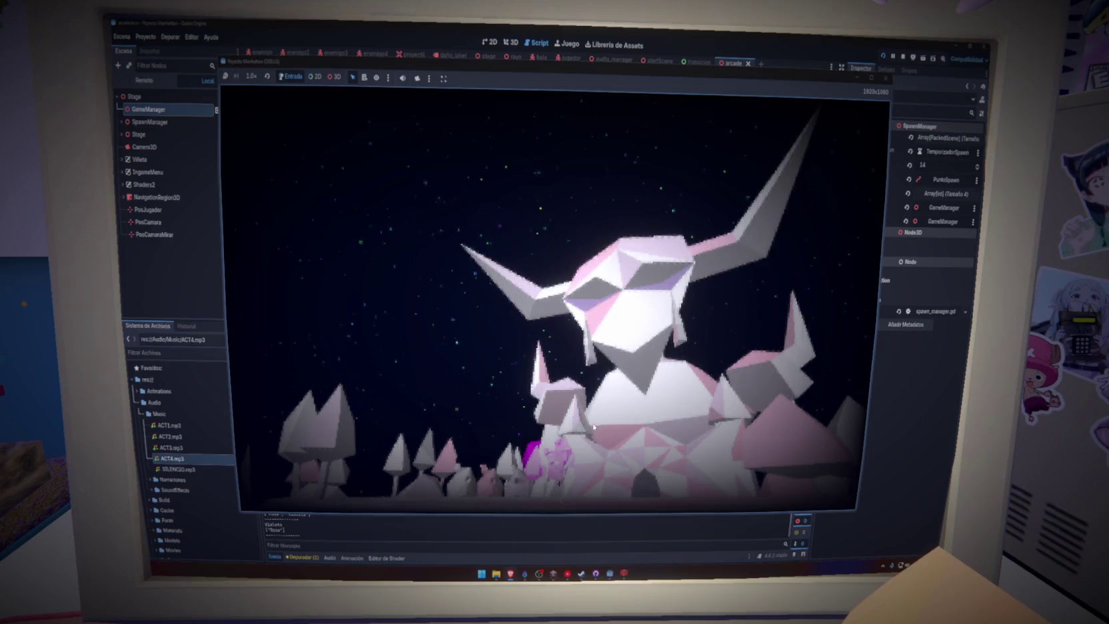